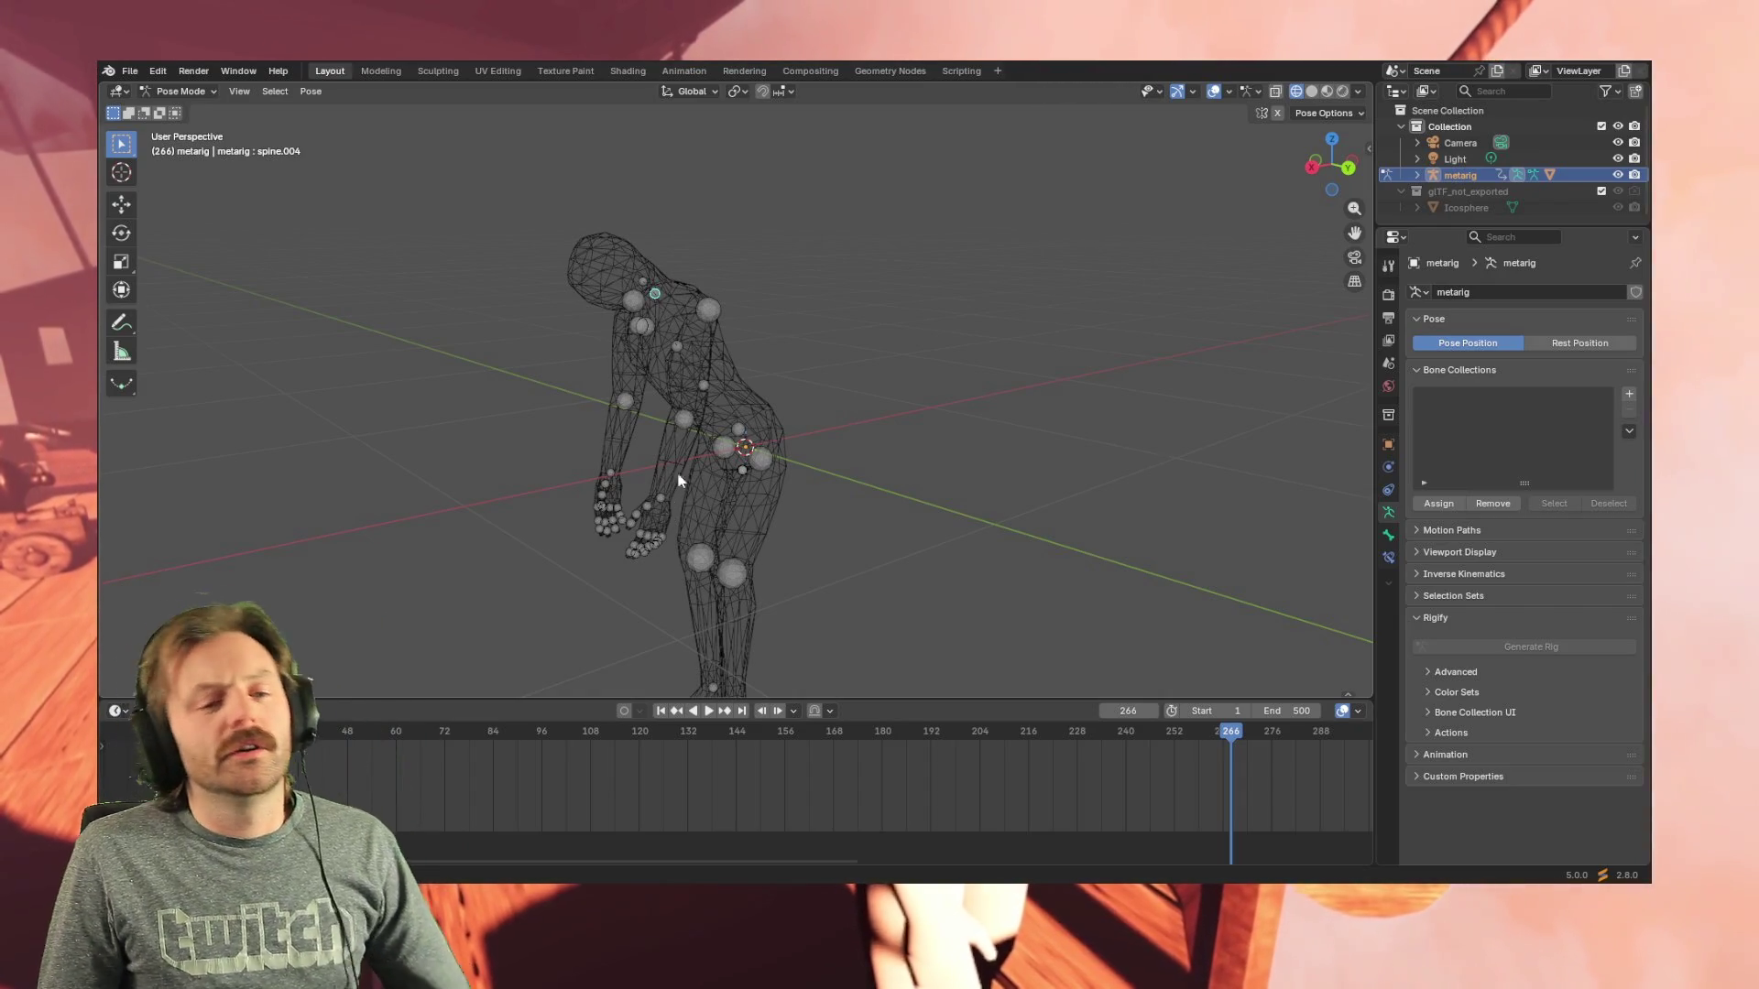
# - Reset the metarig to a straight standing pose and face it in orthographic view
pyautogui.hotkey('alt', 'r')
pyautogui.moveTo(666, 462)
pyautogui.mouseDown(button='middle')
pyautogui.moveTo(806, 525)
pyautogui.moveTo(773, 490)
pyautogui.mouseUp(button='middle')
pyautogui.hotkey('ctrl', 'z')
pyautogui.moveTo(896, 483)
pyautogui.mouseDown(button='middle')
pyautogui.moveTo(722, 498)
pyautogui.moveTo(768, 504)
pyautogui.mouseUp(button='middle')
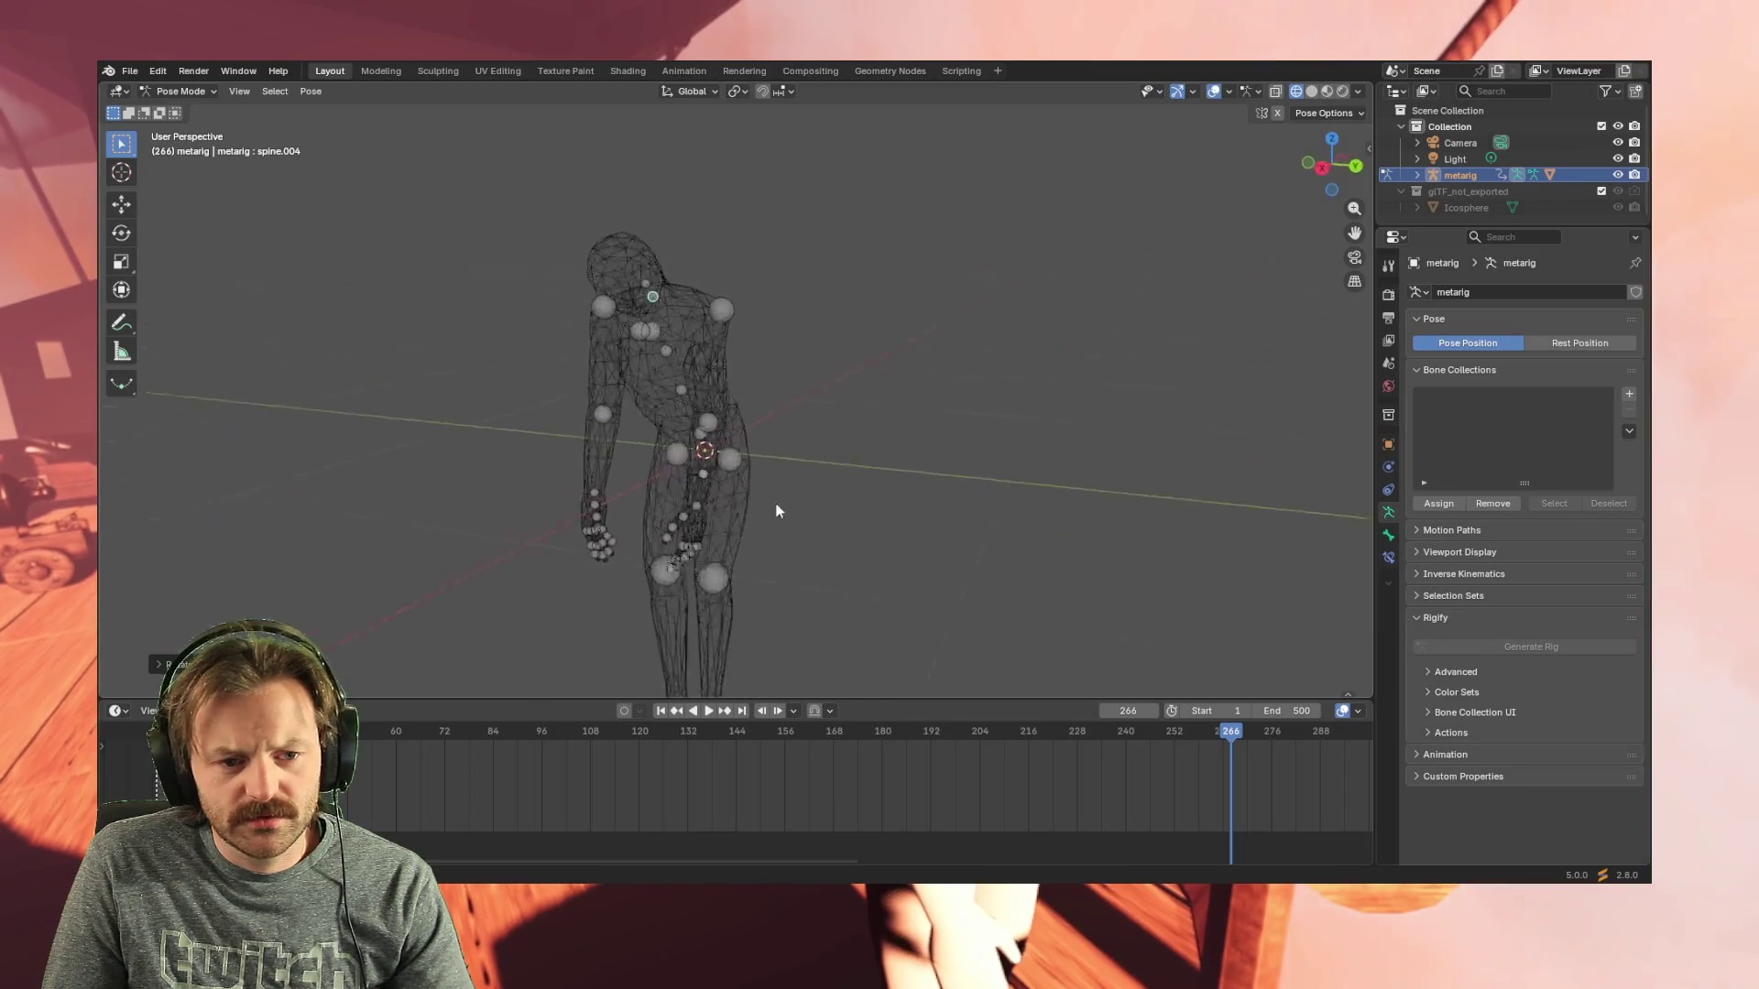
pyautogui.hotkey('alt', 'r')
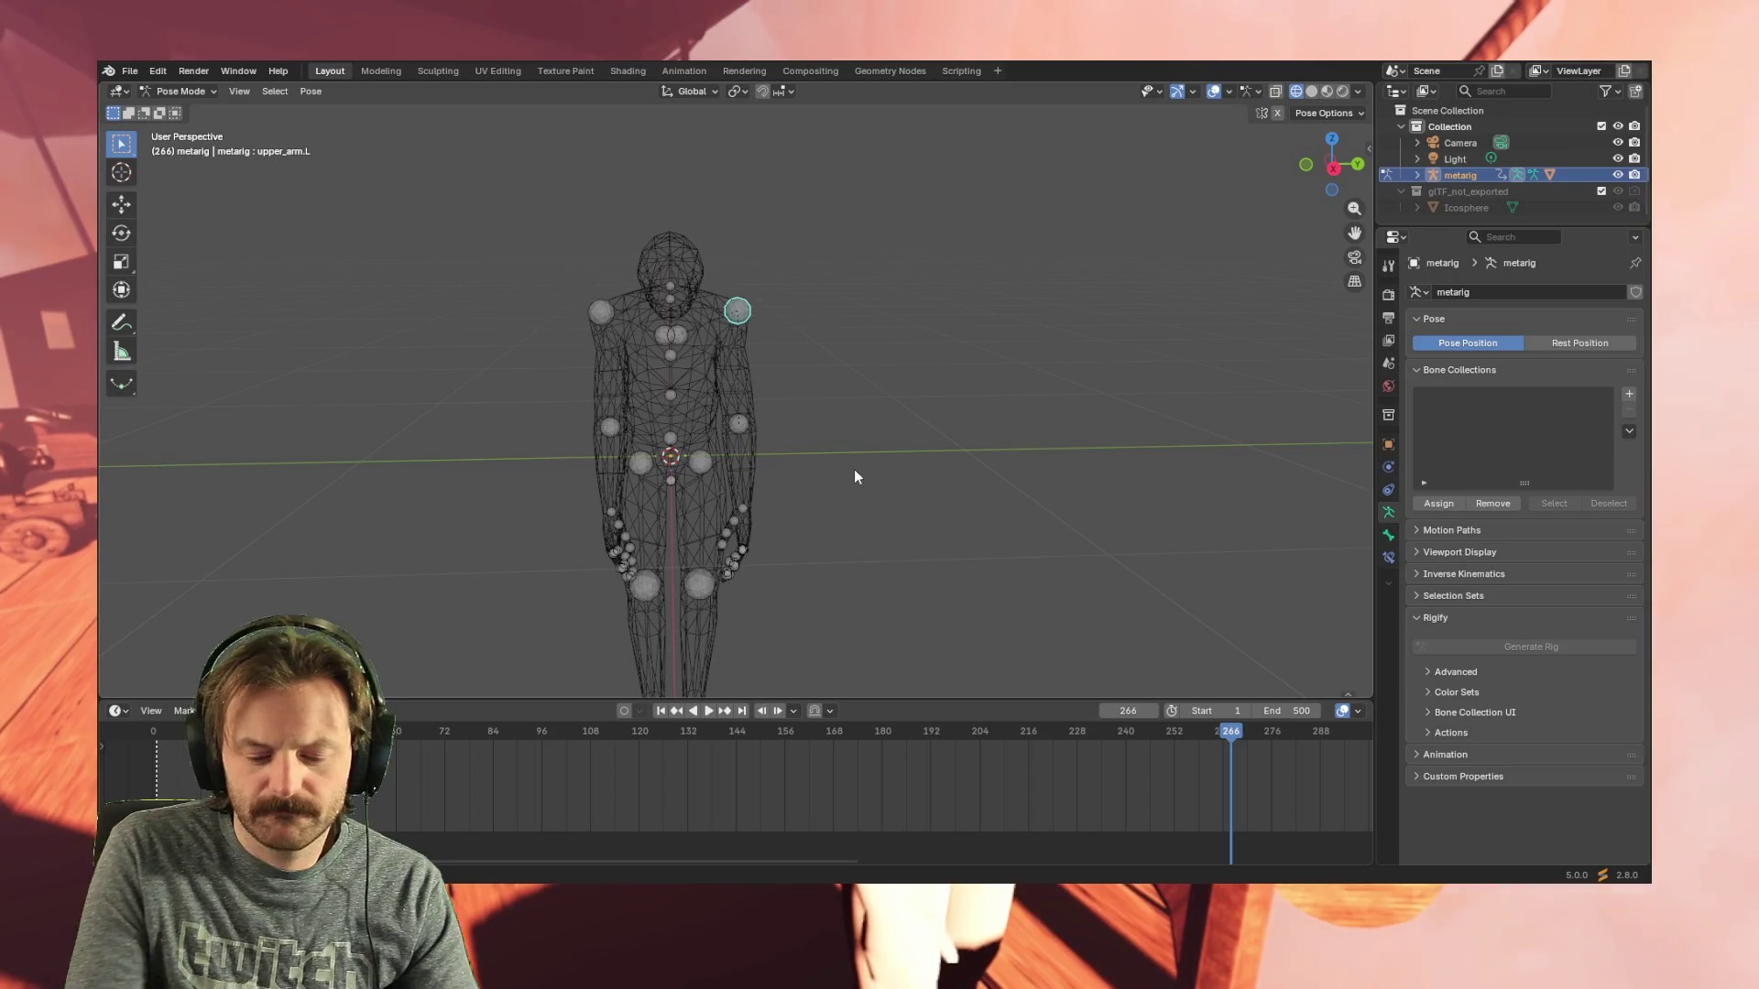
pyautogui.hotkey('ctrl', 'z')
pyautogui.press('KP_3')
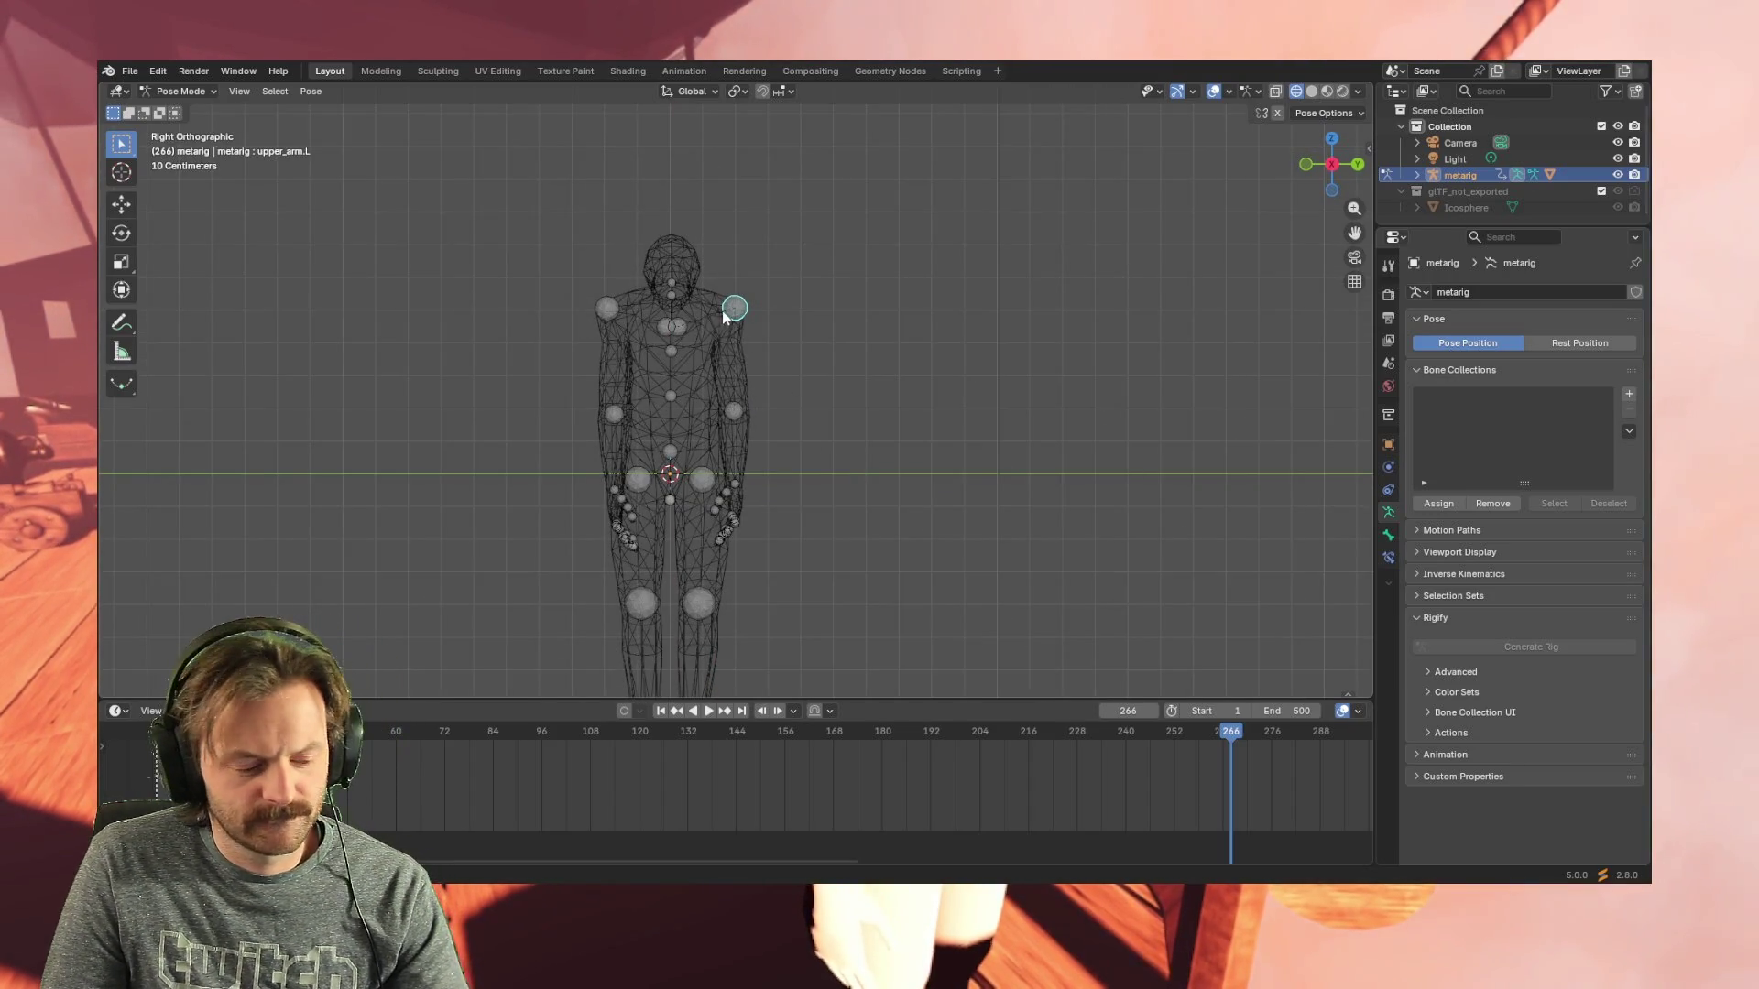
# - Rotate the left and right upper arm bones into the new arm position
pyautogui.press('r')
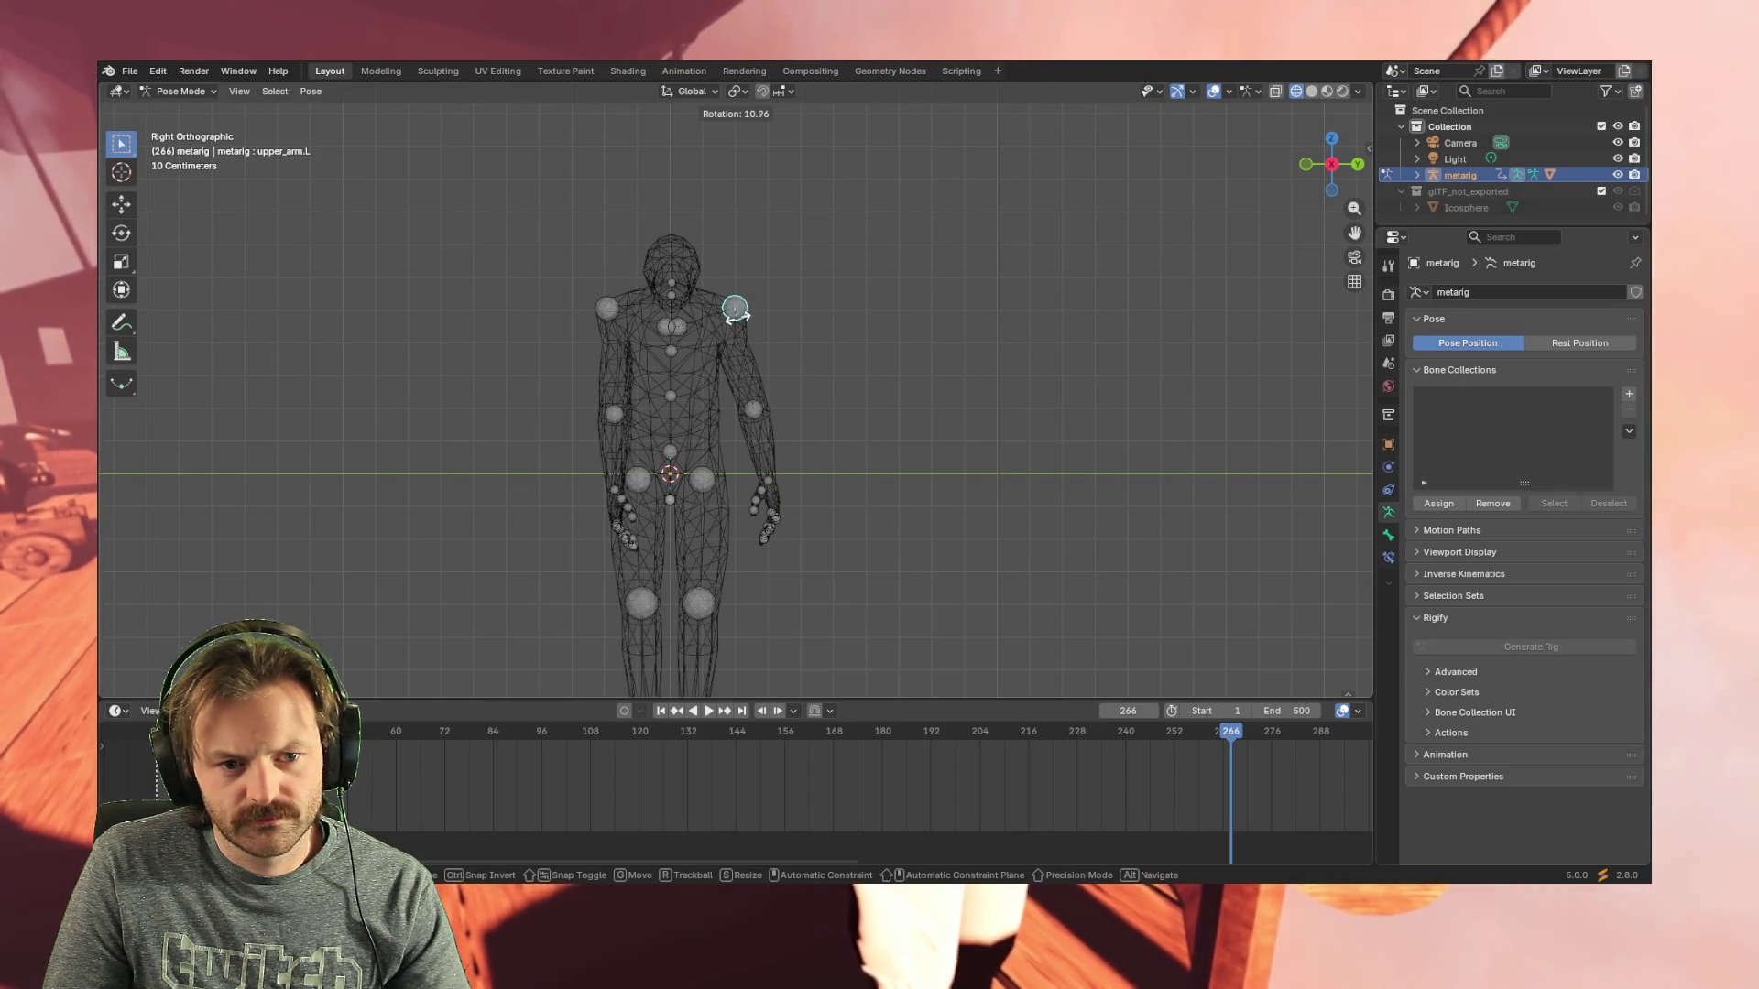
pyautogui.click(738, 313)
pyautogui.click(612, 306)
pyautogui.press('r')
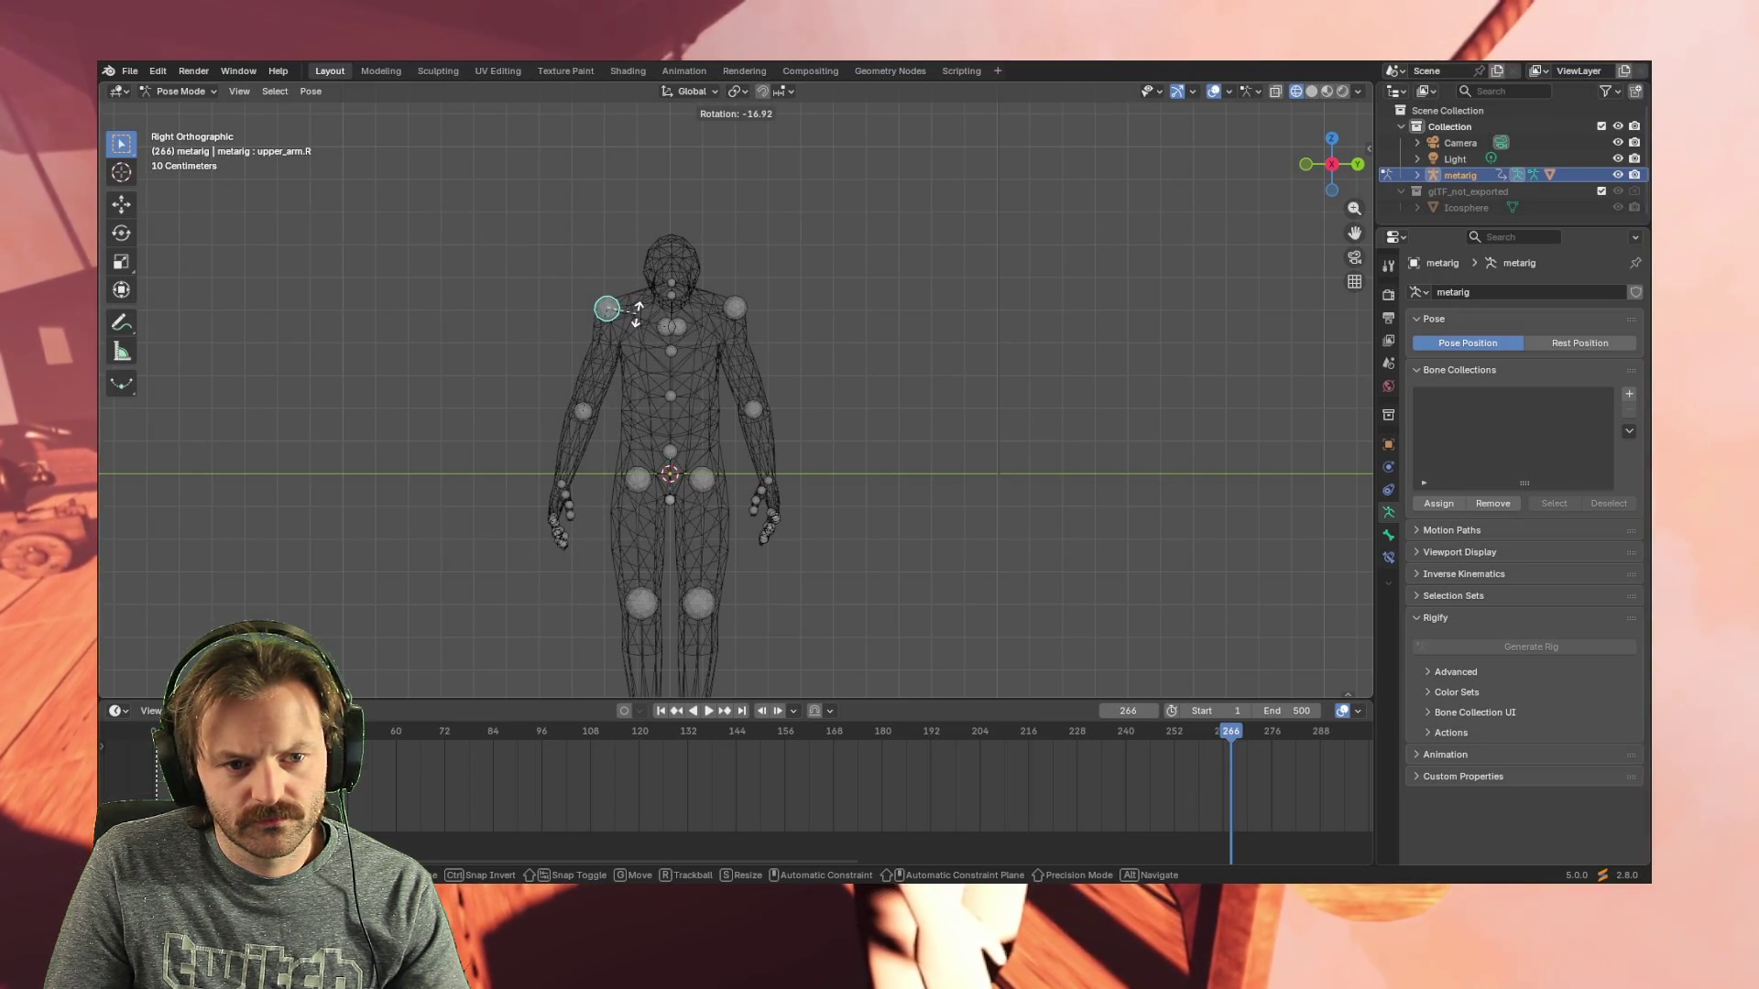
pyautogui.click(639, 360)
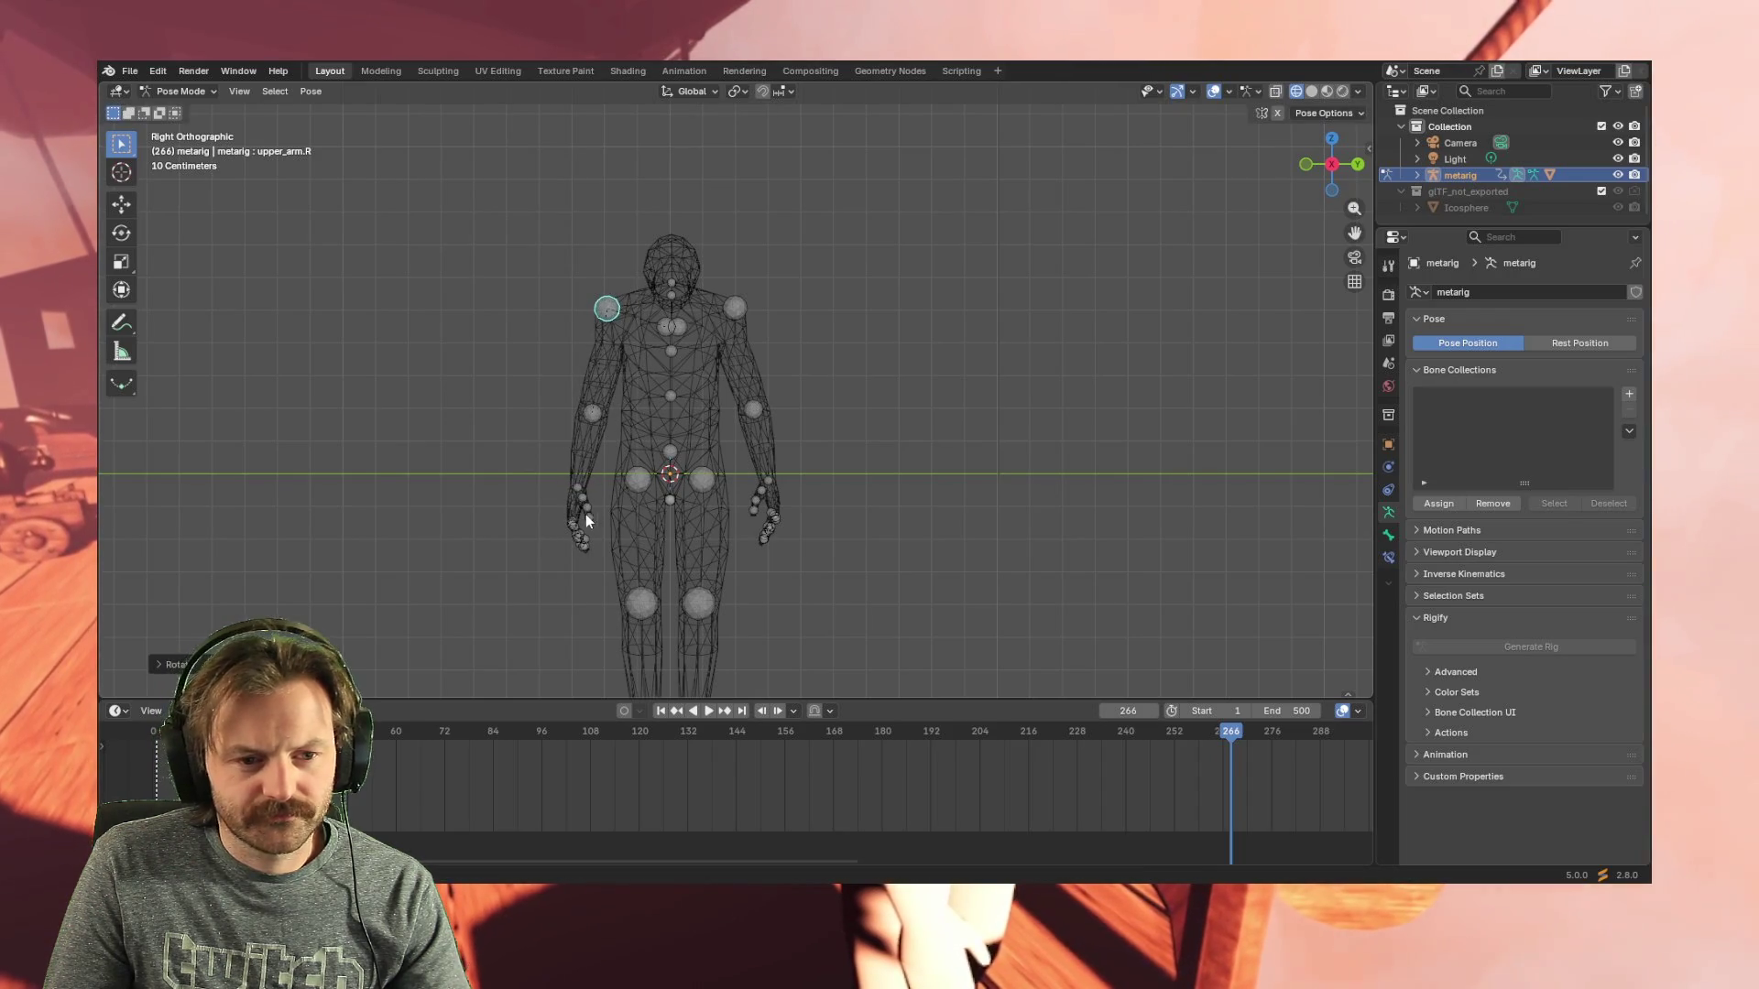
# - Rotate the right and left forearm bones to complete the arm pose
pyautogui.moveTo(623, 403)
pyautogui.mouseDown(button='middle')
pyautogui.moveTo(752, 398)
pyautogui.moveTo(604, 414)
pyautogui.mouseUp(button='middle')
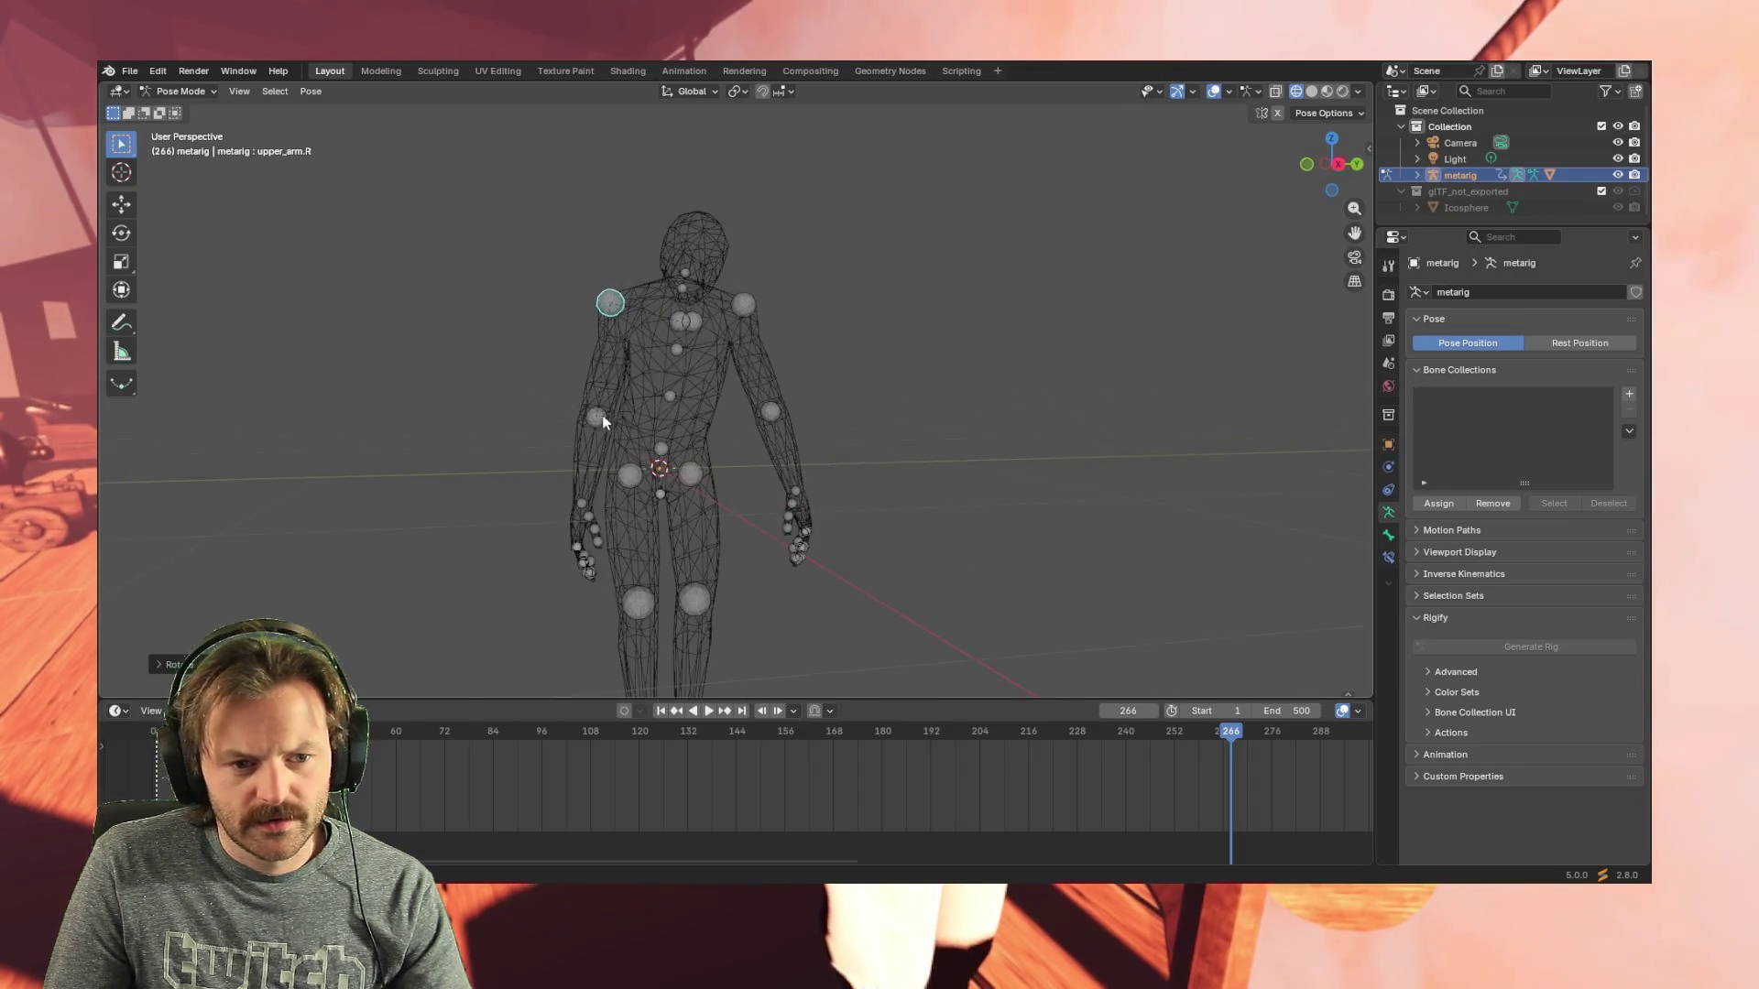
pyautogui.click(595, 416)
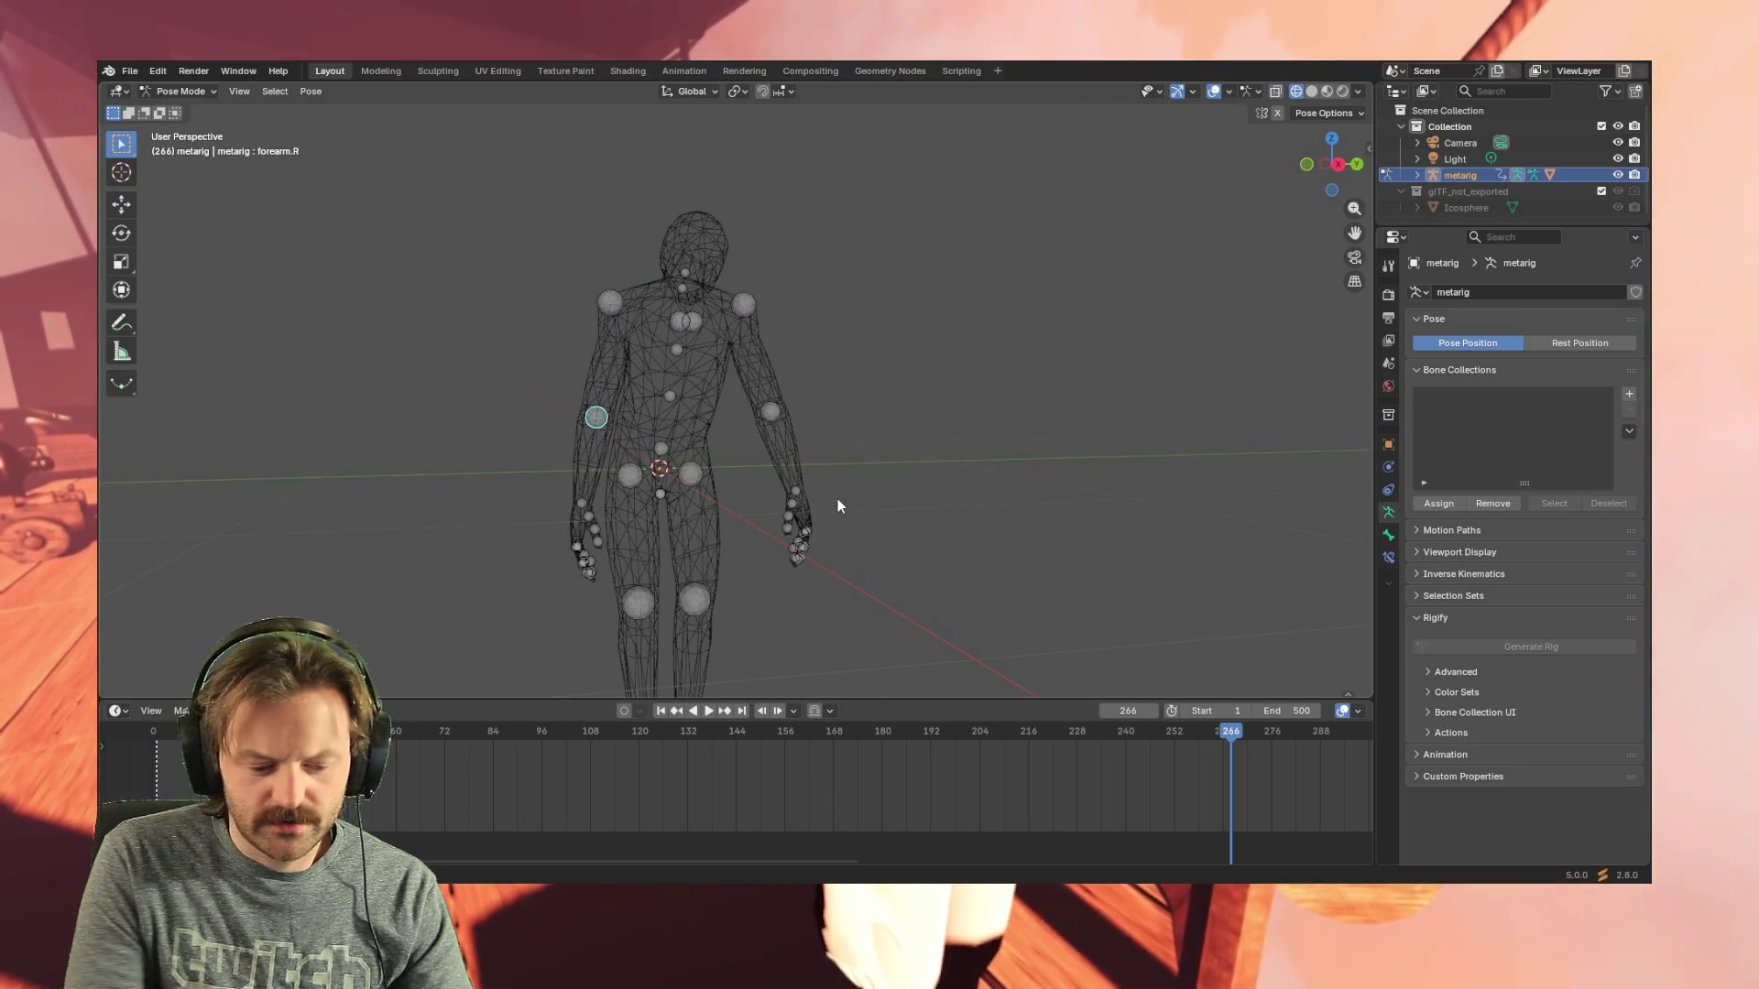
pyautogui.press('KP_3')
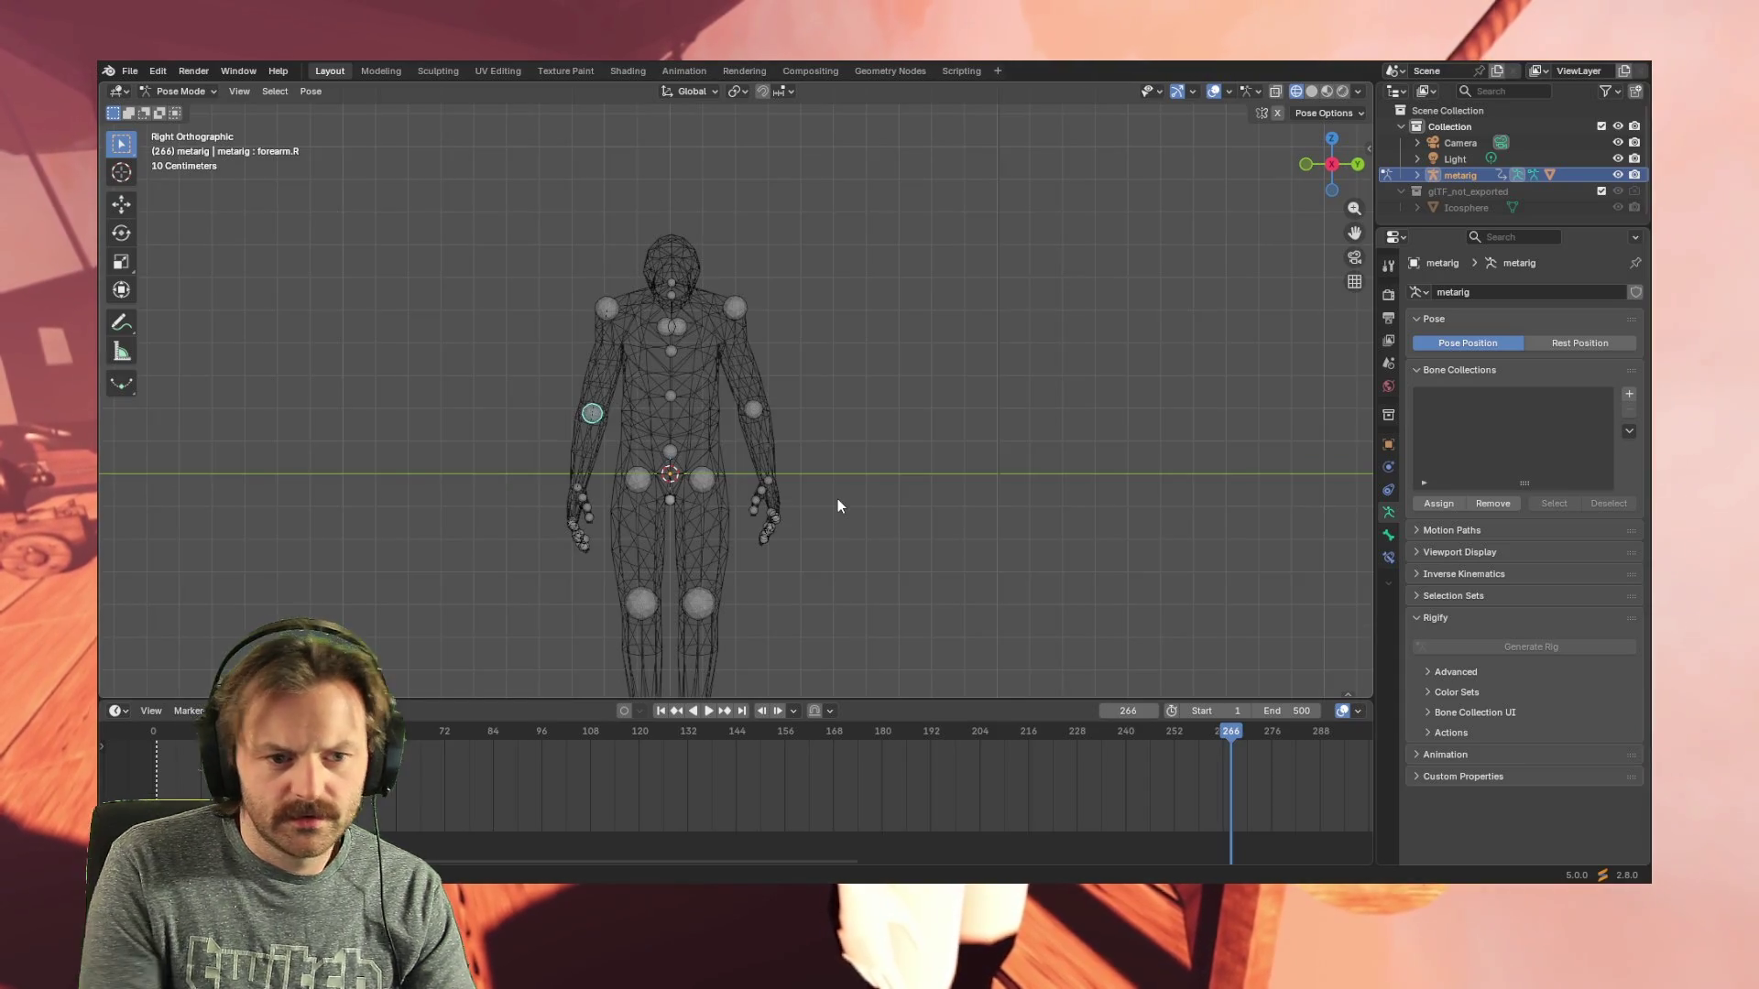
pyautogui.press('r')
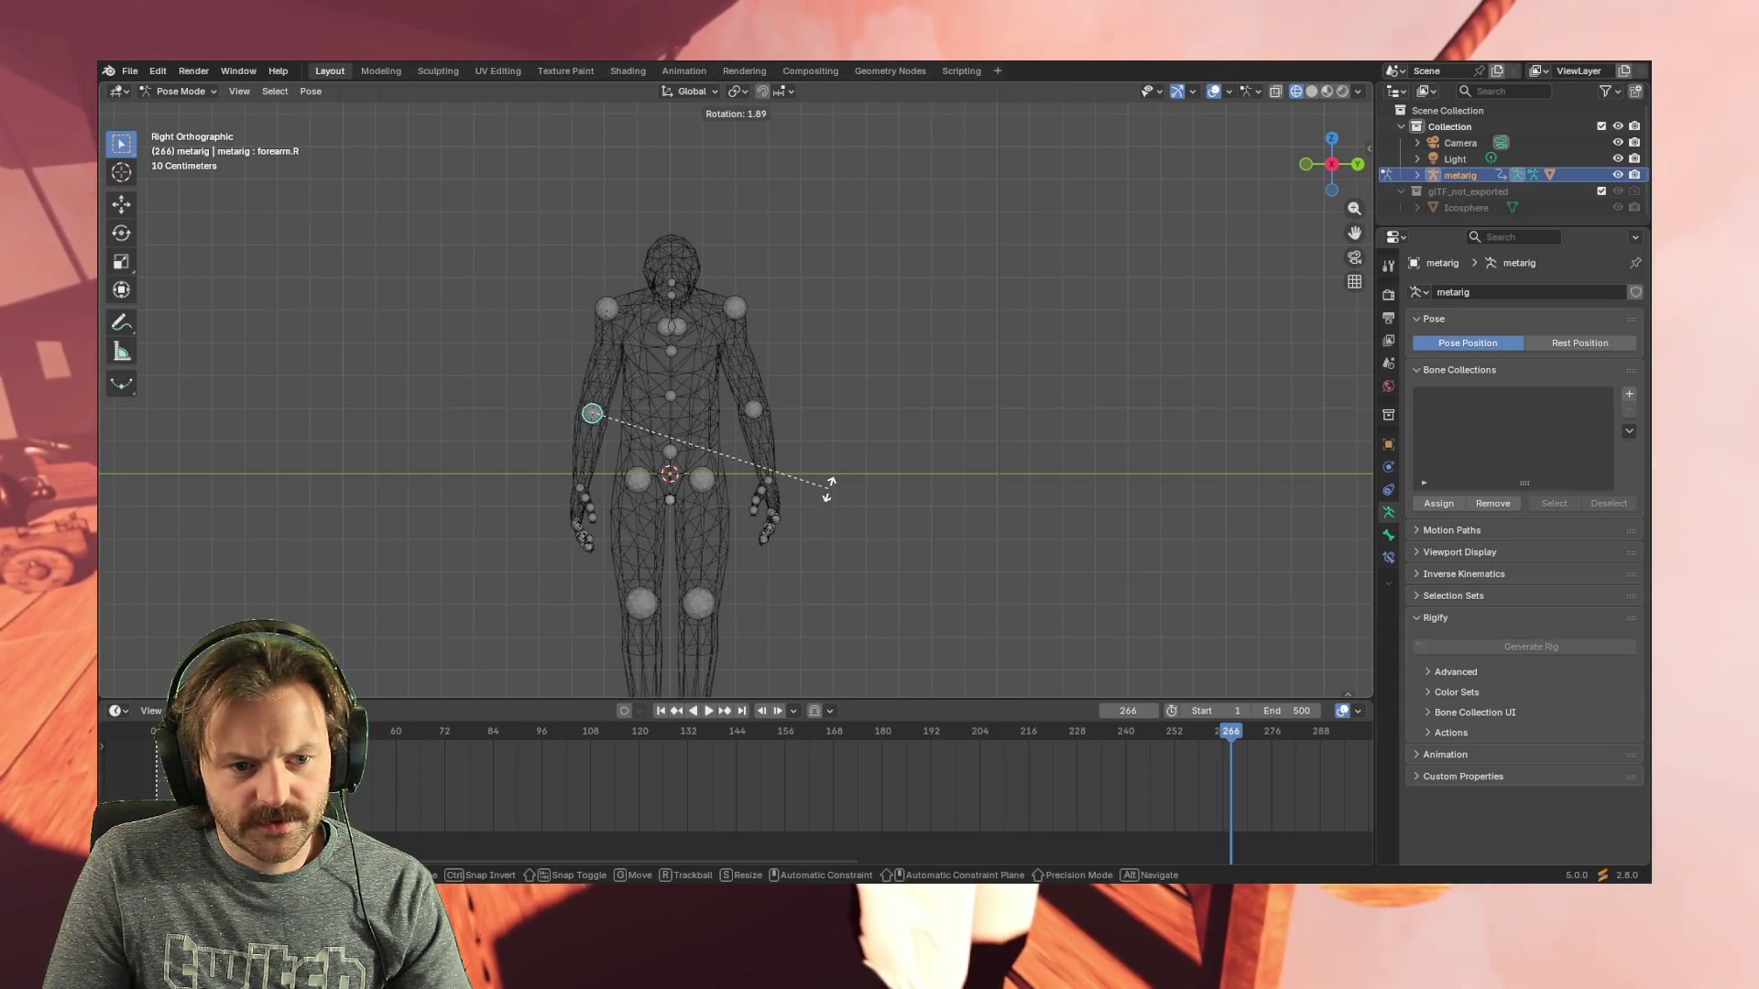
pyautogui.click(831, 418)
pyautogui.click(753, 409)
pyautogui.press('r')
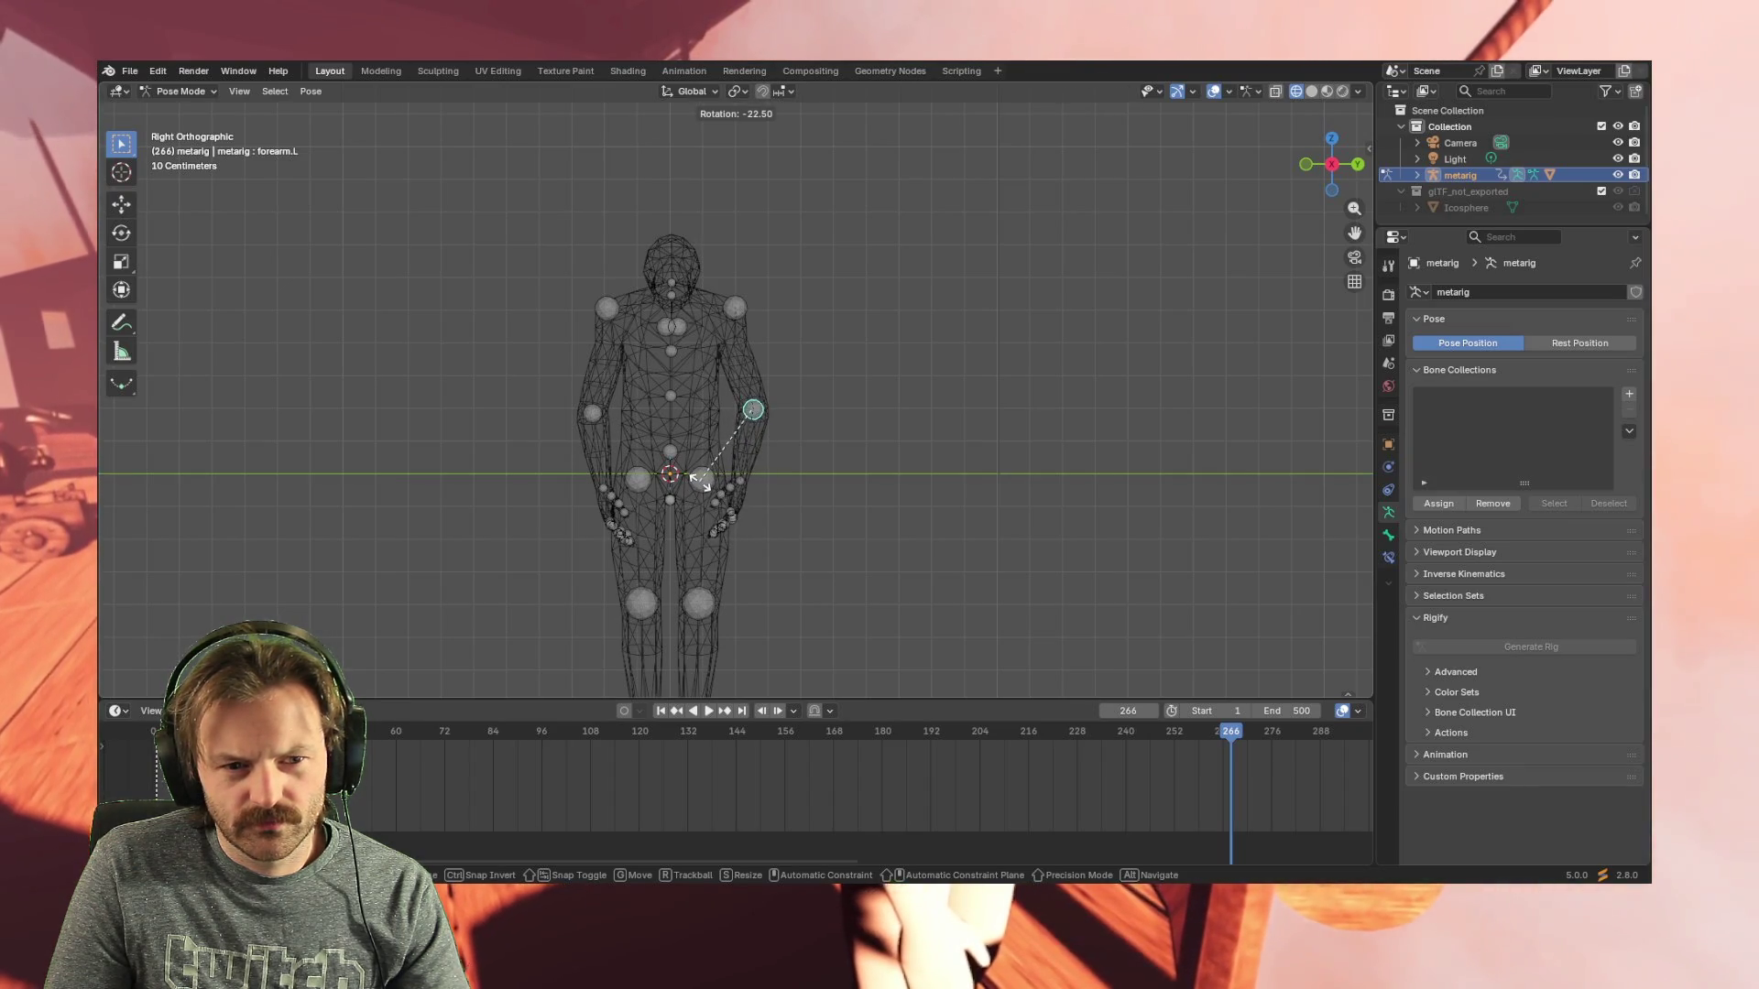
pyautogui.click(702, 479)
pyautogui.moveTo(829, 498)
pyautogui.mouseDown(button='middle')
pyautogui.moveTo(1013, 499)
pyautogui.moveTo(798, 490)
pyautogui.moveTo(811, 505)
pyautogui.mouseUp(button='middle')
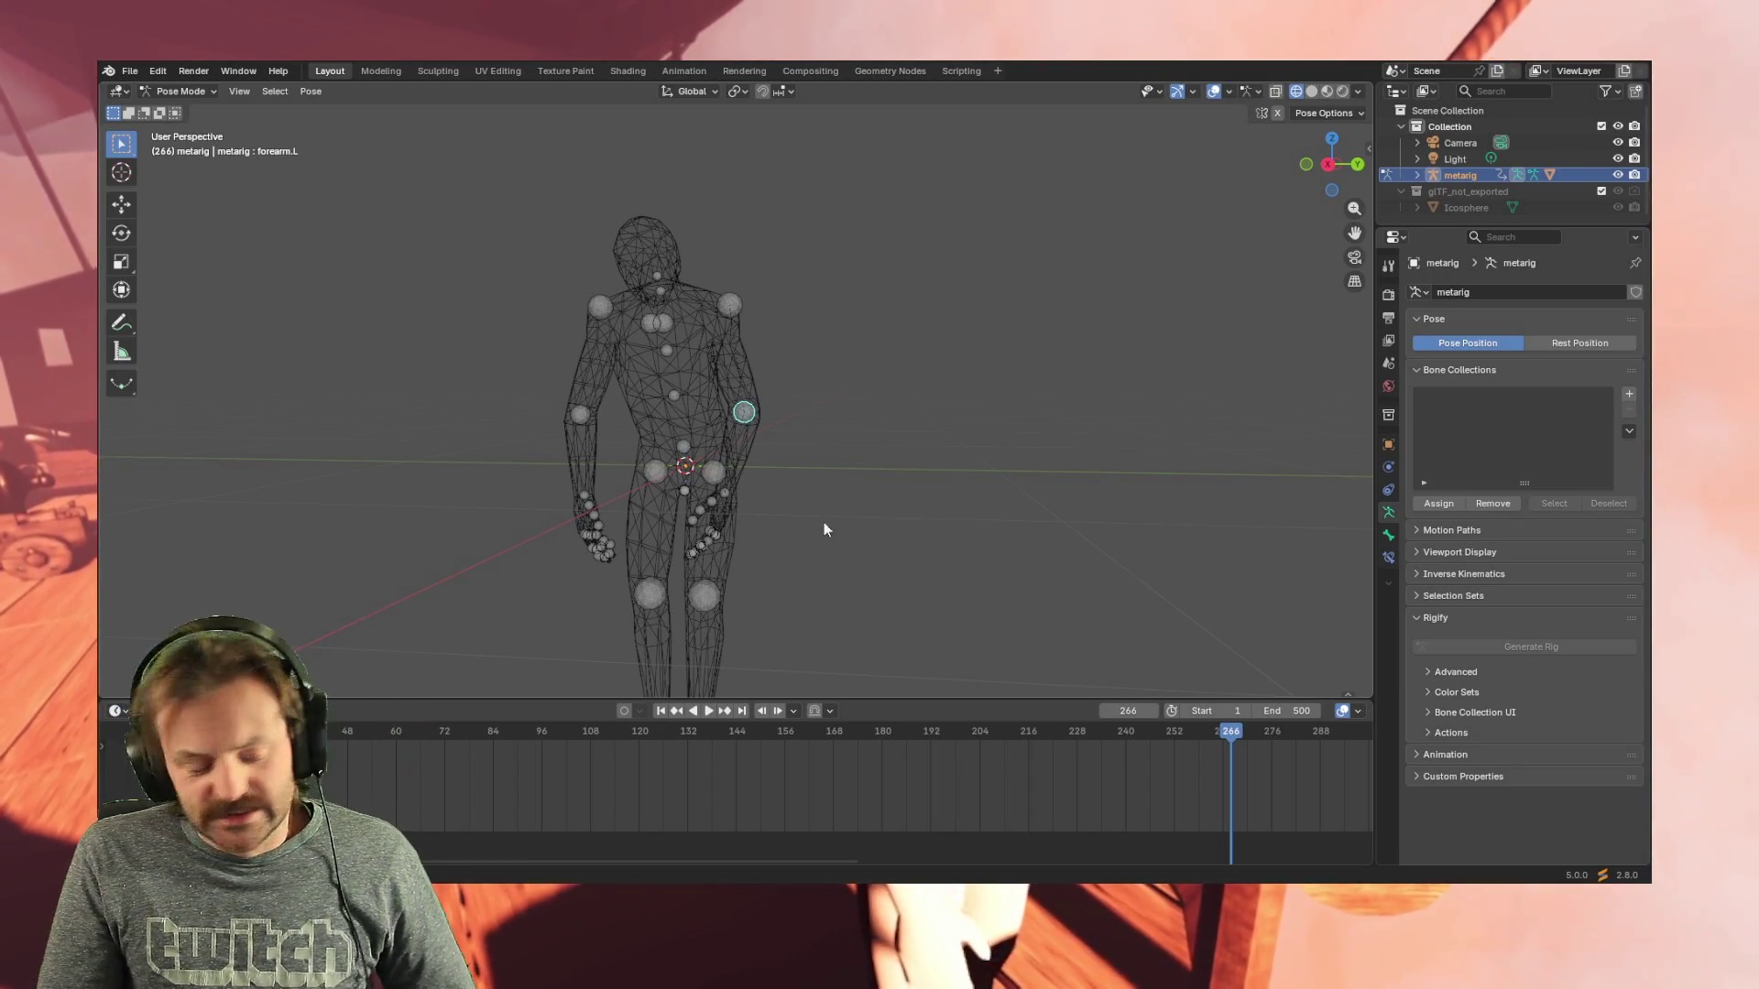
pyautogui.moveTo(871, 541)
pyautogui.mouseDown(button='middle')
pyautogui.moveTo(790, 535)
pyautogui.moveTo(838, 556)
pyautogui.moveTo(943, 553)
pyautogui.moveTo(735, 550)
pyautogui.moveTo(947, 555)
pyautogui.moveTo(819, 545)
pyautogui.moveTo(920, 551)
pyautogui.moveTo(1017, 491)
pyautogui.moveTo(1118, 510)
pyautogui.moveTo(1104, 551)
pyautogui.moveTo(962, 540)
pyautogui.mouseUp(button='middle')
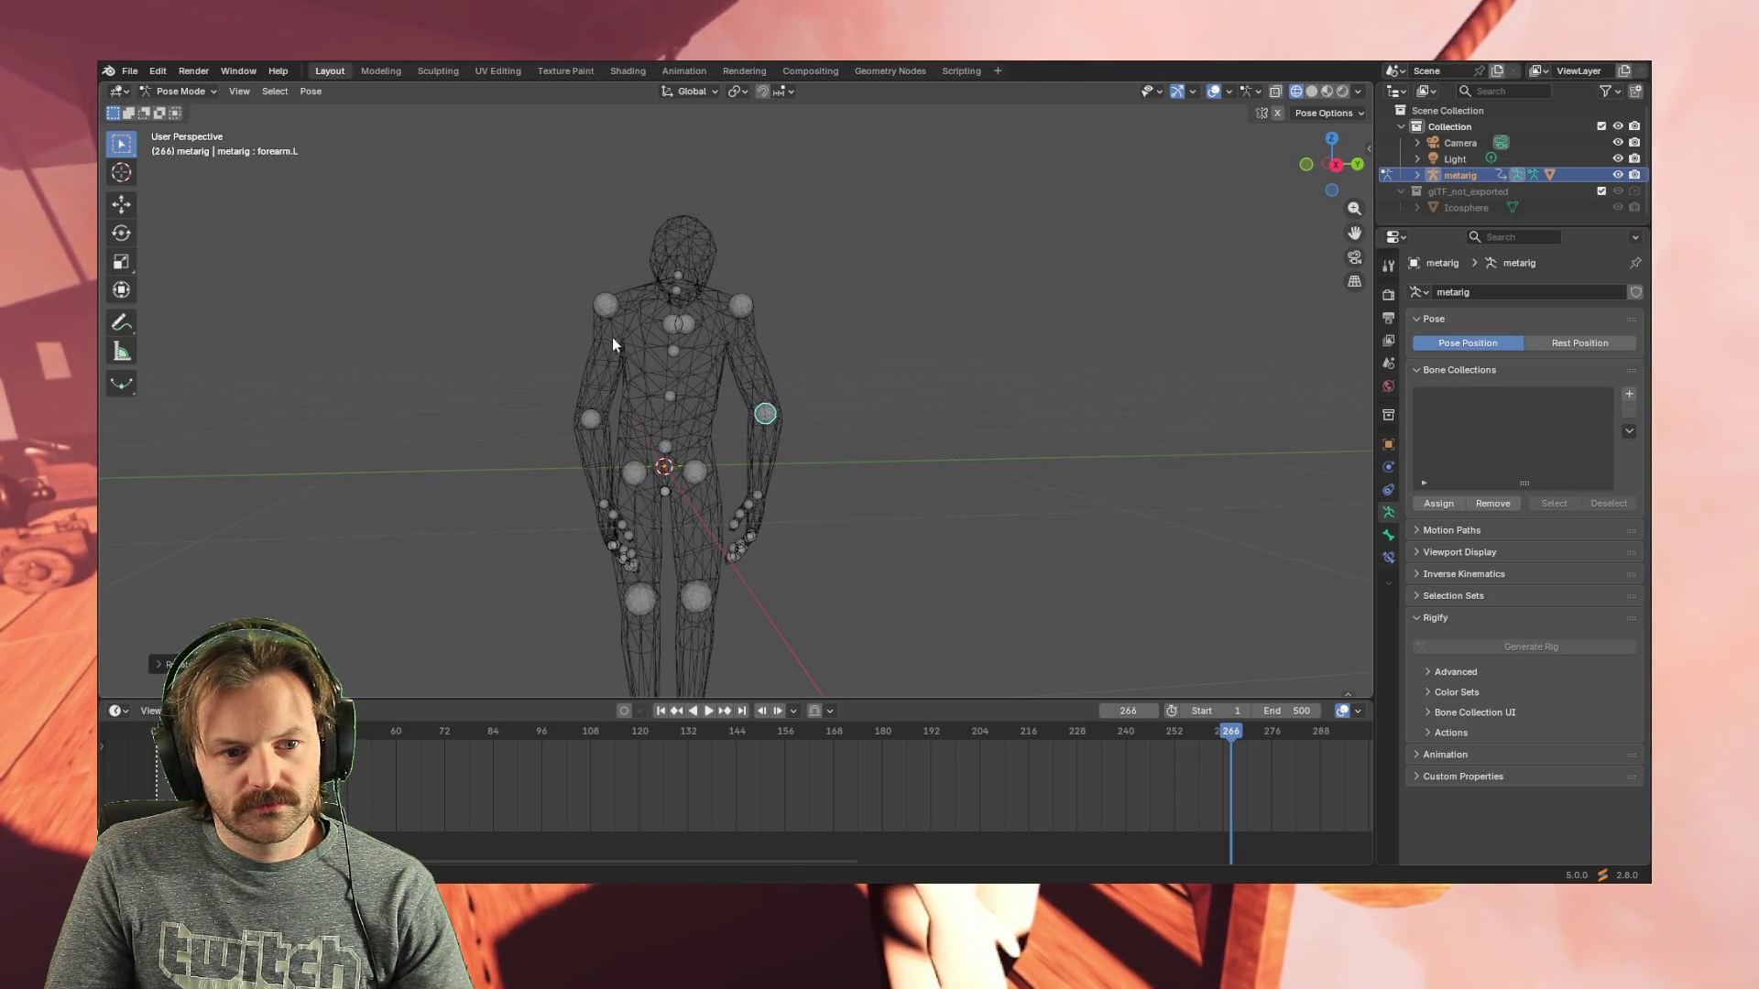
pyautogui.moveTo(604, 317); pyautogui.dragTo(649, 353, button='middle')
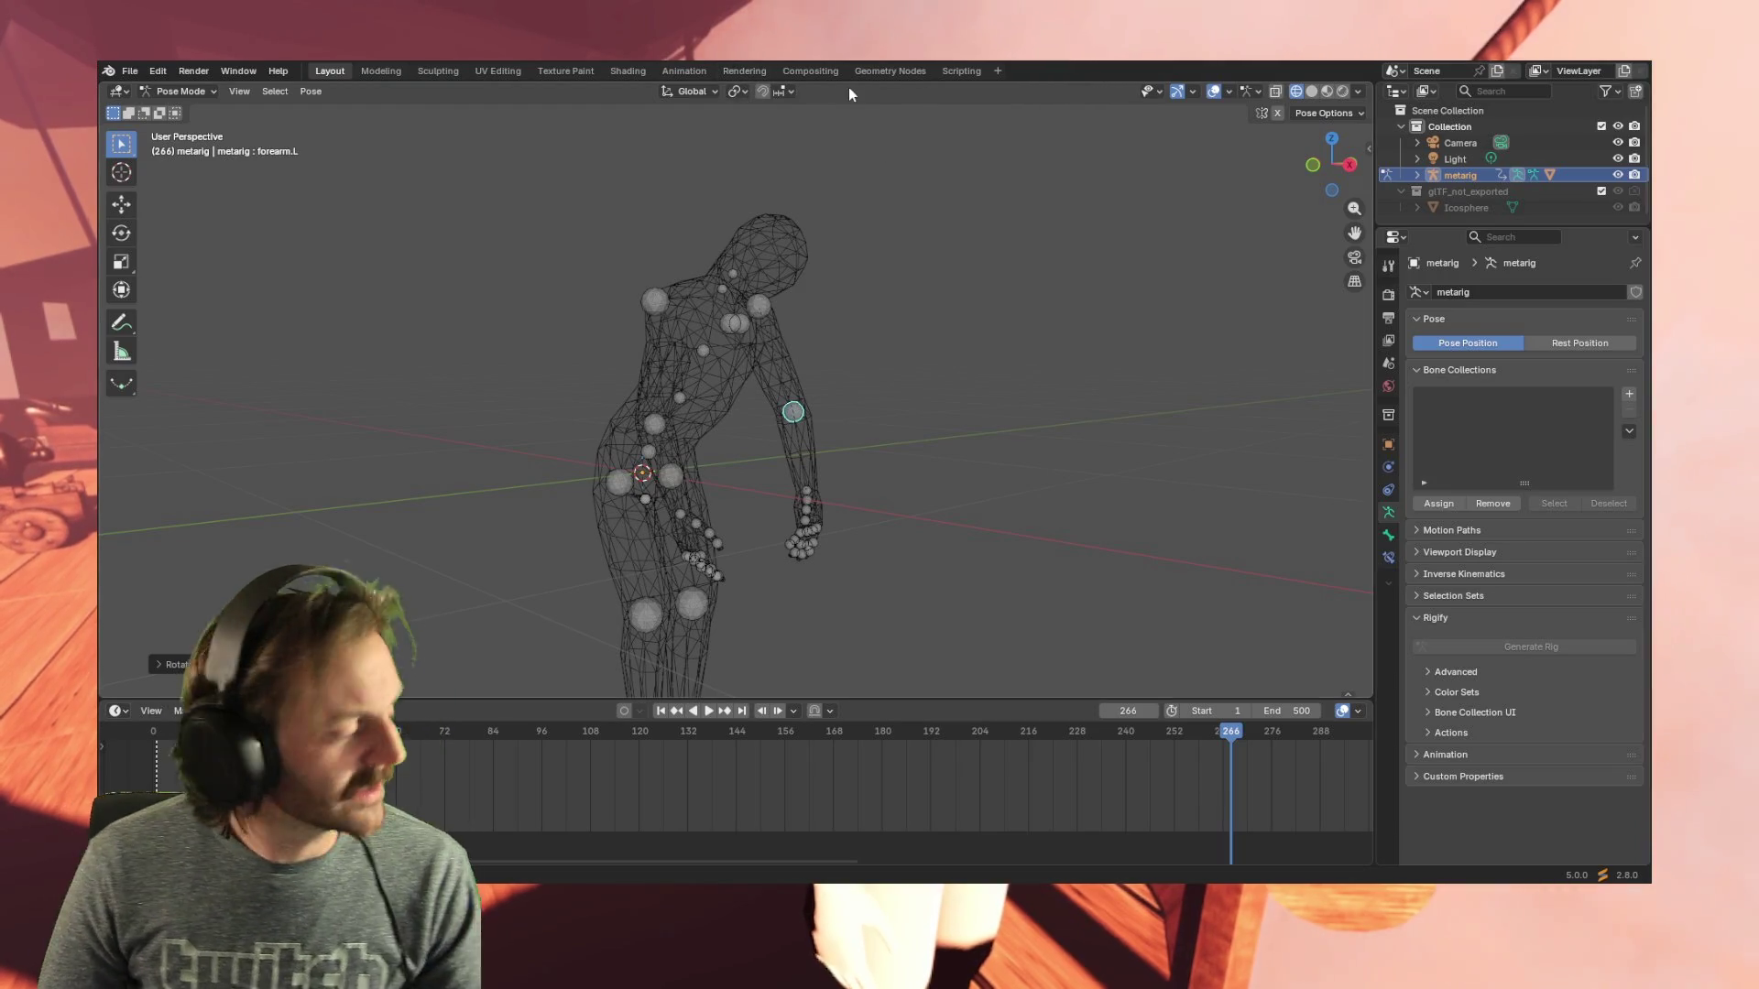
pyautogui.moveTo(847, 321)
pyautogui.mouseDown(button='middle')
pyautogui.moveTo(776, 346)
pyautogui.moveTo(814, 360)
pyautogui.mouseUp(button='middle')
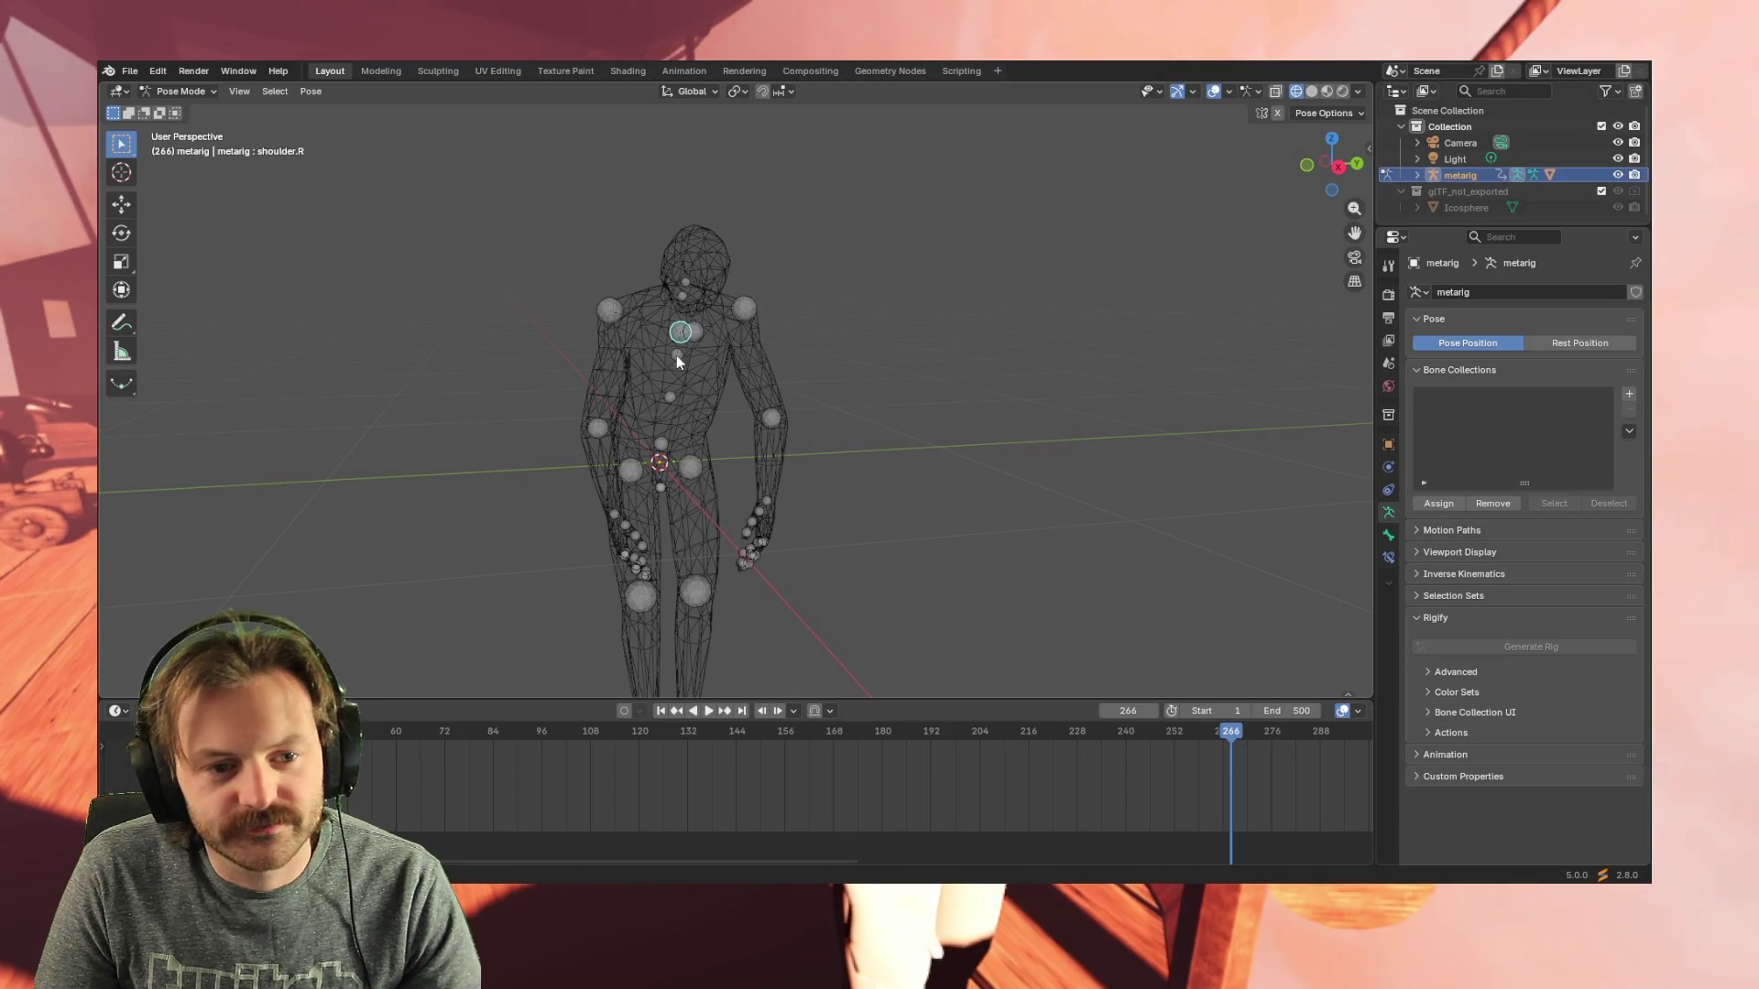
pyautogui.press('r')
pyautogui.press('r')
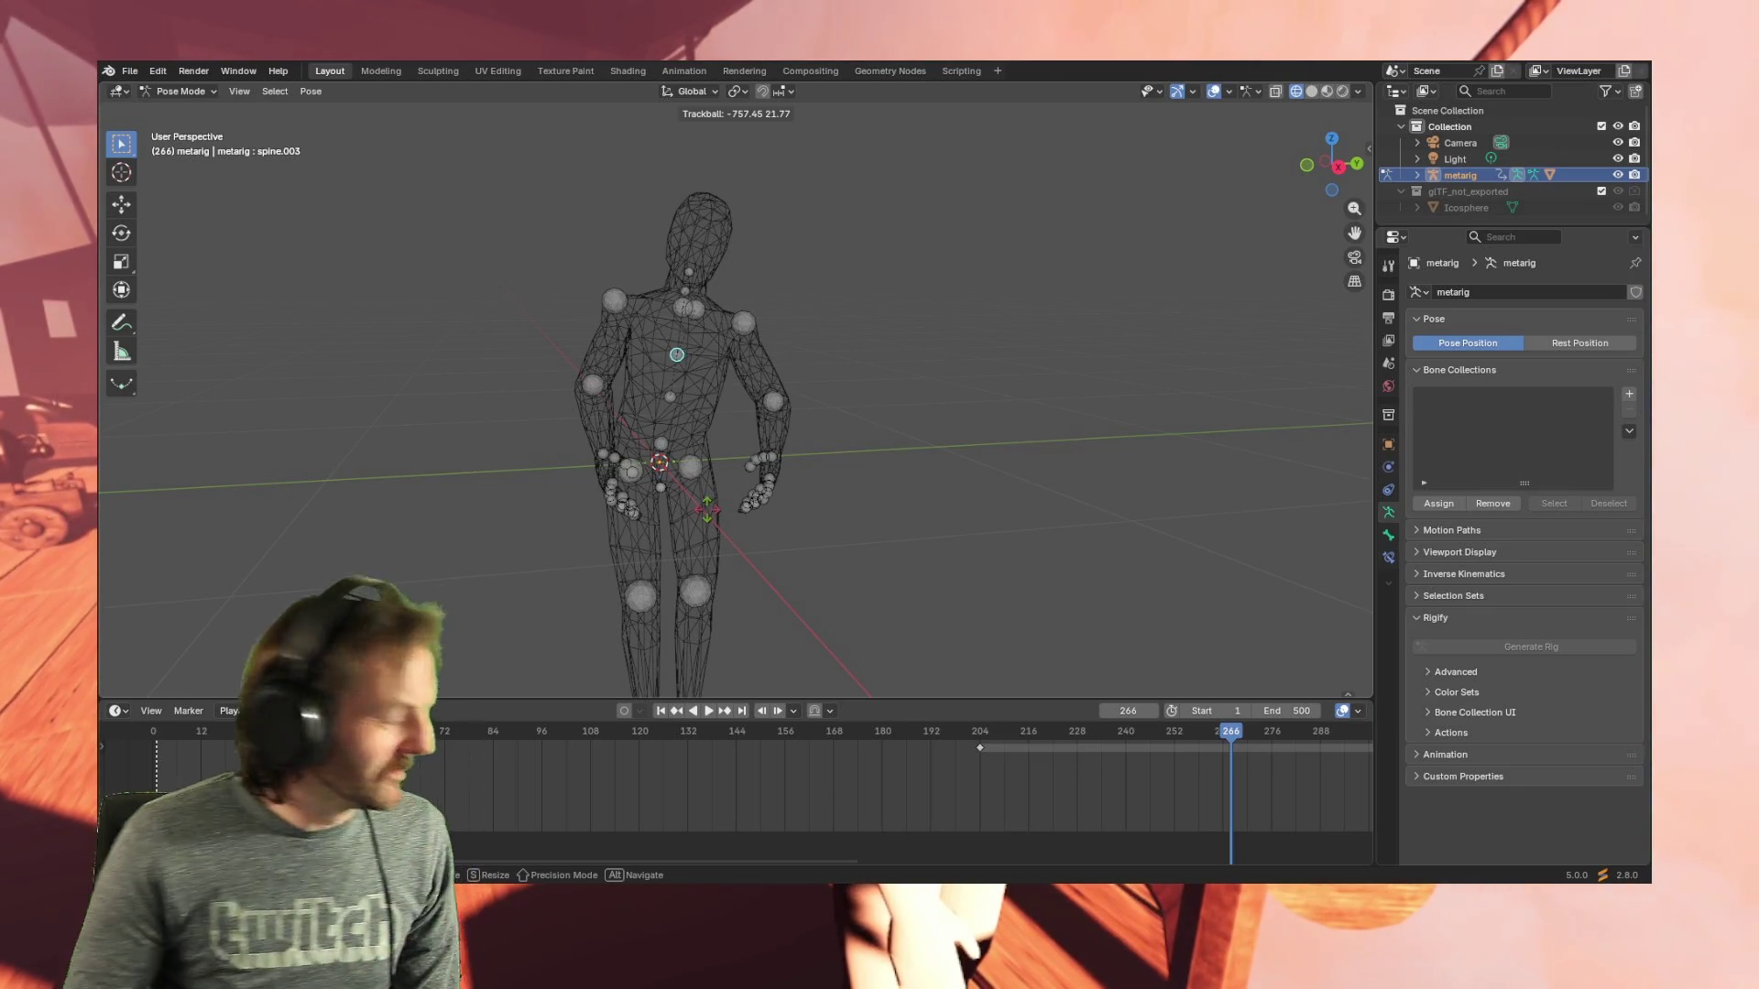
pyautogui.press('Escape')
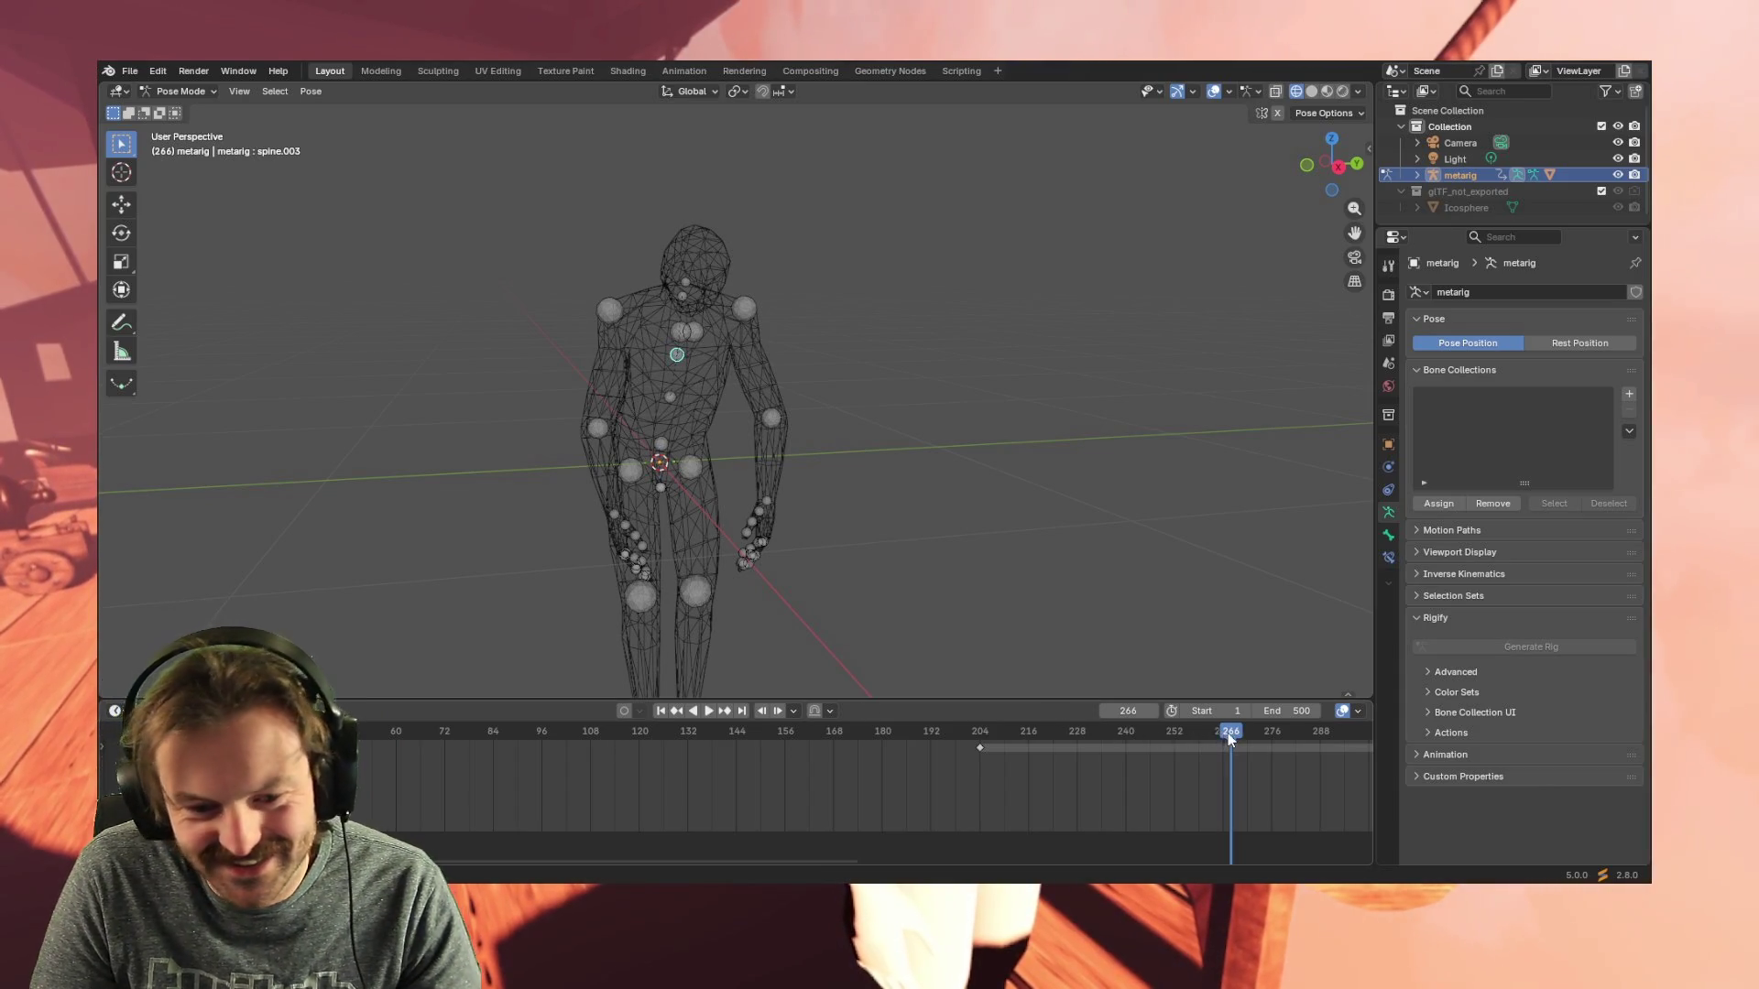
# - Play the animation and move the current frame back near the spine keyframe
pyautogui.click(1037, 735)
pyautogui.press('space')
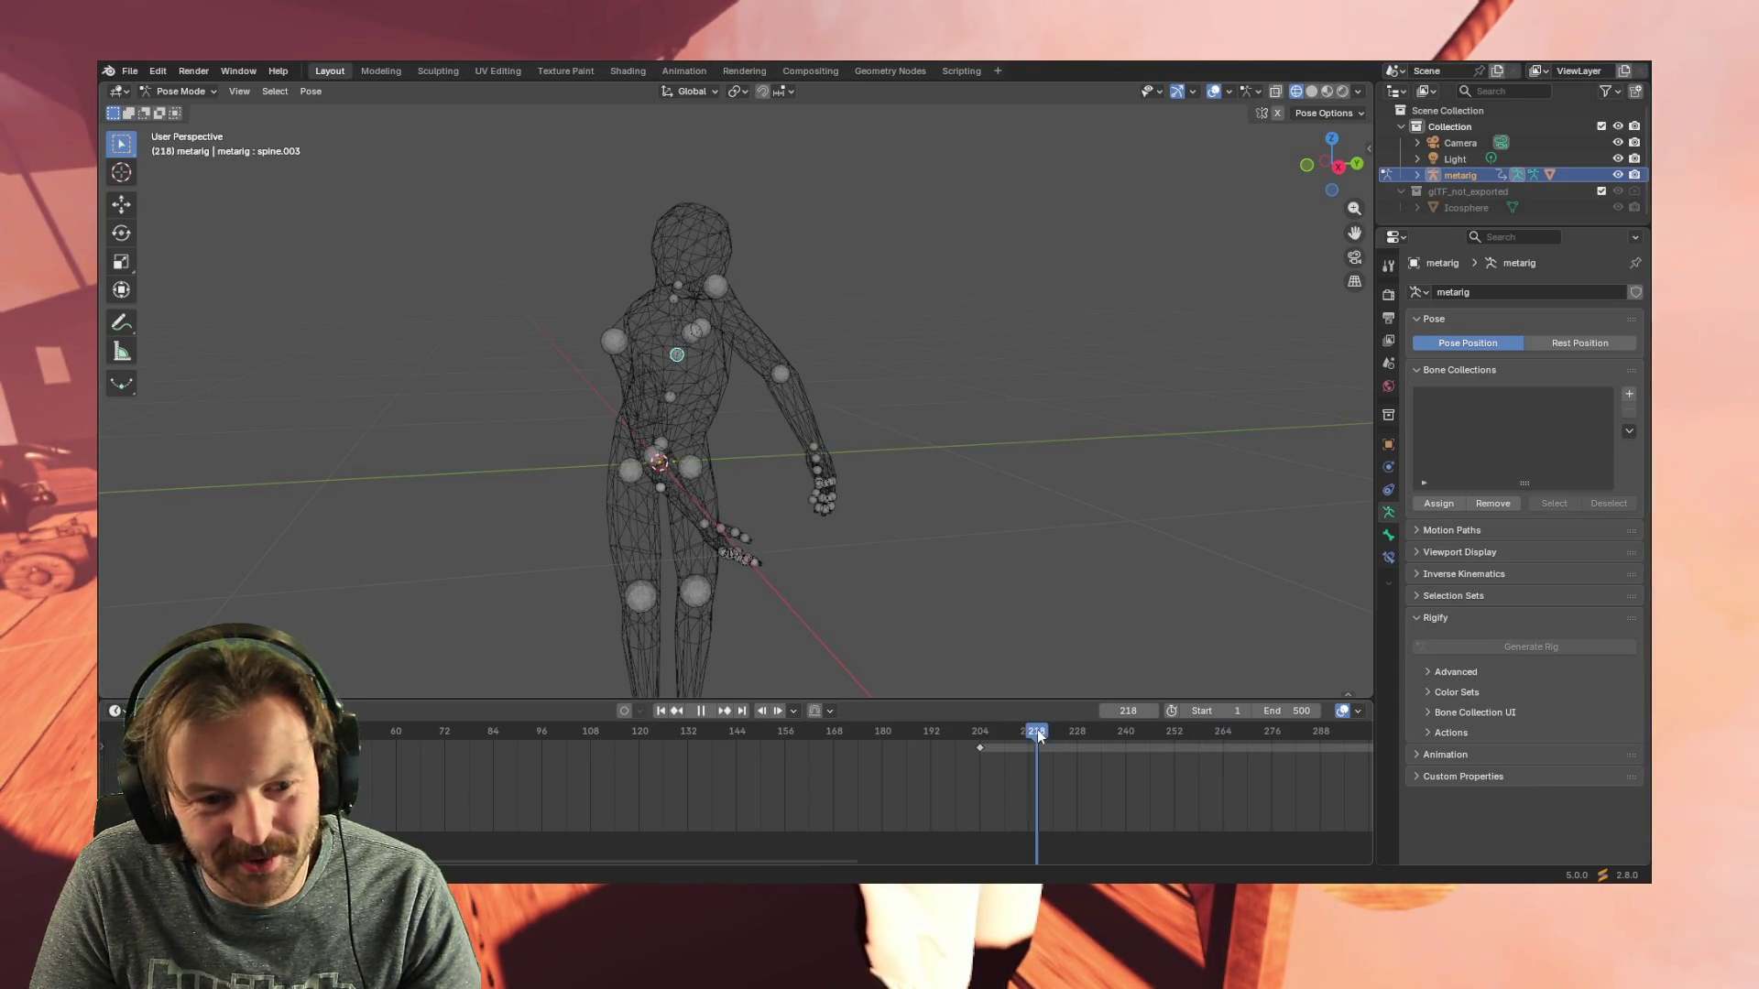
pyautogui.click(1238, 735)
pyautogui.click(960, 734)
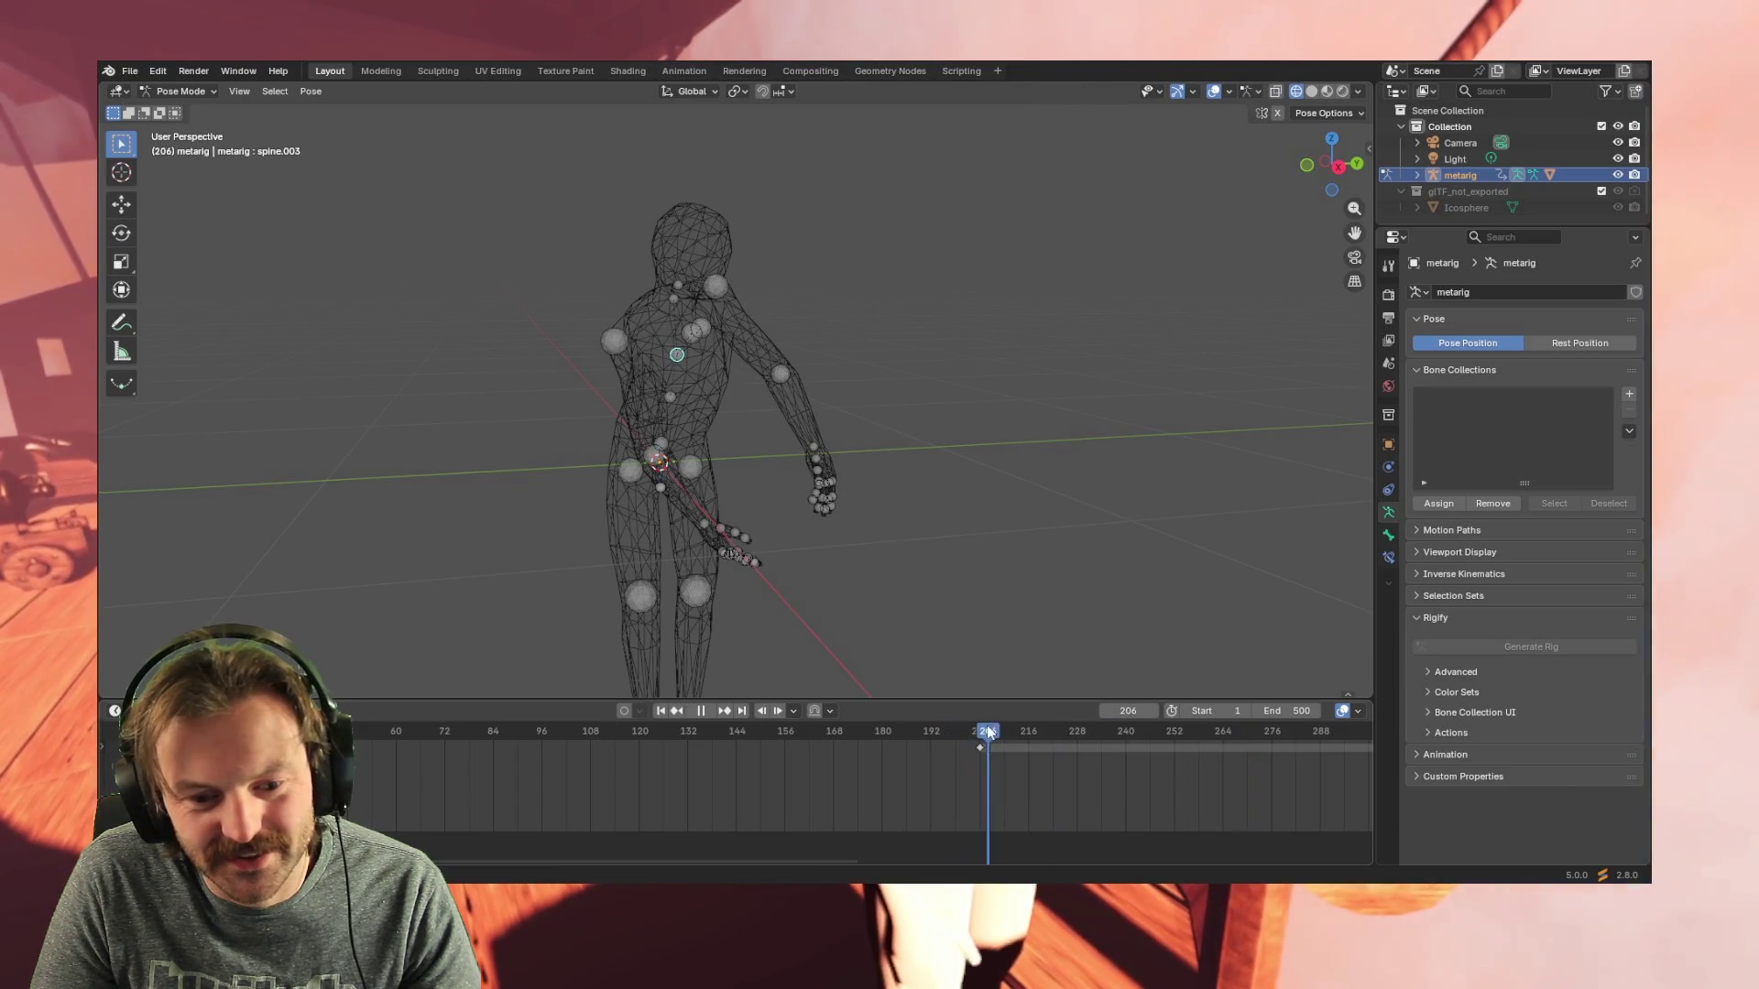
# - Select the spine keyframe near 204 plus later keys, scrub the motion, then stop playback
pyautogui.click(980, 749)
pyautogui.press('Left')
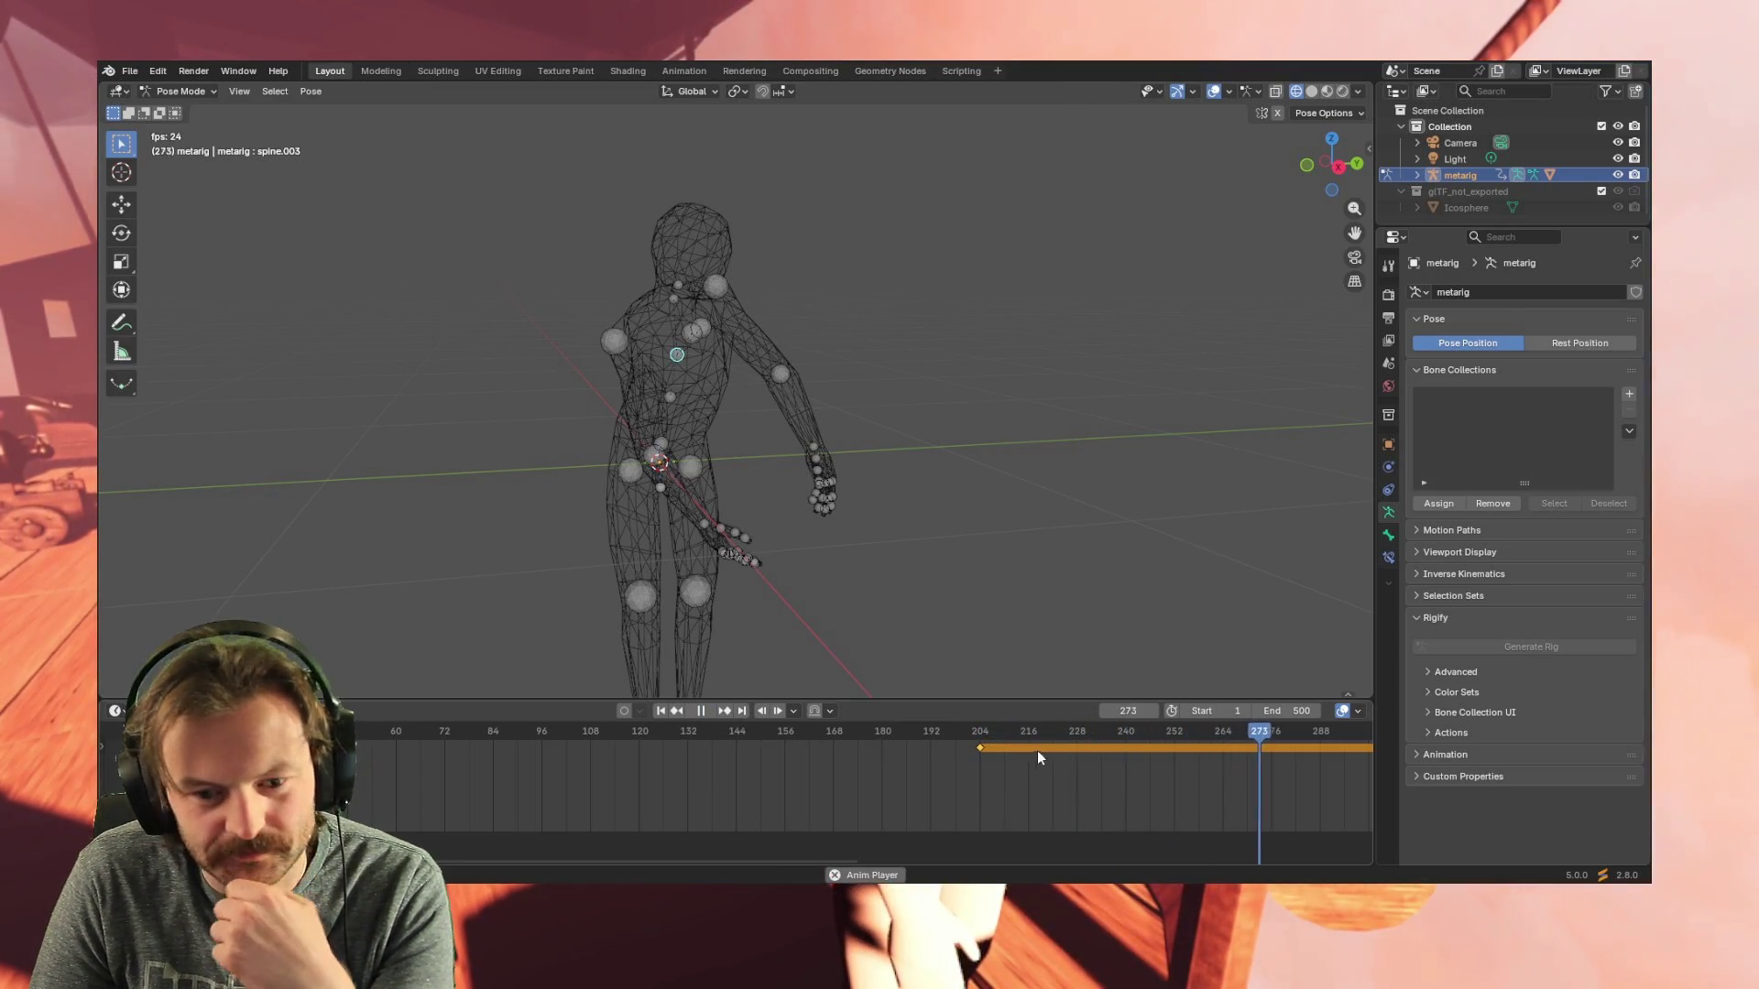
pyautogui.moveTo(1062, 738); pyautogui.dragTo(371, 737)
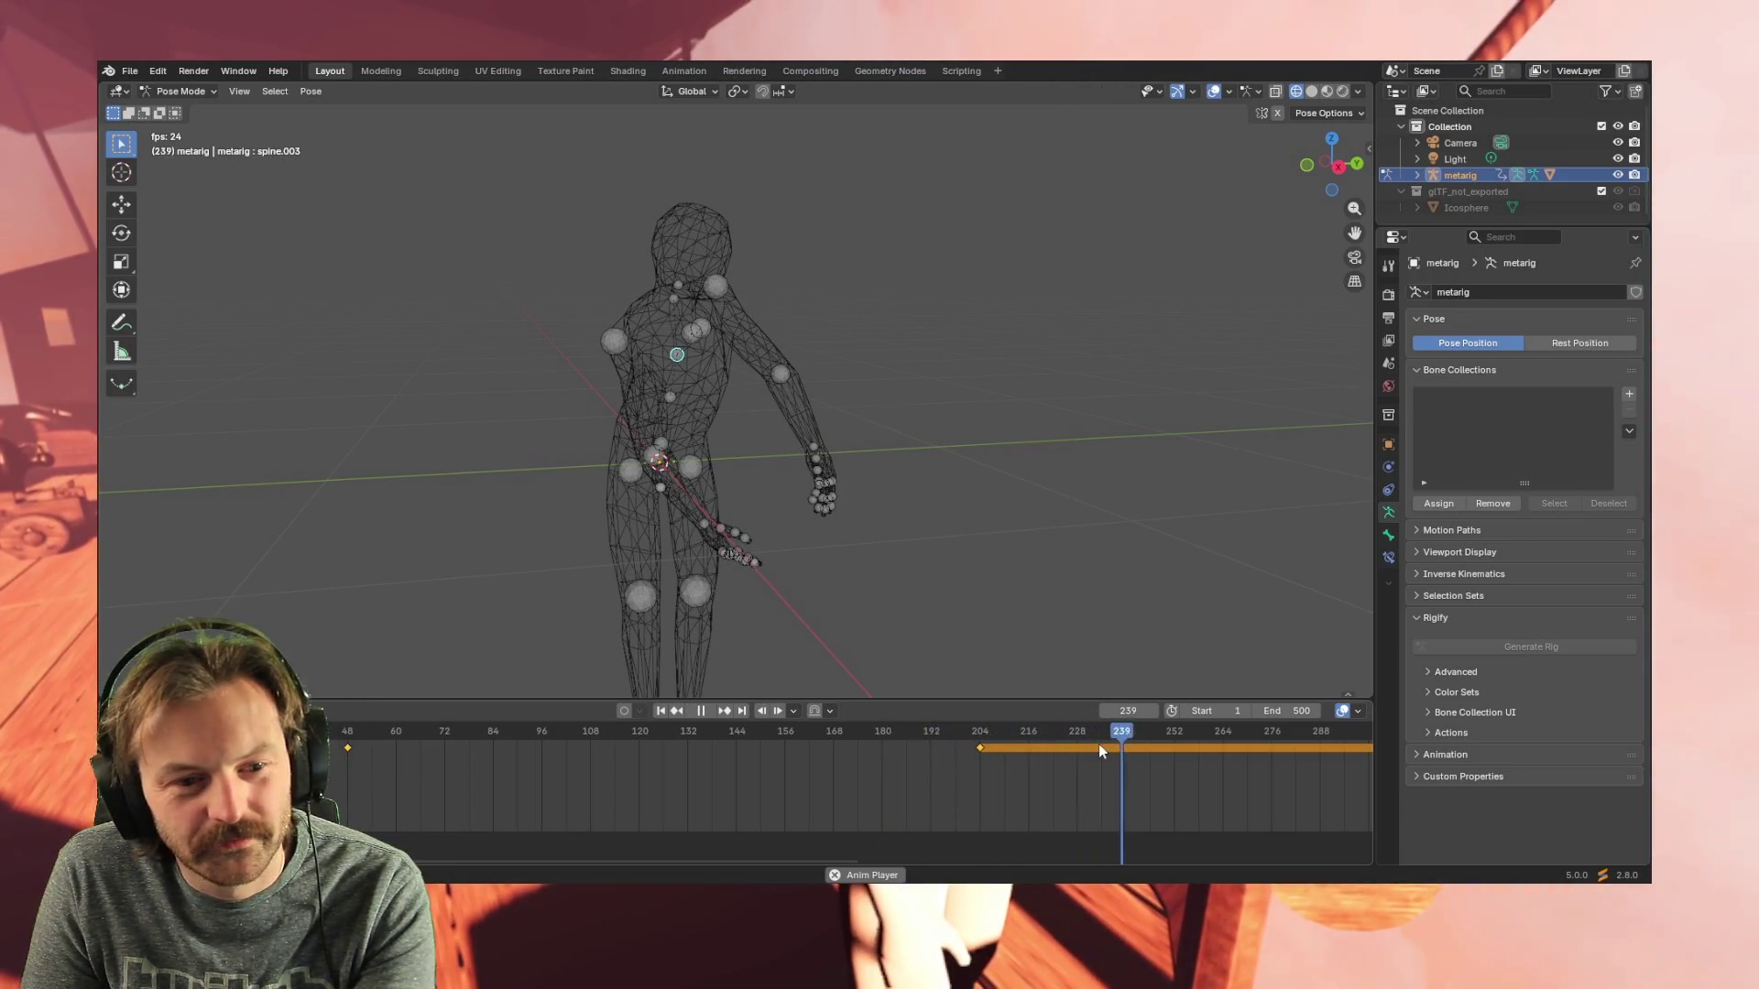
pyautogui.click(1098, 744)
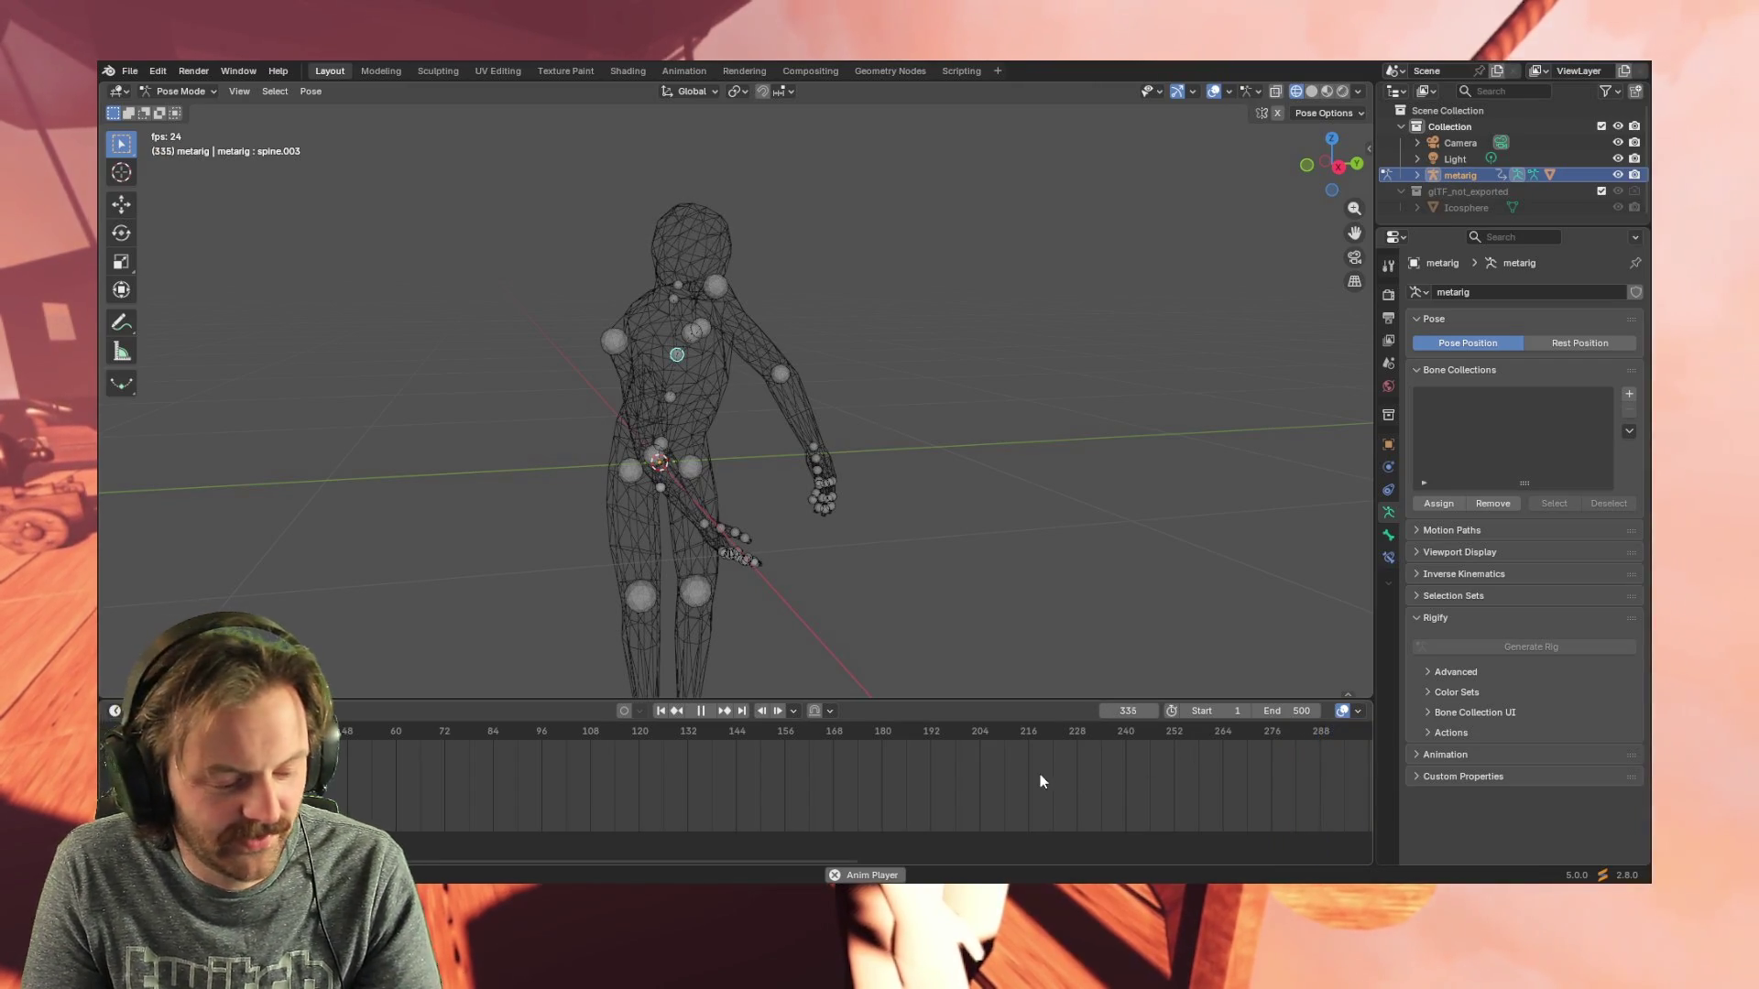
pyautogui.press('Escape')
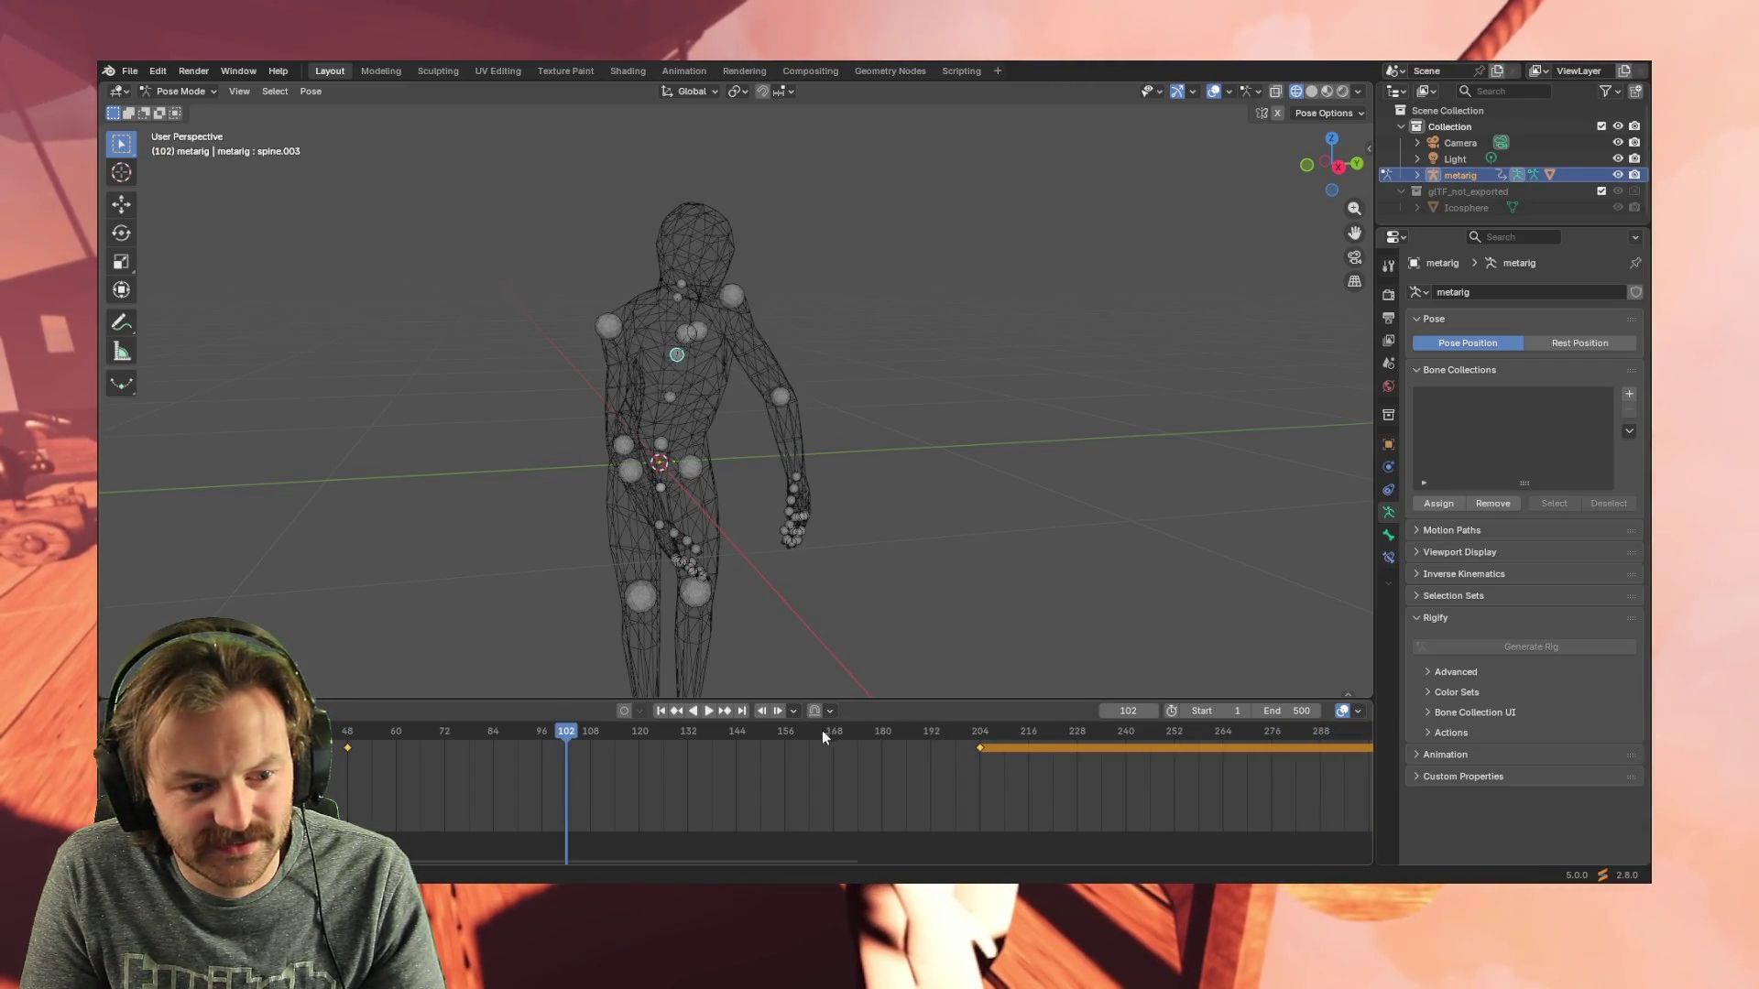
pyautogui.moveTo(567, 733); pyautogui.dragTo(140, 732)
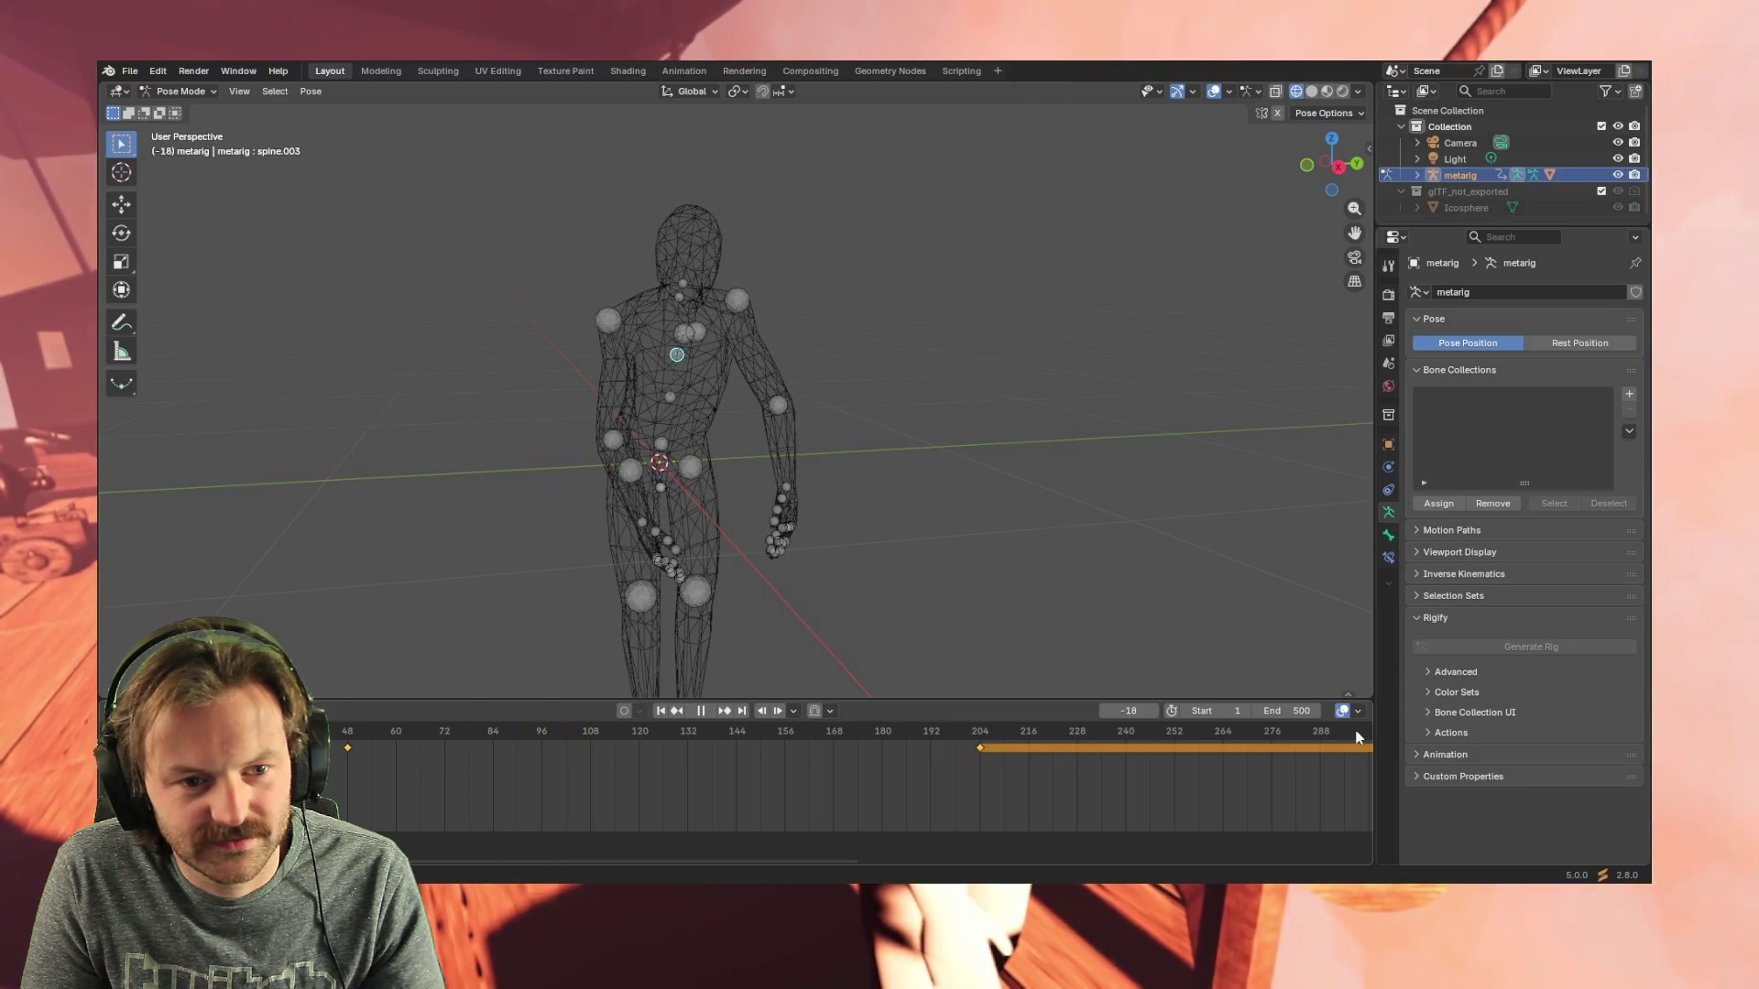
pyautogui.press('Escape')
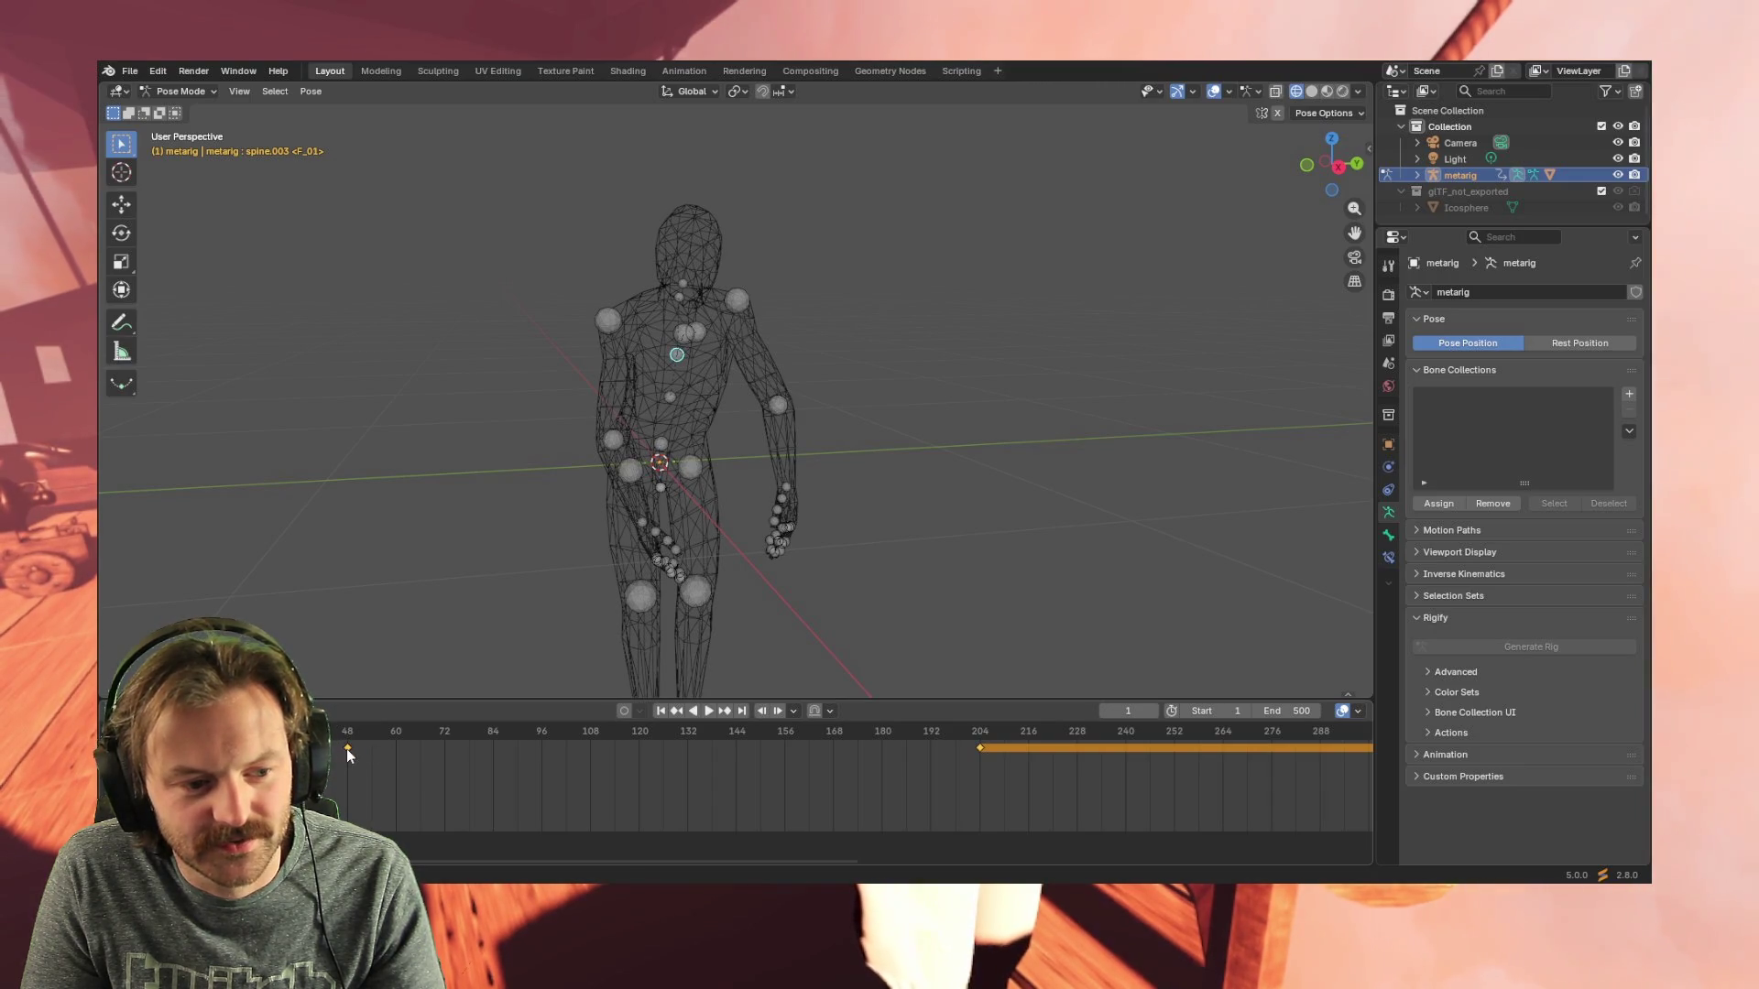
pyautogui.moveTo(346, 749); pyautogui.dragTo(302, 749)
pyautogui.moveTo(791, 748); pyautogui.dragTo(788, 749)
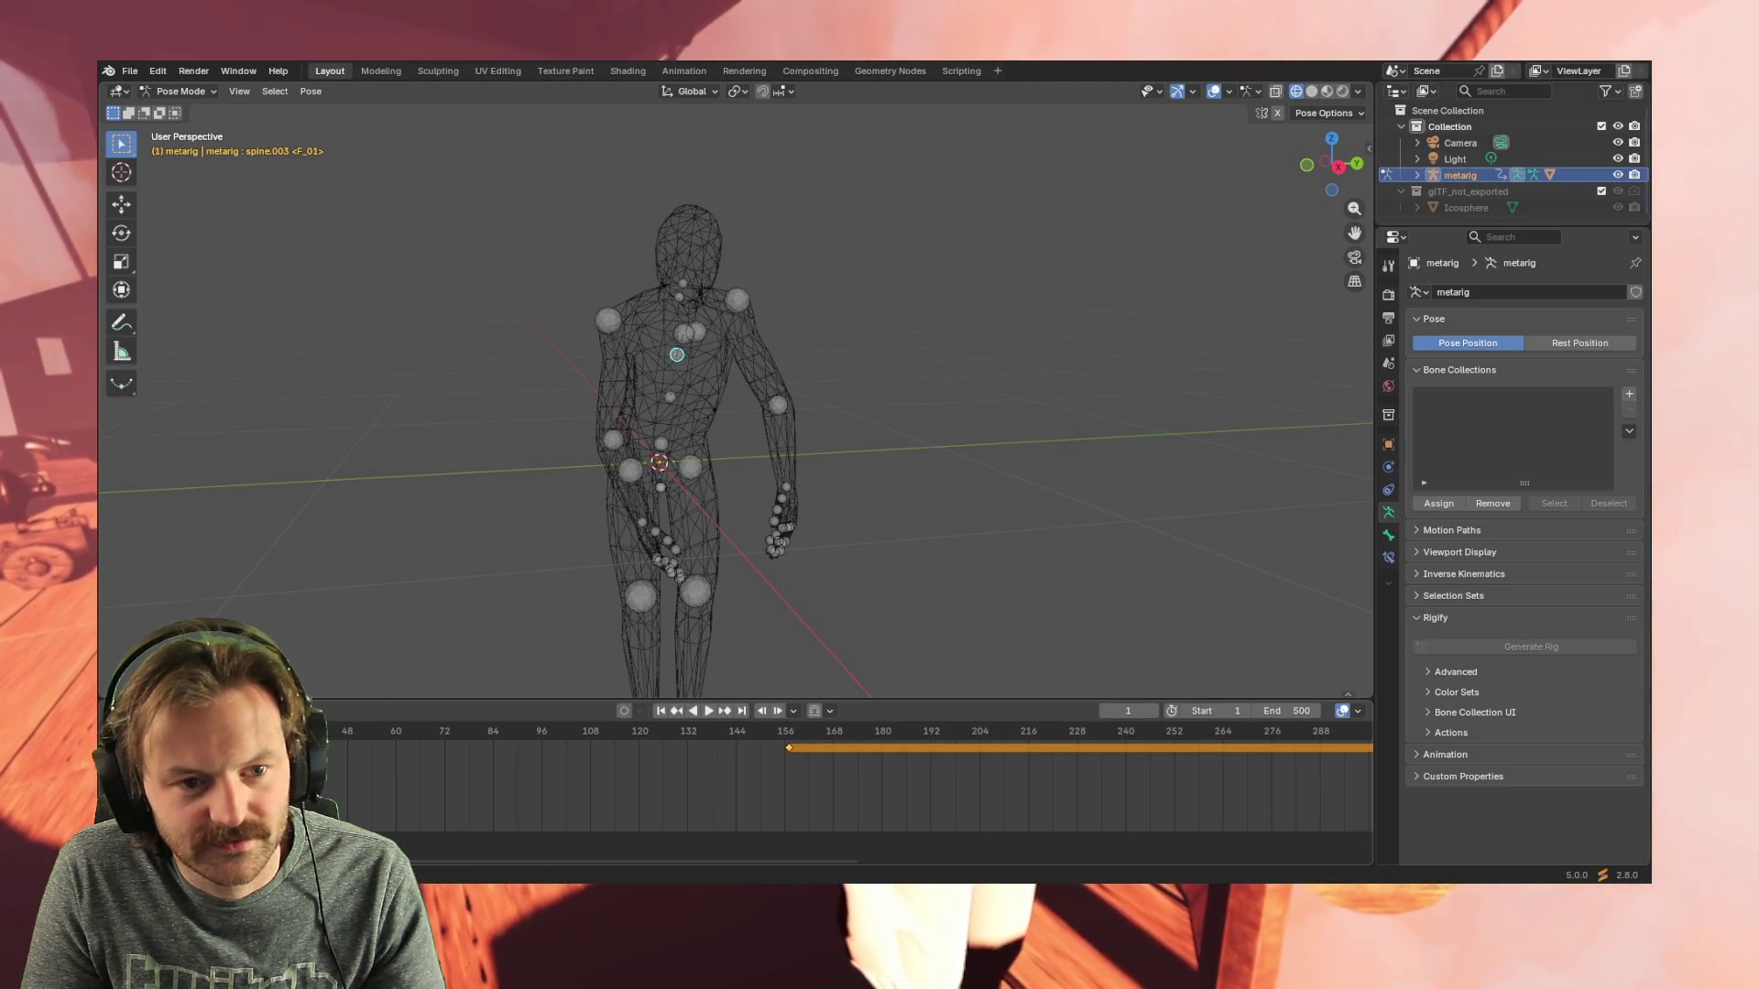
pyautogui.press('Delete')
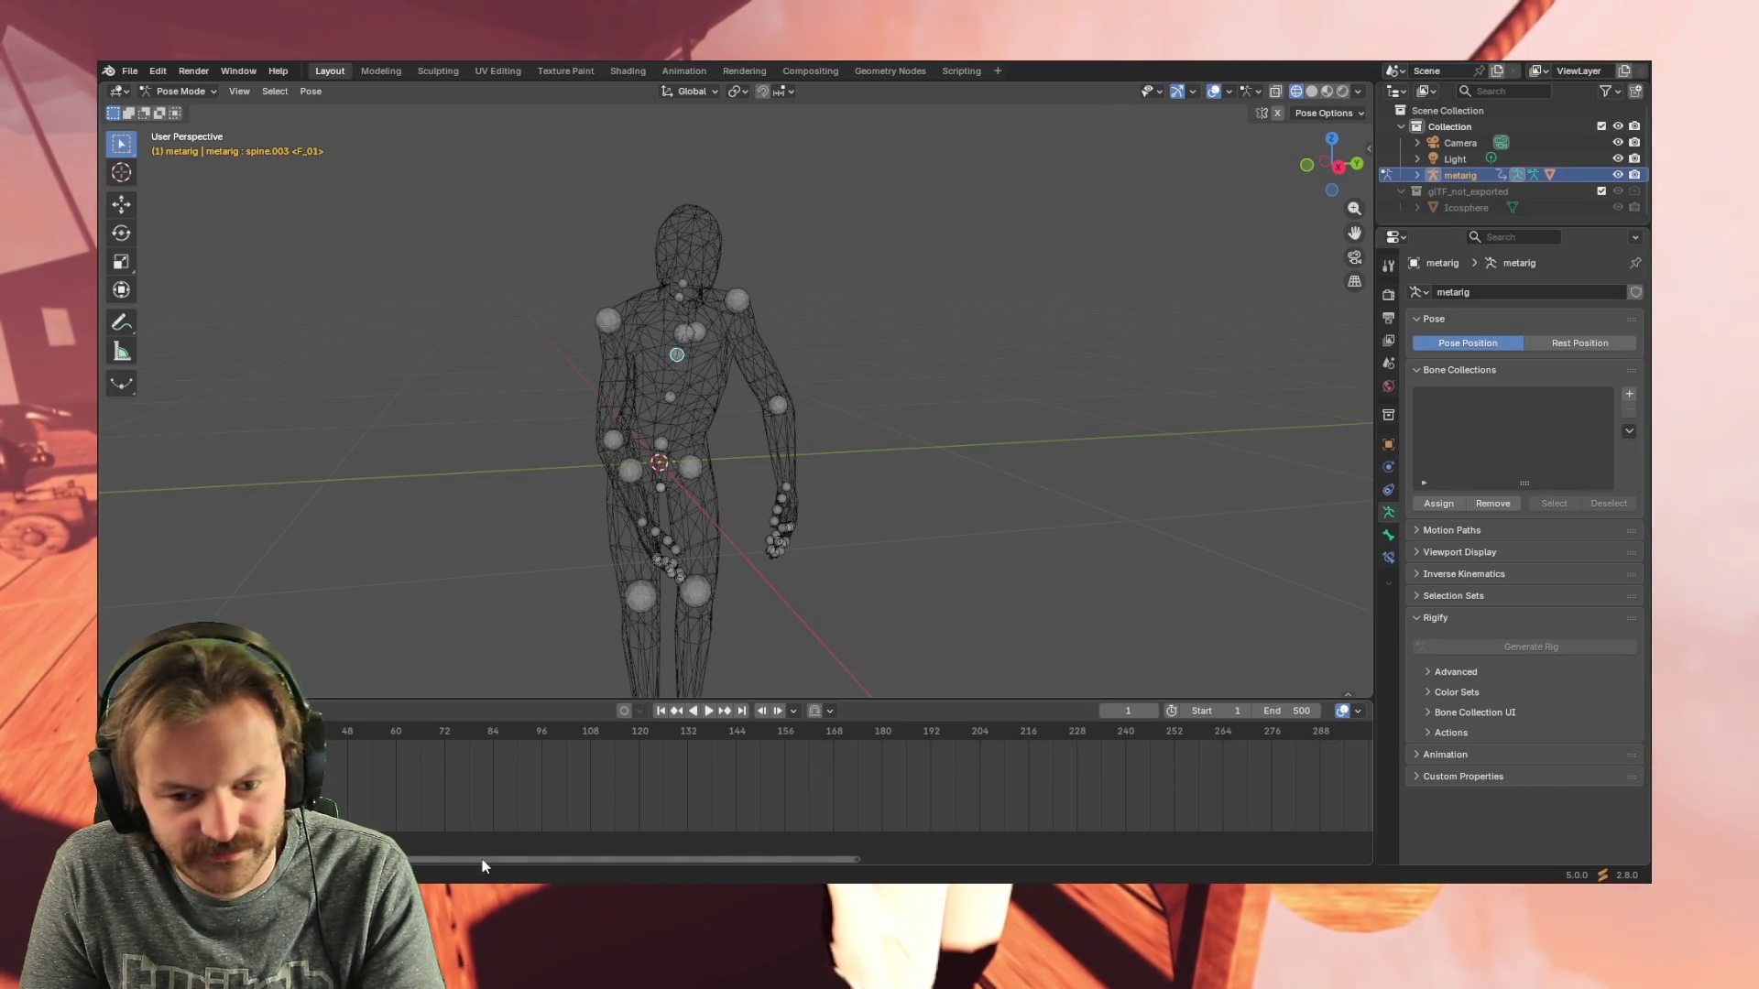
pyautogui.moveTo(482, 865); pyautogui.dragTo(1024, 868)
pyautogui.moveTo(709, 747); pyautogui.dragTo(1274, 749)
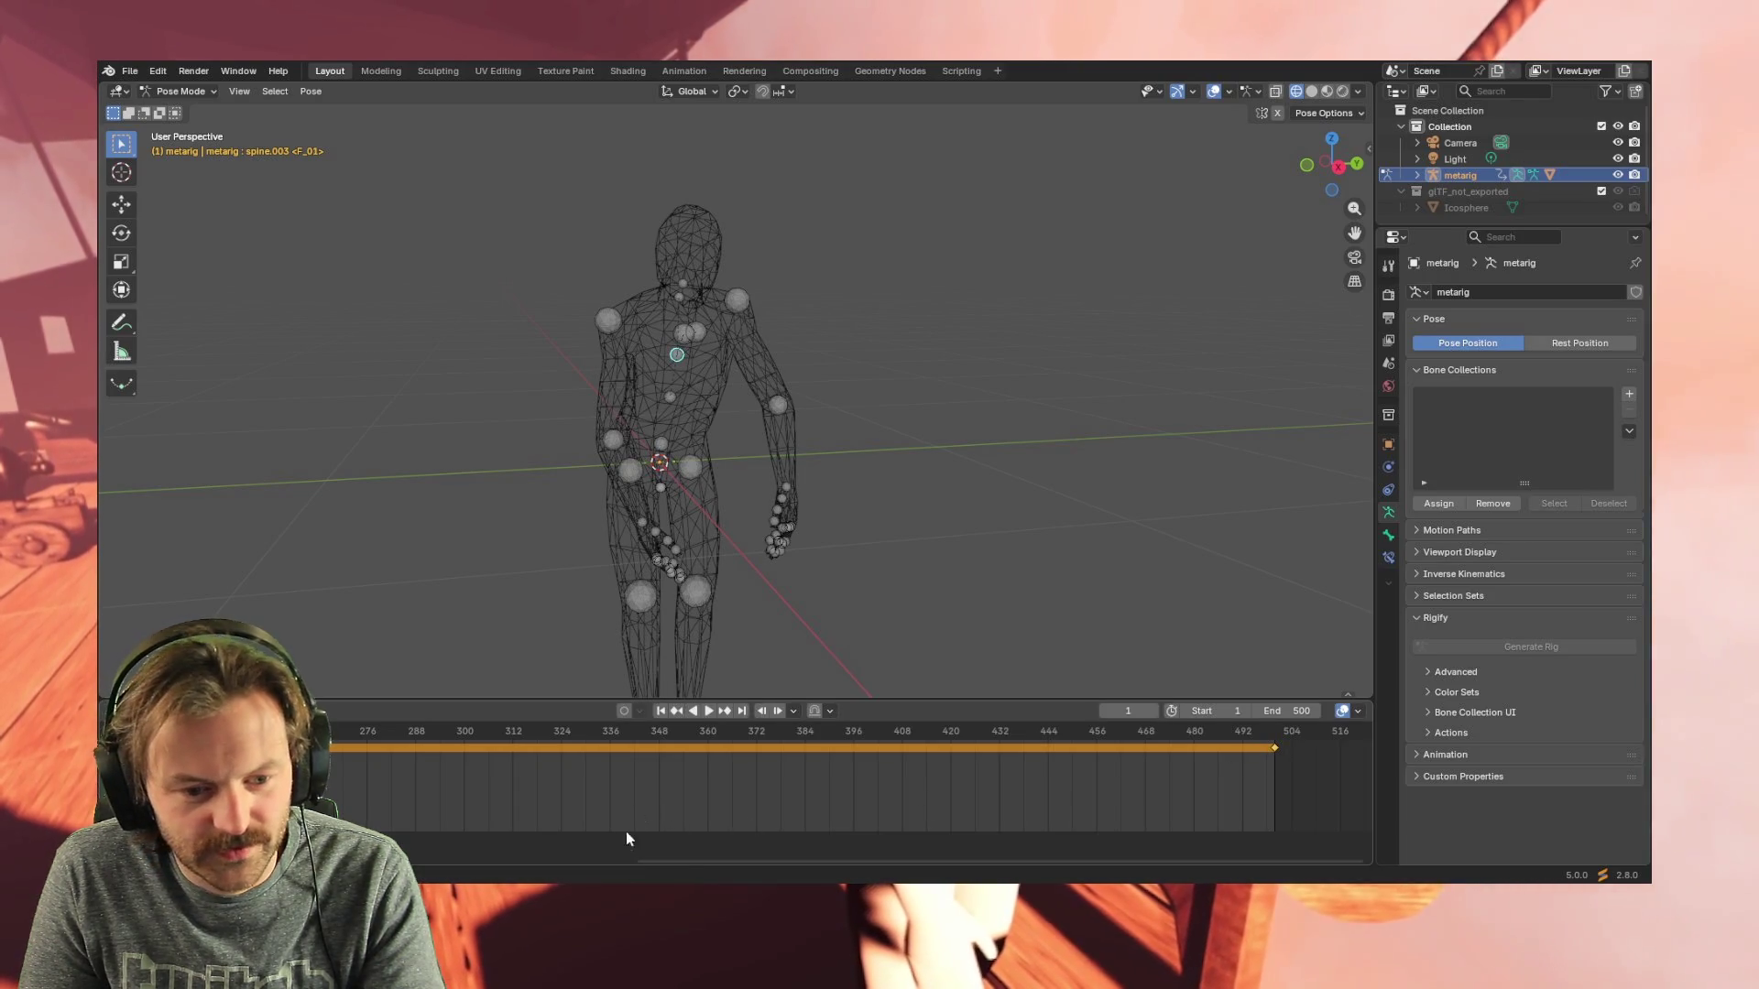
pyautogui.moveTo(681, 859); pyautogui.dragTo(361, 861)
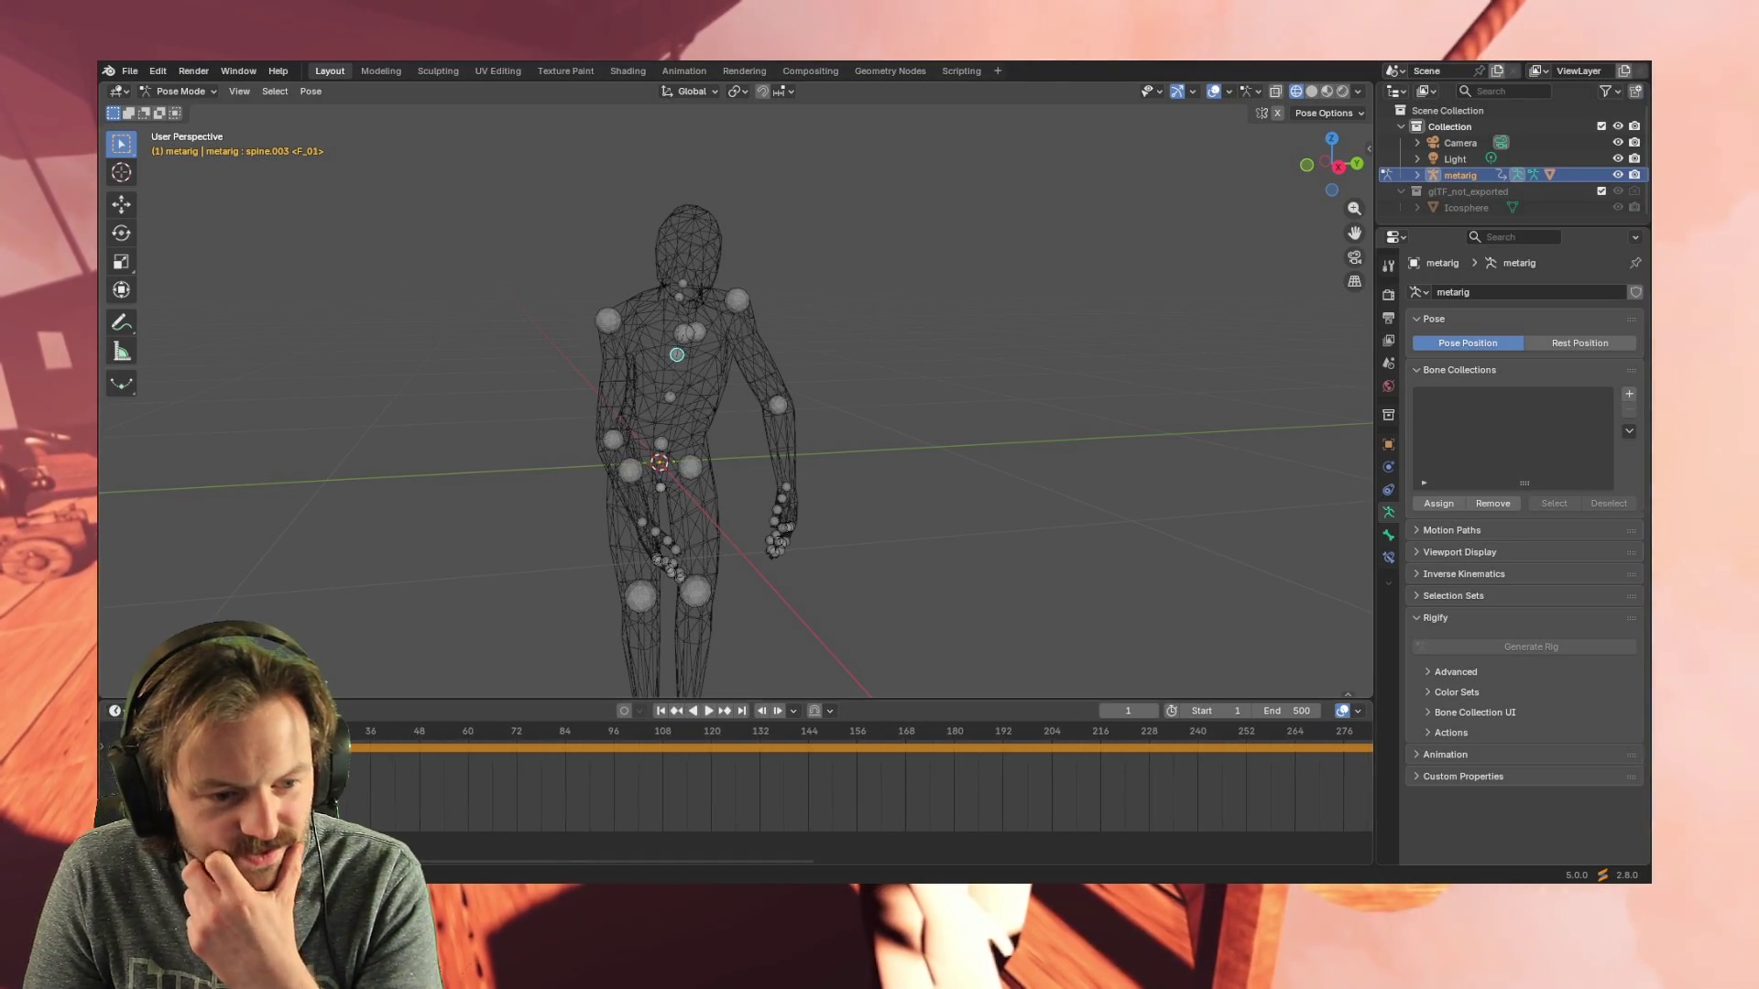
pyautogui.press('space')
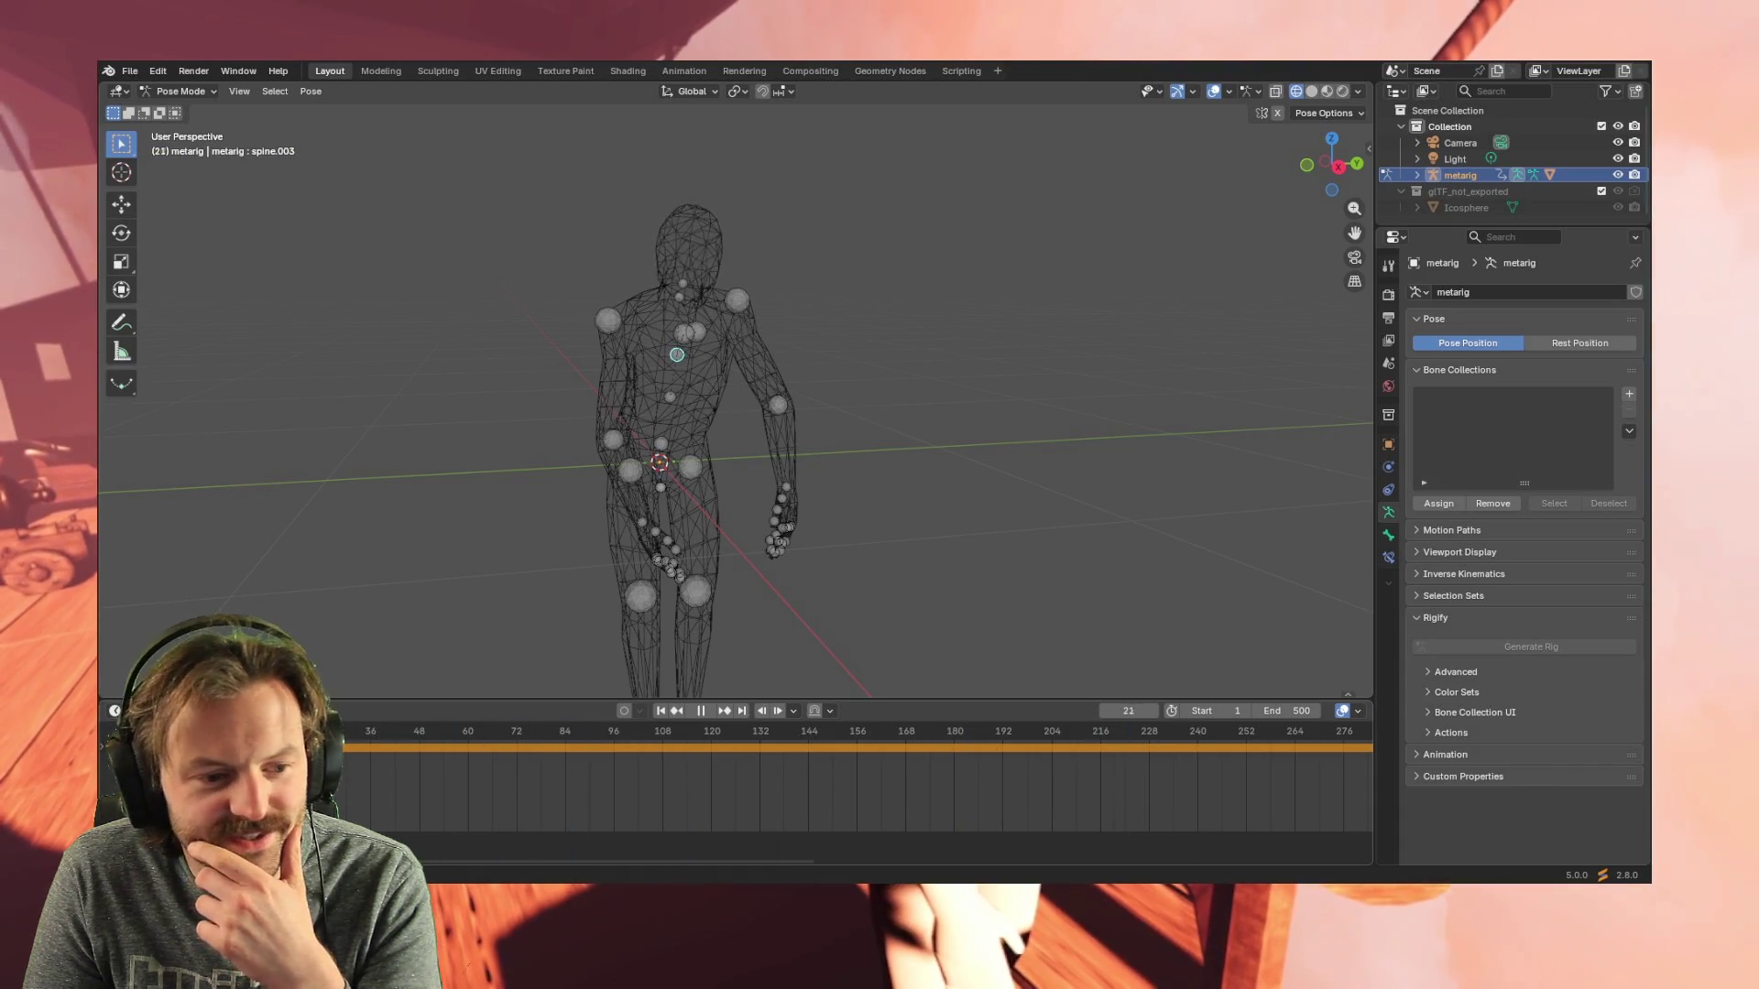
pyautogui.hotkey('shift', 'Left')
pyautogui.press('space')
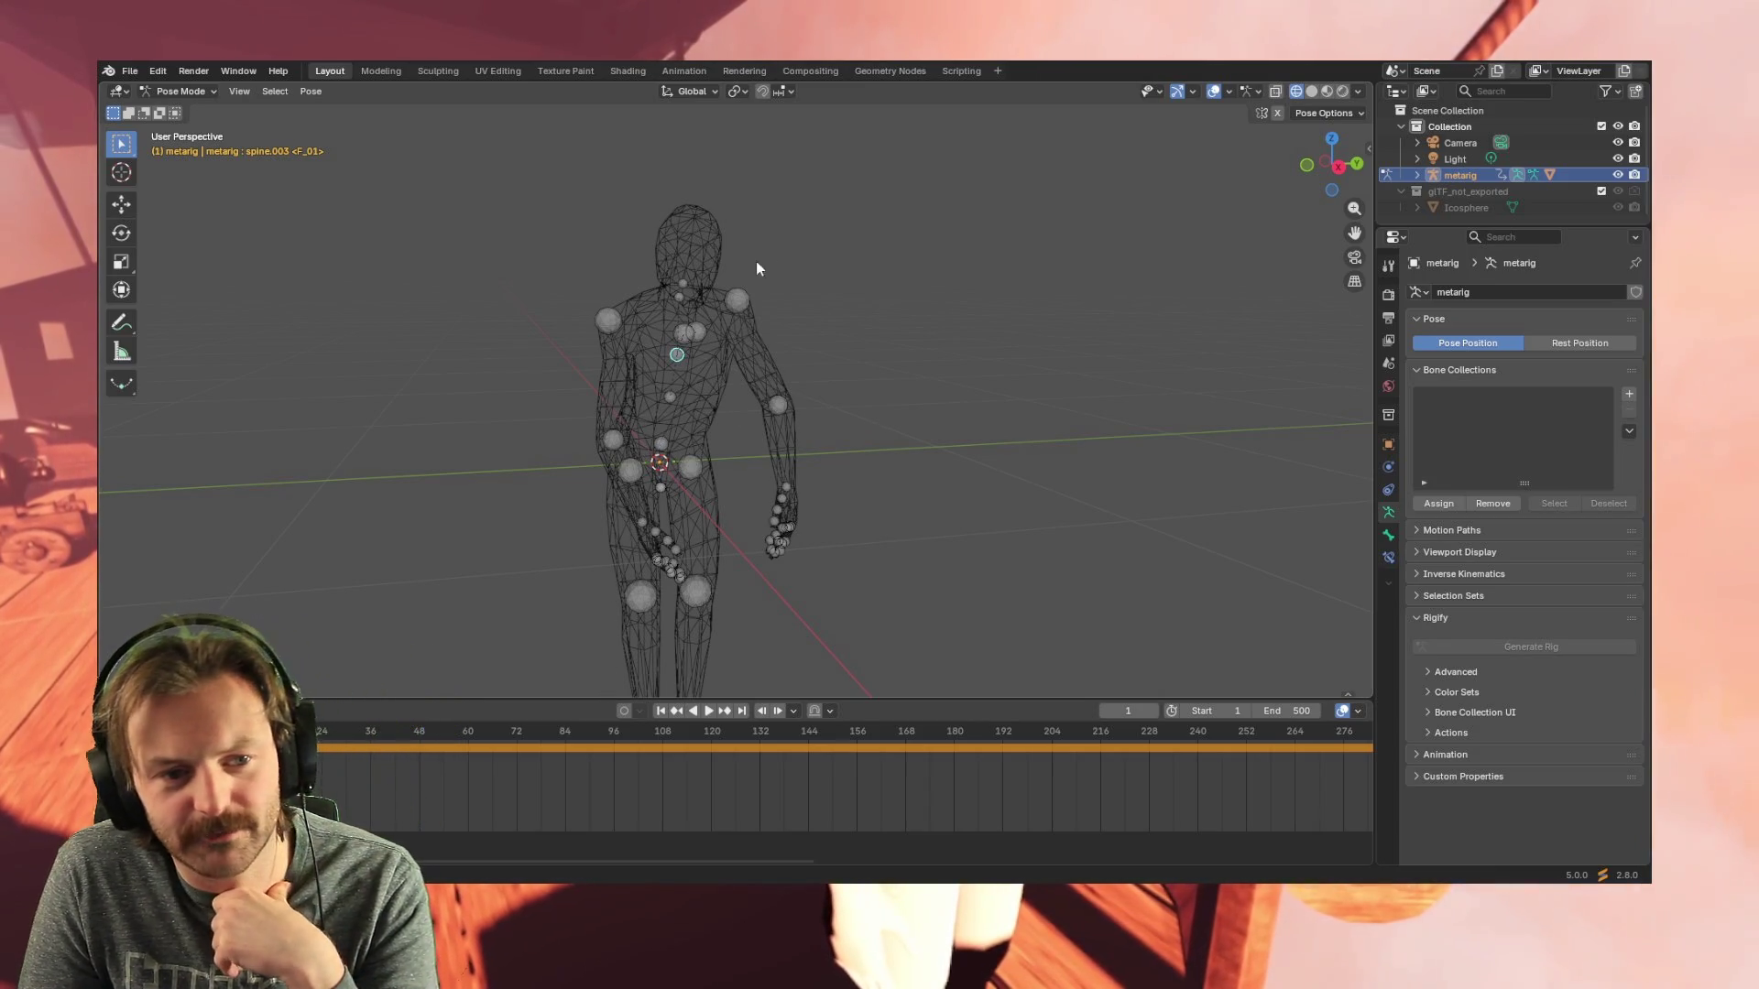
pyautogui.click(683, 286)
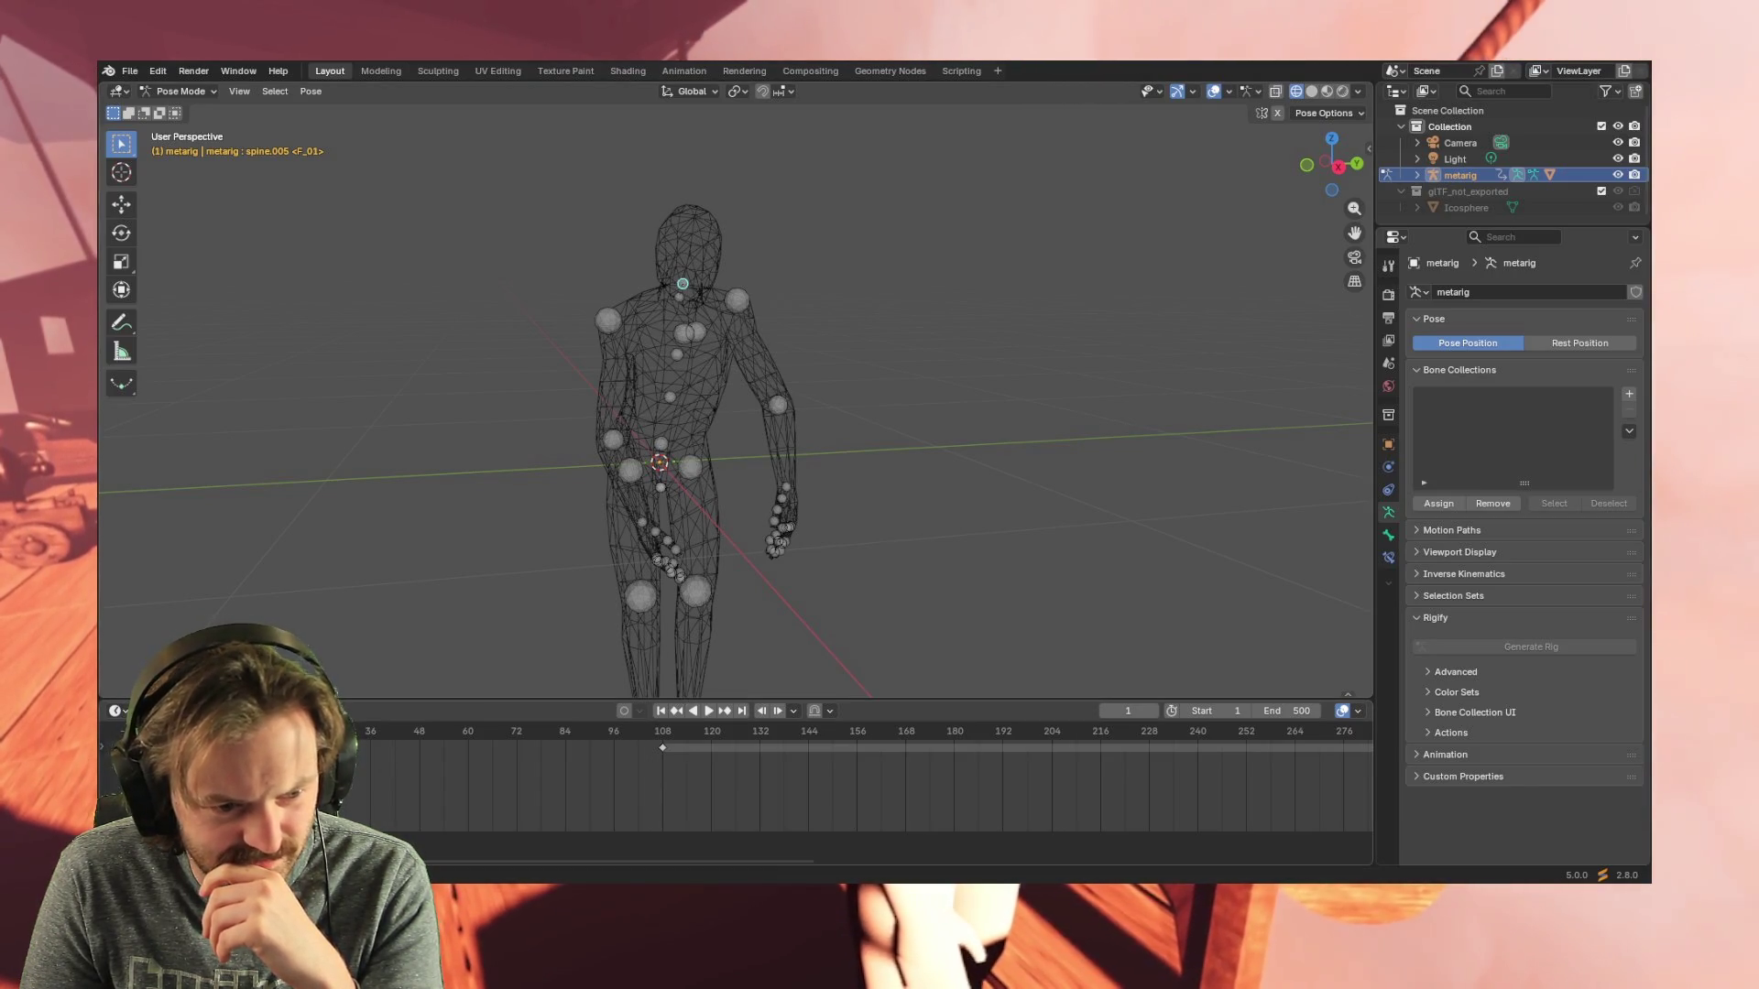
# - Select and delete the neck bone's stray keyframe at frame 108
pyautogui.moveTo(349, 744); pyautogui.dragTo(888, 750)
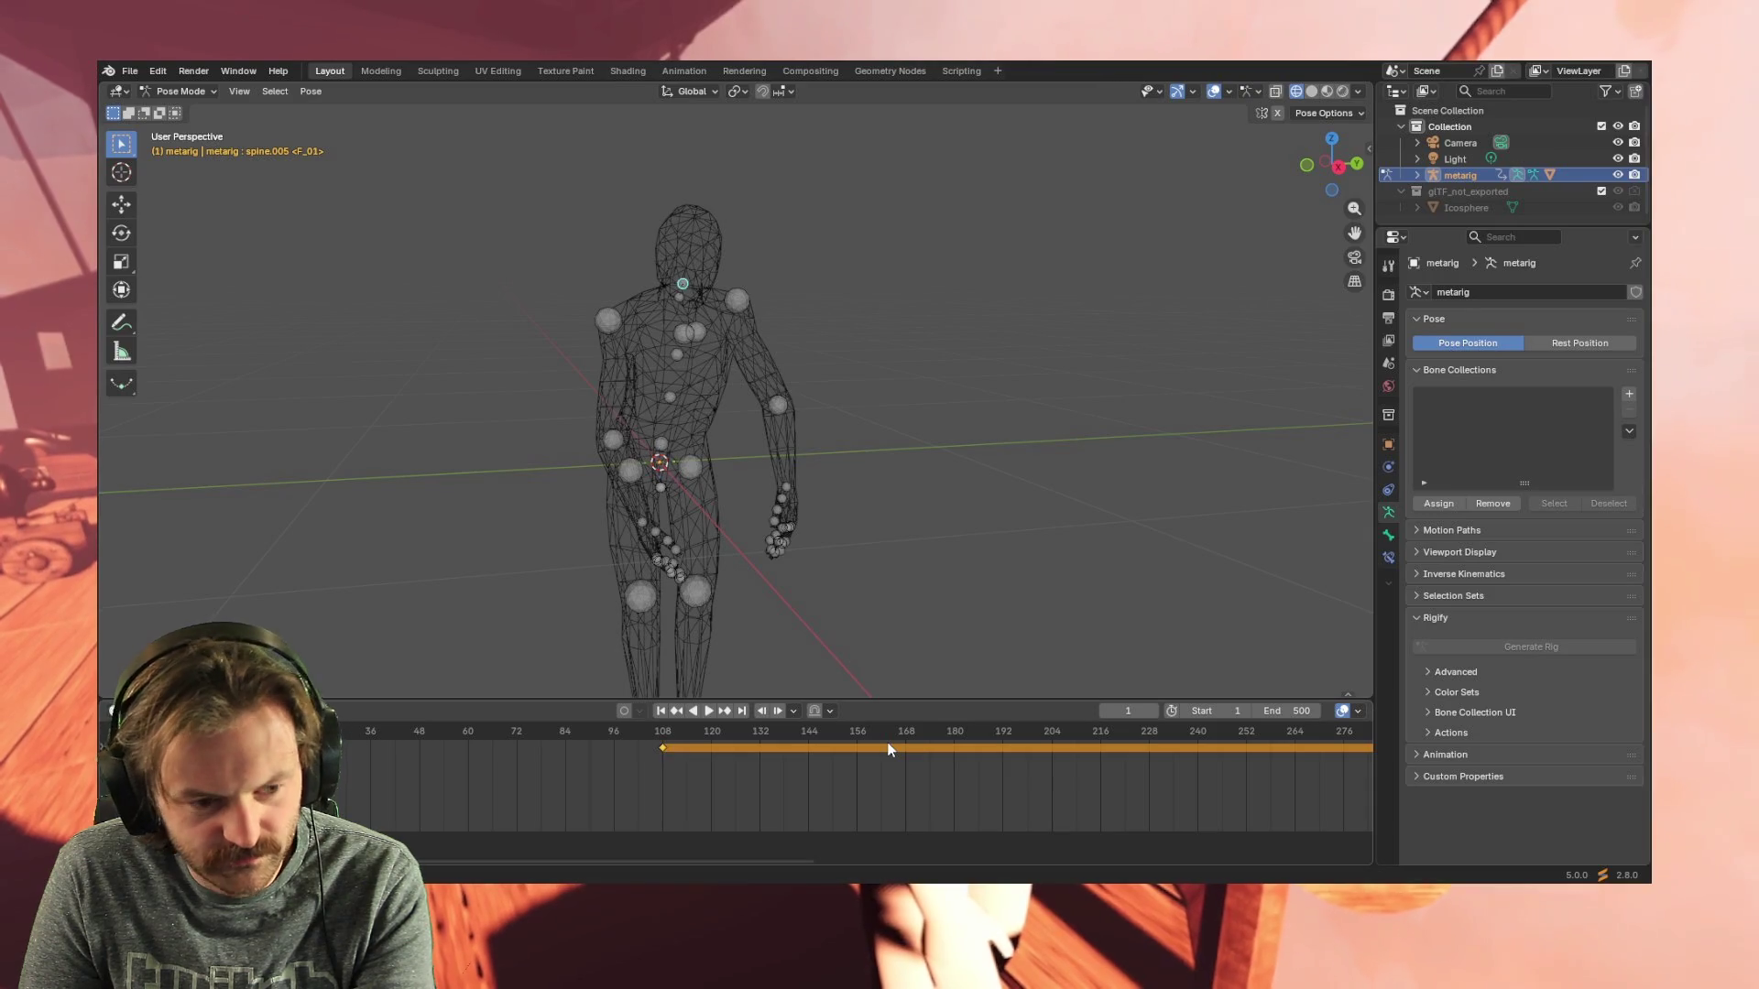
pyautogui.click(420, 747)
pyautogui.click(662, 749)
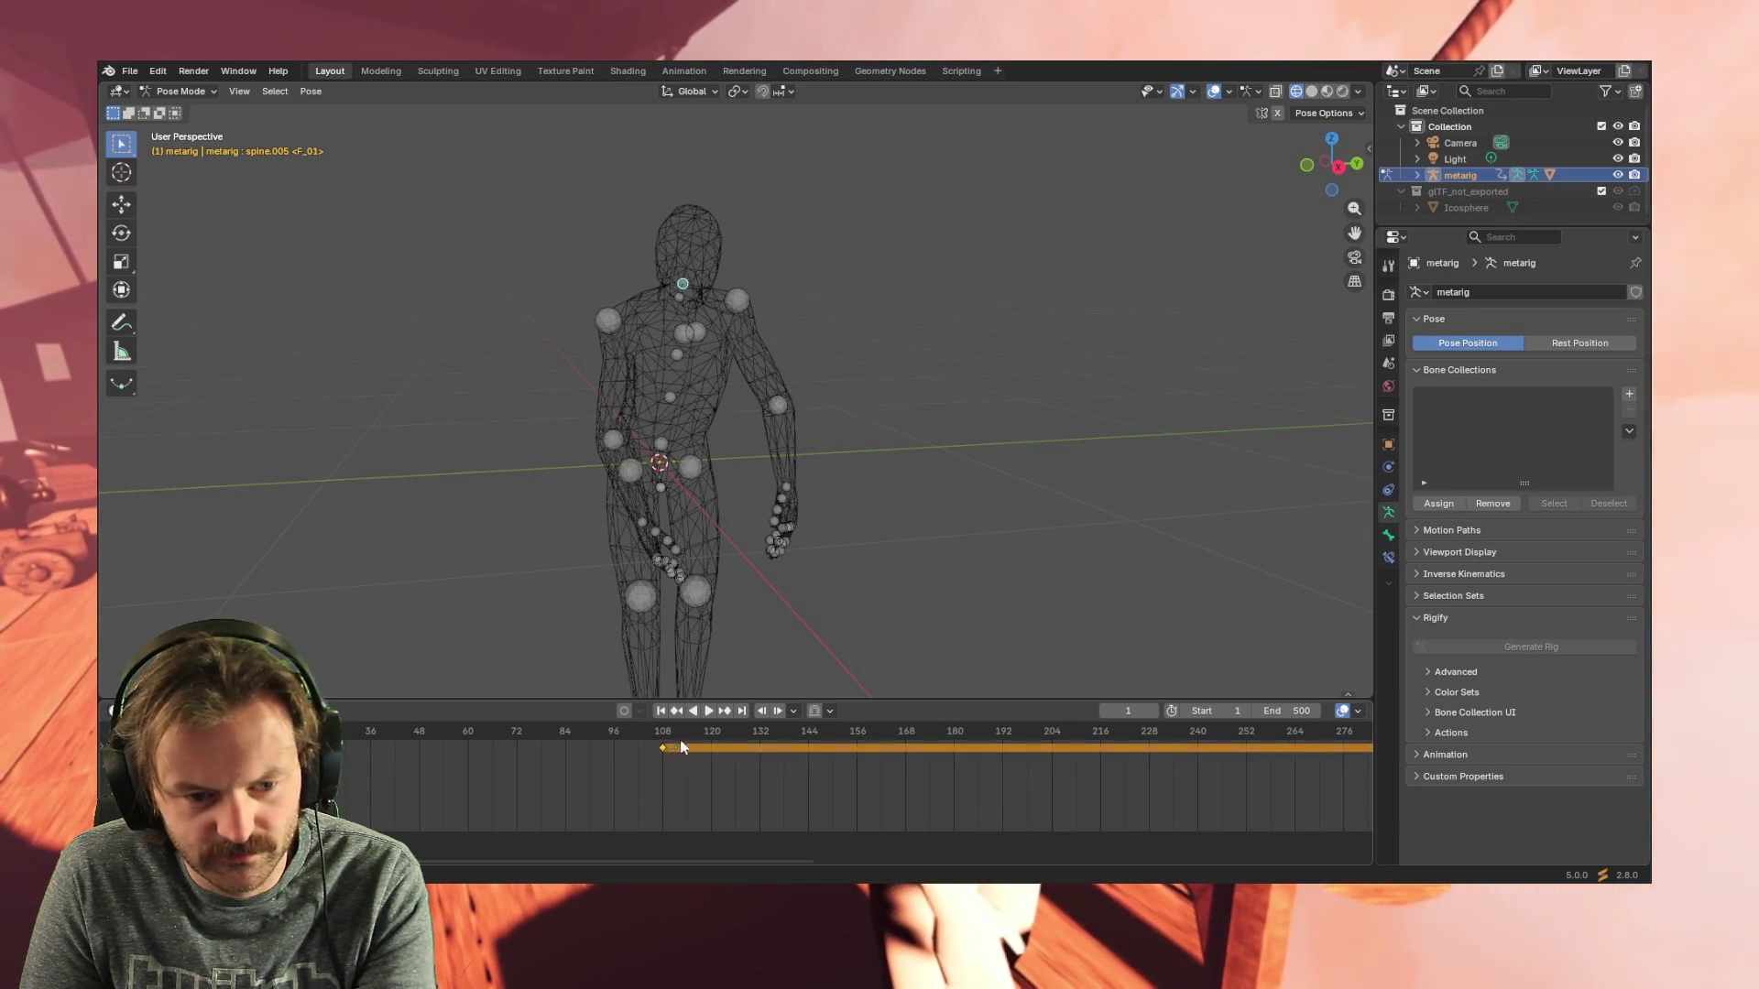
pyautogui.press('Delete')
pyautogui.moveTo(555, 866); pyautogui.dragTo(818, 865)
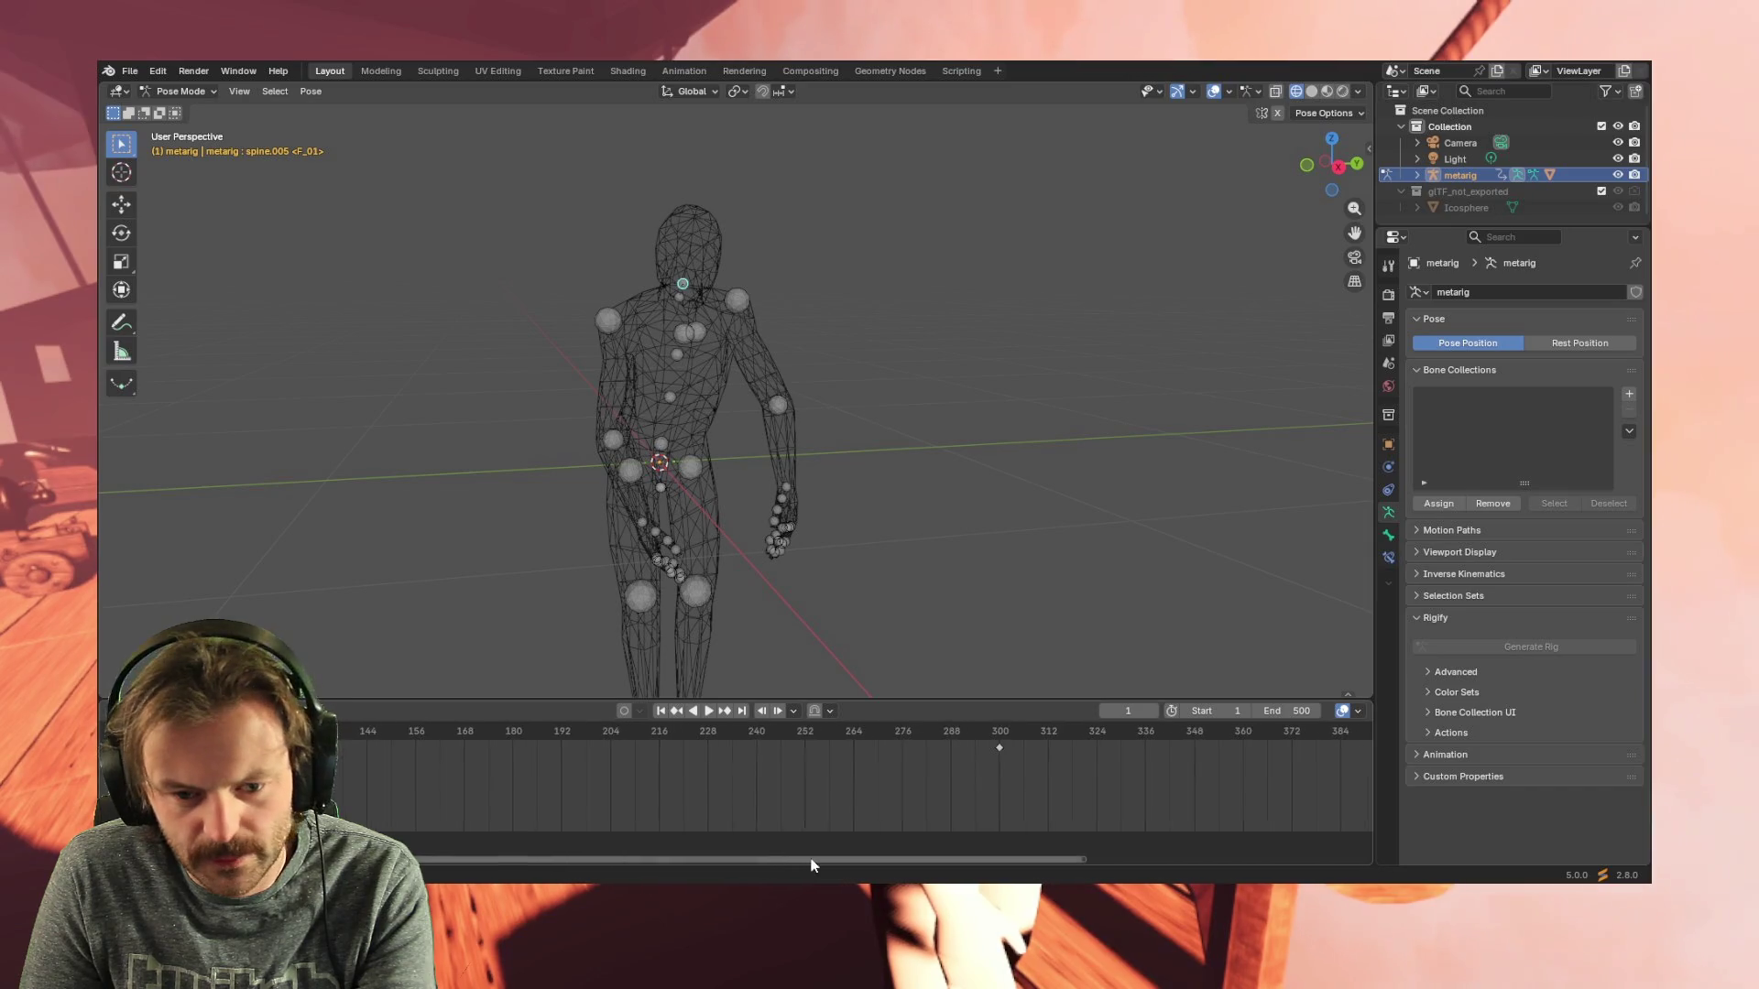
pyautogui.moveTo(1010, 745); pyautogui.dragTo(1013, 745)
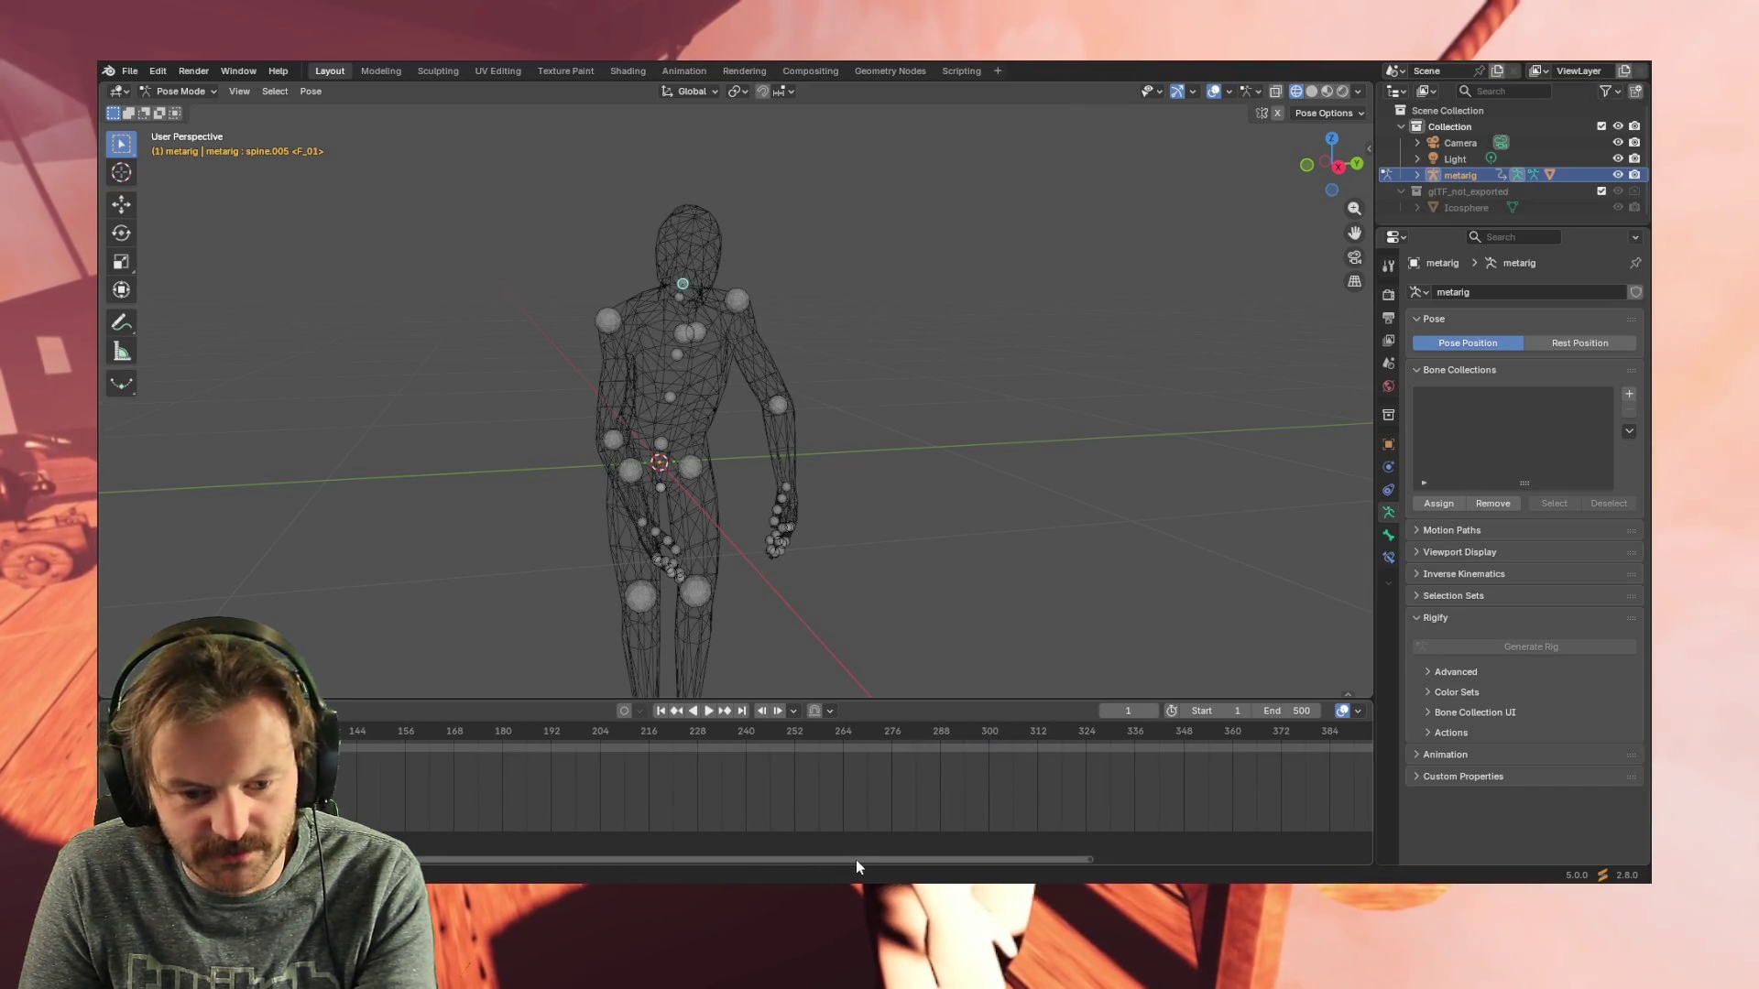
pyautogui.moveTo(861, 864); pyautogui.dragTo(597, 865)
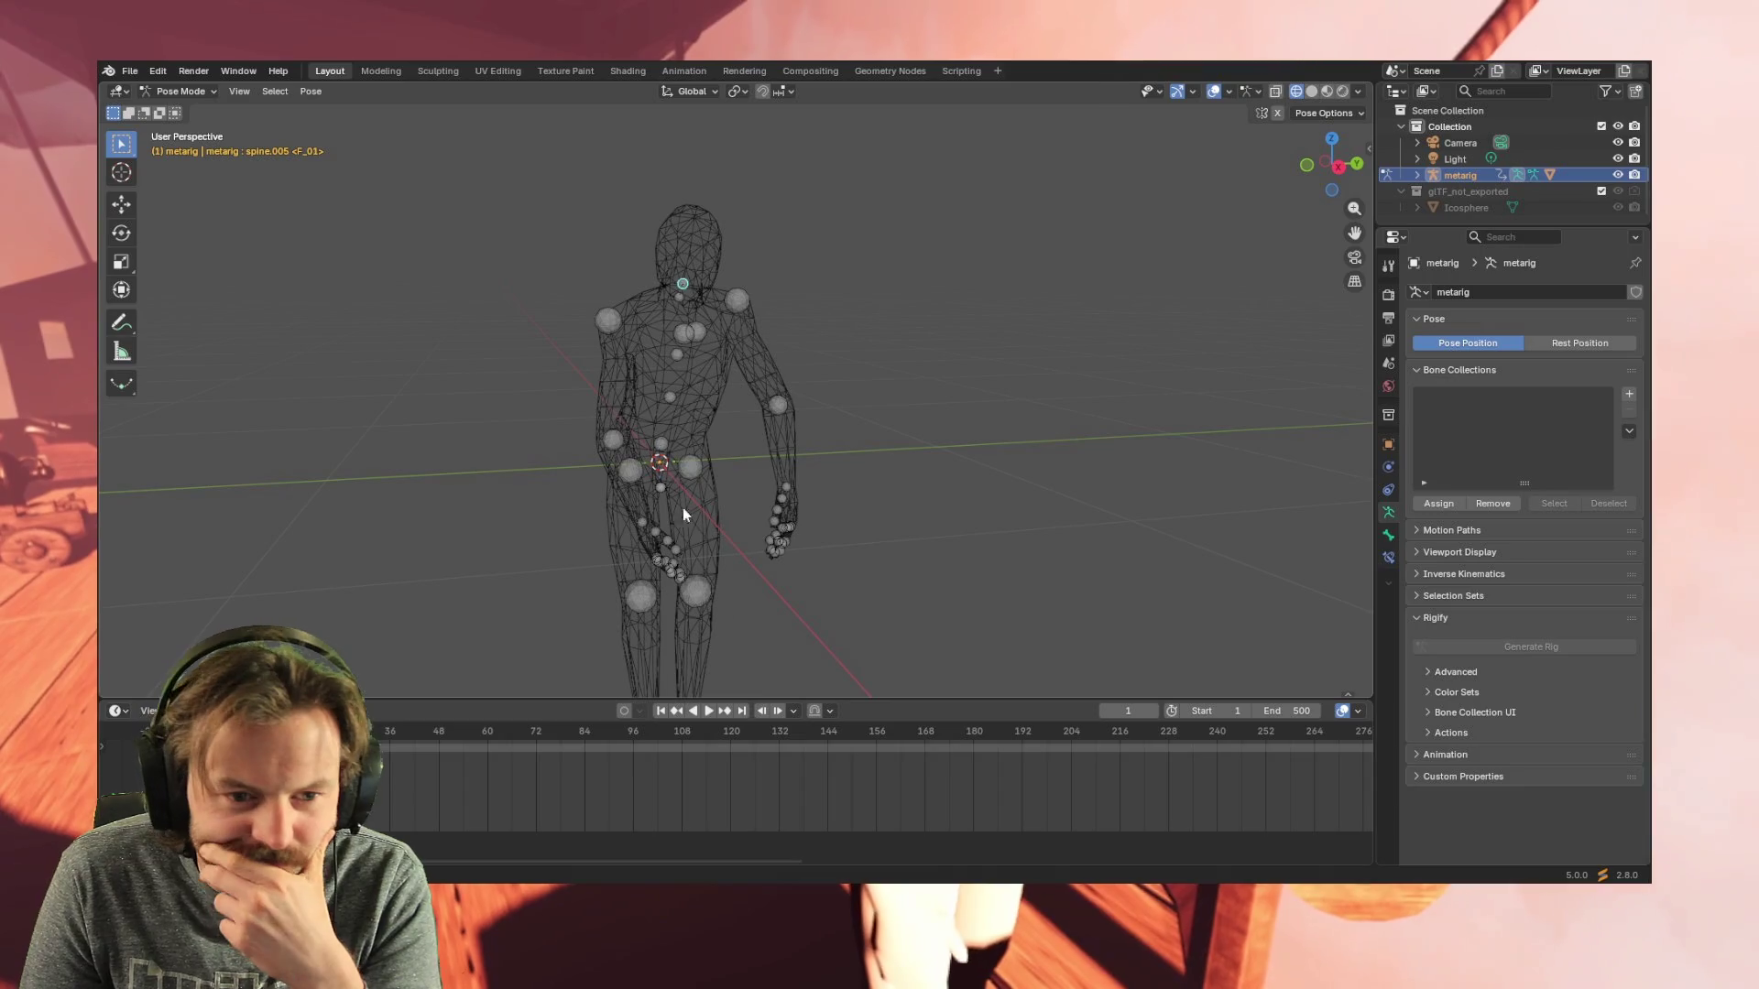
# - Reselect chest bone spine.003, scrub to review the motion and return to frame 120
pyautogui.click(677, 355)
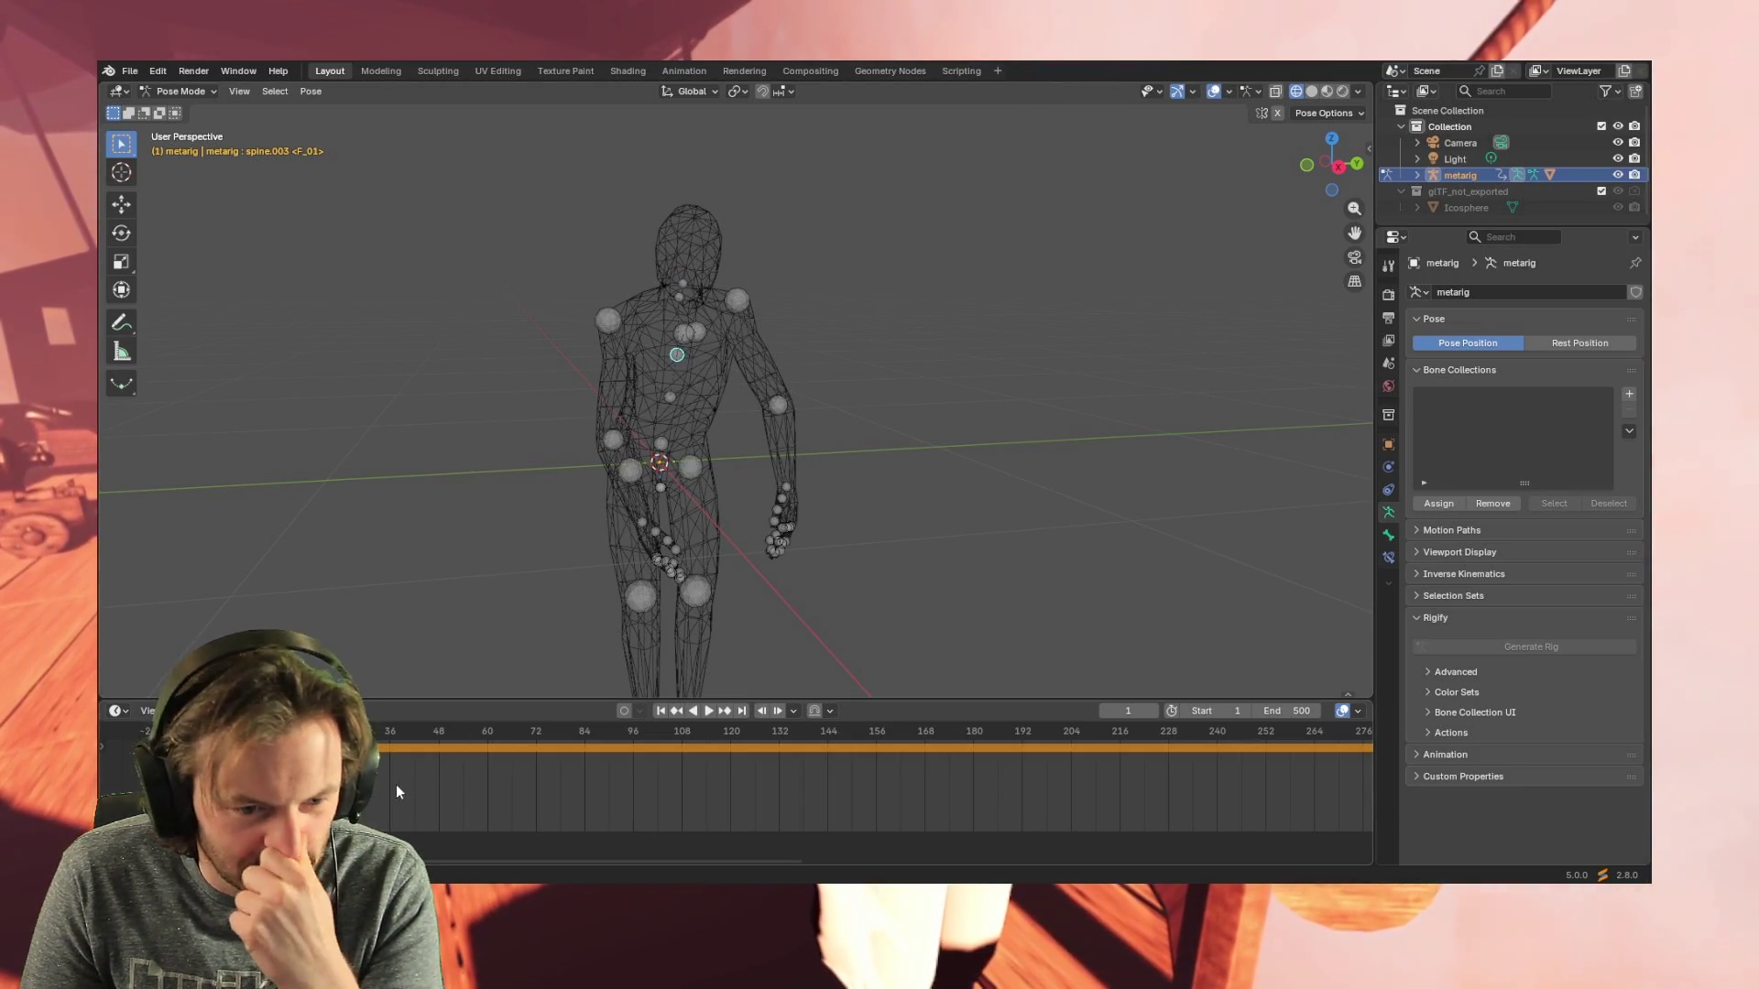
pyautogui.moveTo(793, 731); pyautogui.dragTo(893, 735)
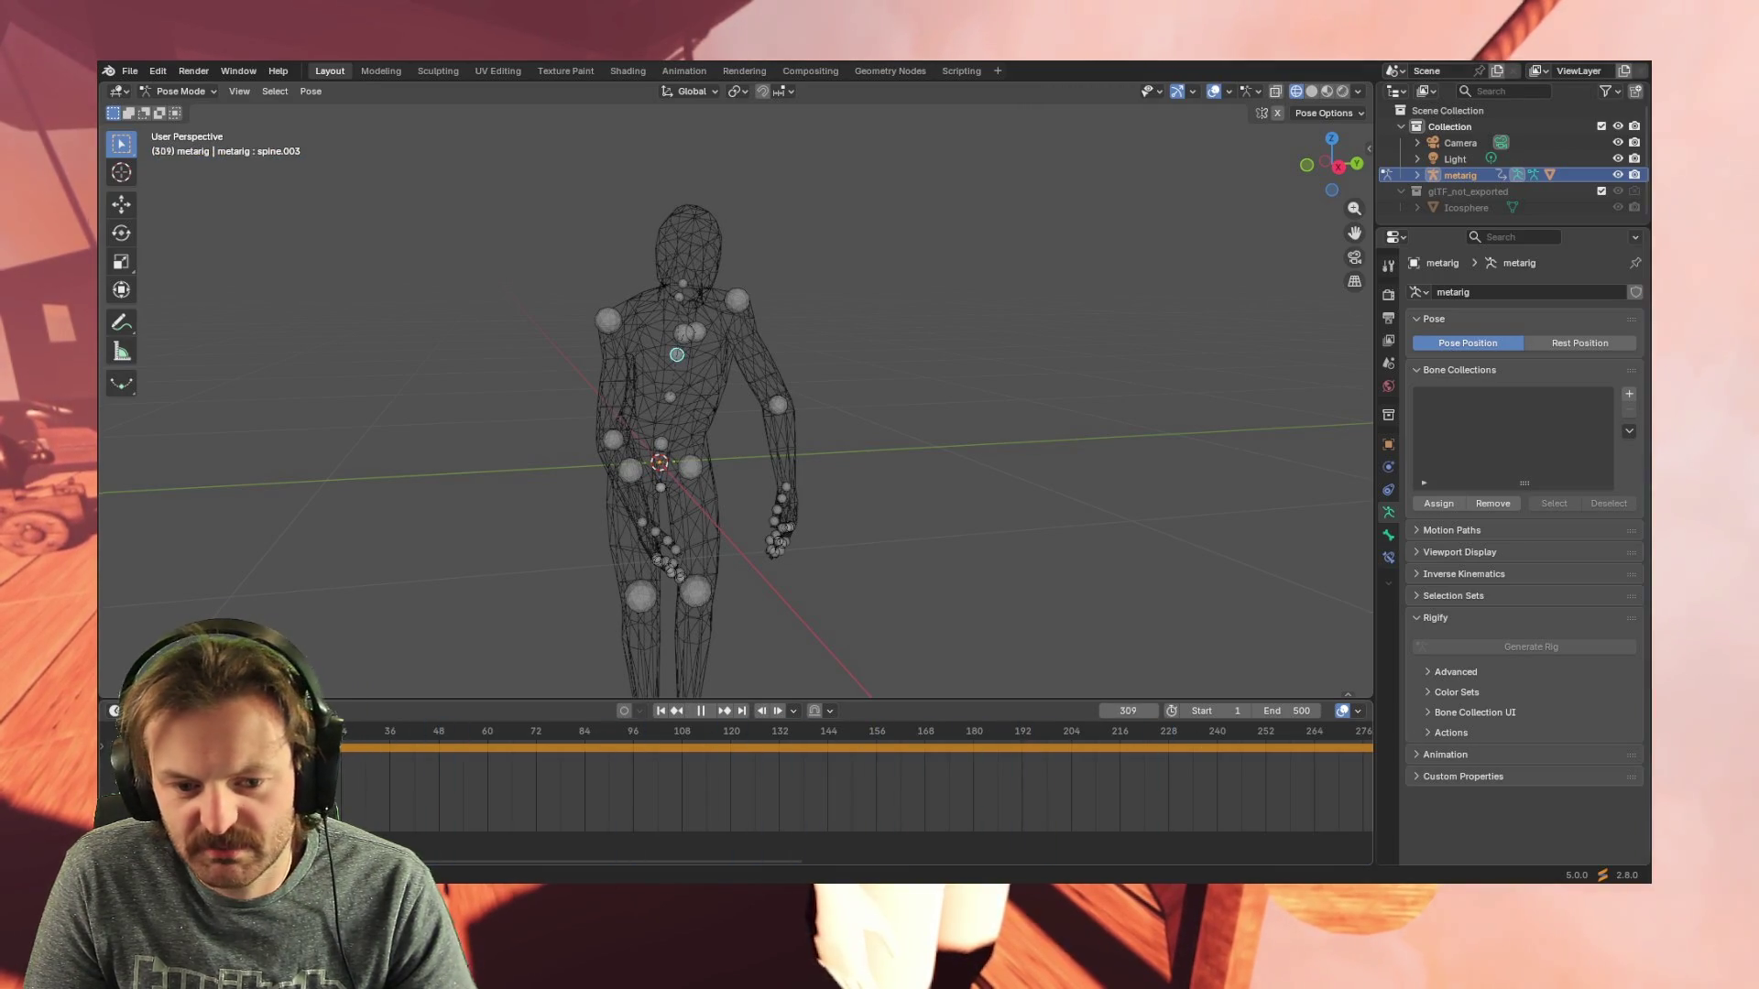
pyautogui.moveTo(604, 737)
pyautogui.mouseDown()
pyautogui.moveTo(990, 739)
pyautogui.moveTo(881, 742)
pyautogui.mouseUp()
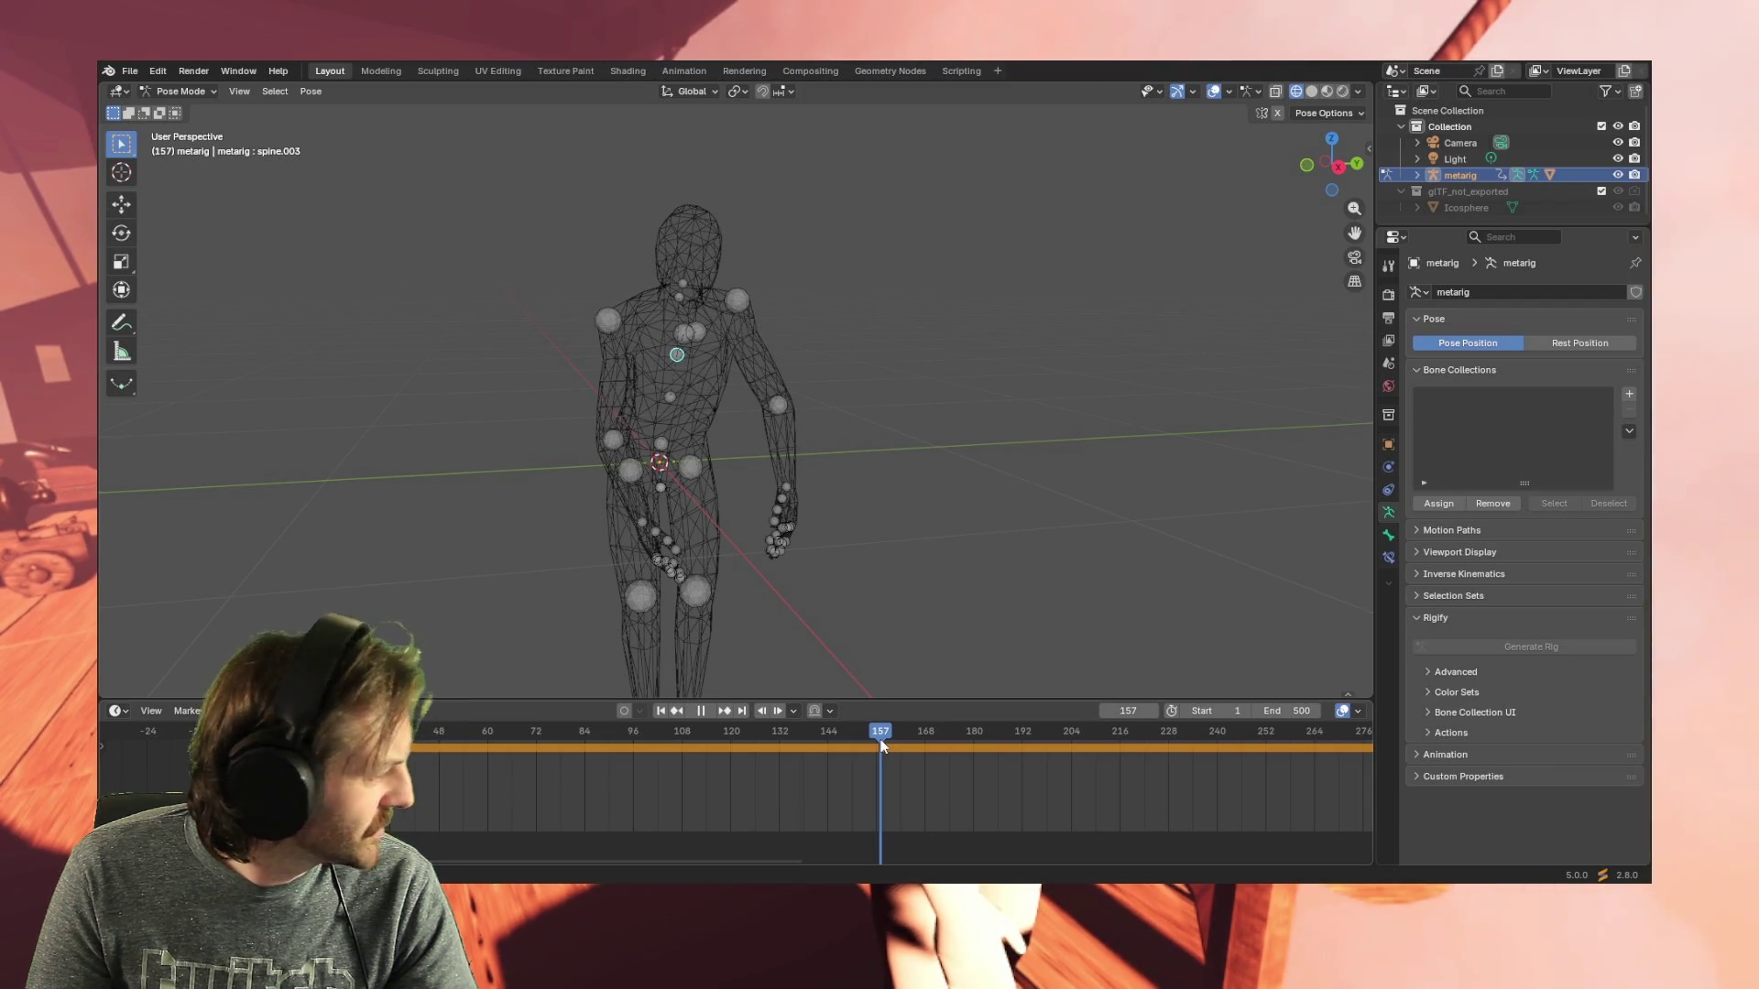
pyautogui.moveTo(881, 742); pyautogui.dragTo(728, 741)
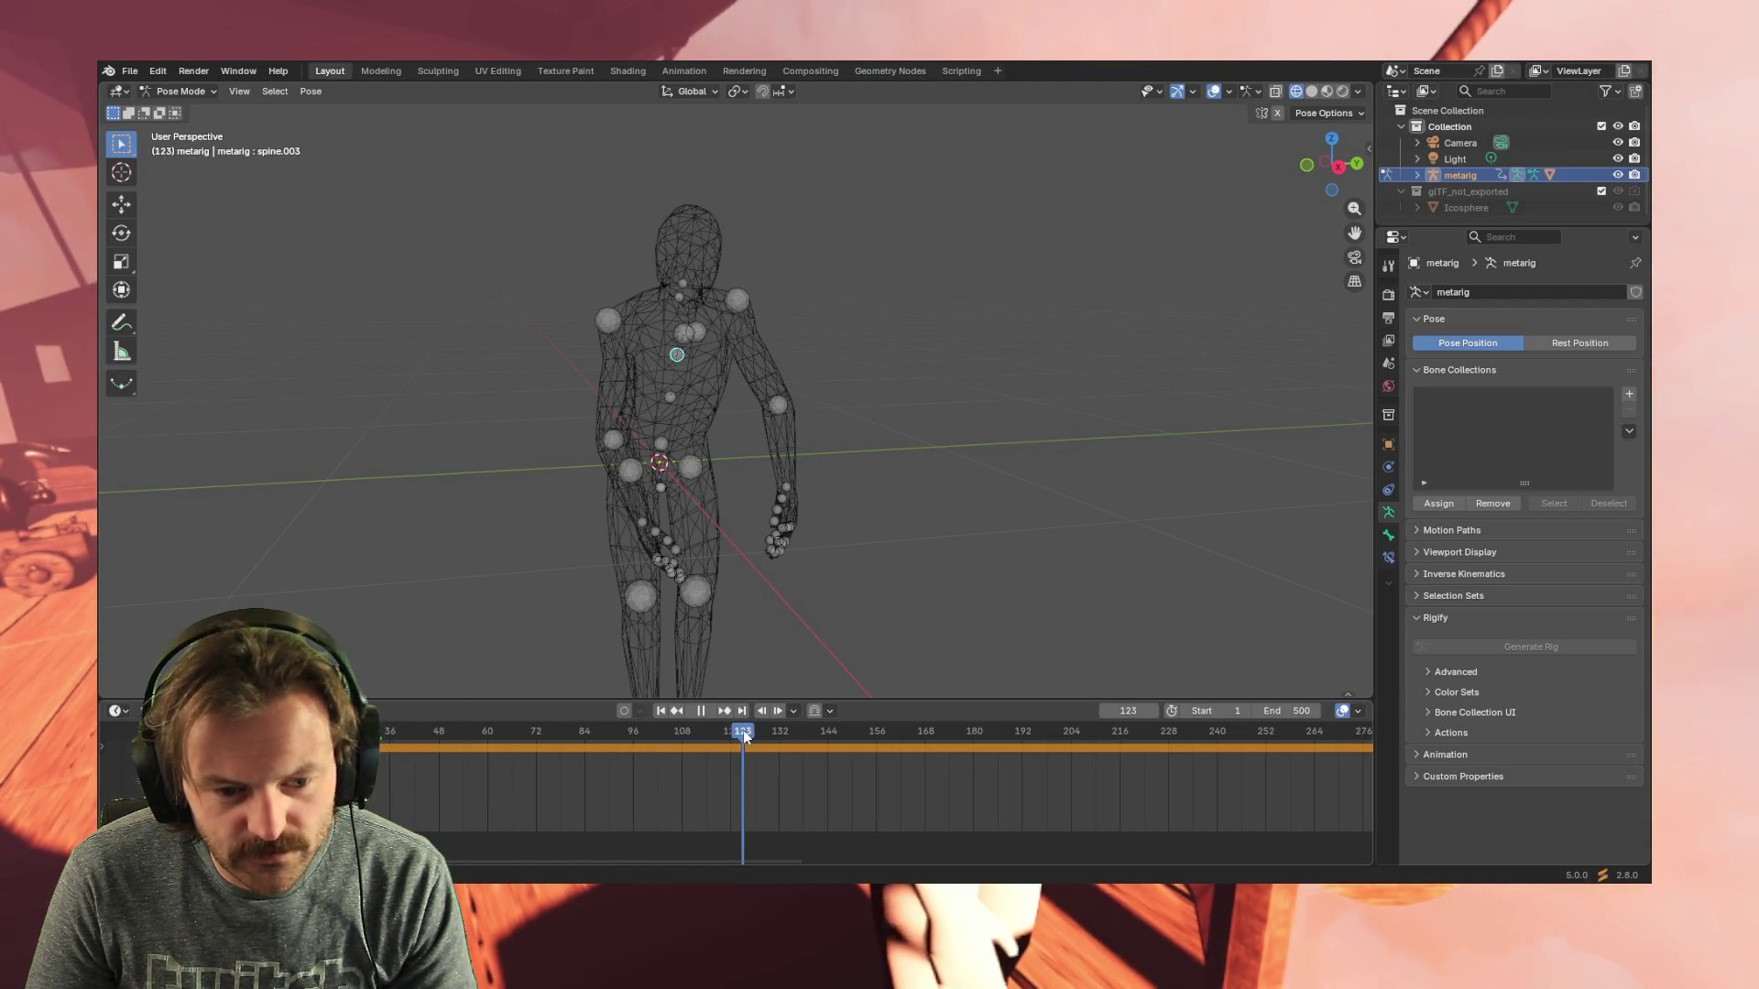
pyautogui.moveTo(691, 744); pyautogui.dragTo(728, 735)
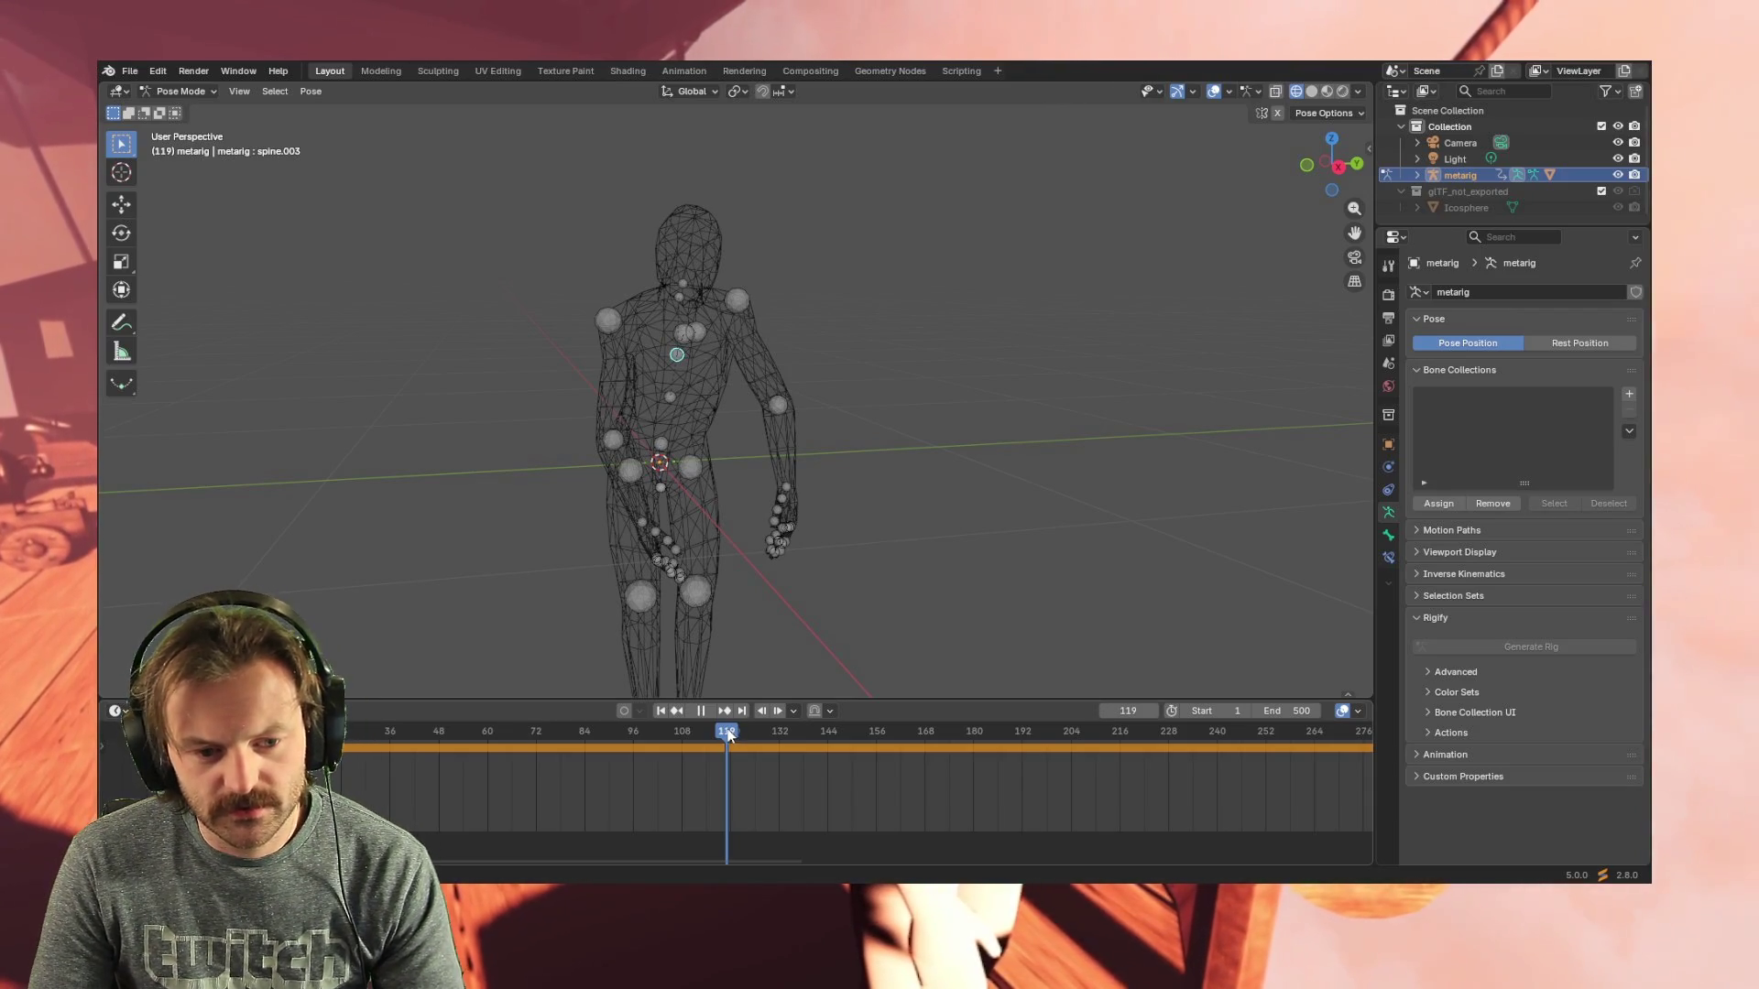
pyautogui.moveTo(728, 734); pyautogui.dragTo(731, 742)
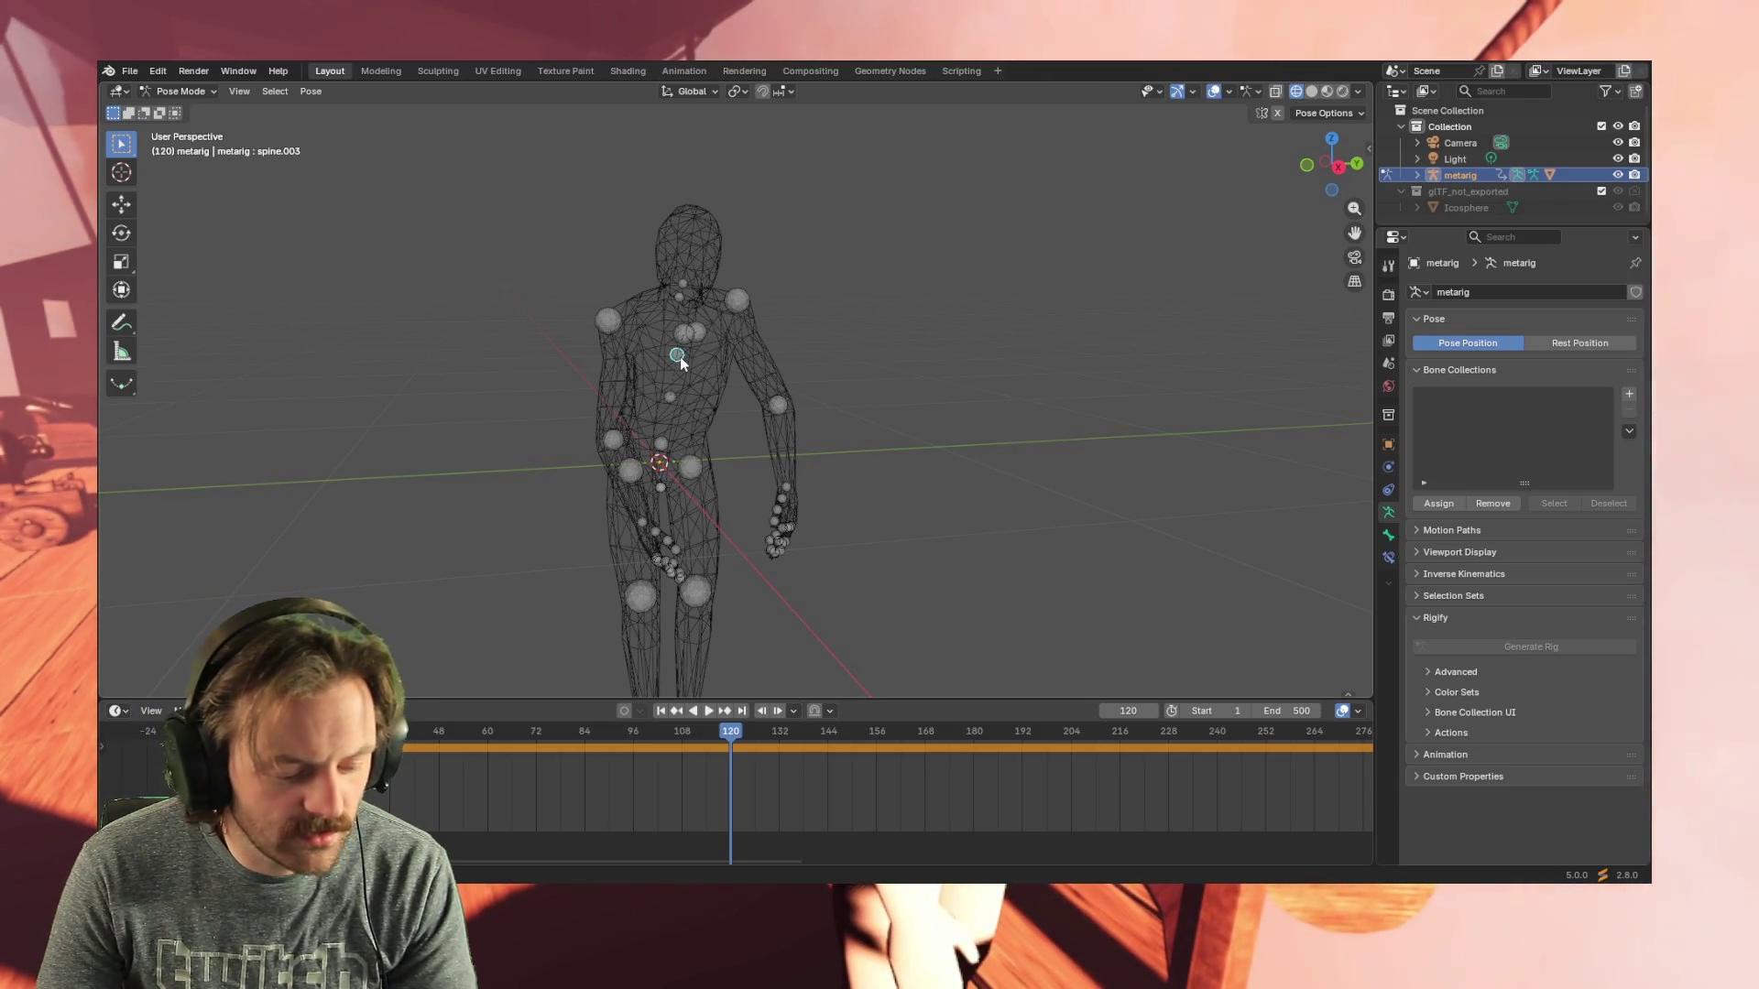
pyautogui.press('r')
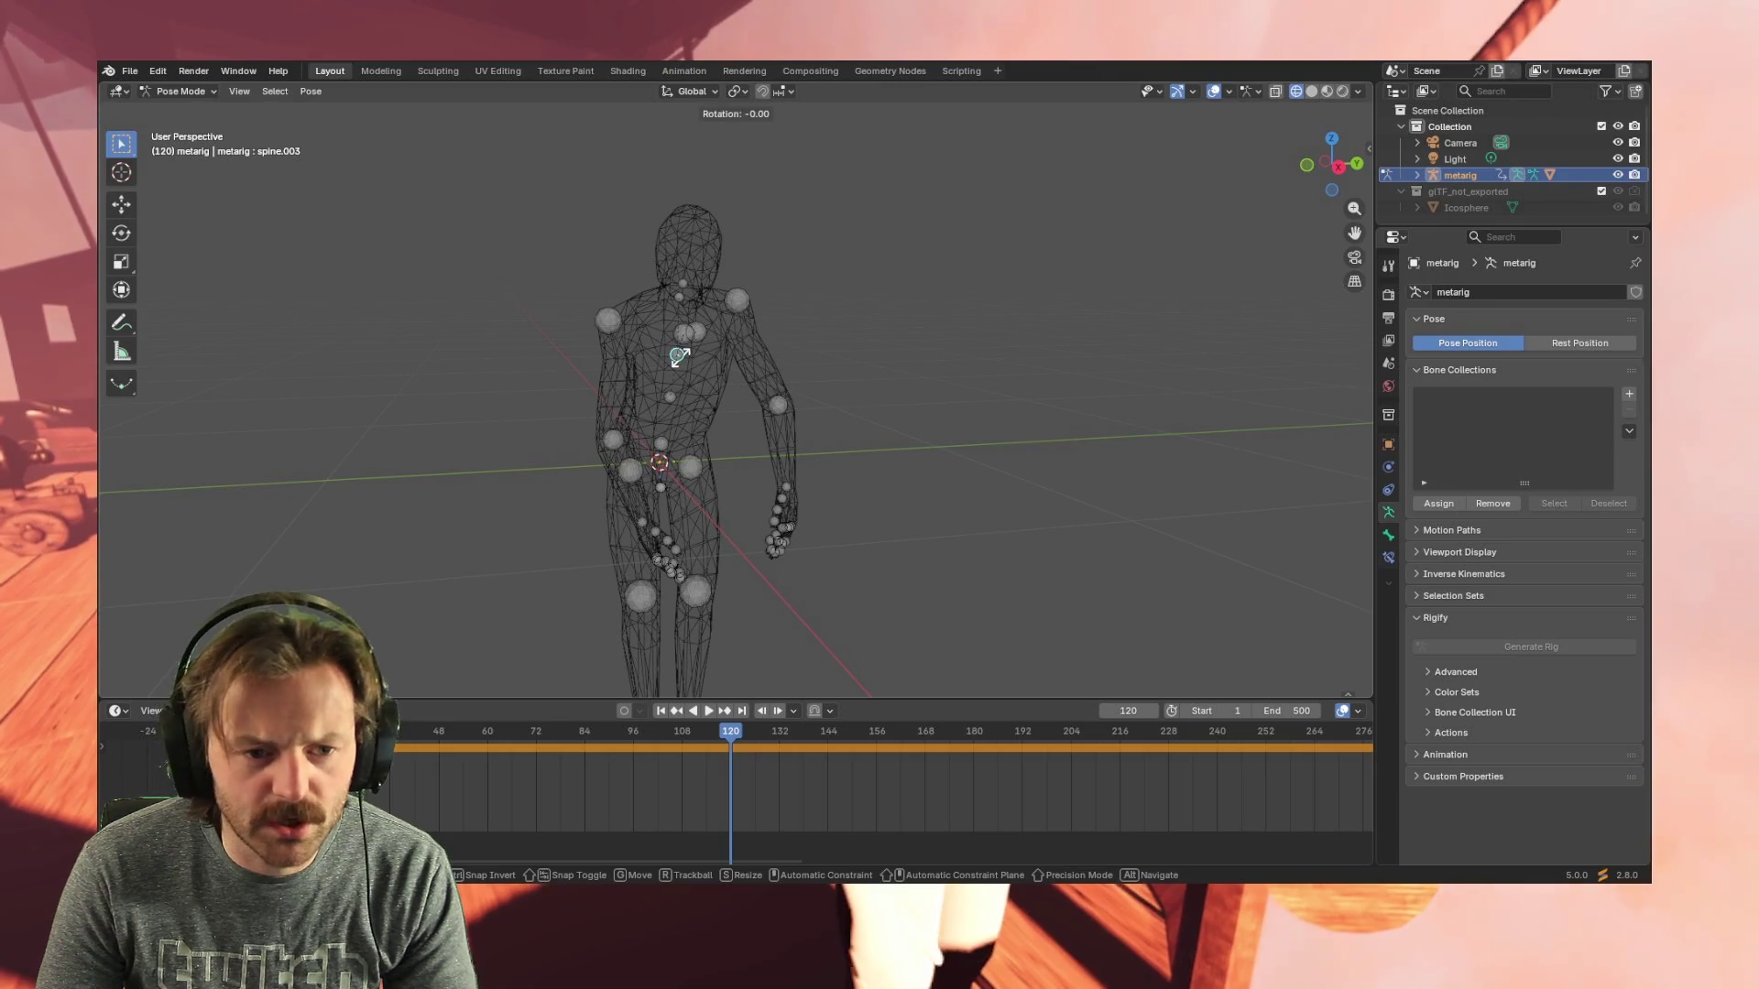
pyautogui.click(680, 362)
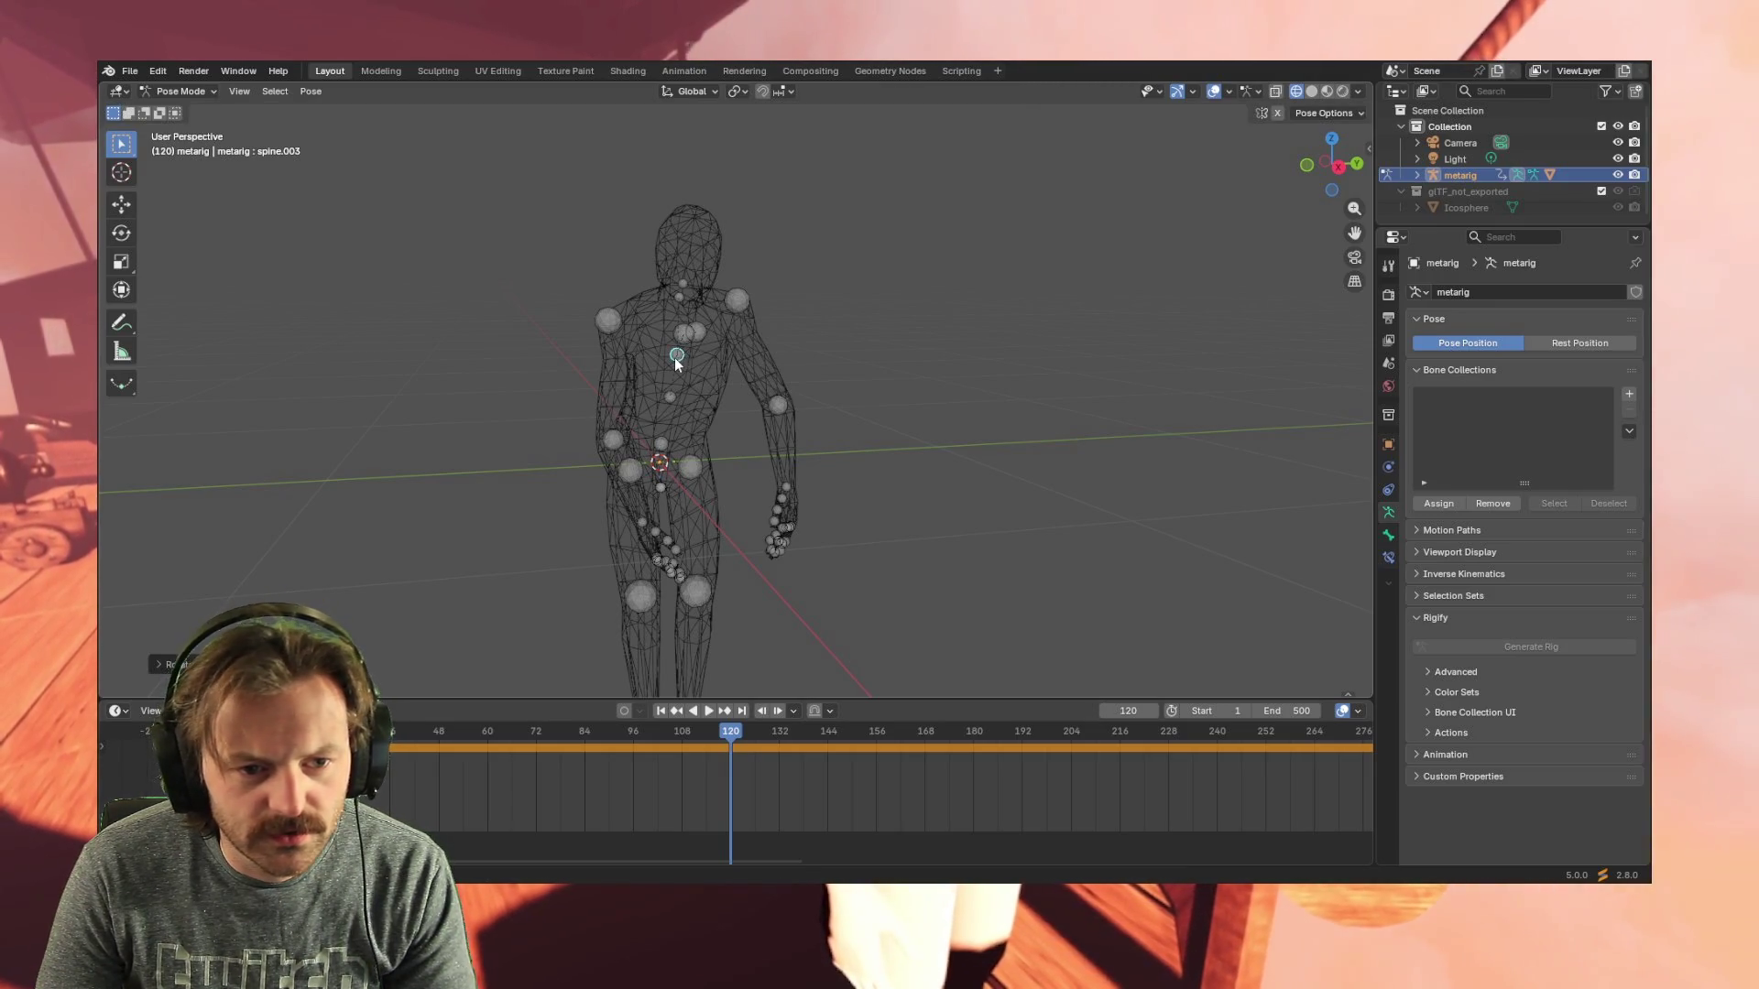
pyautogui.press('r')
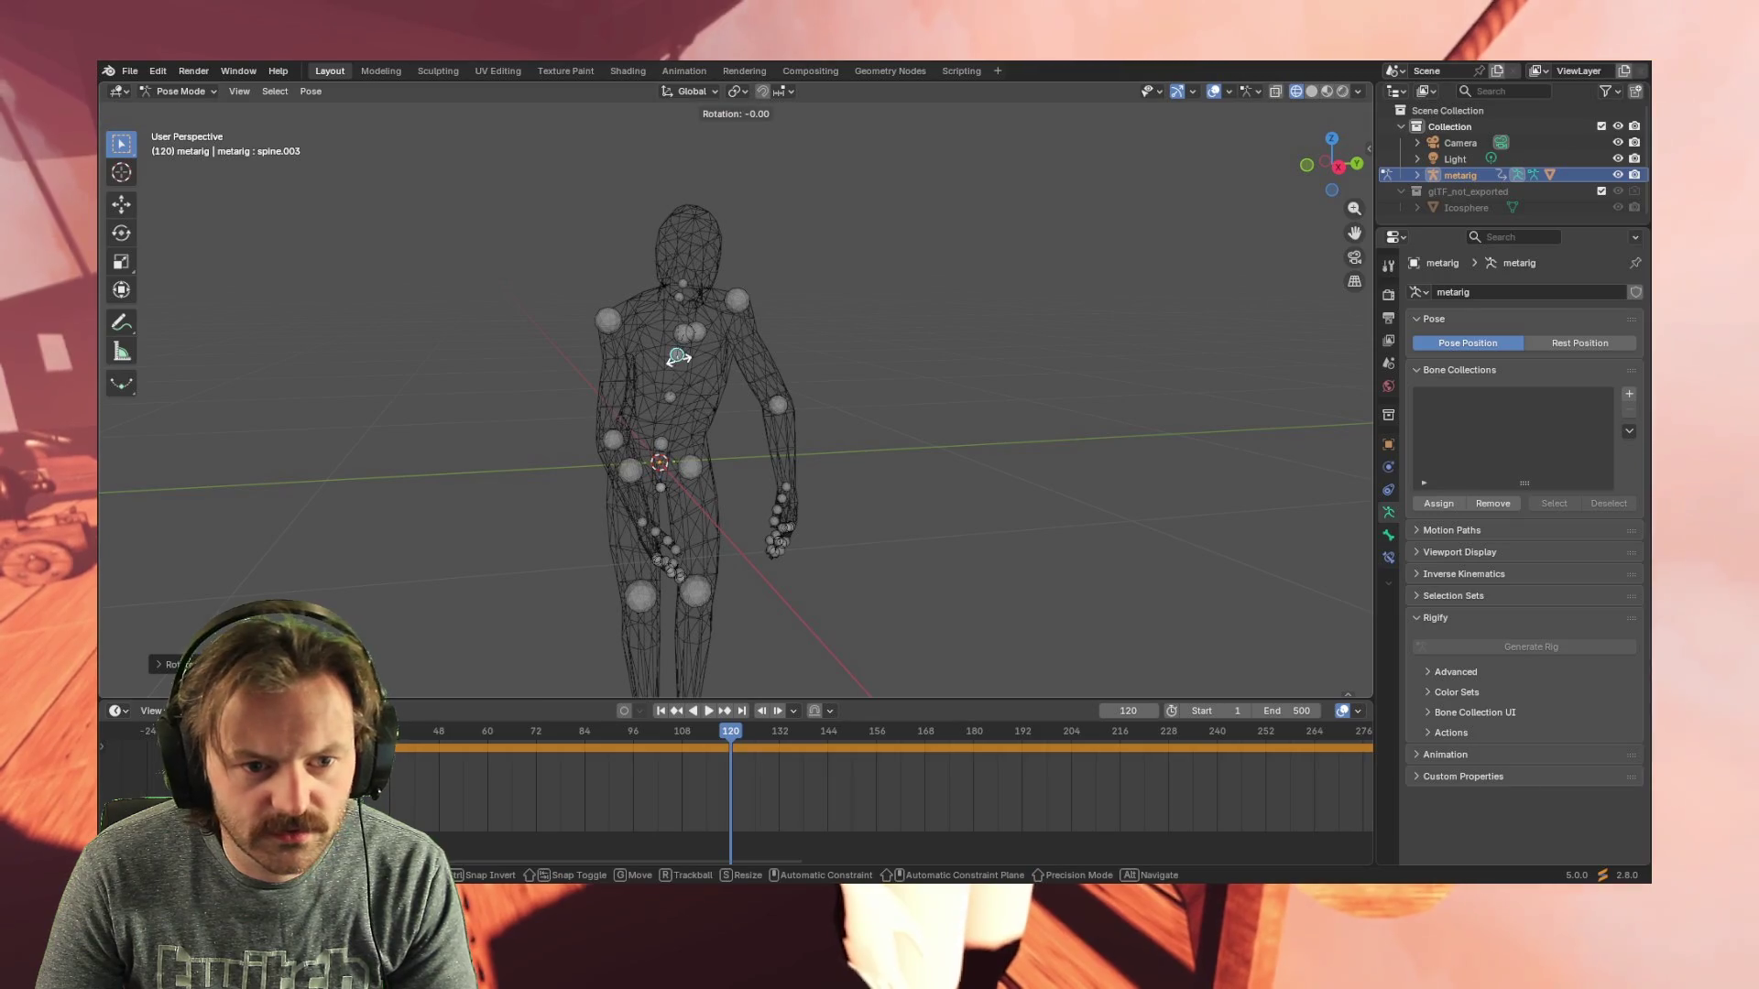
pyautogui.press('r')
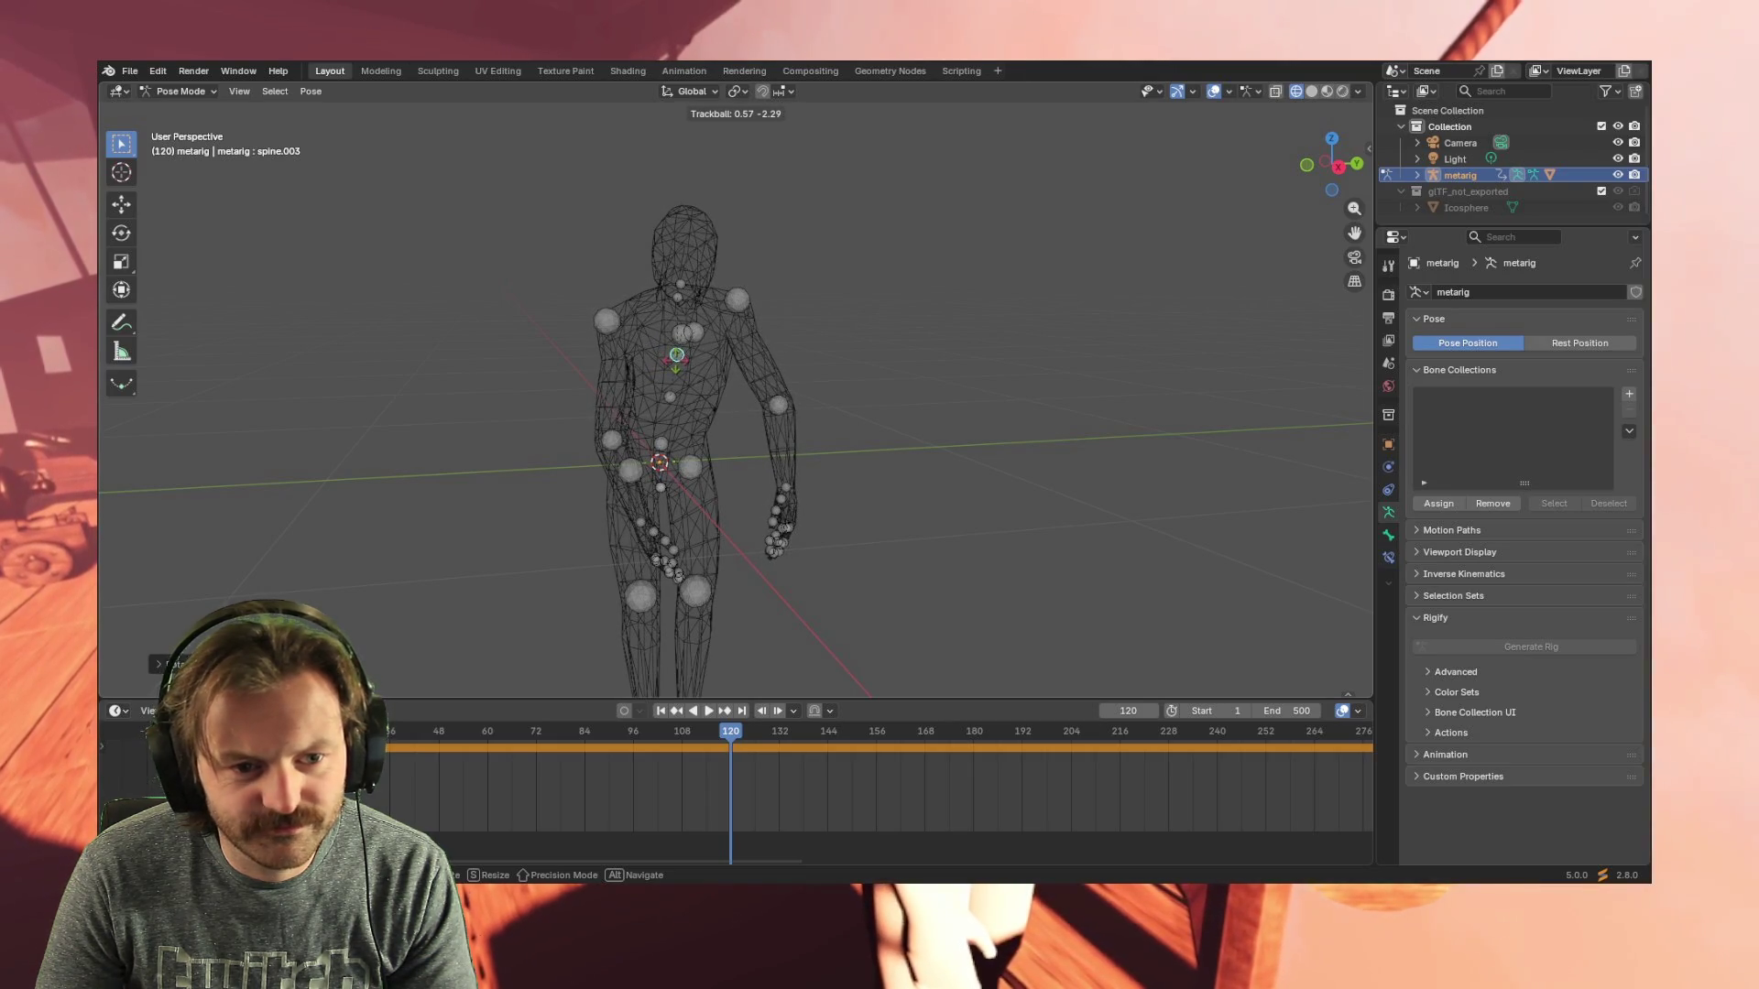
pyautogui.press('Escape')
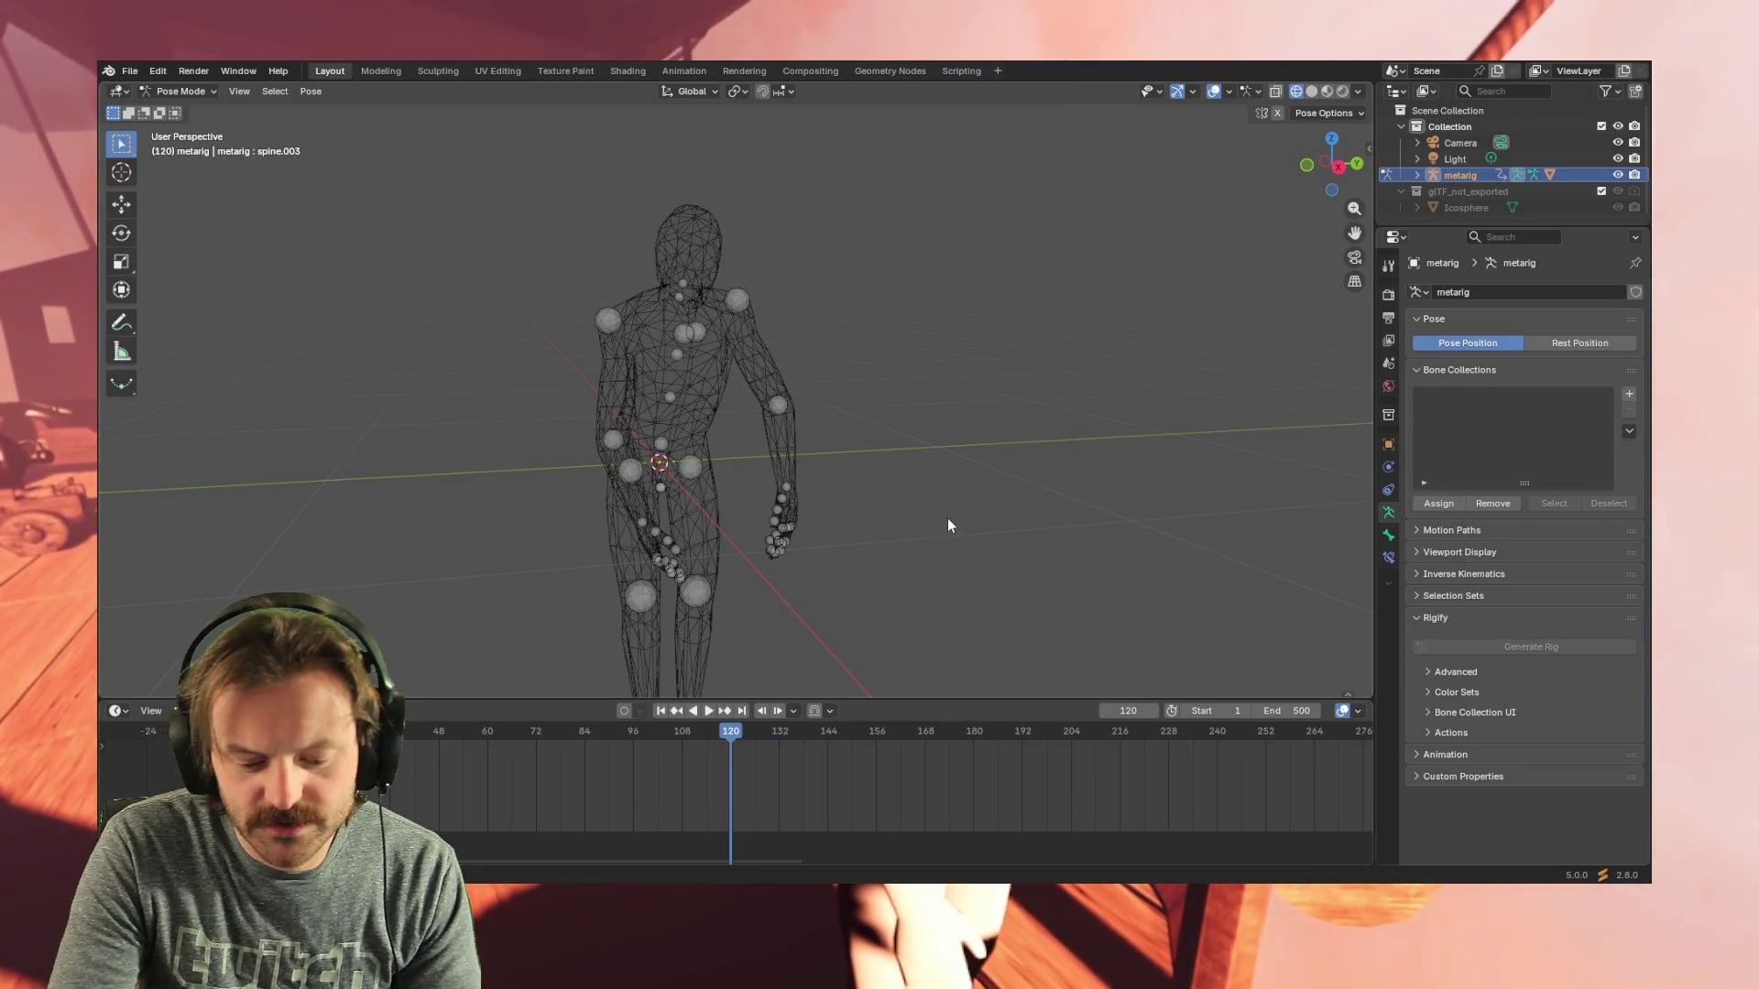
pyautogui.press('KP_3')
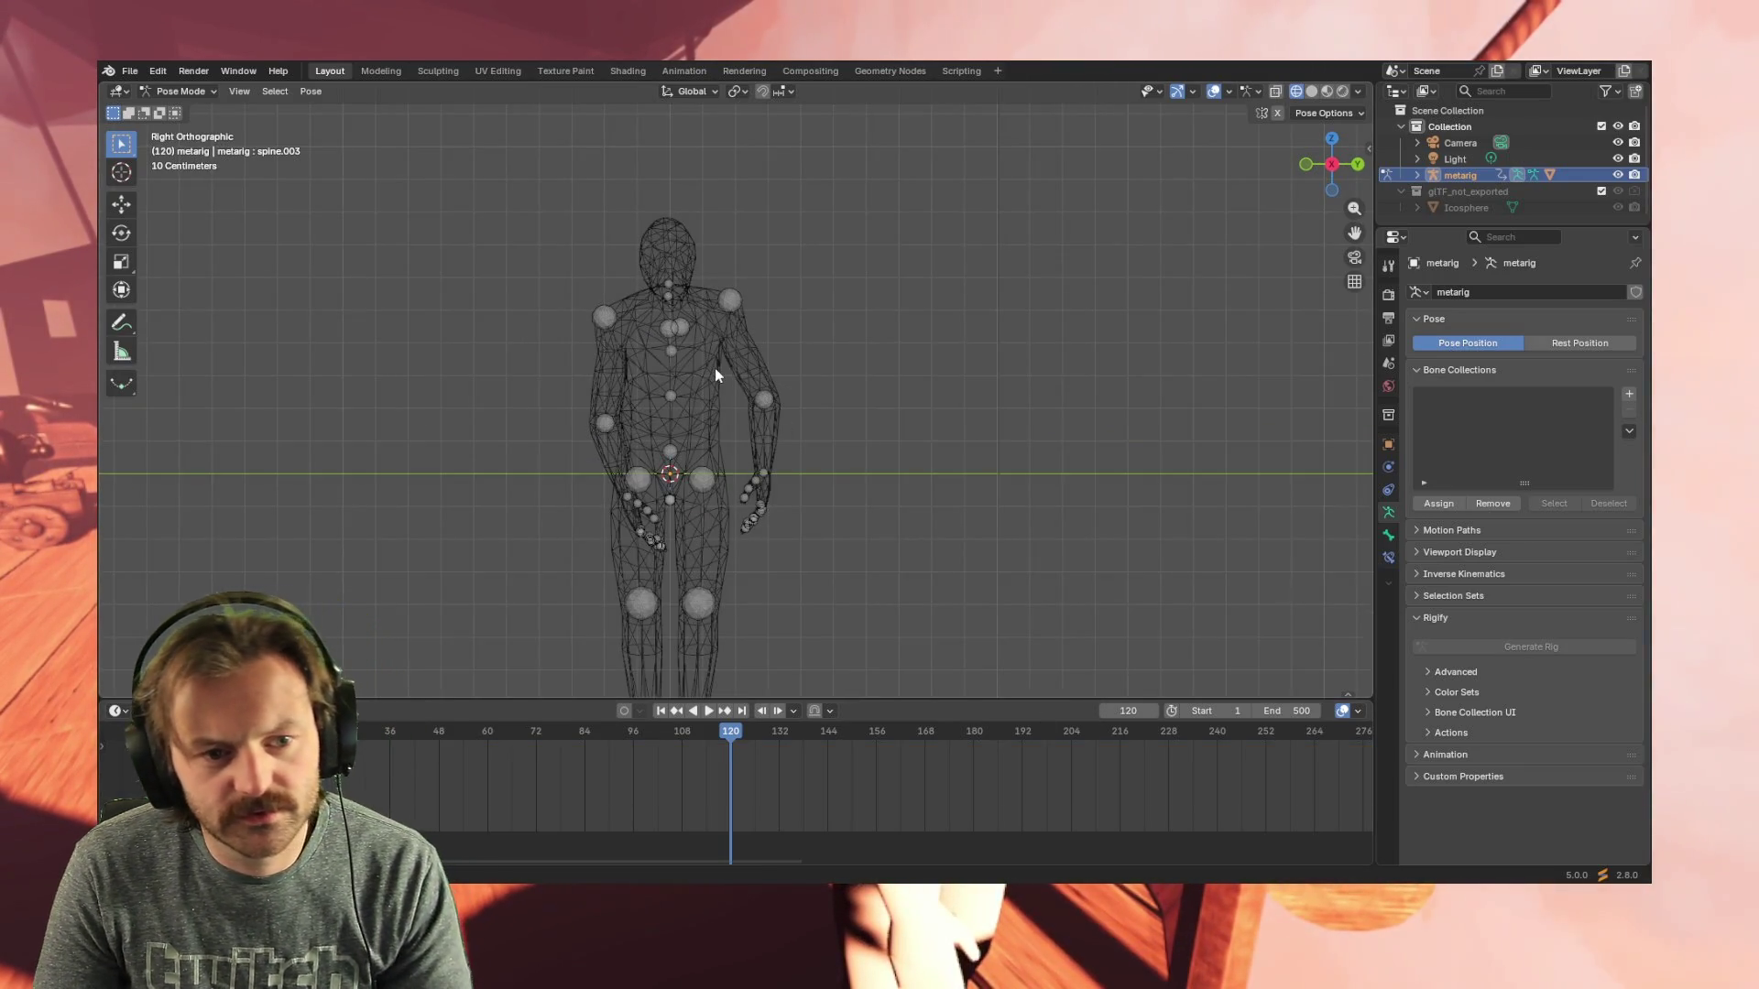
# - Rotate the chest bone forward and key all channels at frame 120
pyautogui.click(668, 350)
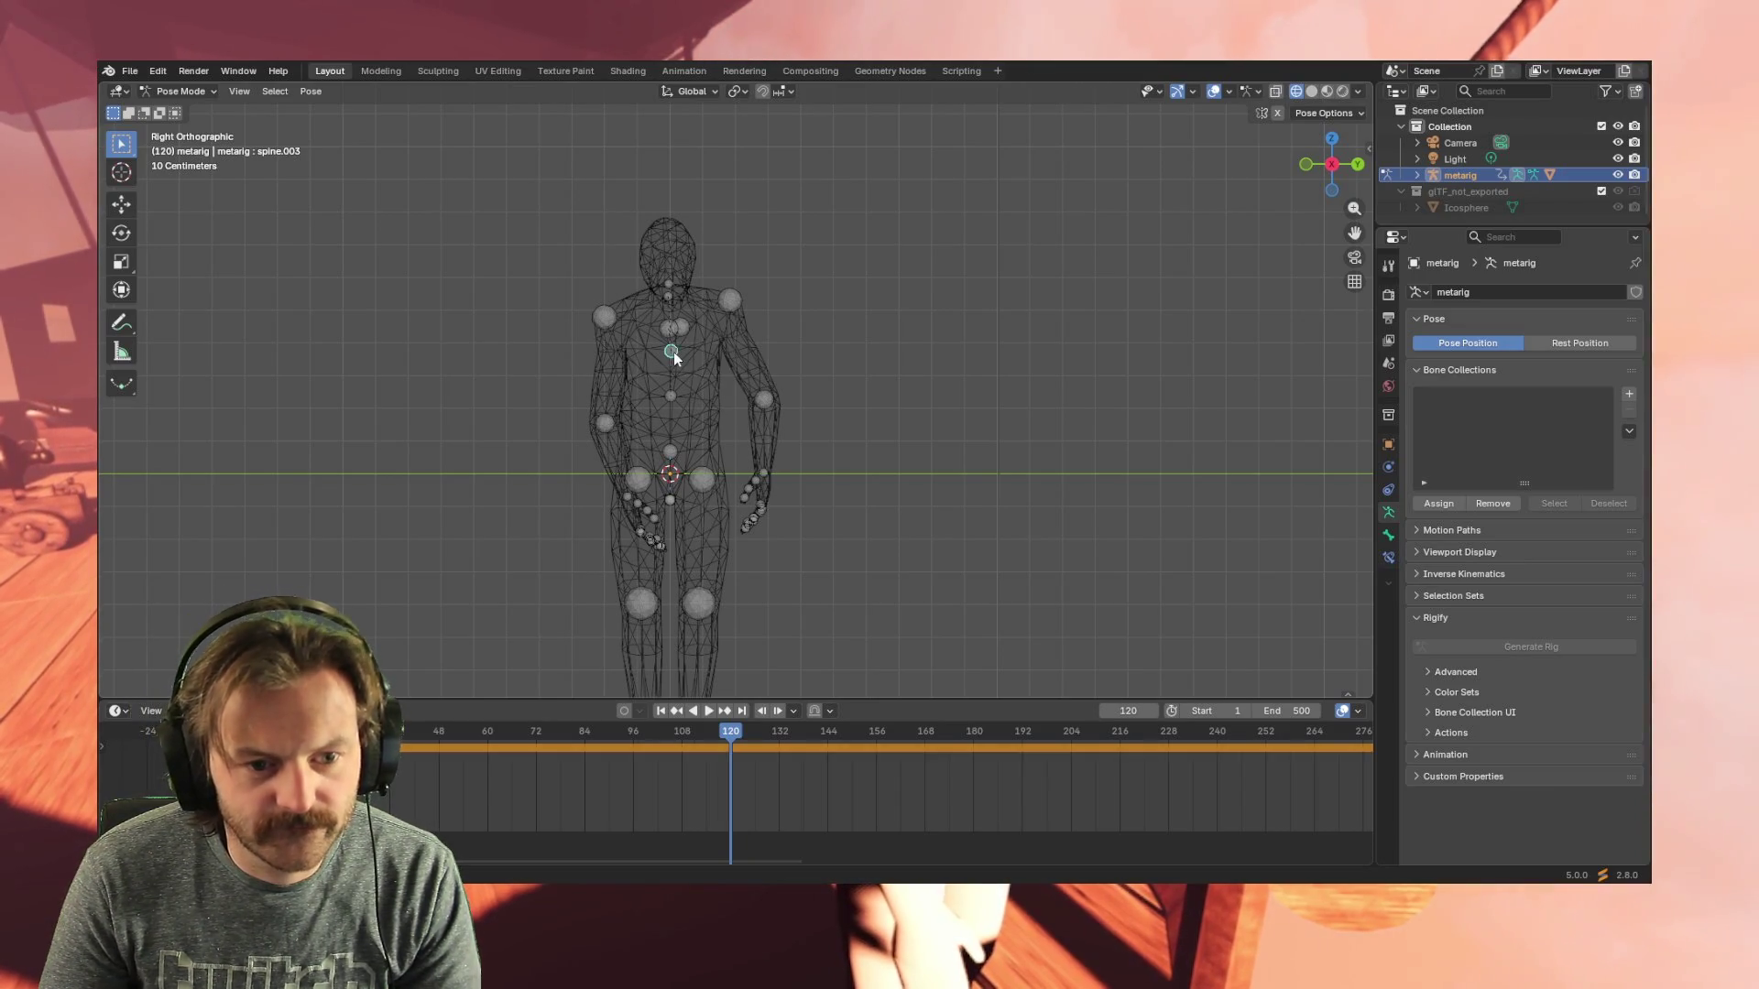
pyautogui.press('r')
pyautogui.press('r')
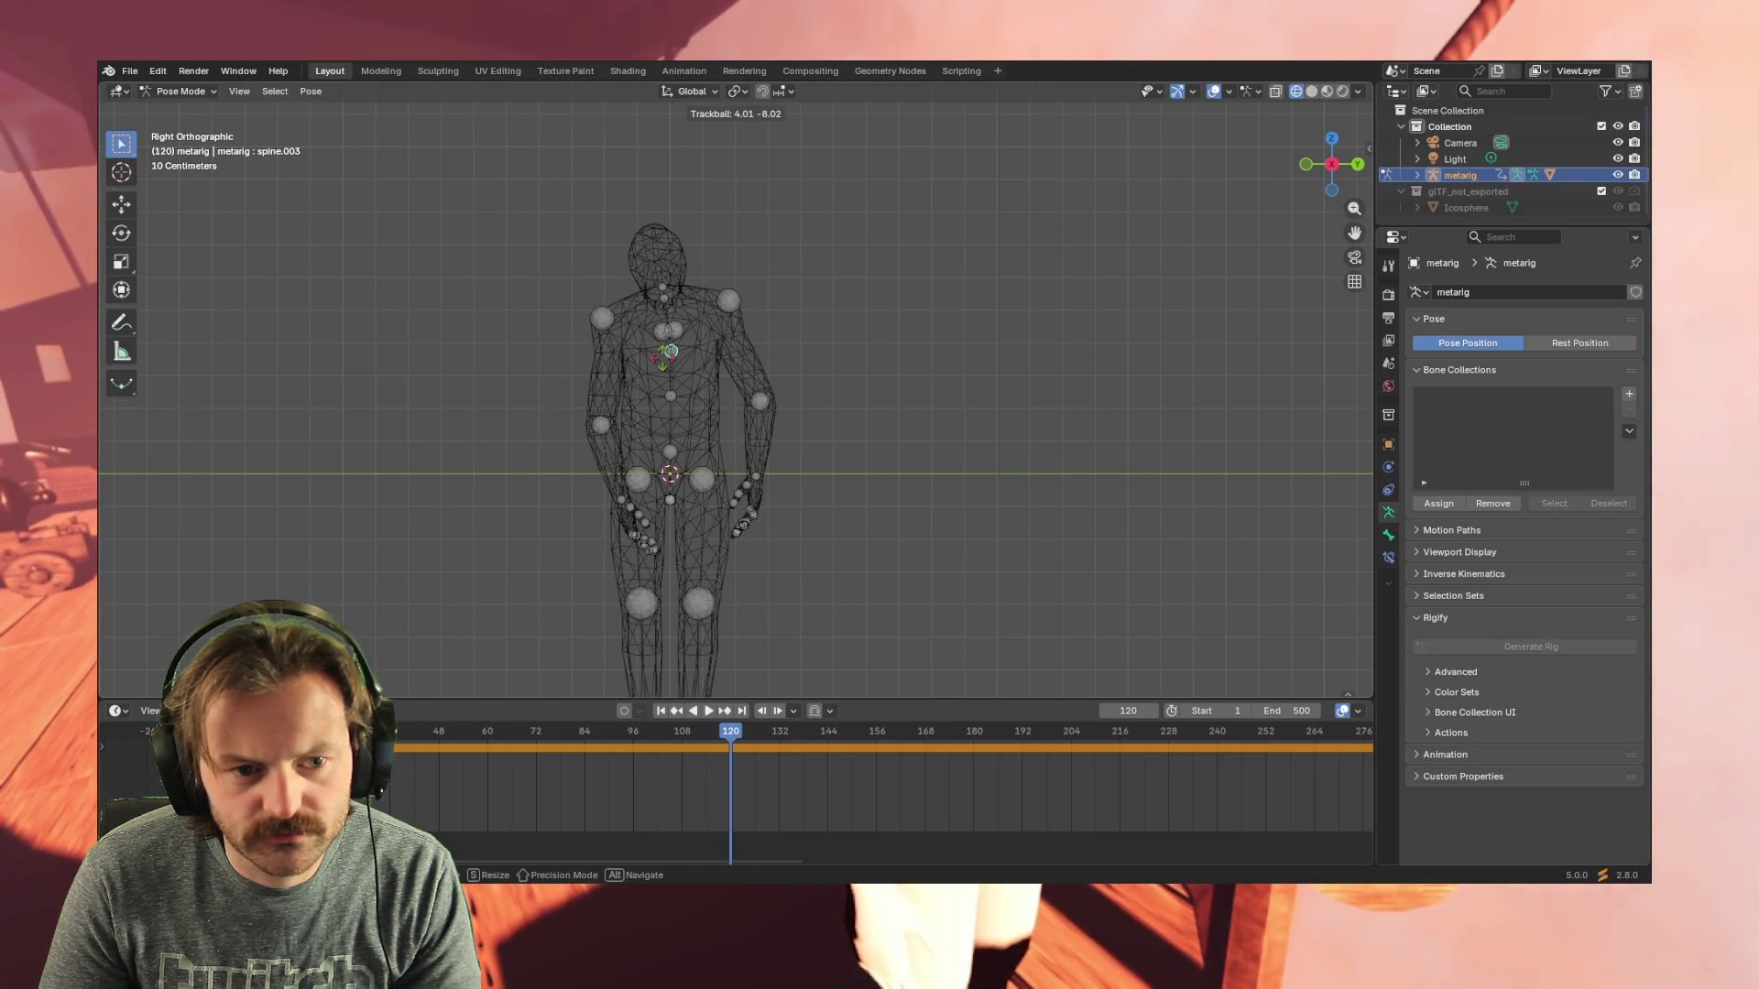
pyautogui.click(663, 357)
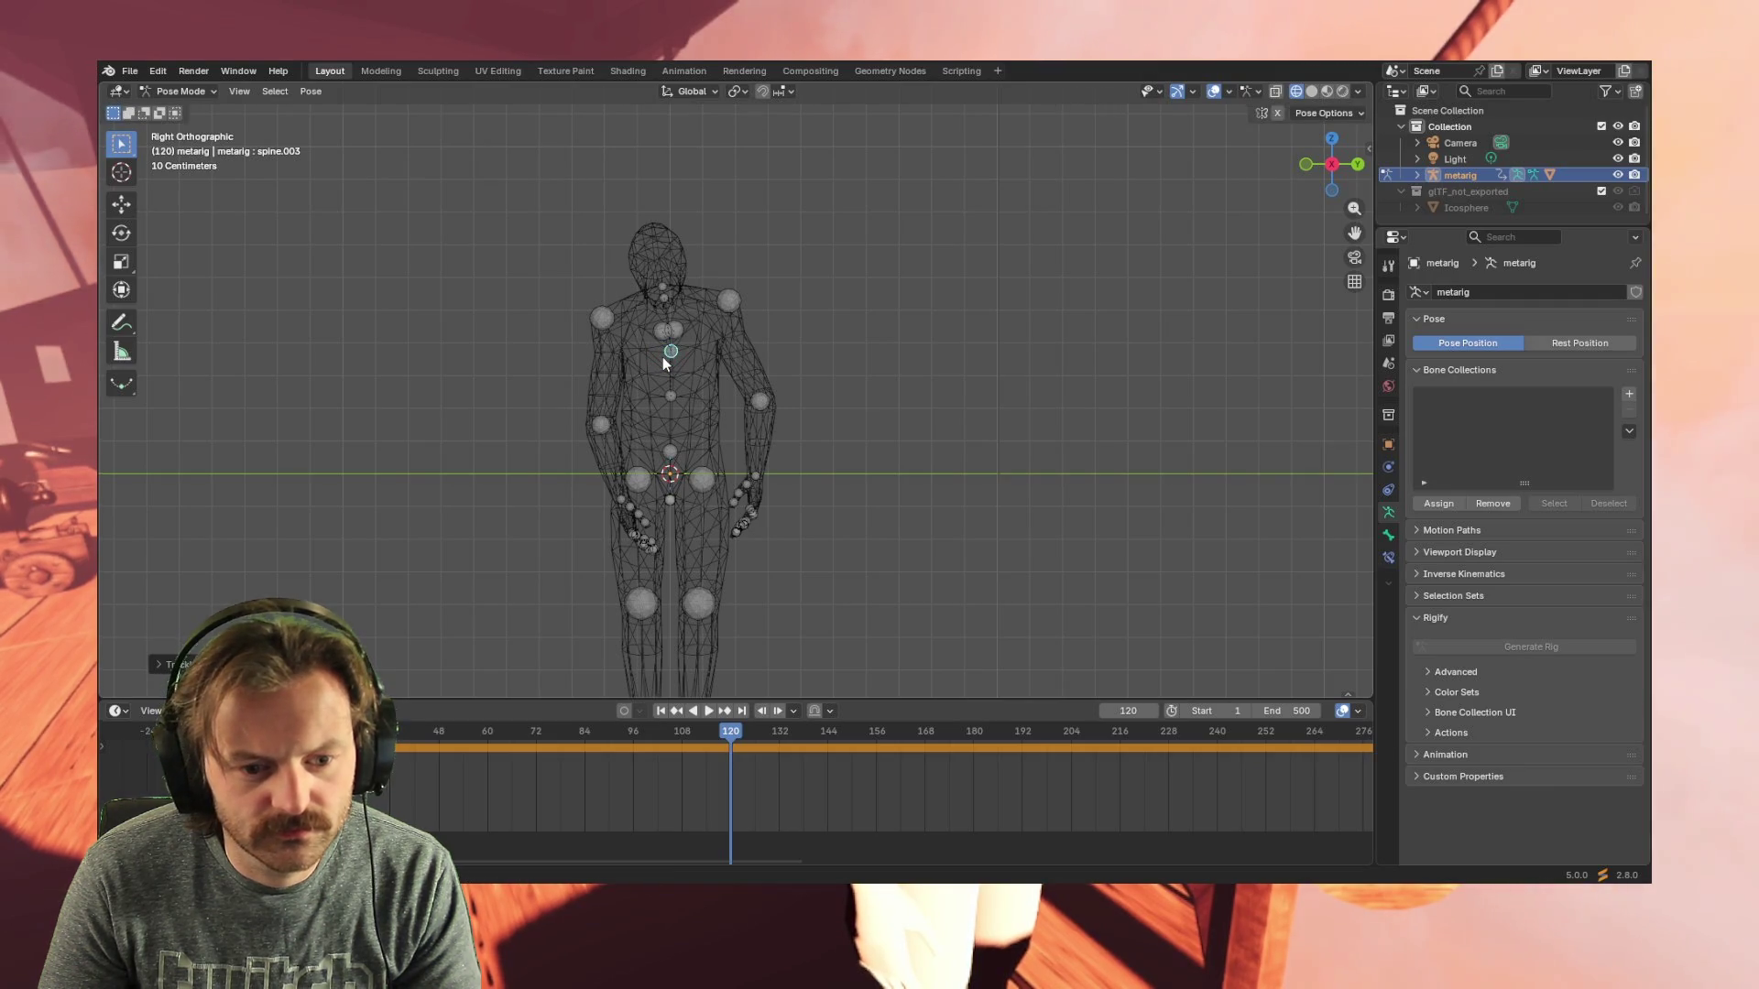
pyautogui.press('i')
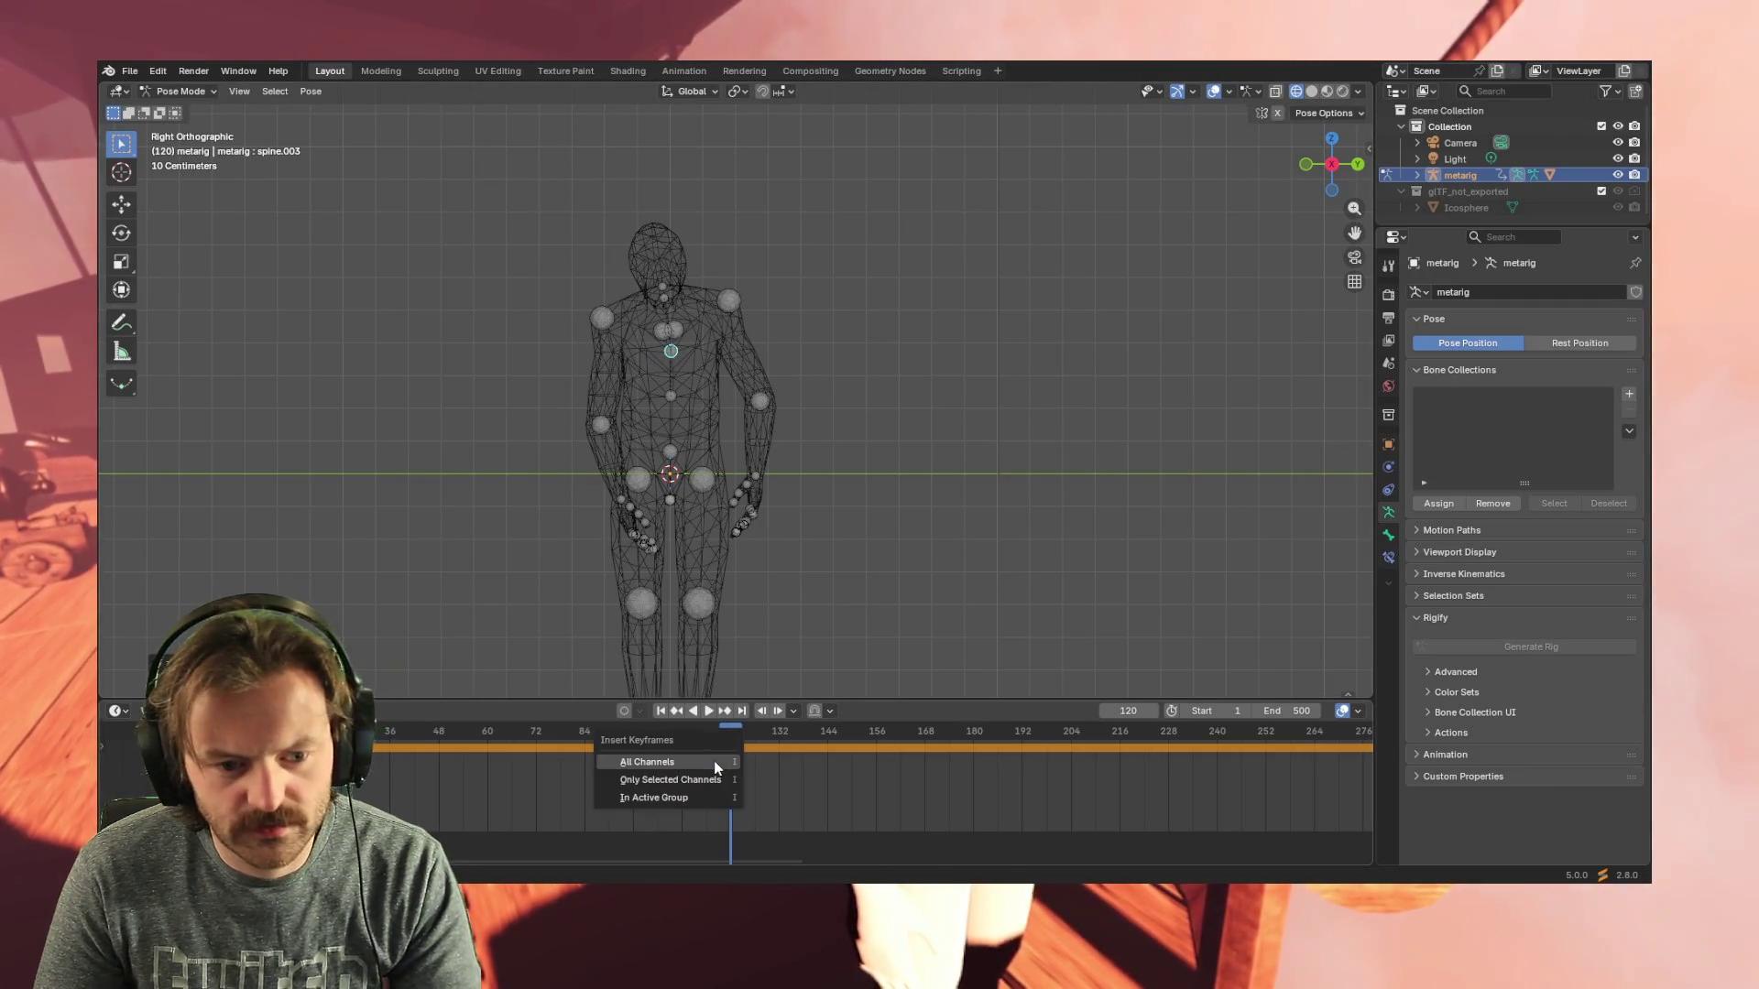
pyautogui.click(694, 759)
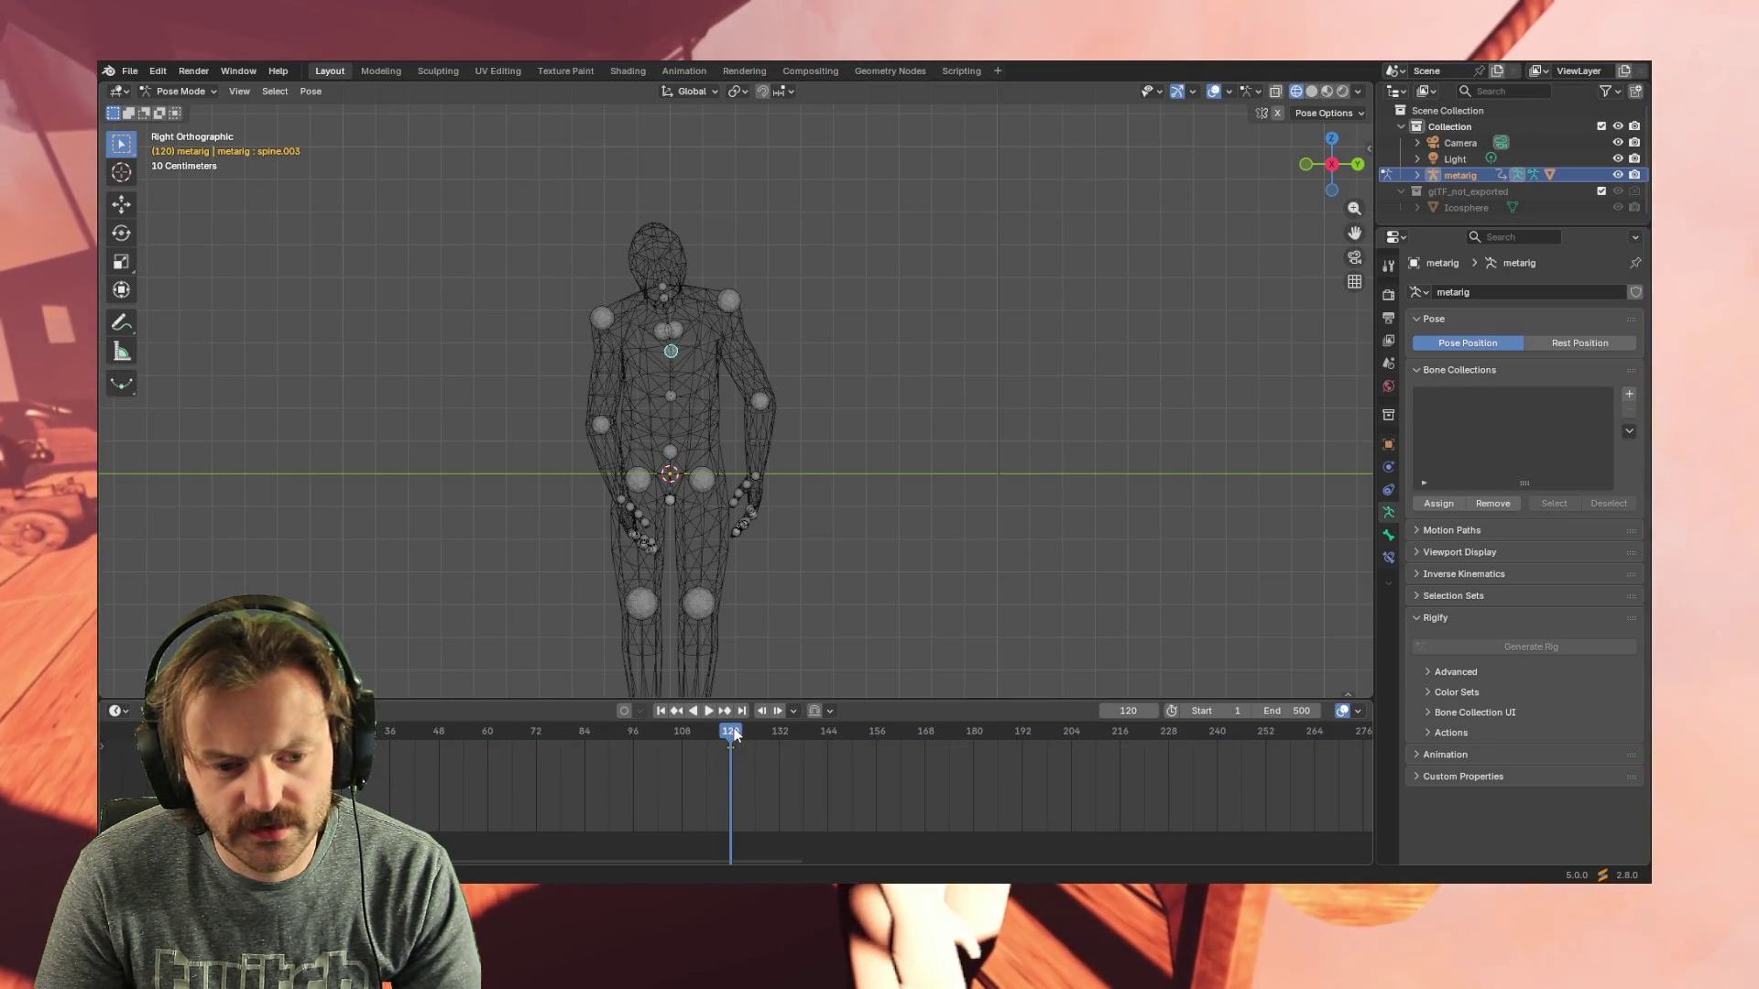
# - Review the new key in playback and move the playhead to frame 240
pyautogui.moveTo(733, 734); pyautogui.dragTo(737, 732)
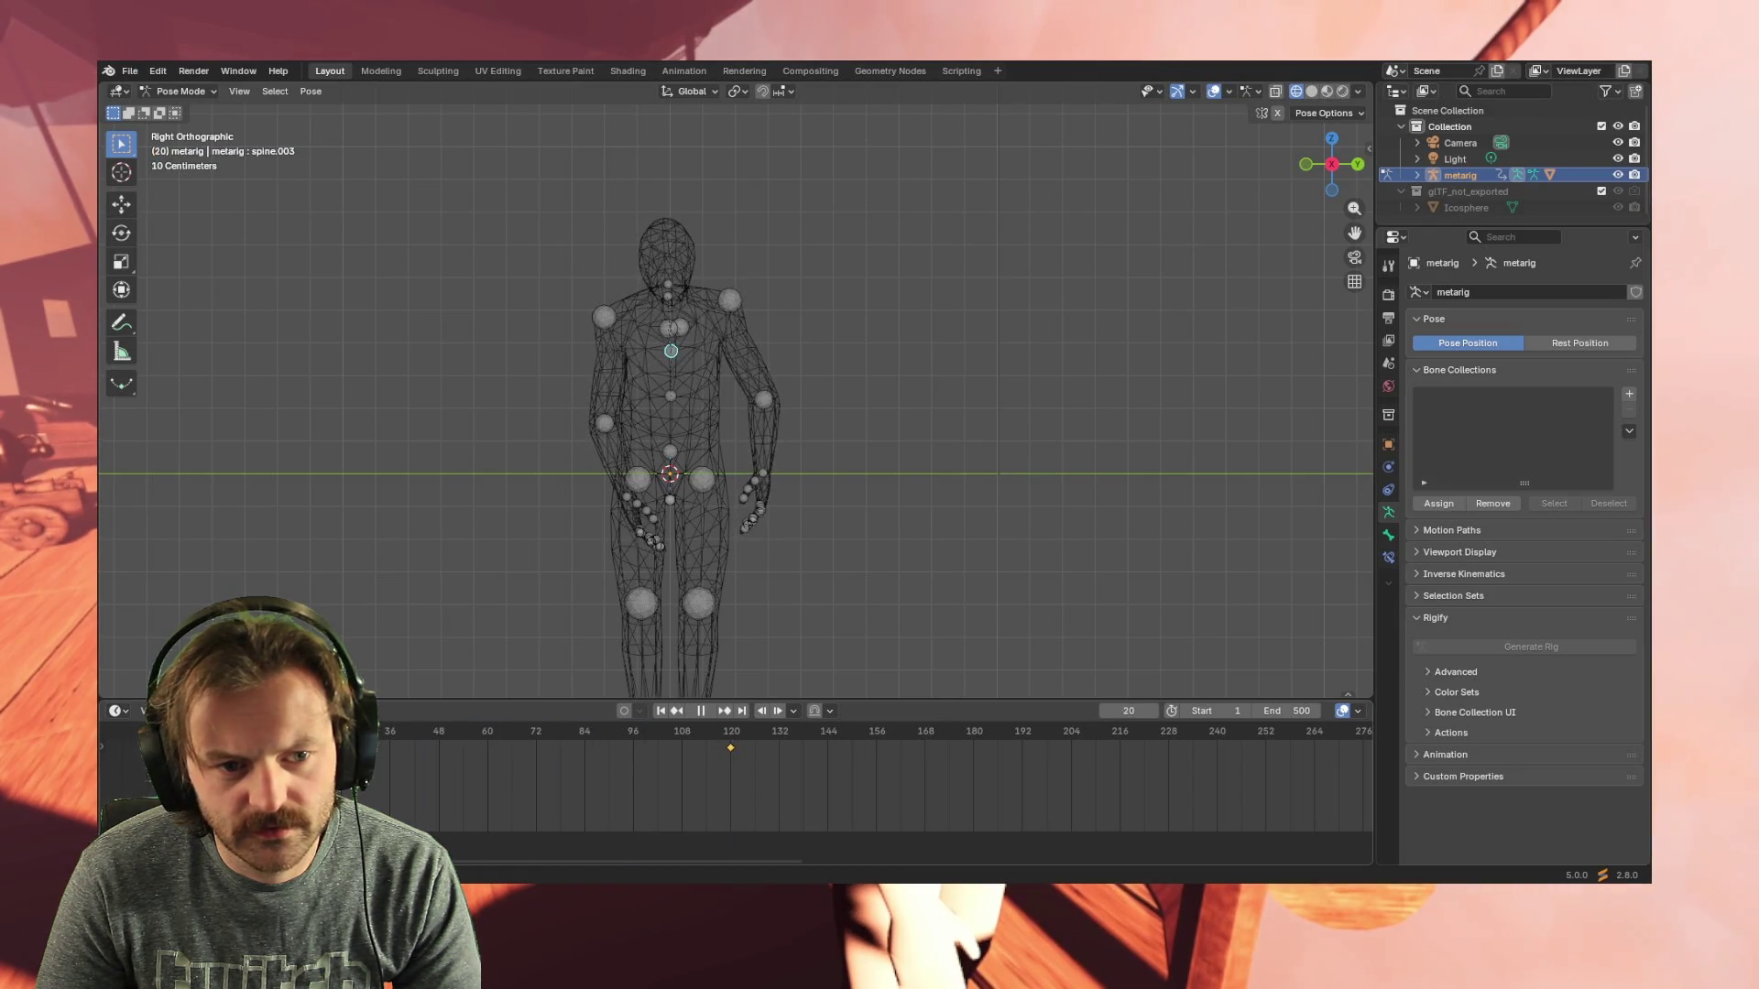
pyautogui.press('space')
pyautogui.moveTo(737, 731); pyautogui.dragTo(1113, 739)
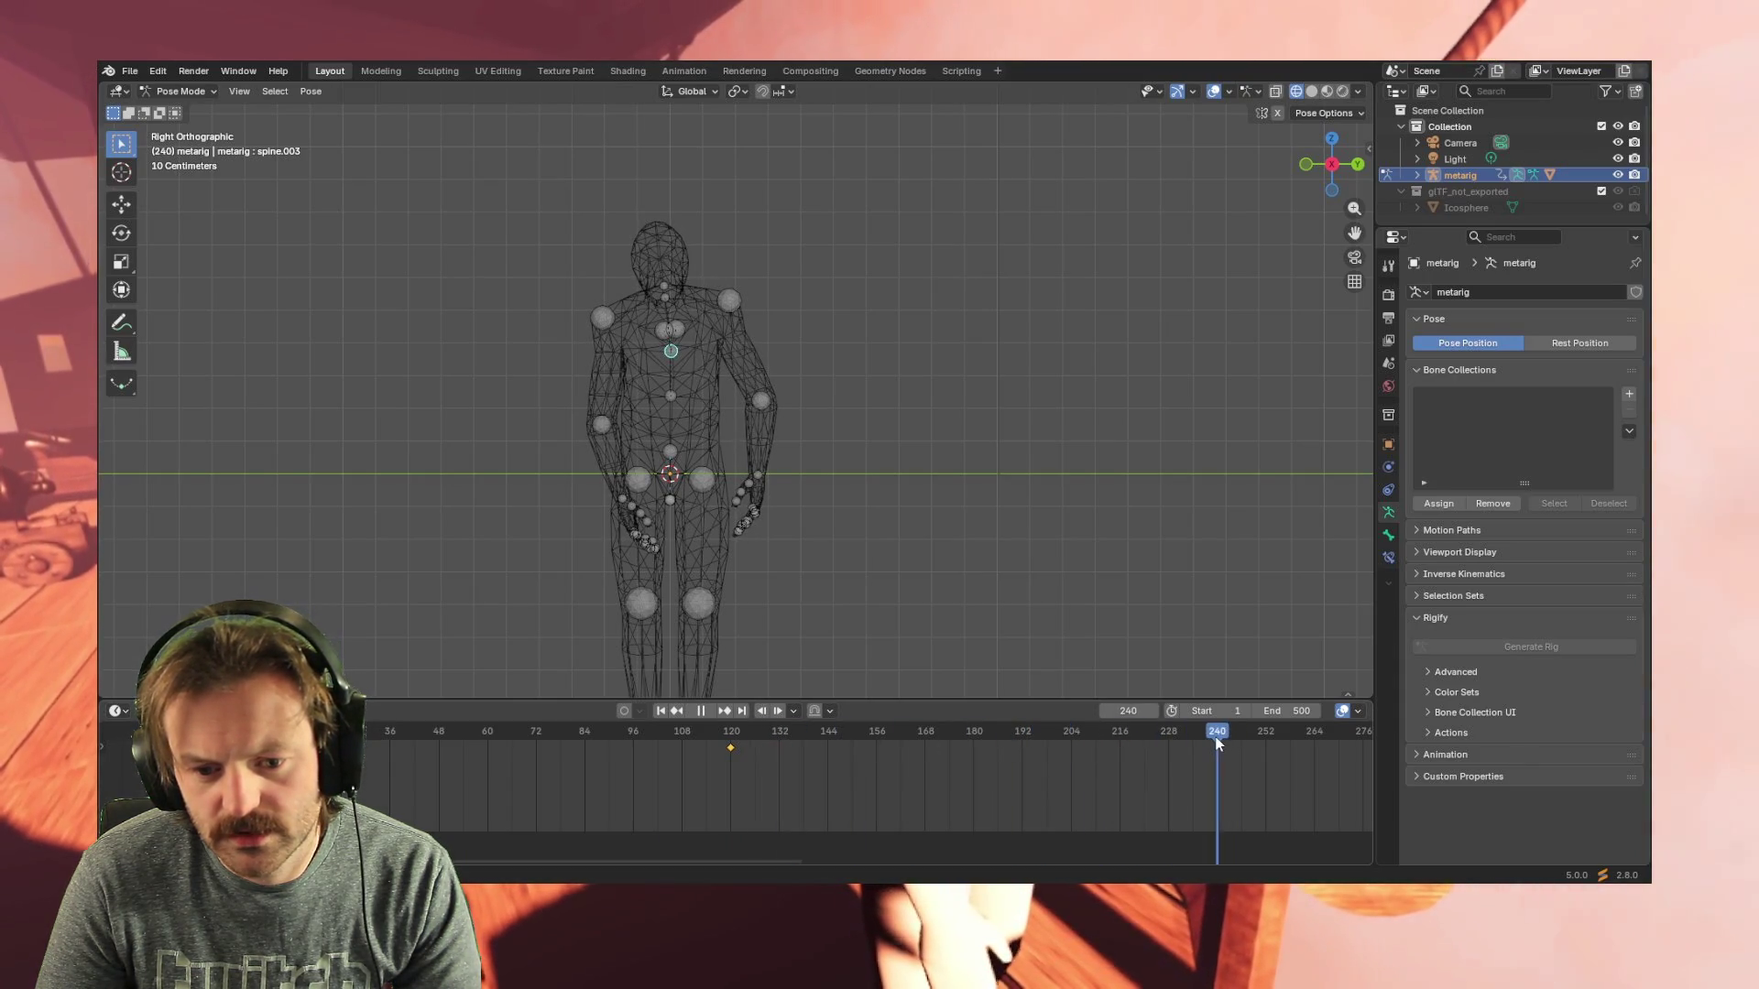
pyautogui.moveTo(1209, 744); pyautogui.dragTo(1216, 744)
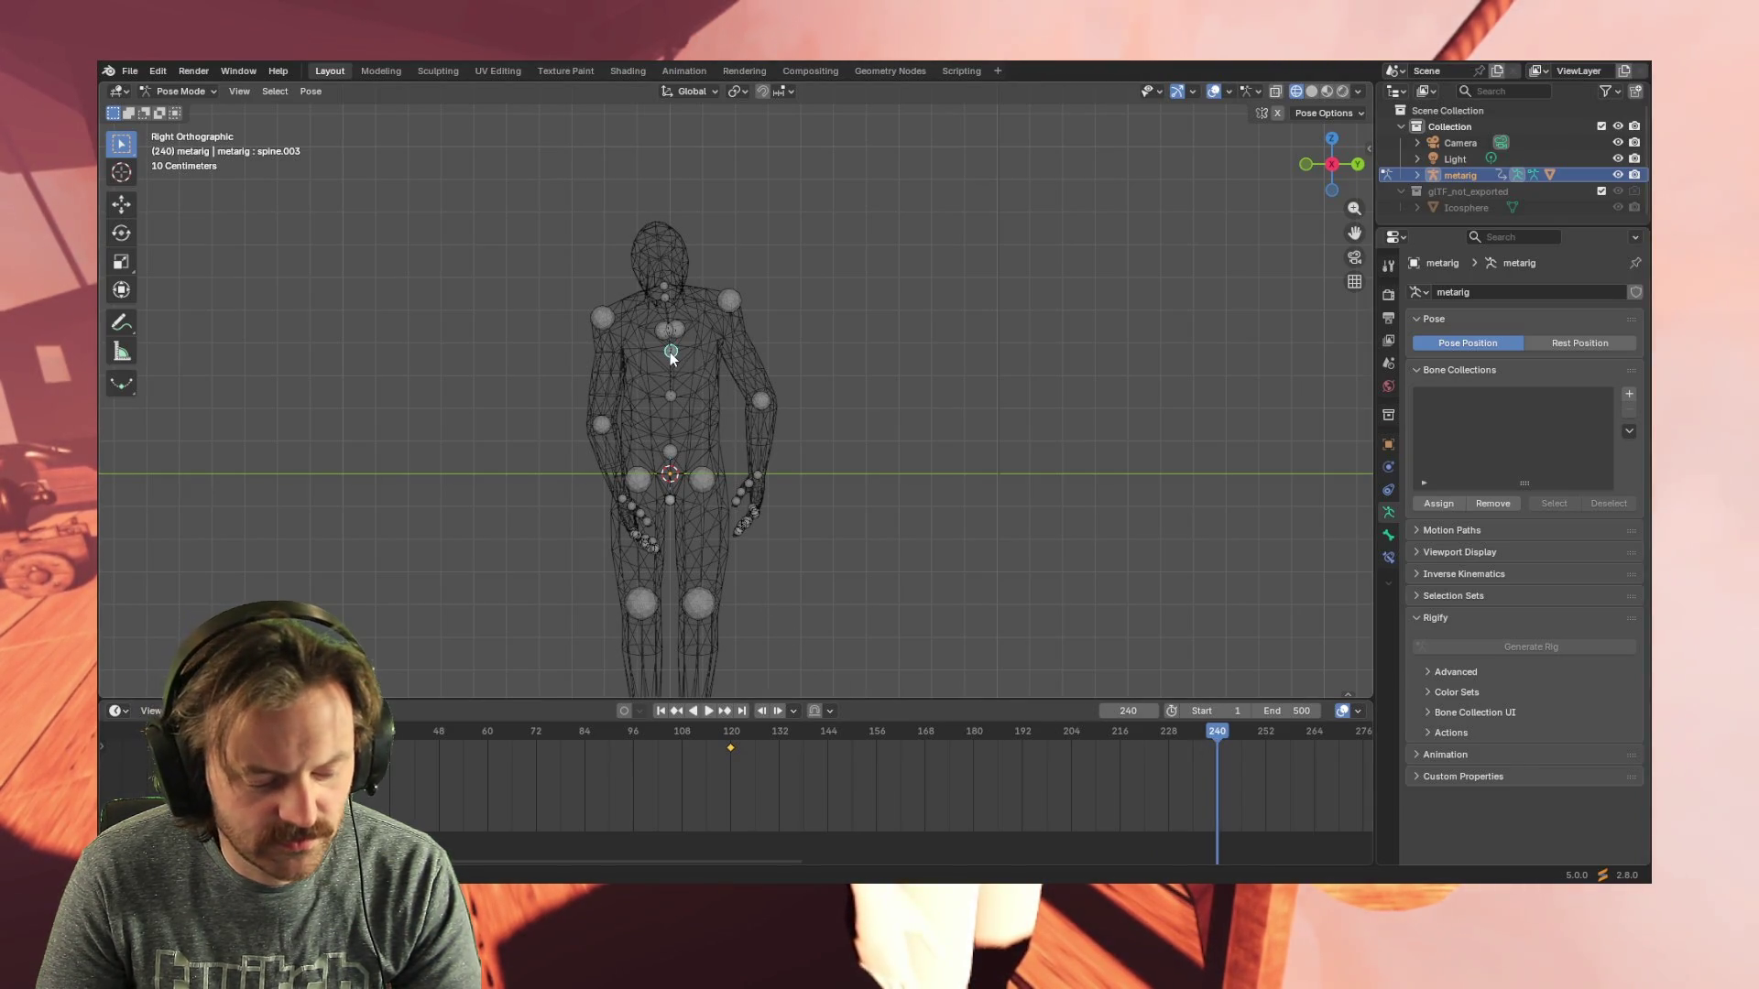
pyautogui.press('r')
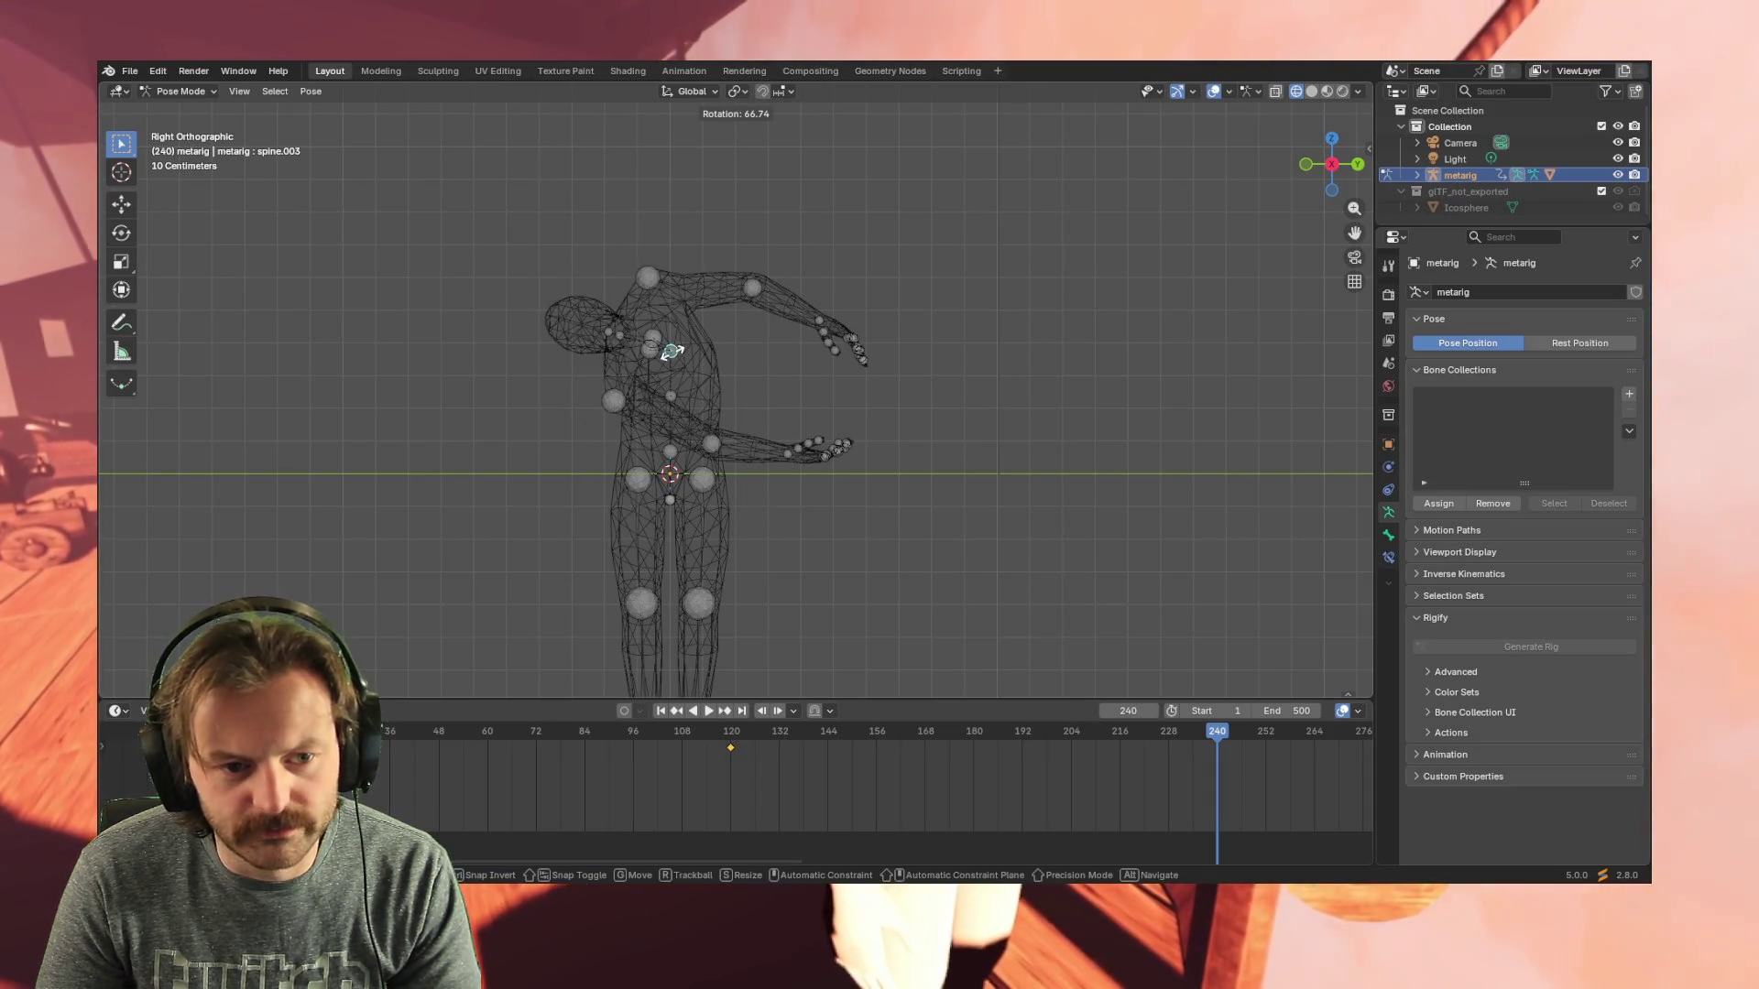
# - Retry the chest bone rotation with trackball mode and confirm the new head tilt
pyautogui.press('Escape')
pyautogui.press('r')
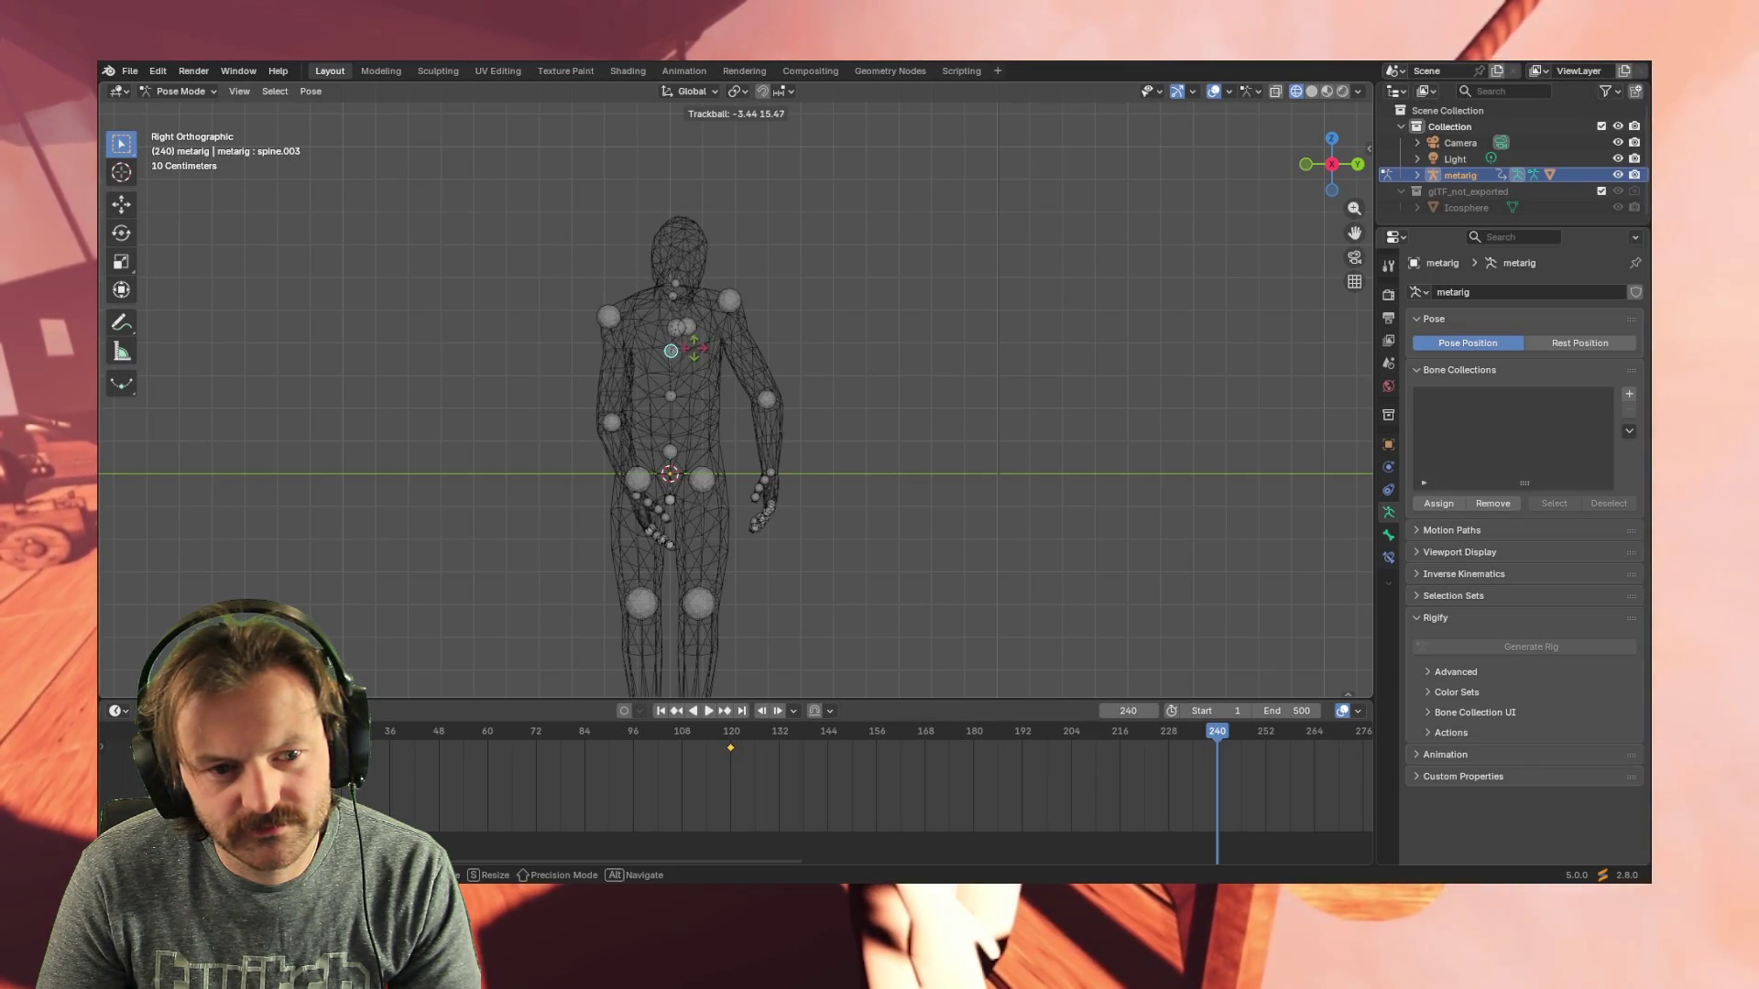
pyautogui.press('r')
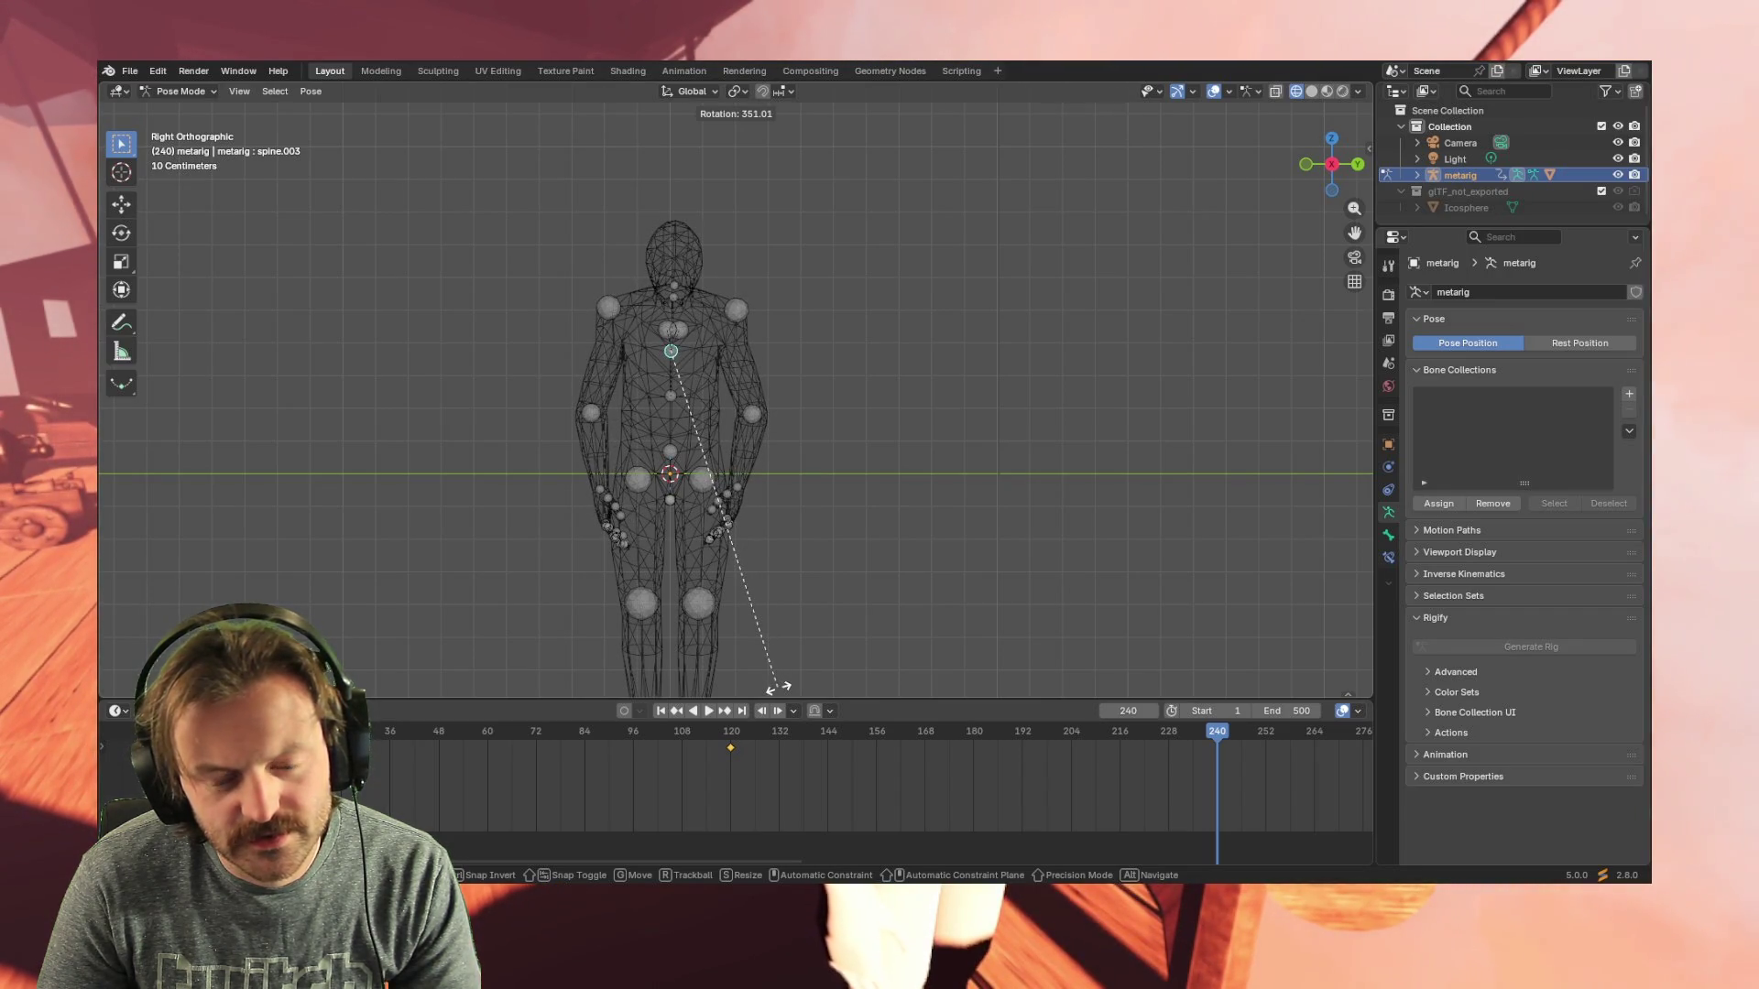
pyautogui.click(777, 687)
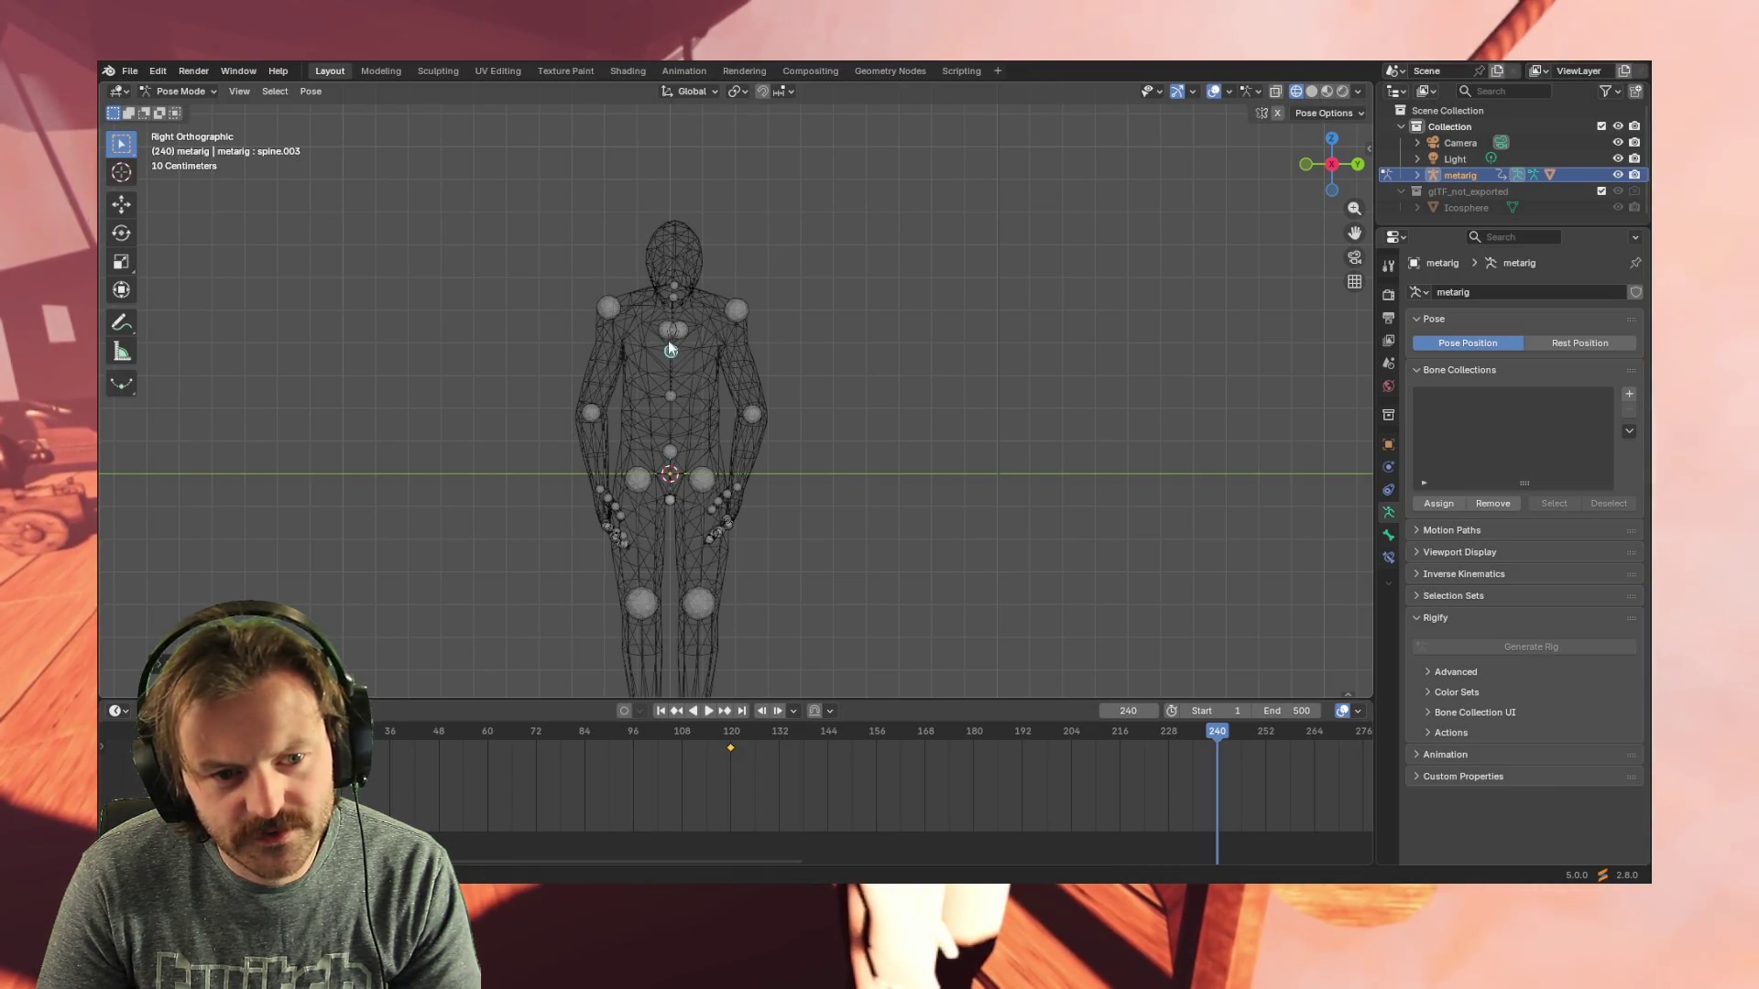
pyautogui.press('r')
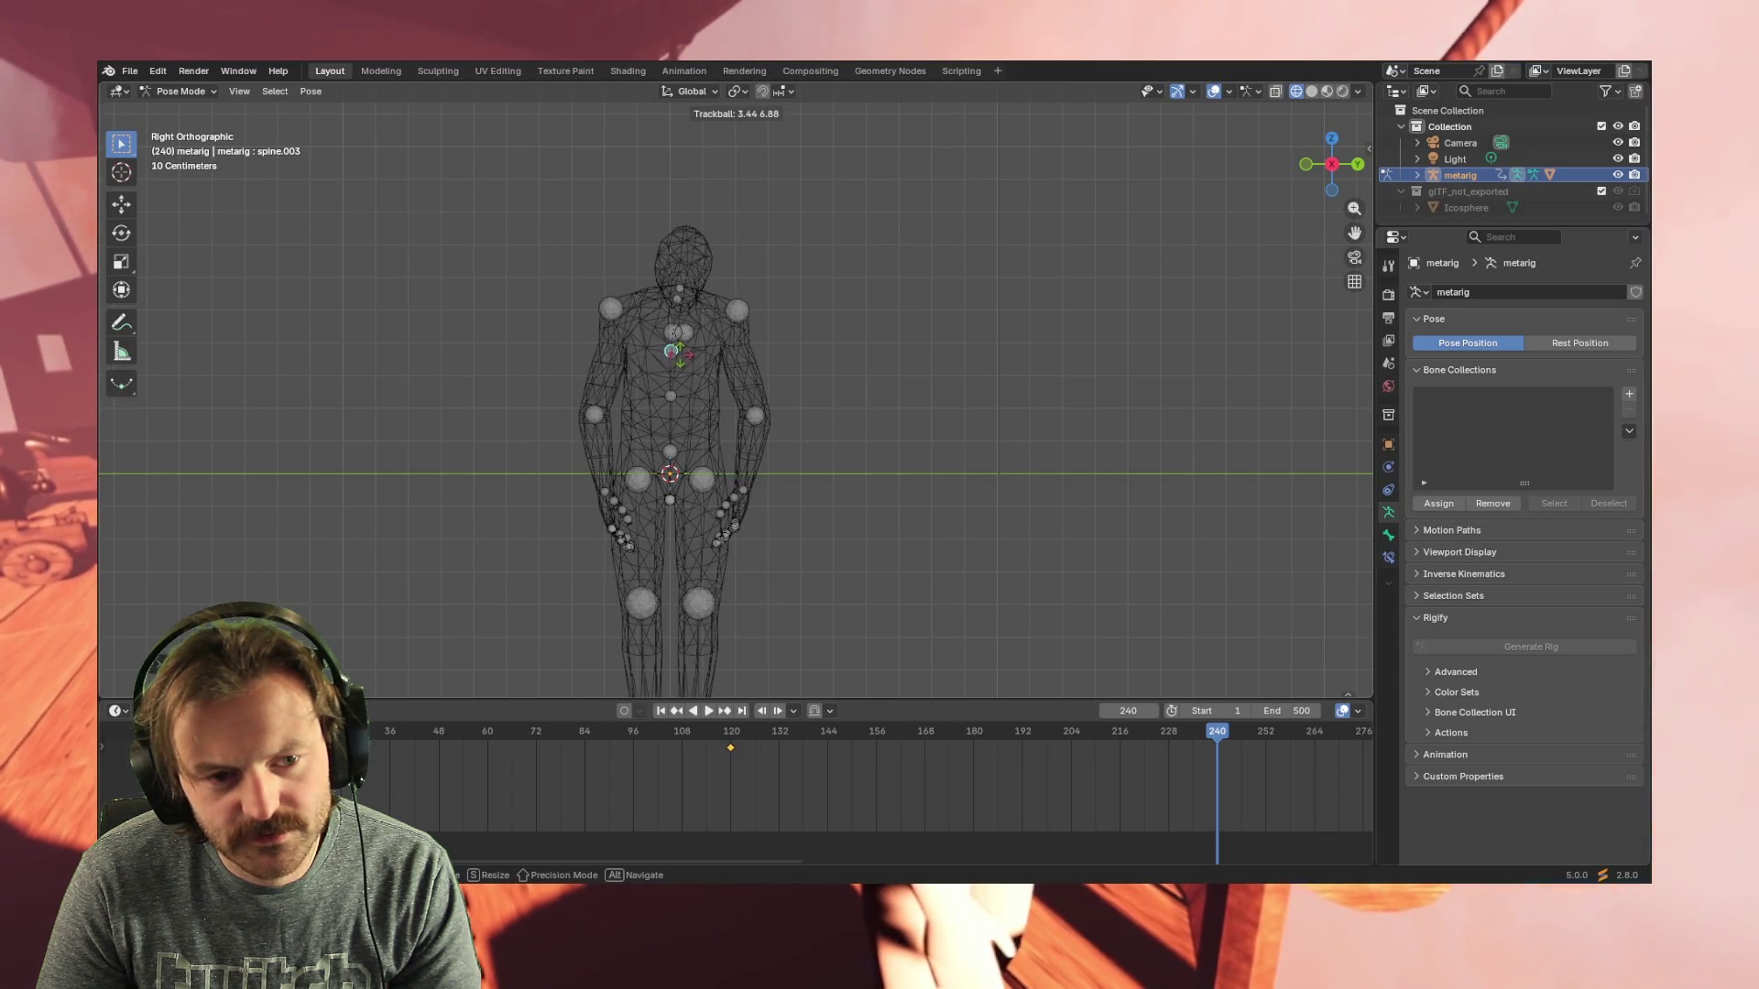
pyautogui.click(1122, 580)
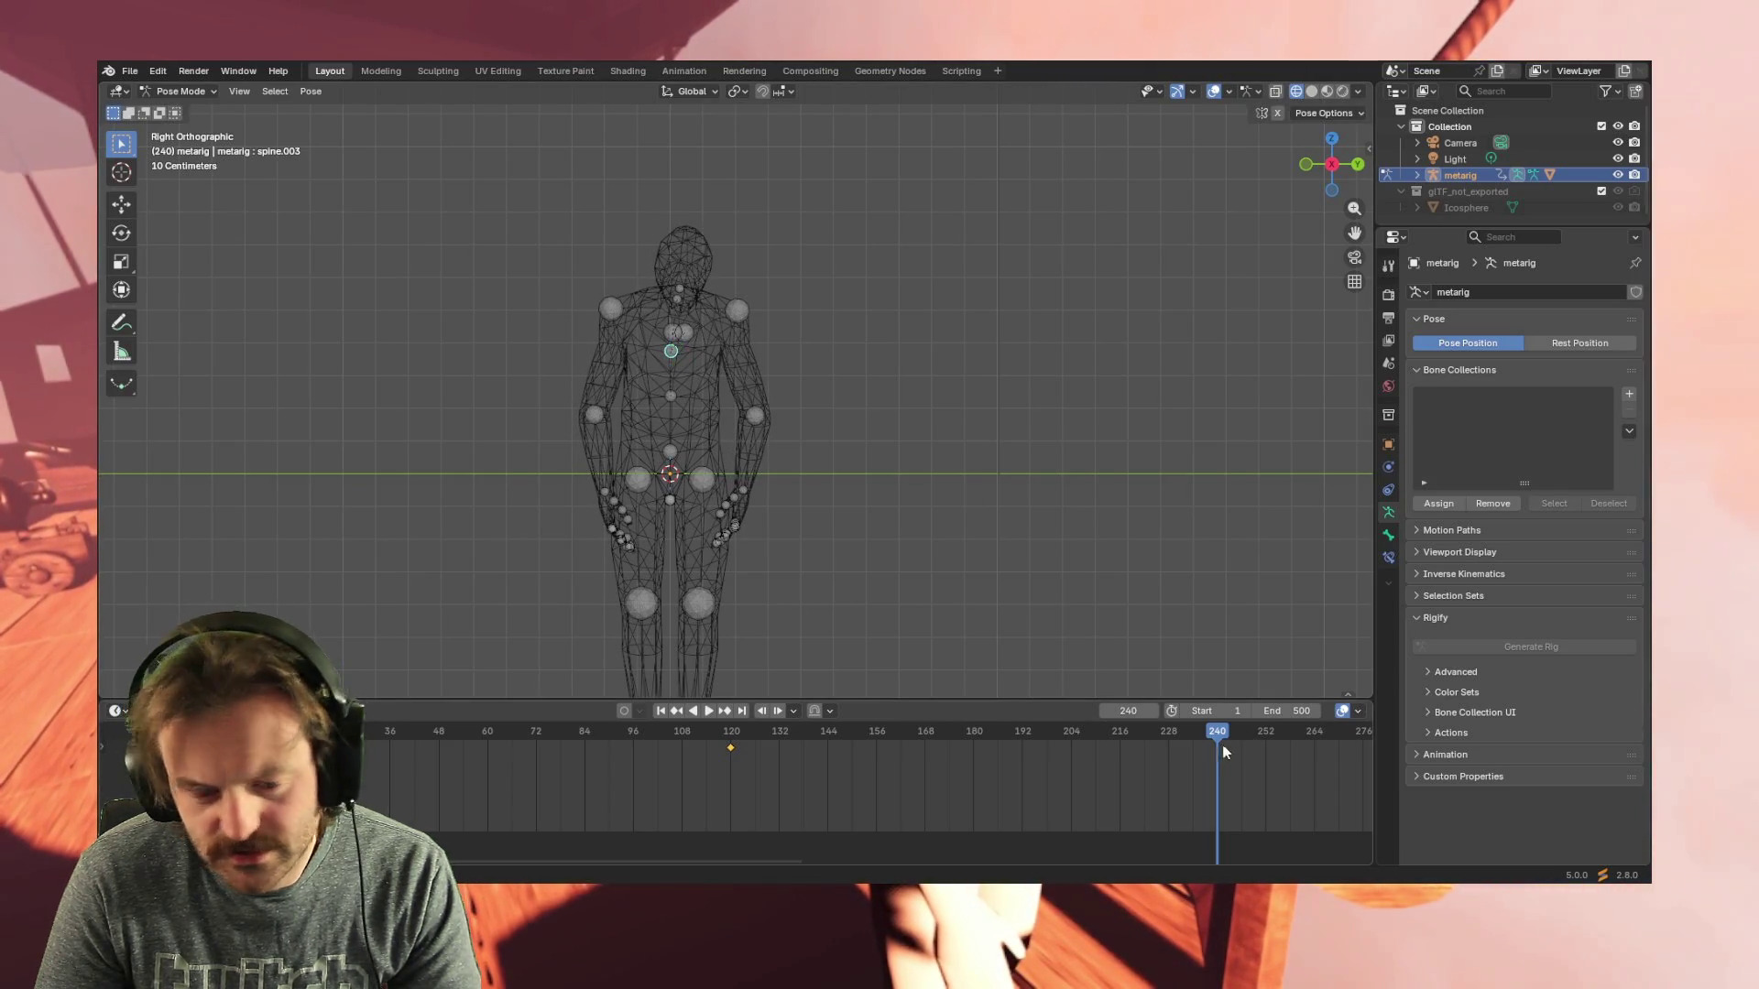
# - Insert a keyframe for the bone's pose at frame 240
pyautogui.press('i')
pyautogui.click(1193, 780)
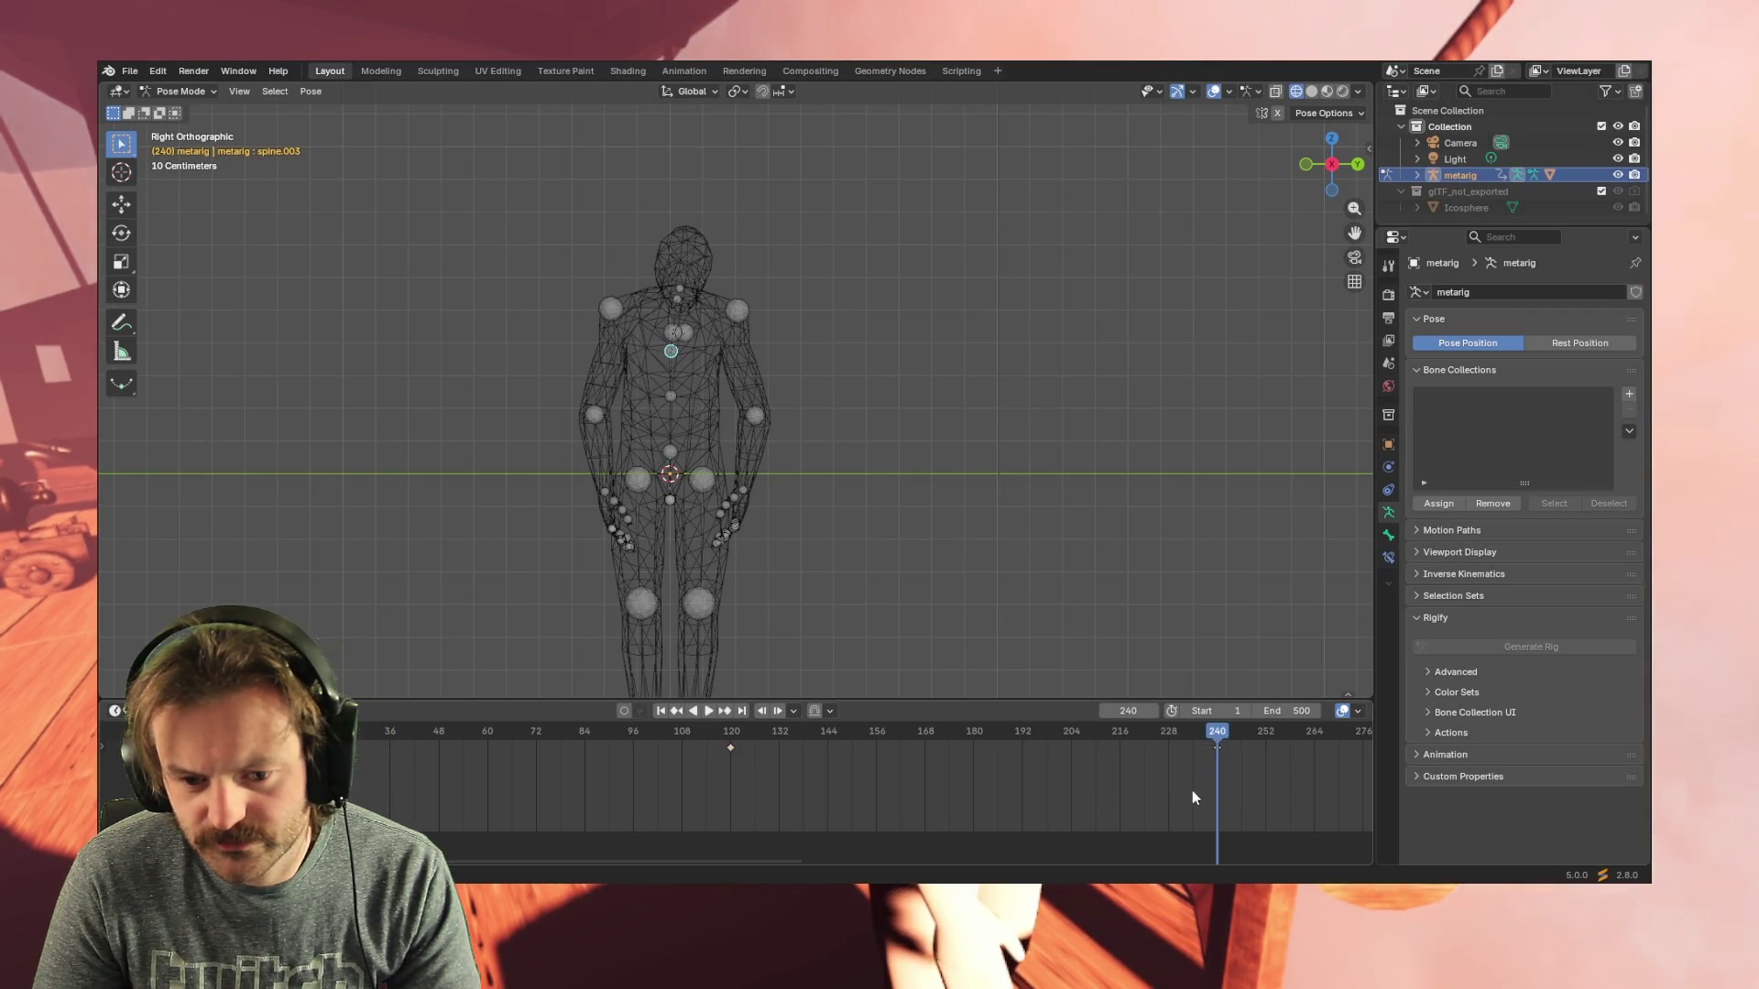
# - Rewind and play the animation to preview the motion
pyautogui.moveTo(1217, 733); pyautogui.dragTo(241, 734)
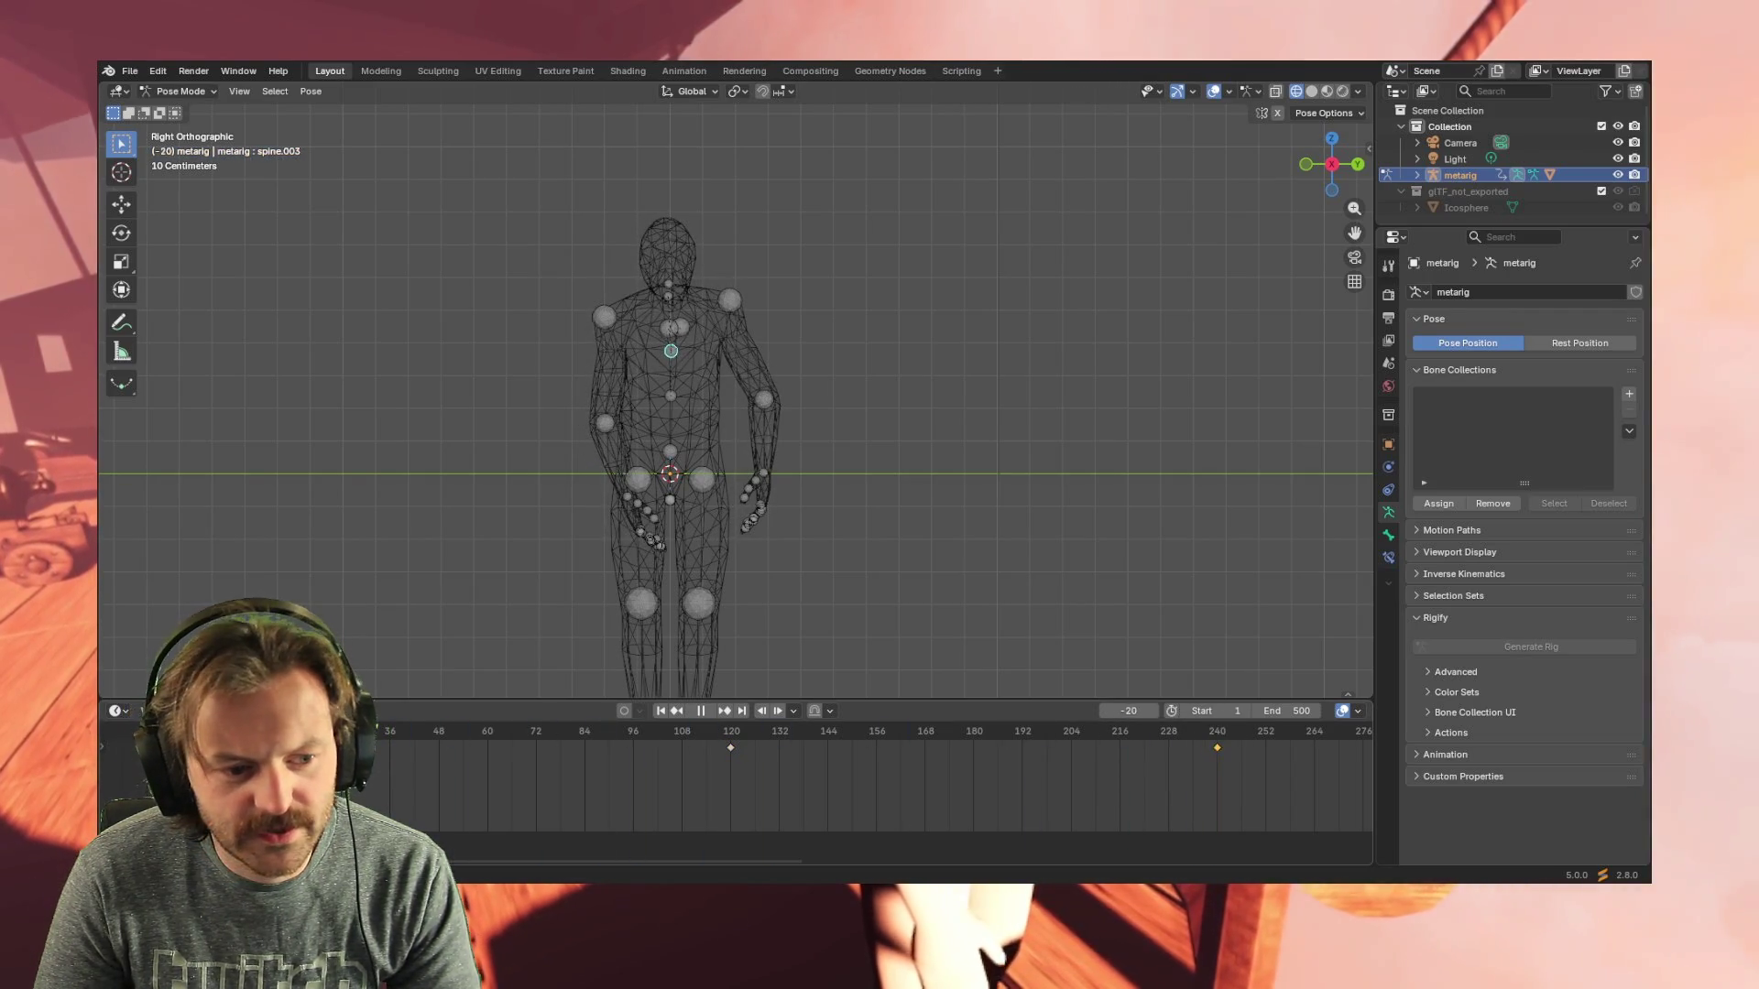
pyautogui.press('space')
pyautogui.press('space')
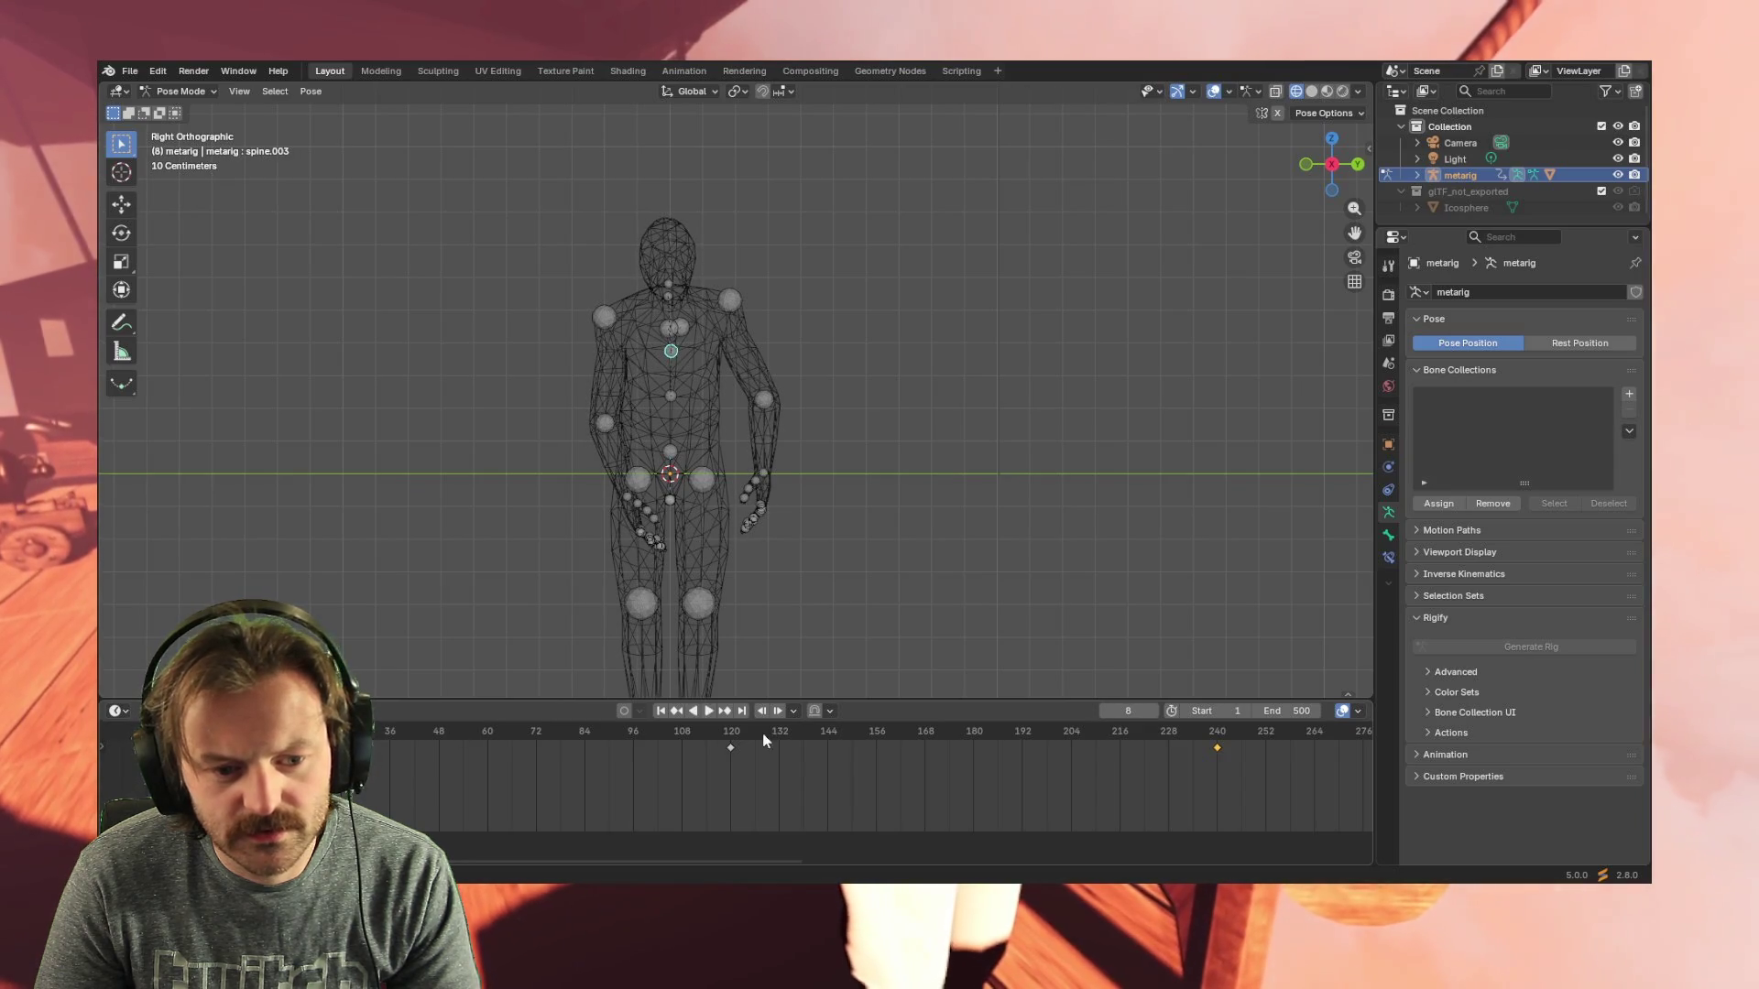
pyautogui.click(709, 710)
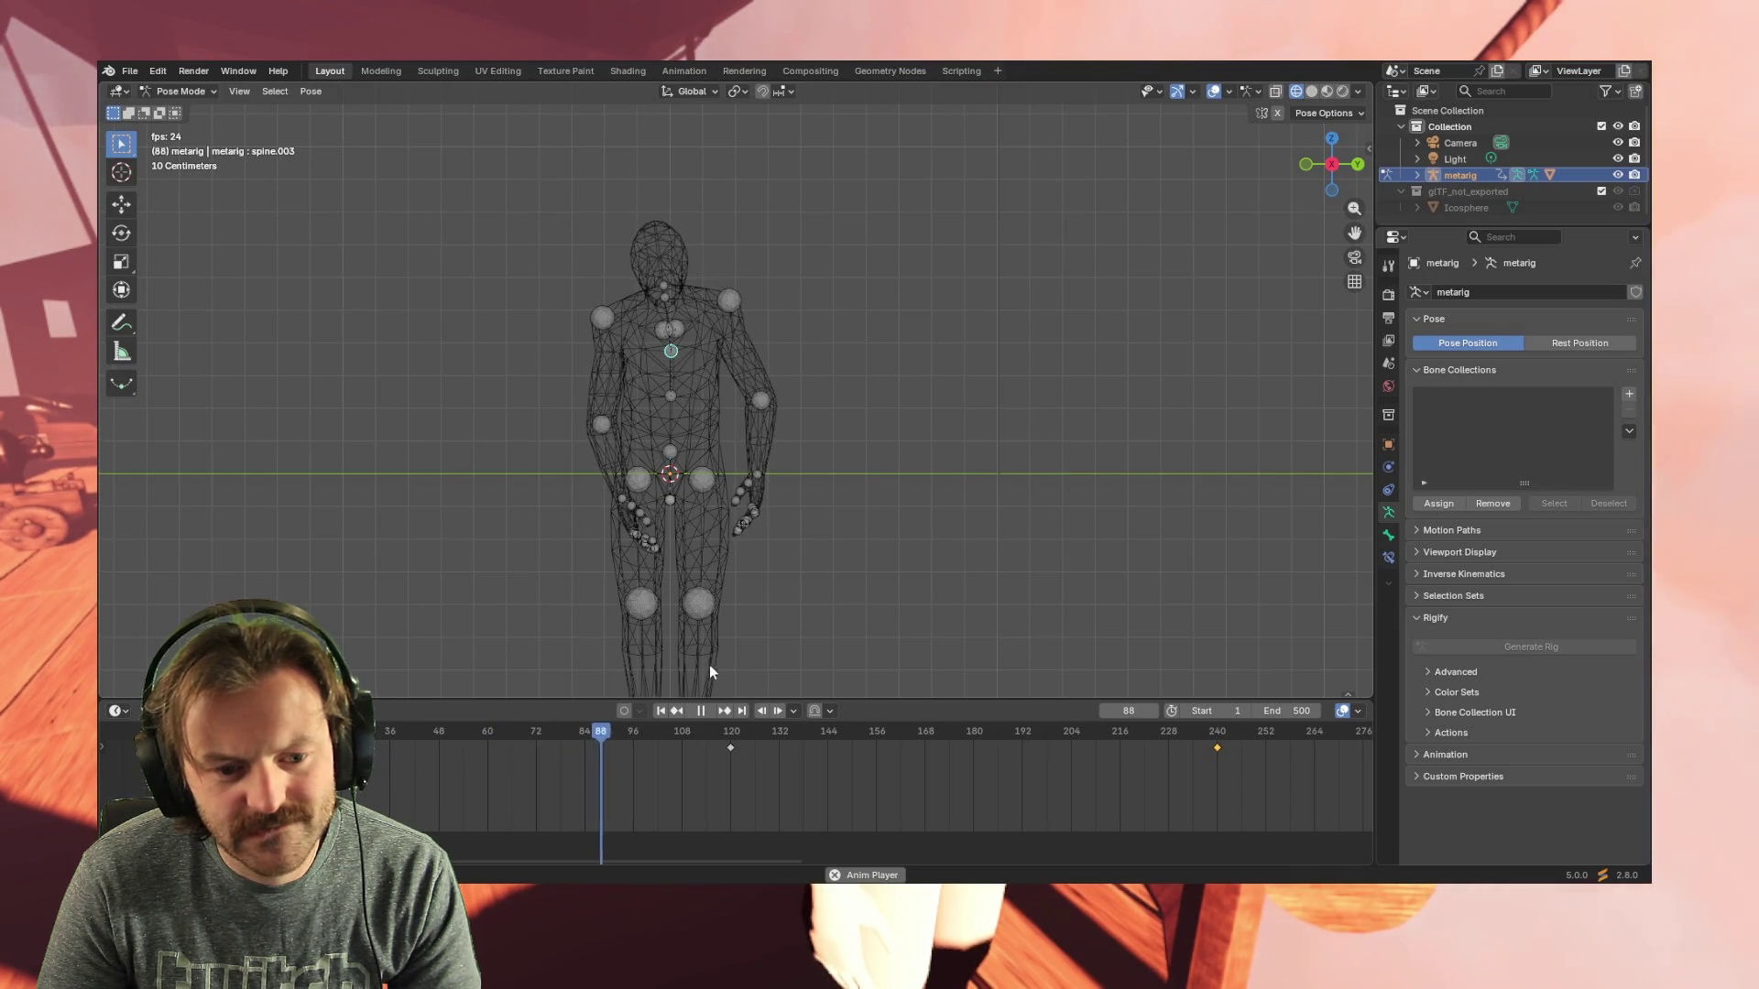
pyautogui.press('space')
# - Move the frame-120 key to 60 and the frame-240 key to 120, then review playback
pyautogui.moveTo(729, 747)
pyautogui.mouseDown()
pyautogui.moveTo(469, 753)
pyautogui.moveTo(488, 756)
pyautogui.mouseUp()
pyautogui.click(481, 755)
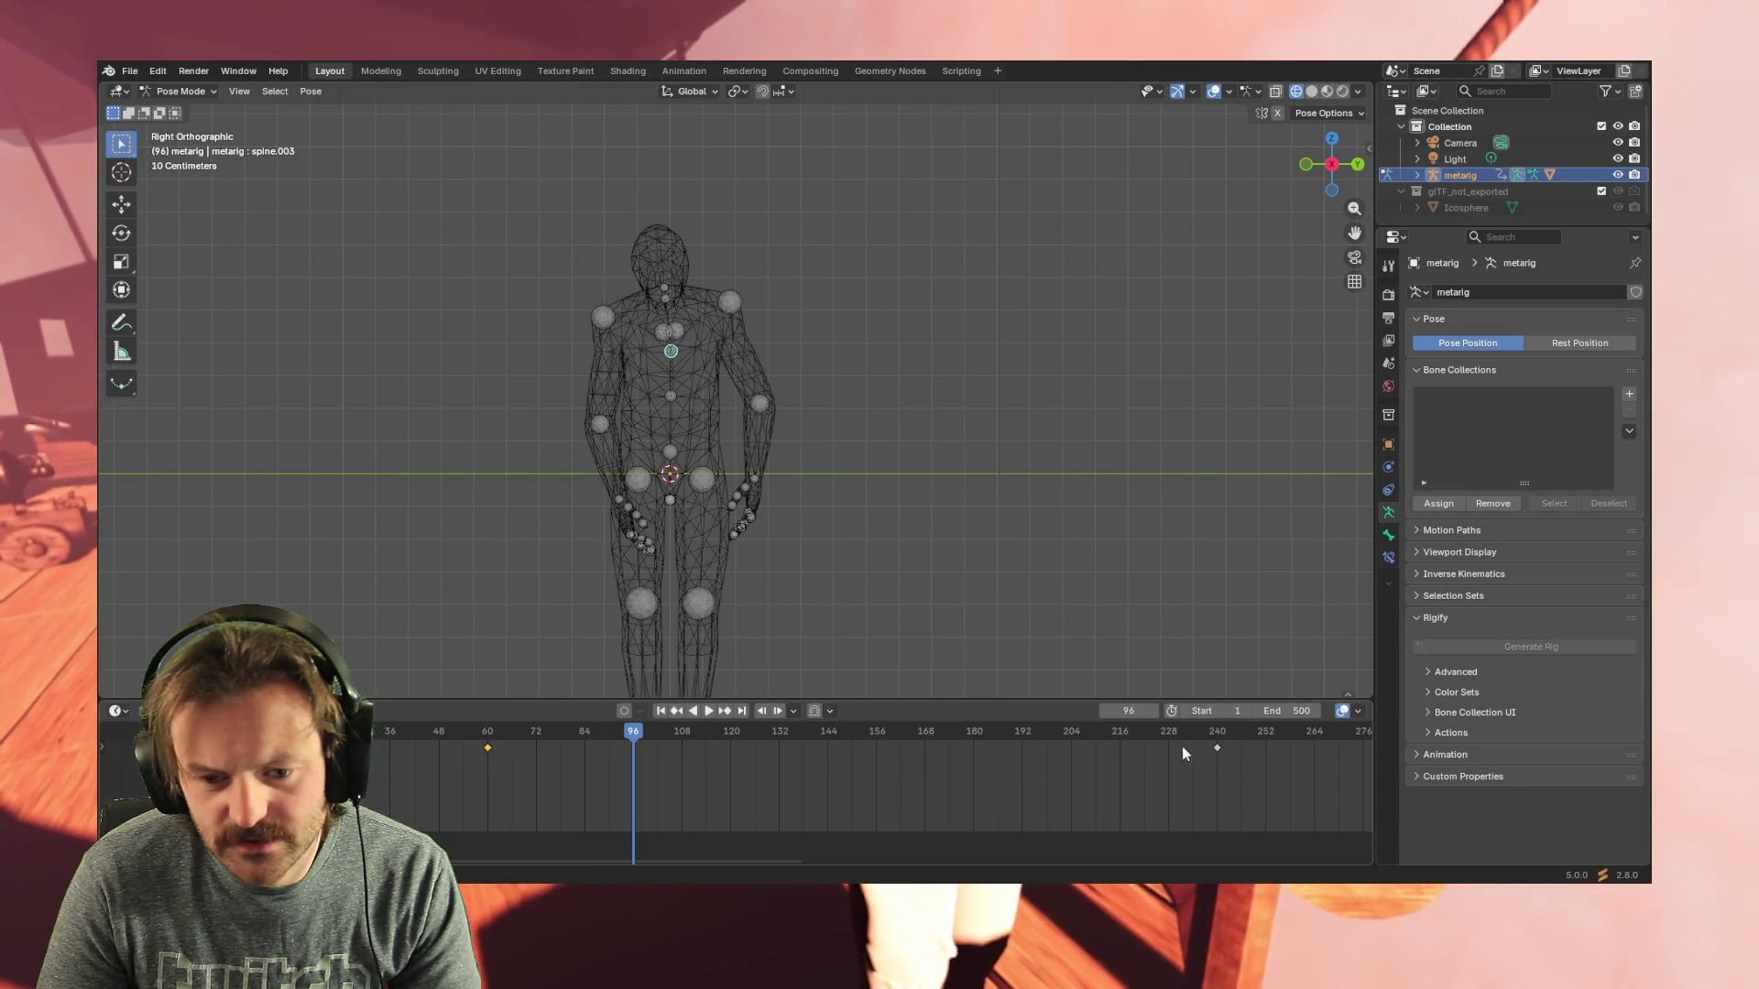
pyautogui.moveTo(1218, 748)
pyautogui.mouseDown()
pyautogui.moveTo(728, 755)
pyautogui.moveTo(192, 729)
pyautogui.mouseUp()
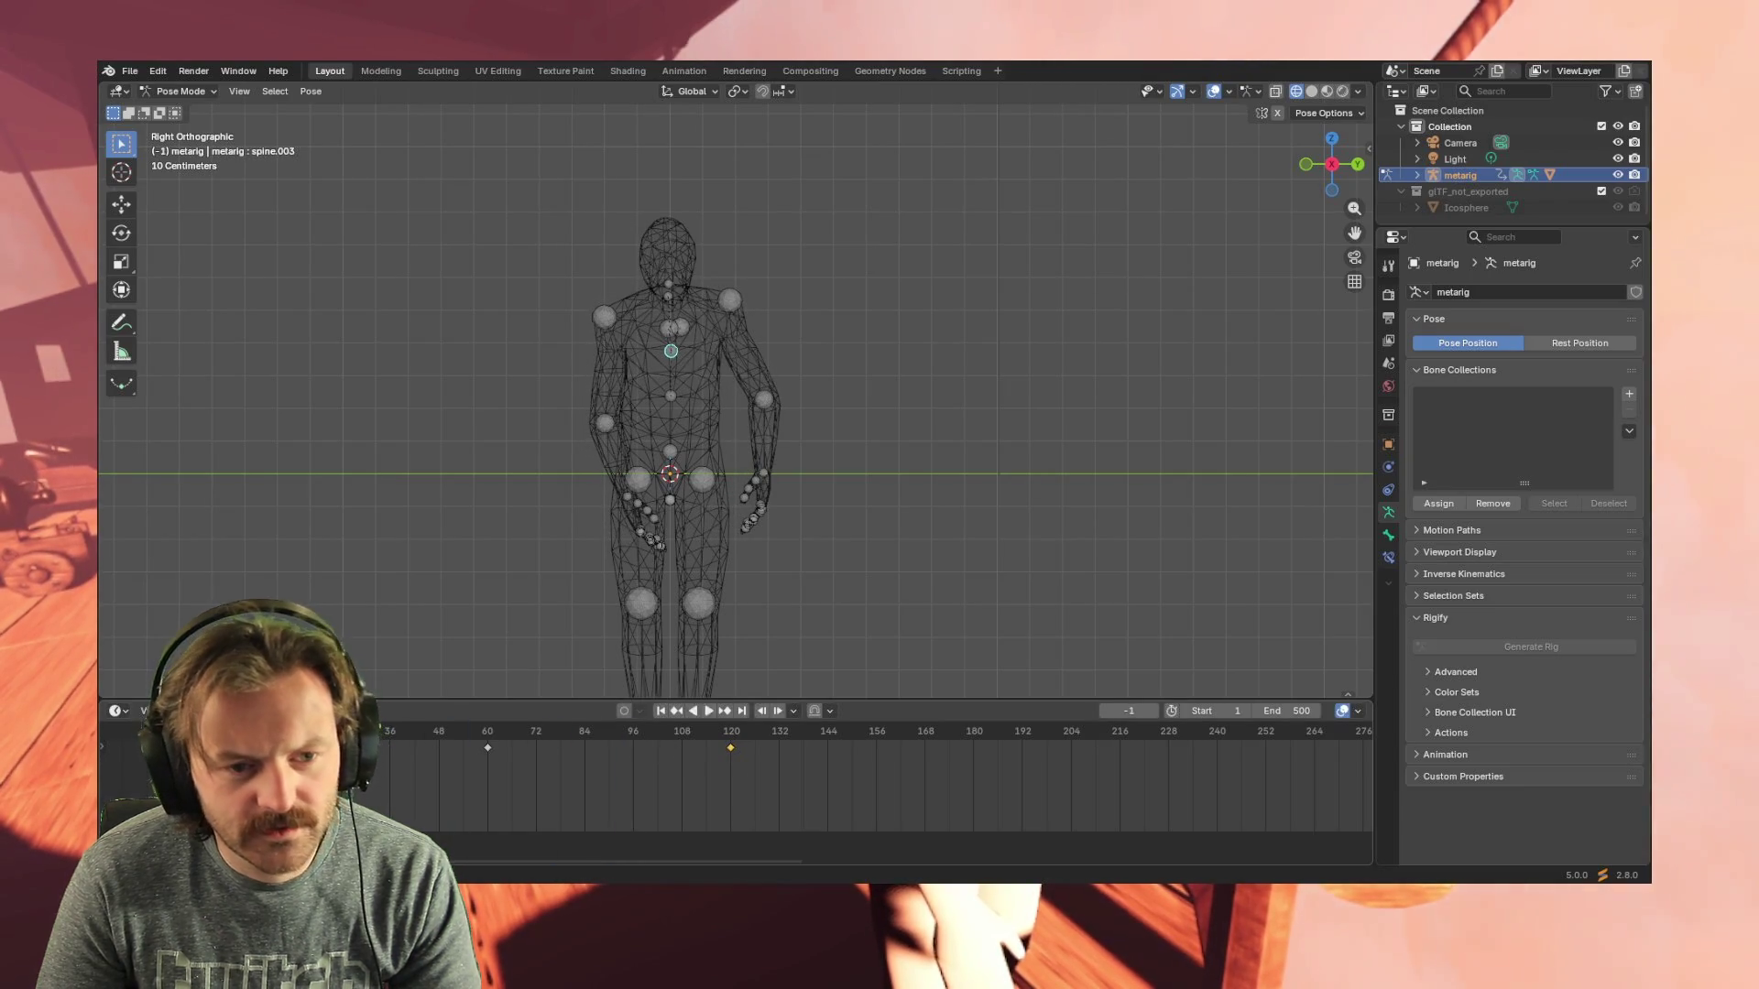
pyautogui.press('space')
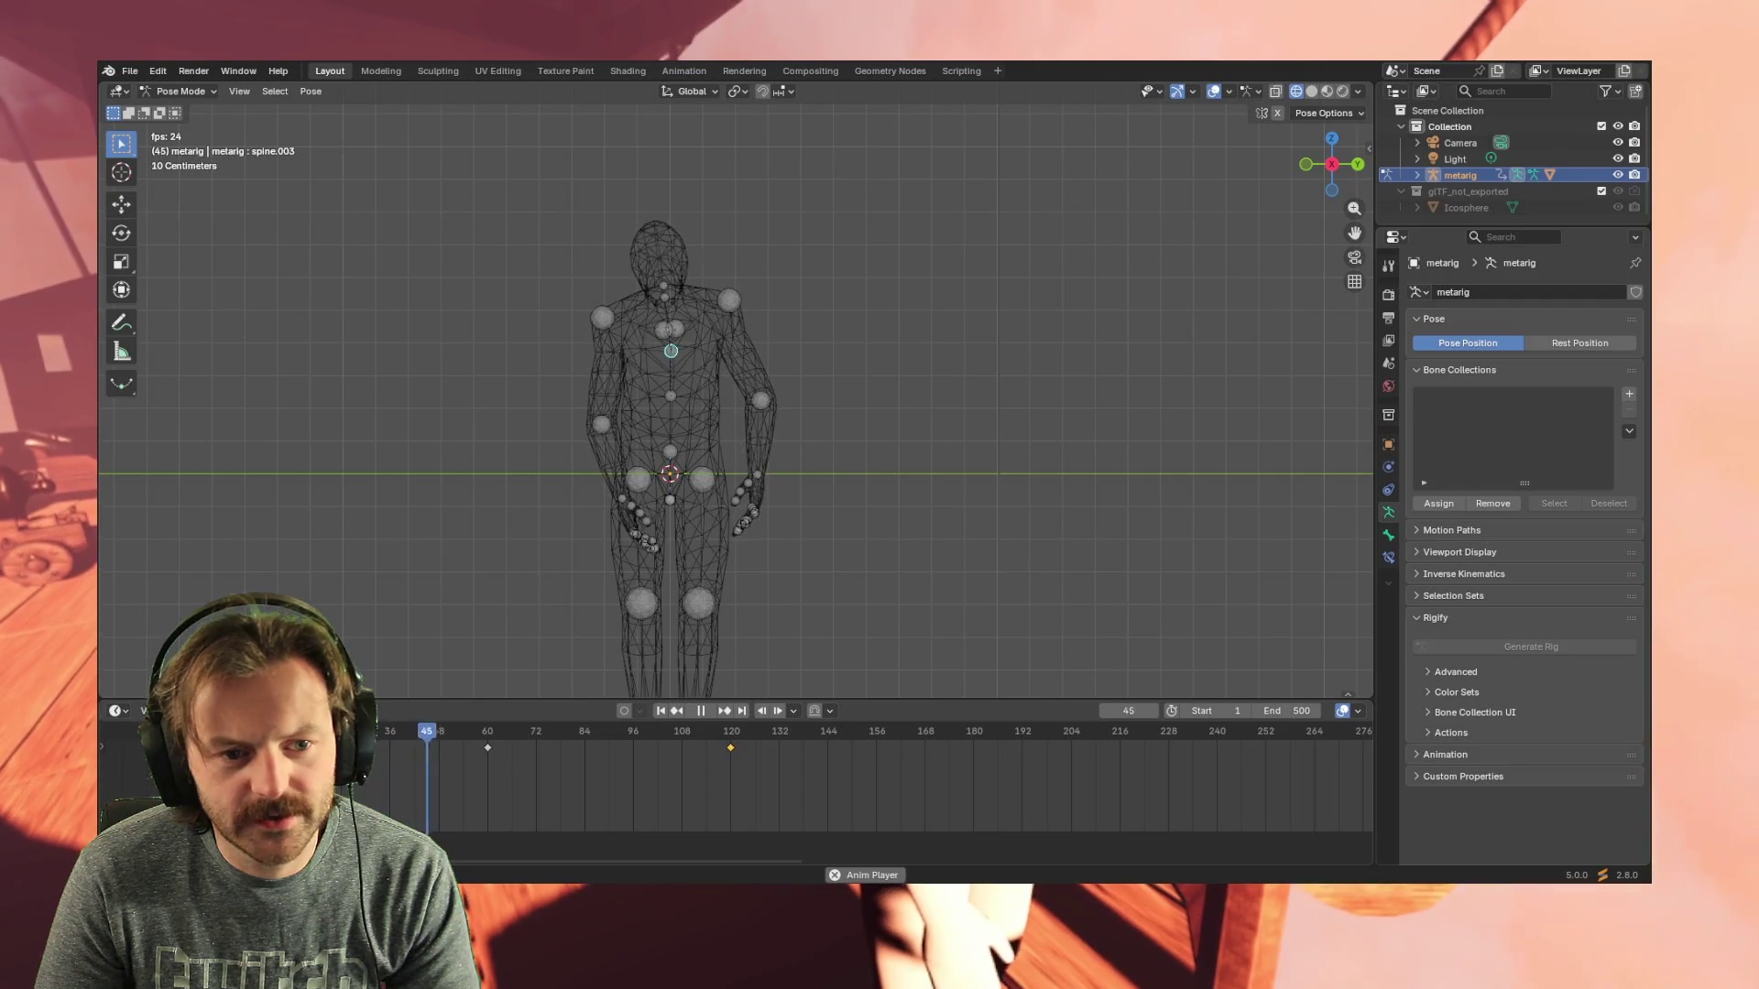
pyautogui.moveTo(420, 498); pyautogui.dragTo(479, 501, button='middle')
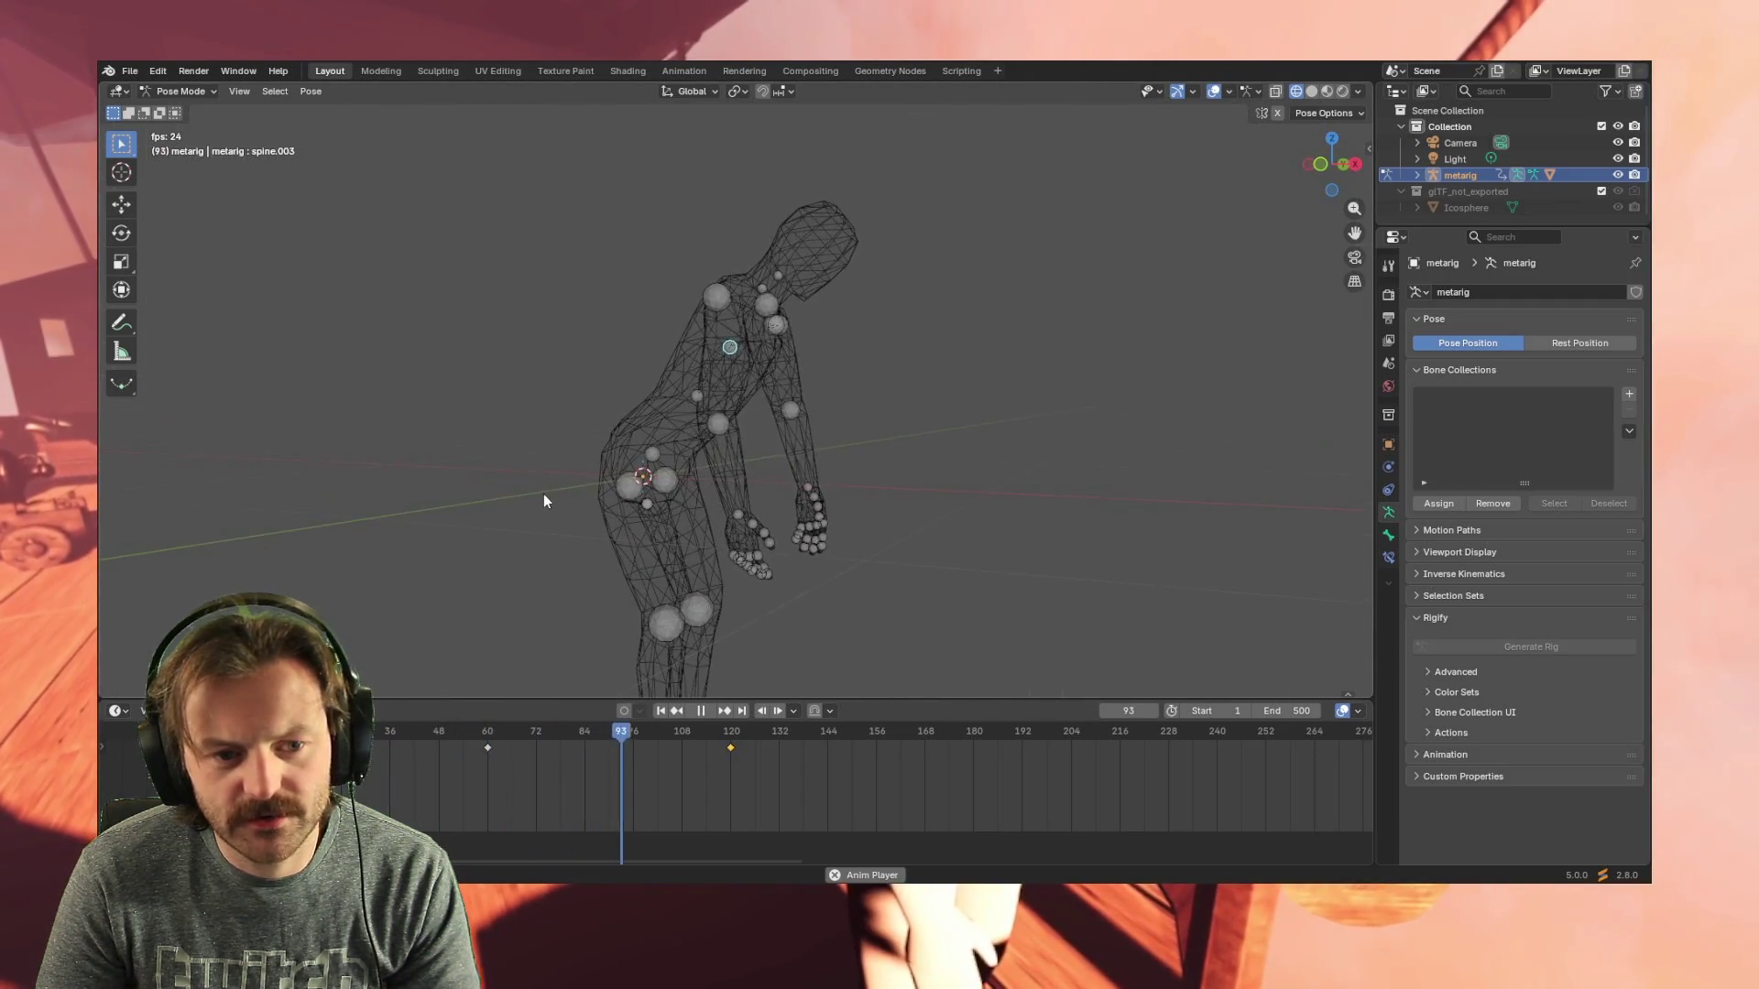
pyautogui.moveTo(610, 487)
pyautogui.mouseDown(button='middle')
pyautogui.moveTo(482, 470)
pyautogui.moveTo(714, 566)
pyautogui.mouseUp(button='middle')
pyautogui.press('space')
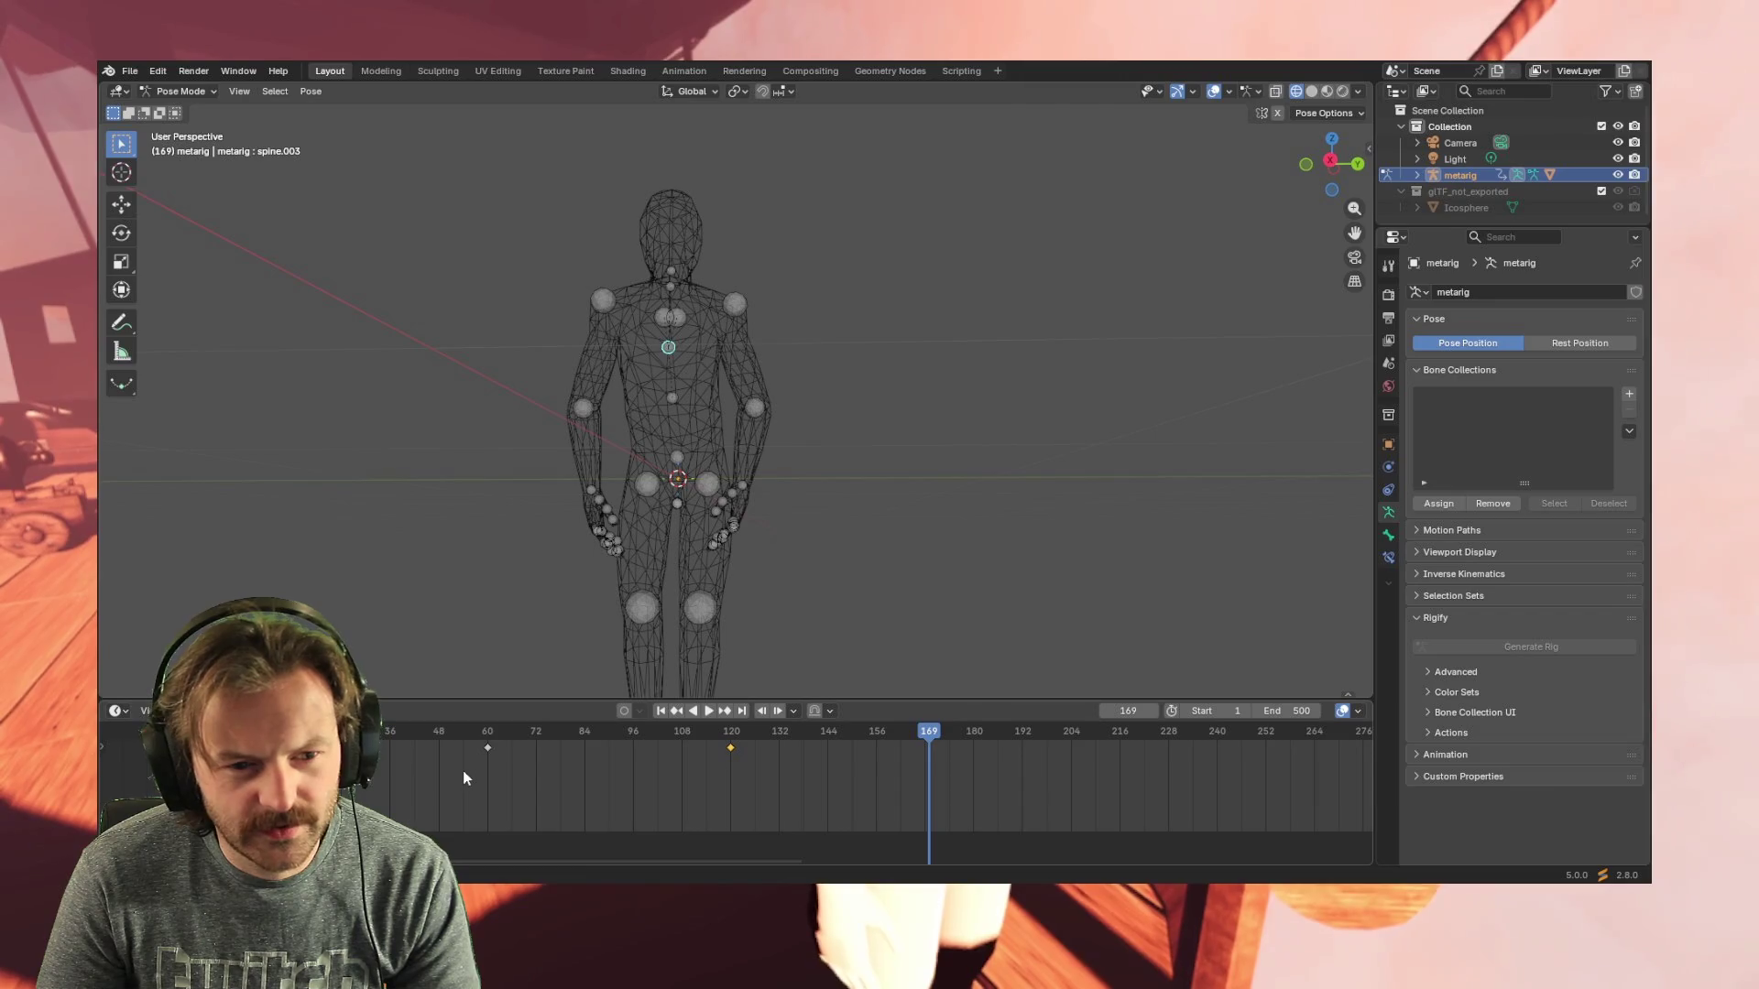
# - Duplicate the keys at 60 and 120 to frames 180 and 240 and play the loop
pyautogui.moveTo(365, 776); pyautogui.dragTo(793, 739)
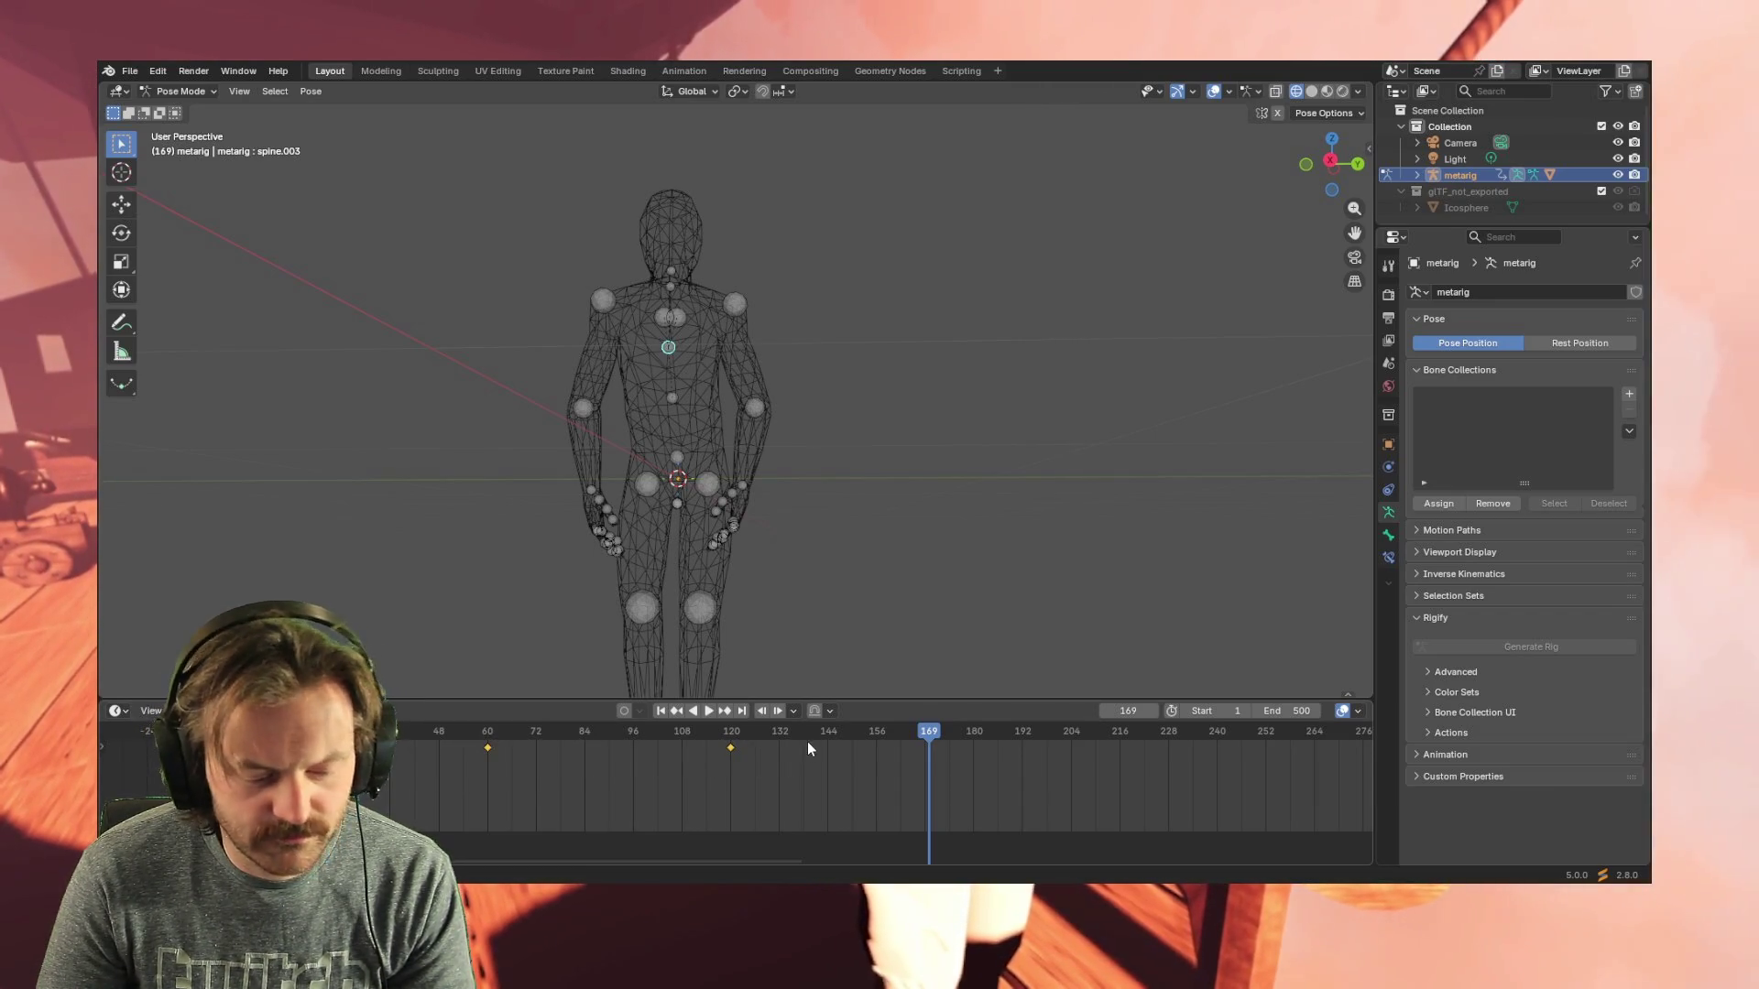
pyautogui.click(934, 733)
pyautogui.press('space')
pyautogui.press('space')
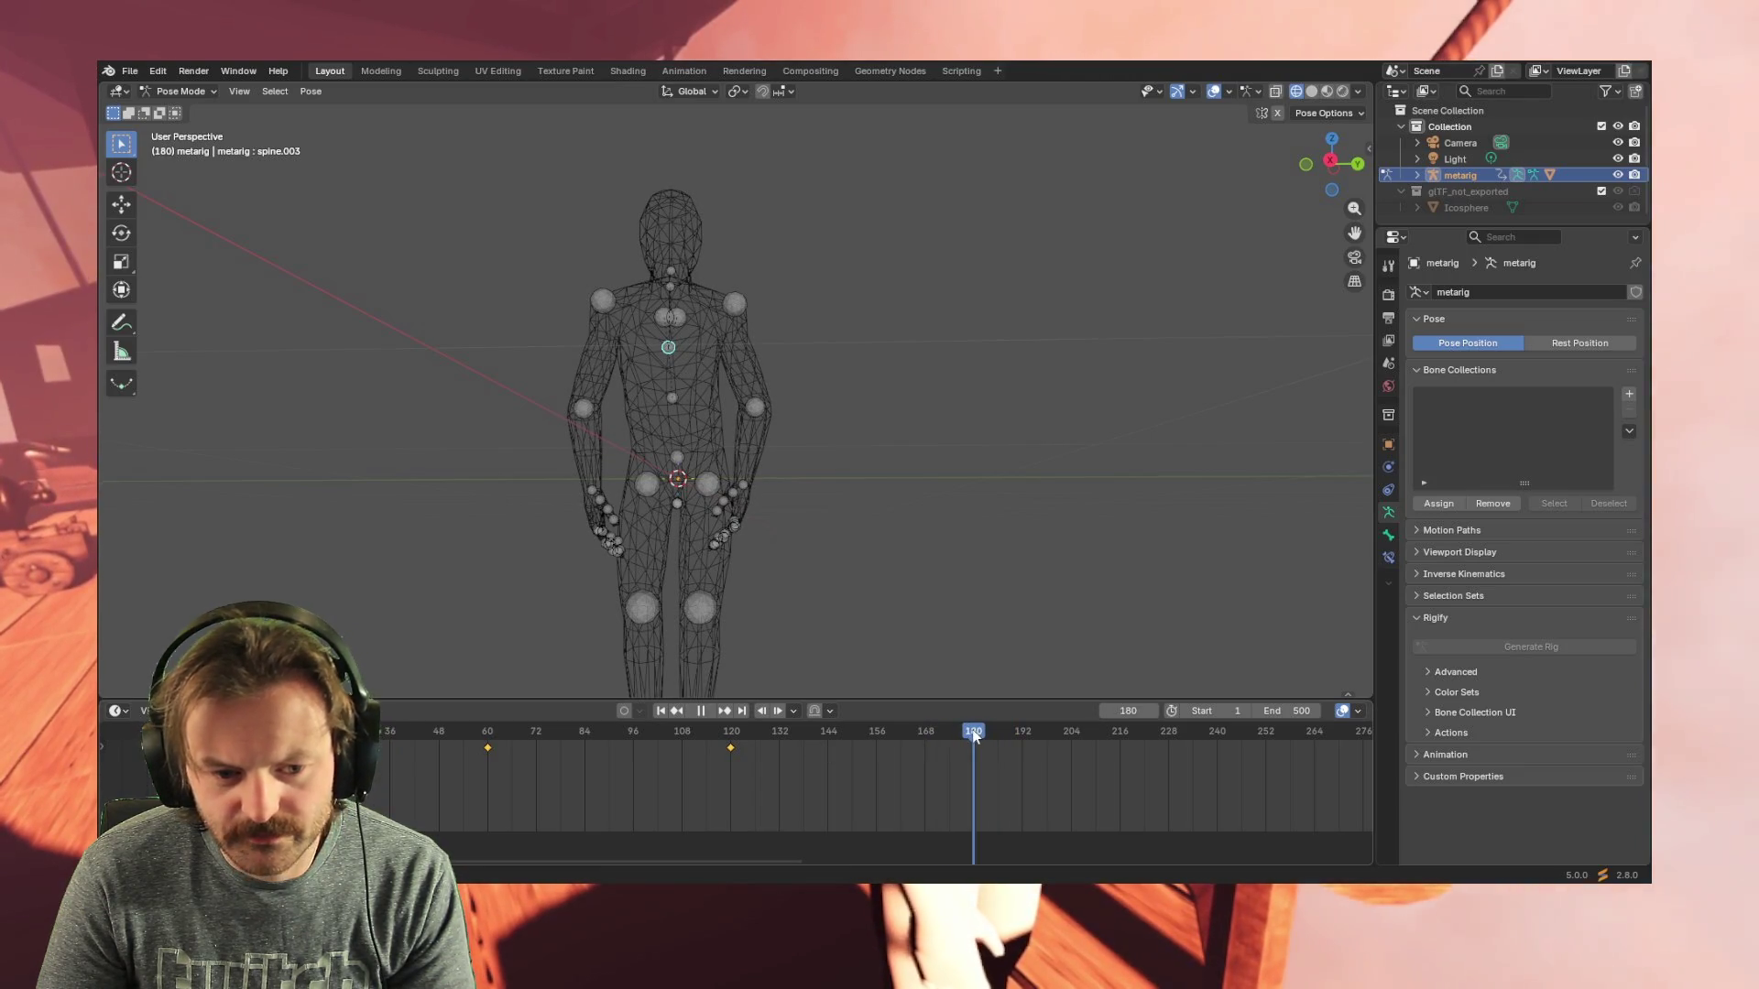
pyautogui.click(976, 732)
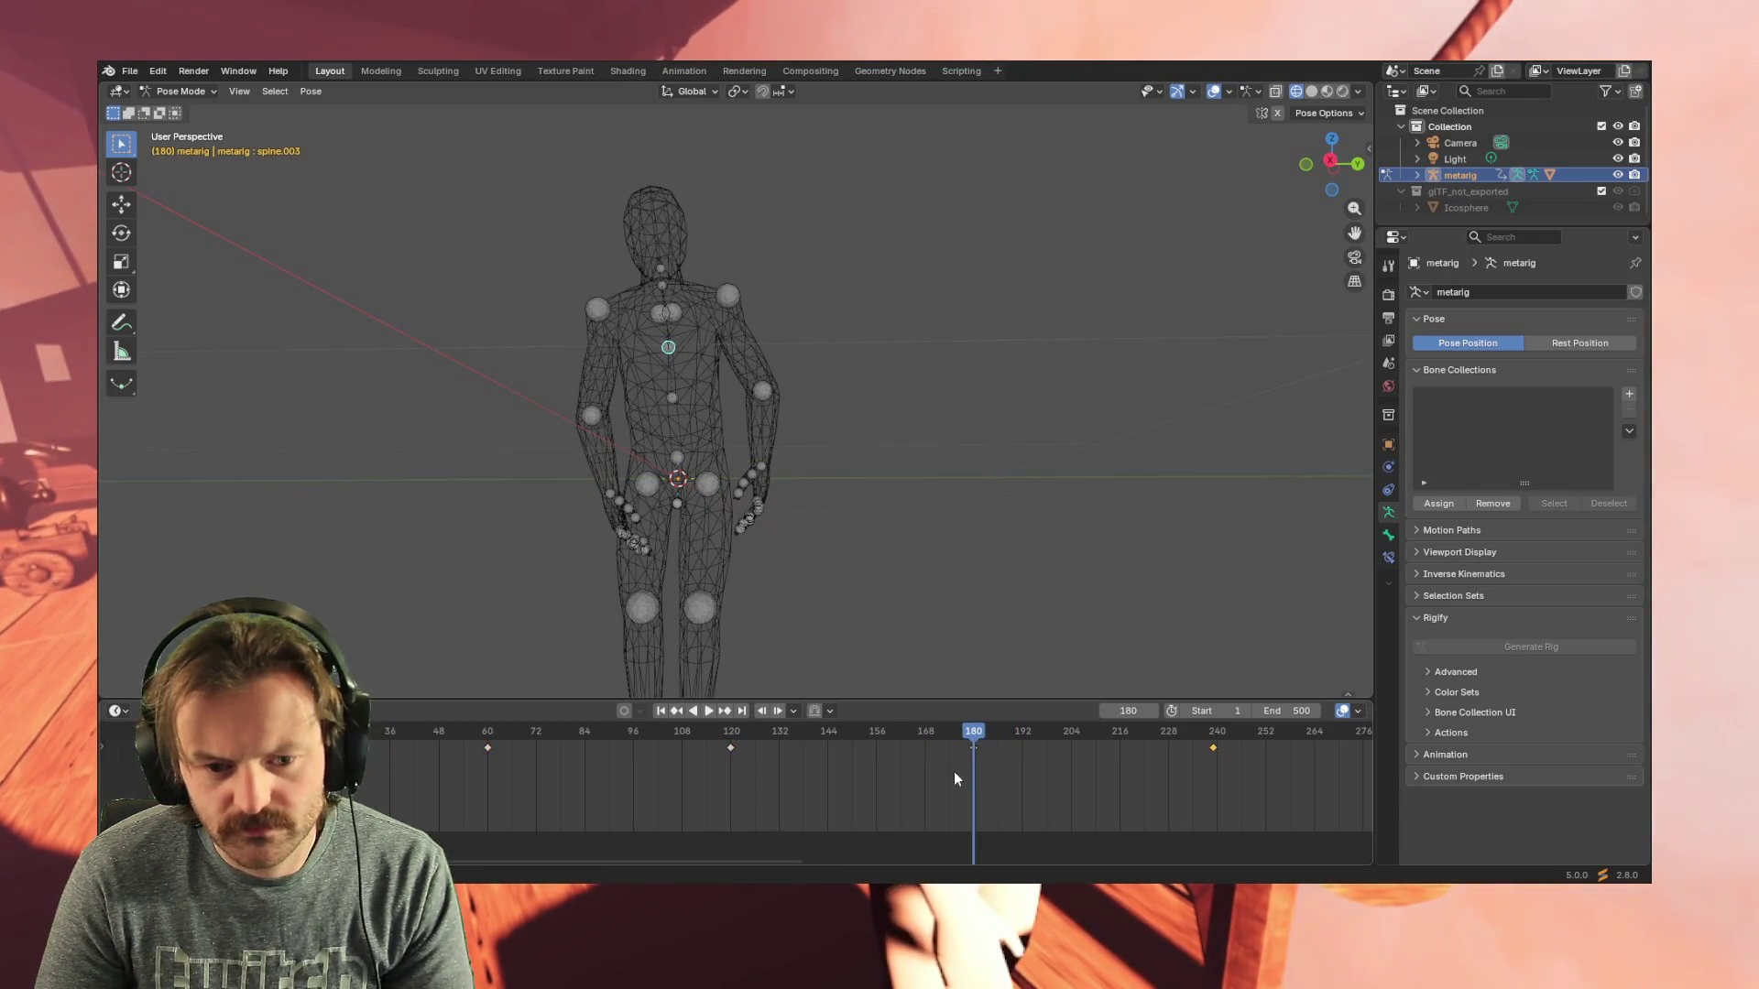
pyautogui.moveTo(955, 771); pyautogui.dragTo(236, 743)
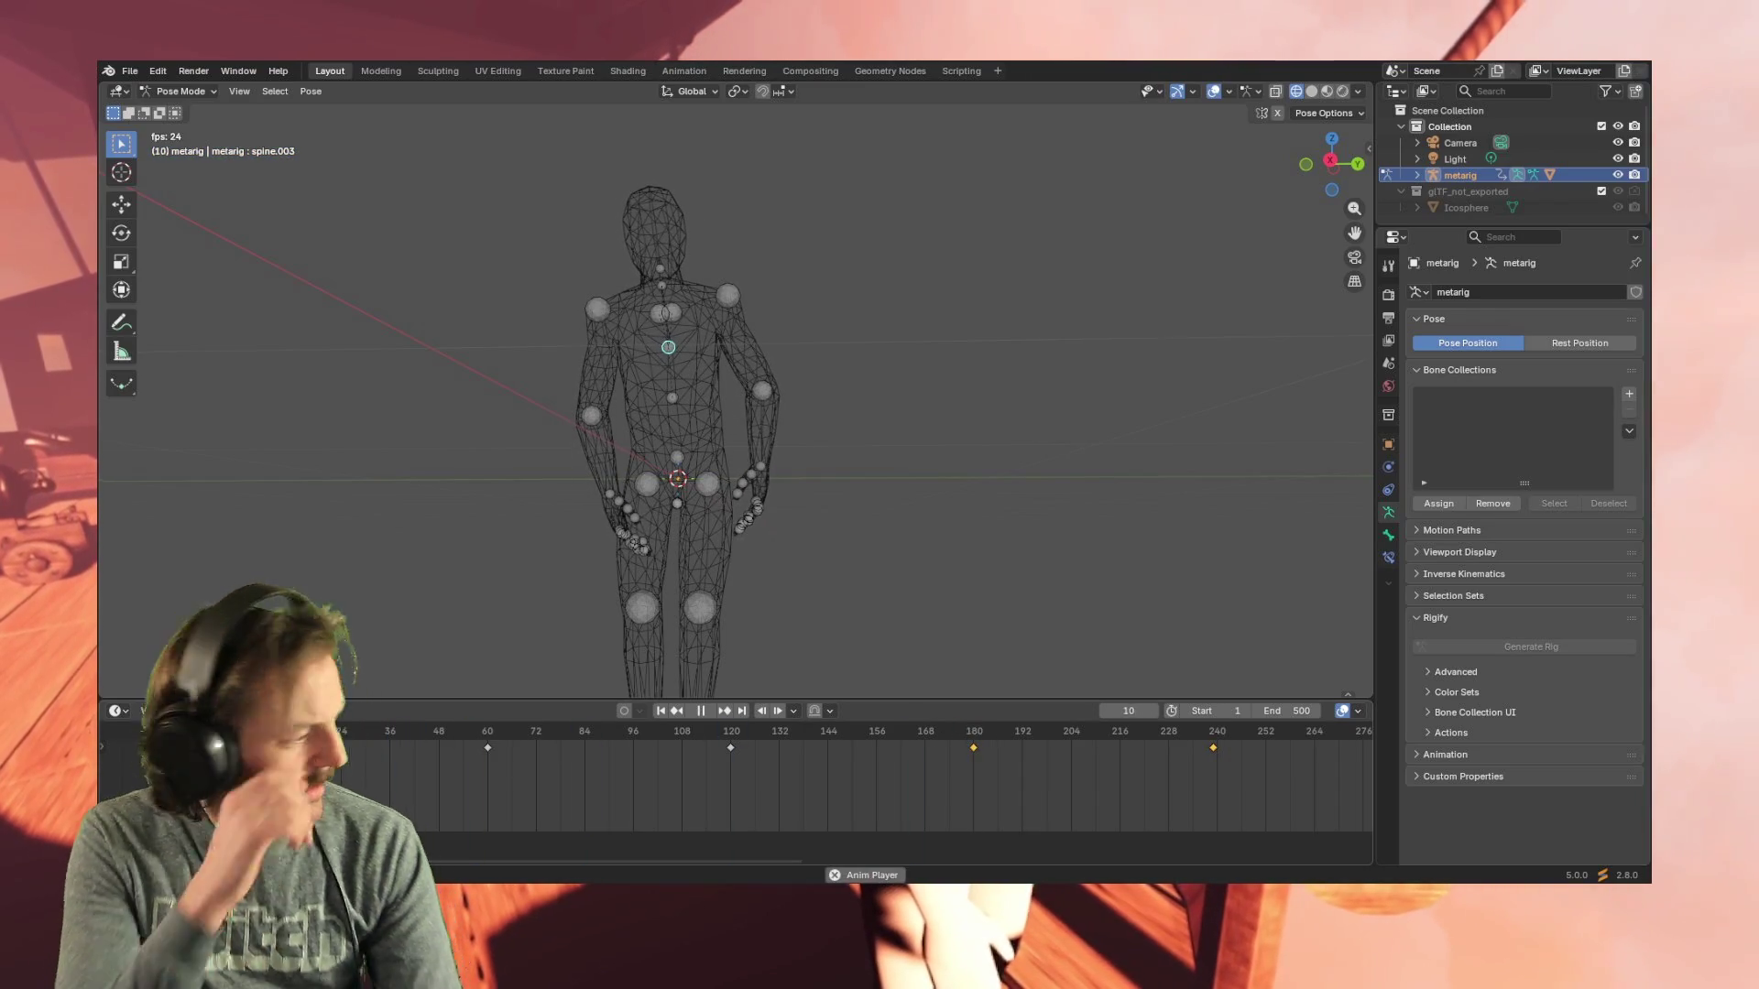
pyautogui.press('space')
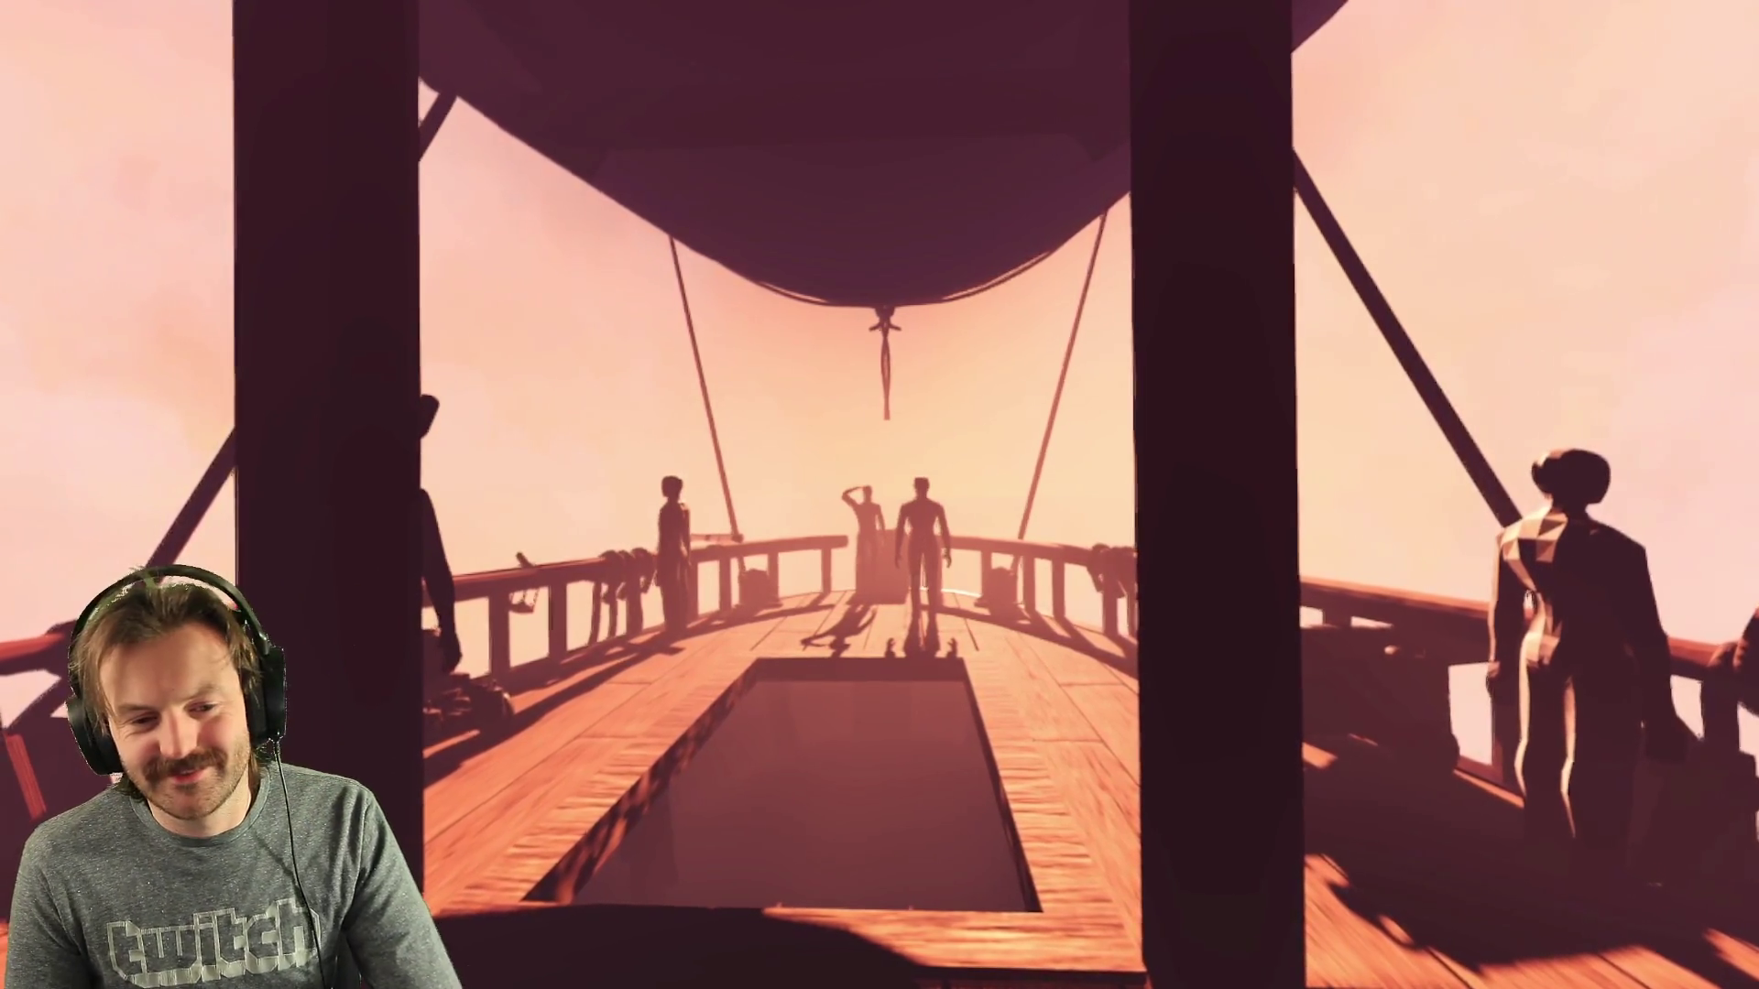
# - Quit the running voyage from the pause menu
pyautogui.press('Escape')
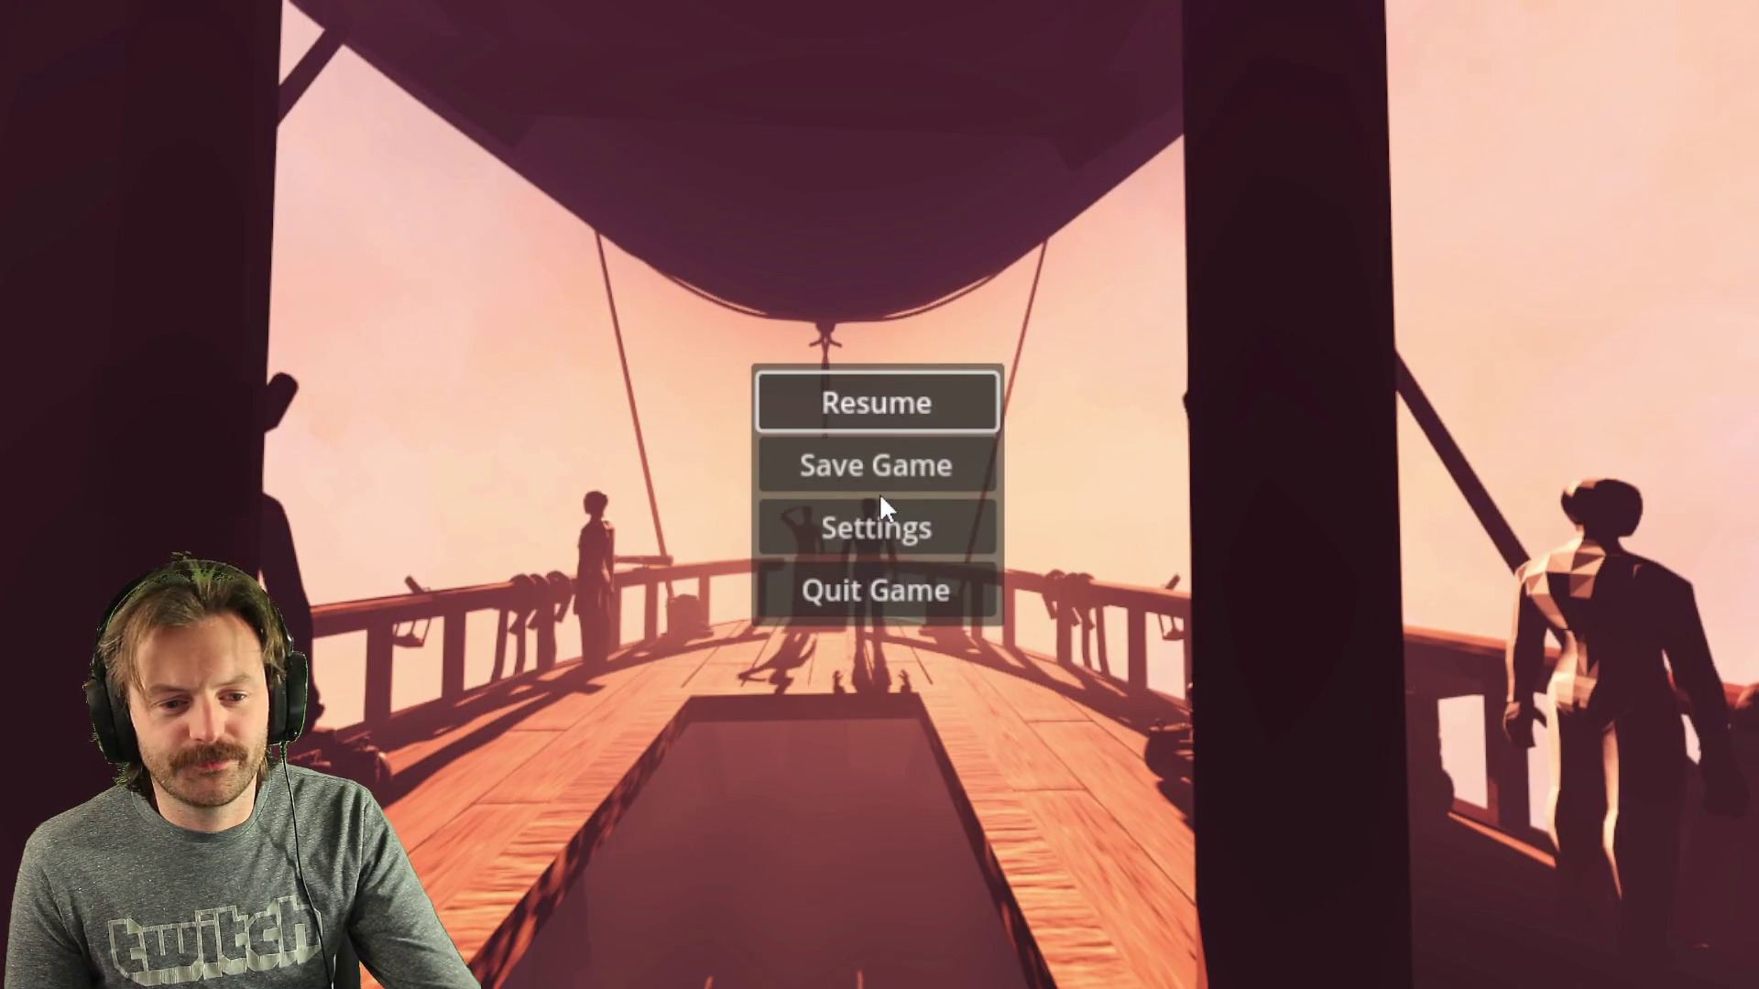
pyautogui.click(939, 590)
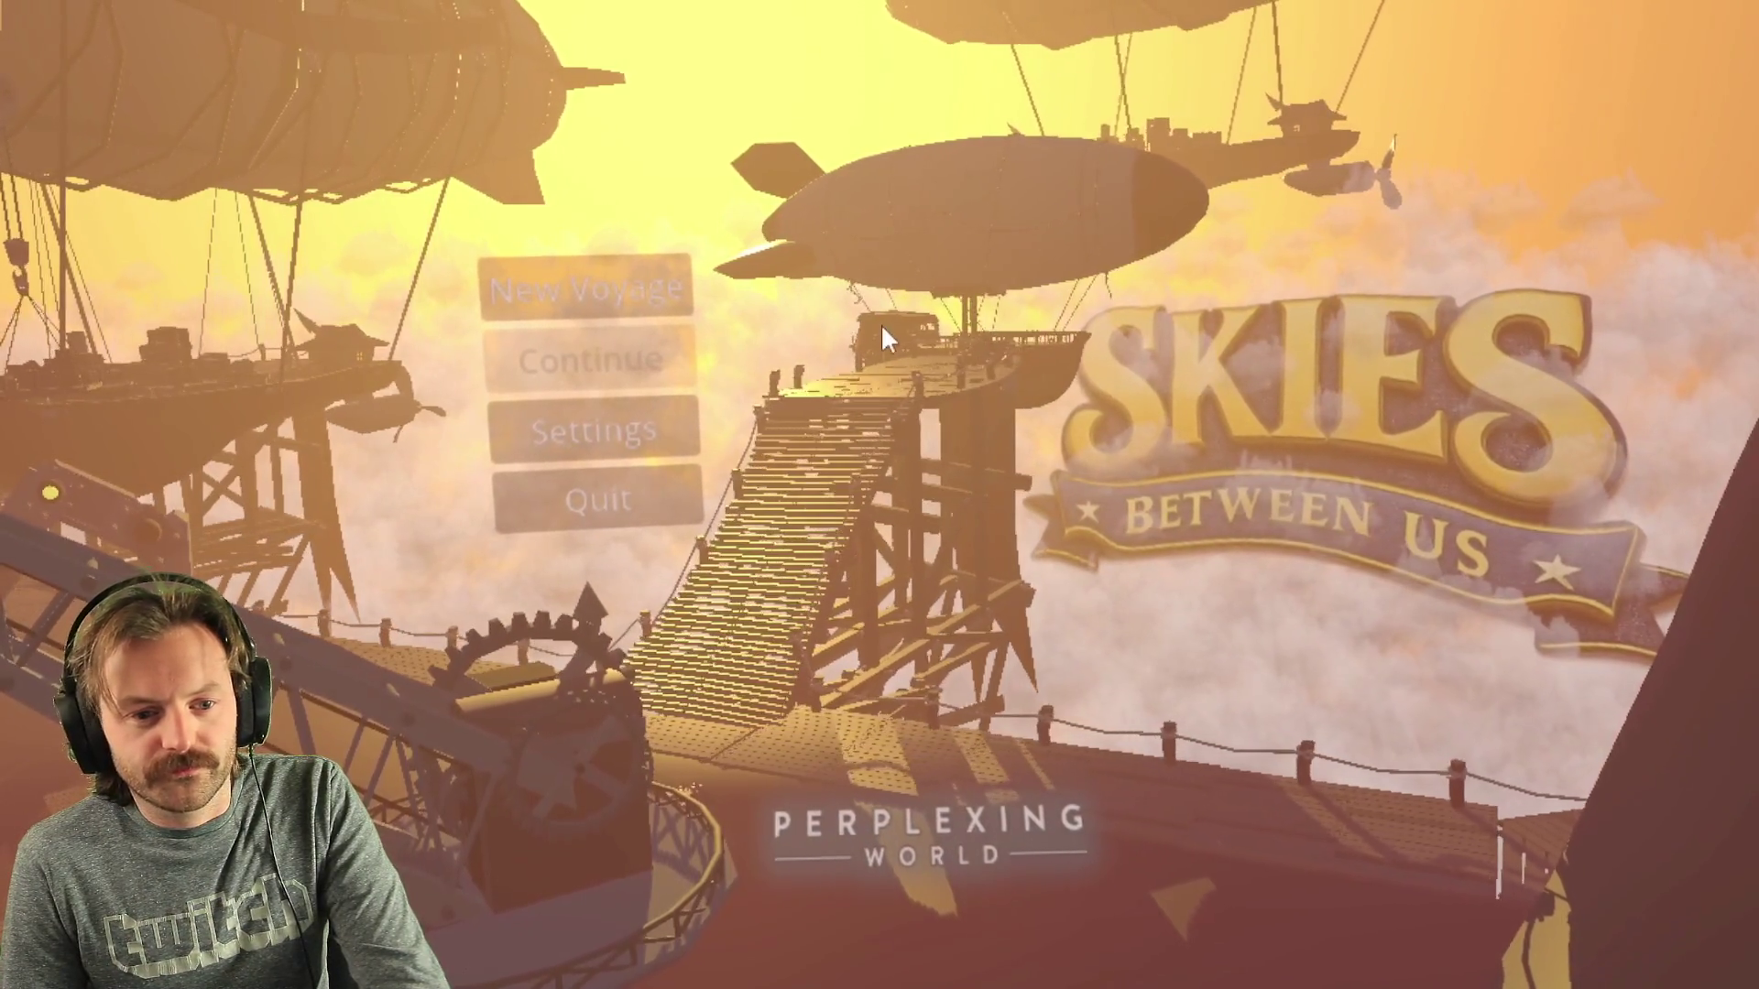
# - Visit settings, start a new voyage and walk forward across the airship deck
pyautogui.click(622, 427)
pyautogui.moveTo(868, 181)
pyautogui.mouseDown()
pyautogui.moveTo(868, 553)
pyautogui.moveTo(870, 194)
pyautogui.moveTo(873, 514)
pyautogui.moveTo(885, 211)
pyautogui.moveTo(843, 636)
pyautogui.mouseUp()
pyautogui.click(733, 638)
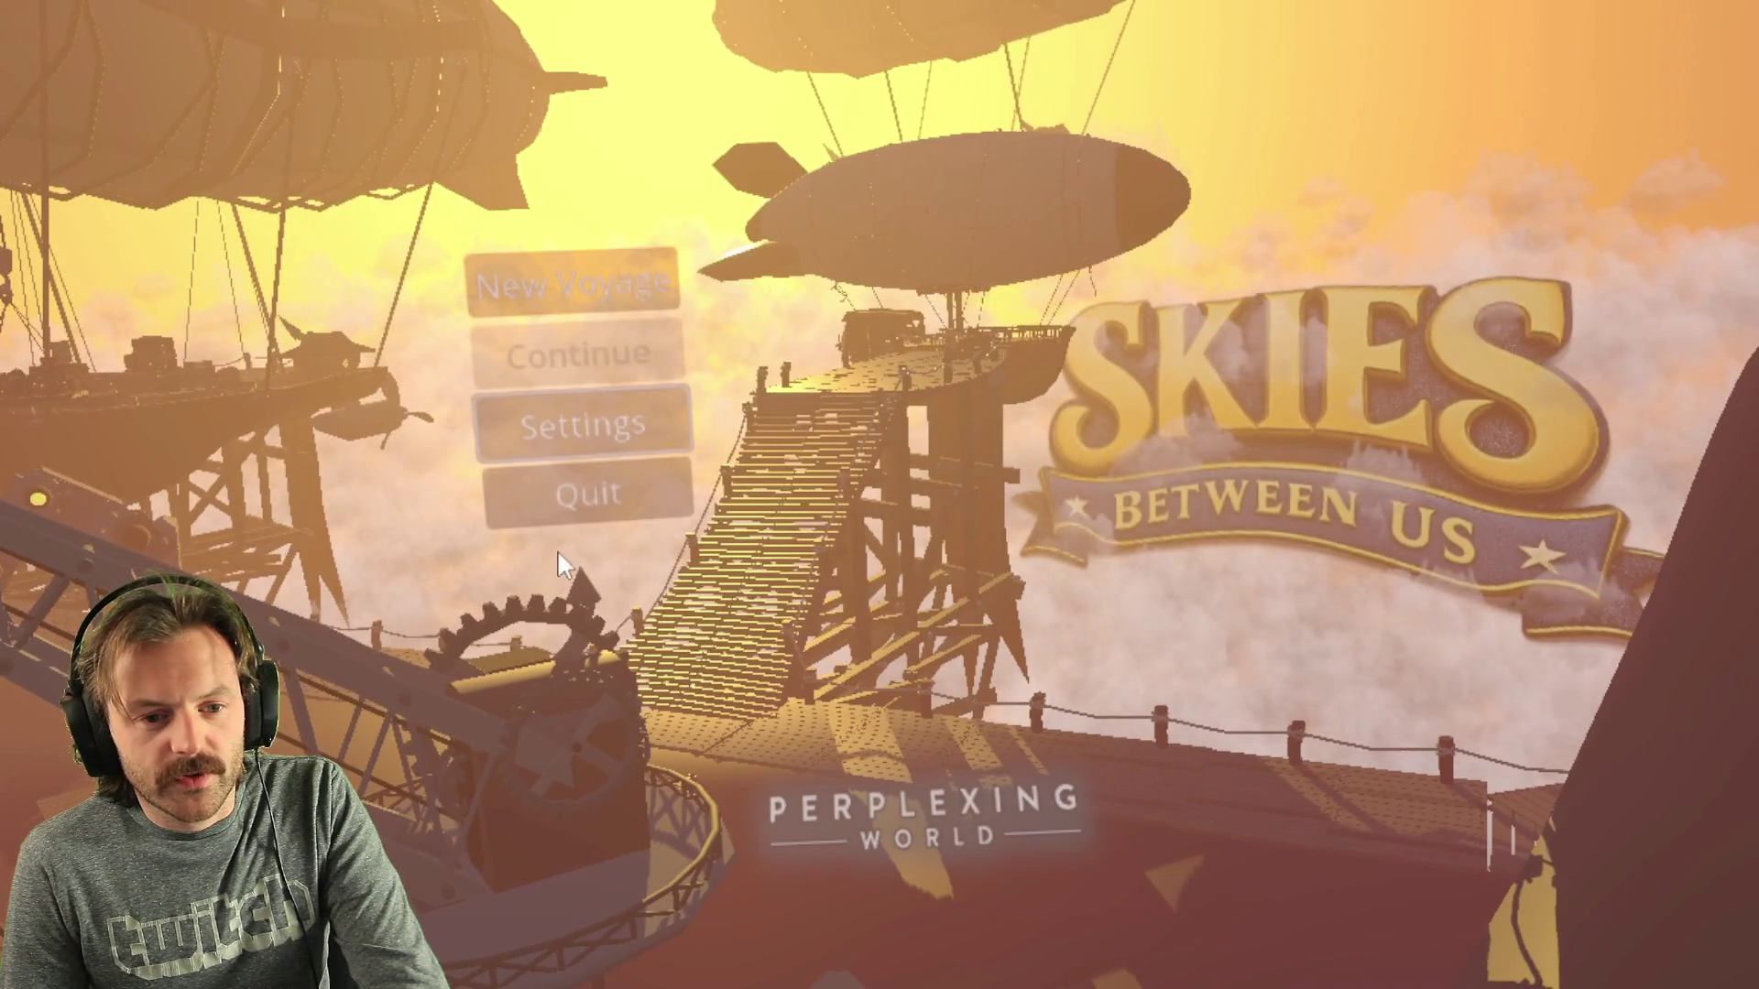
pyautogui.click(546, 291)
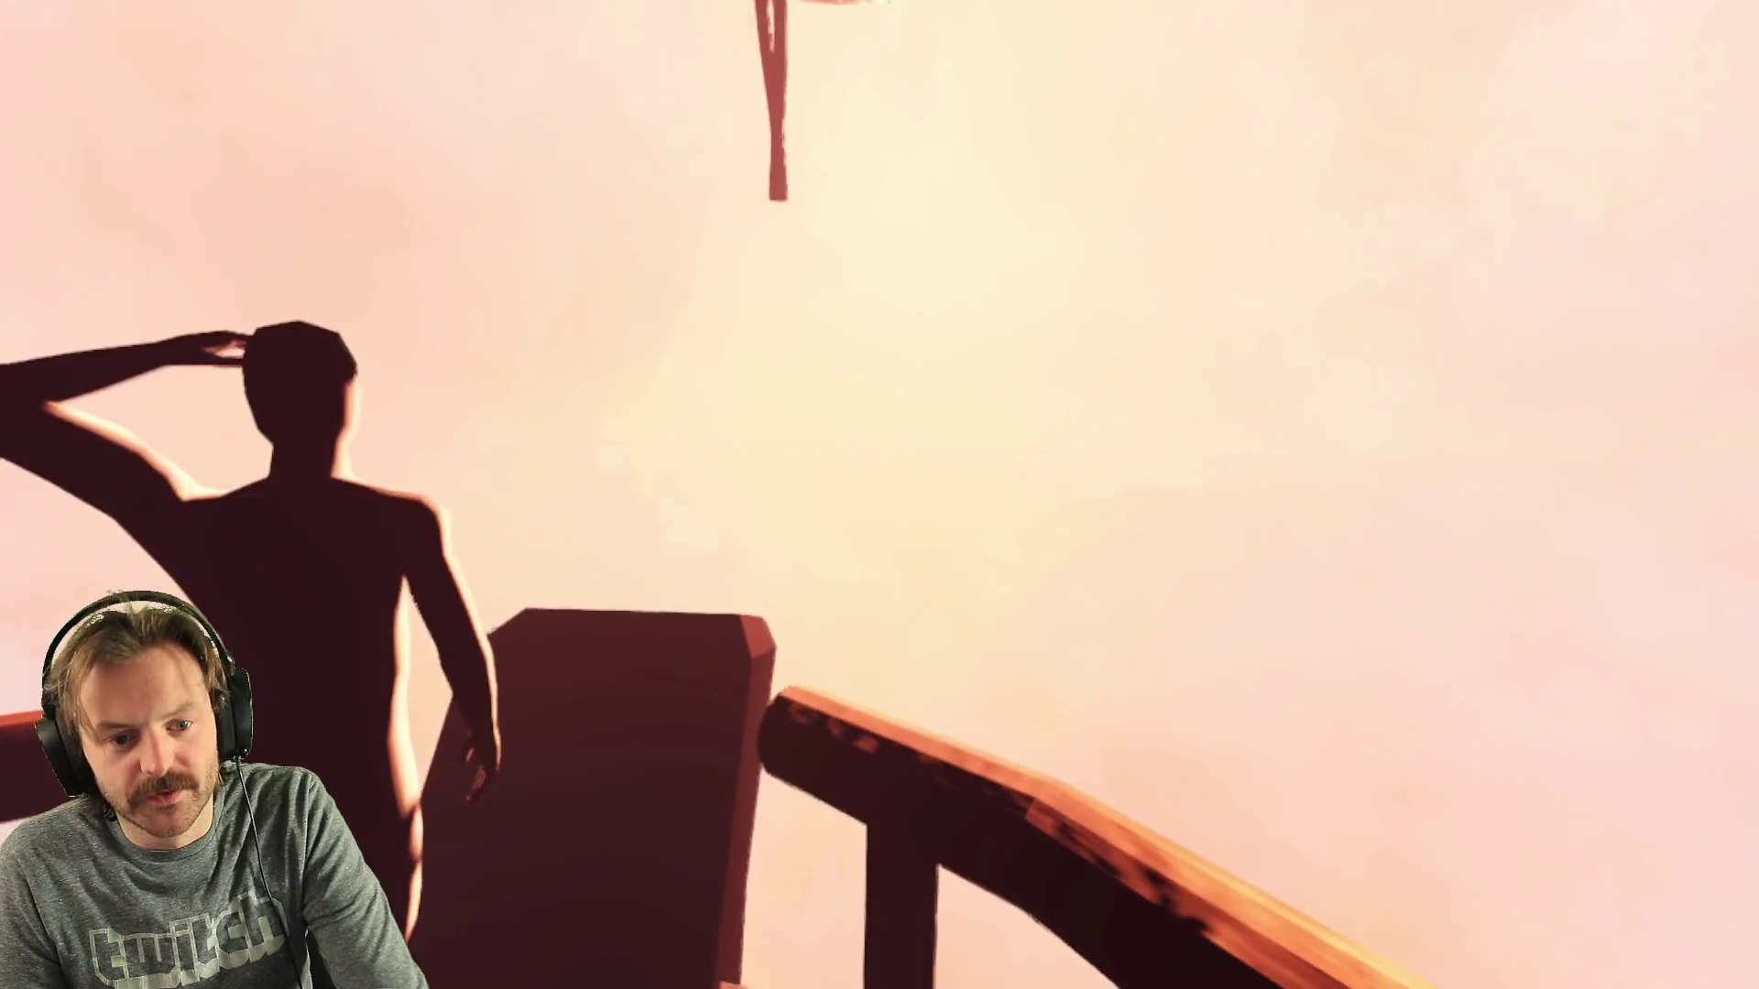
pyautogui.press('w')
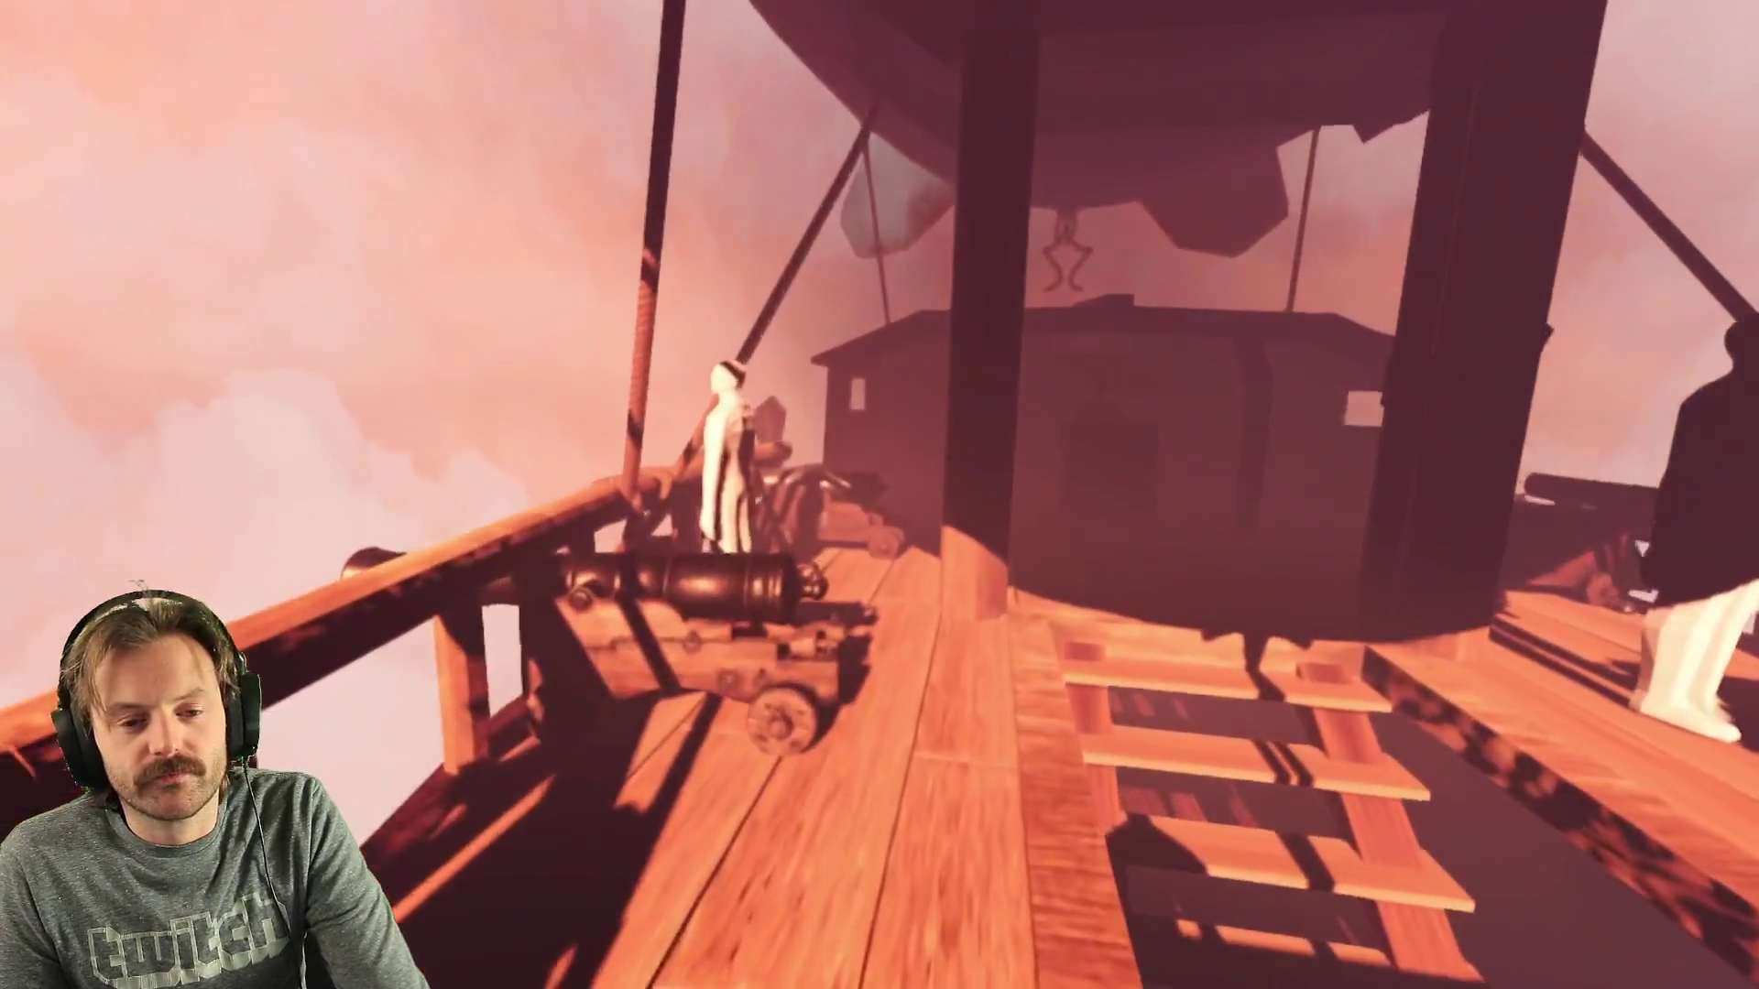
pyautogui.press('w')
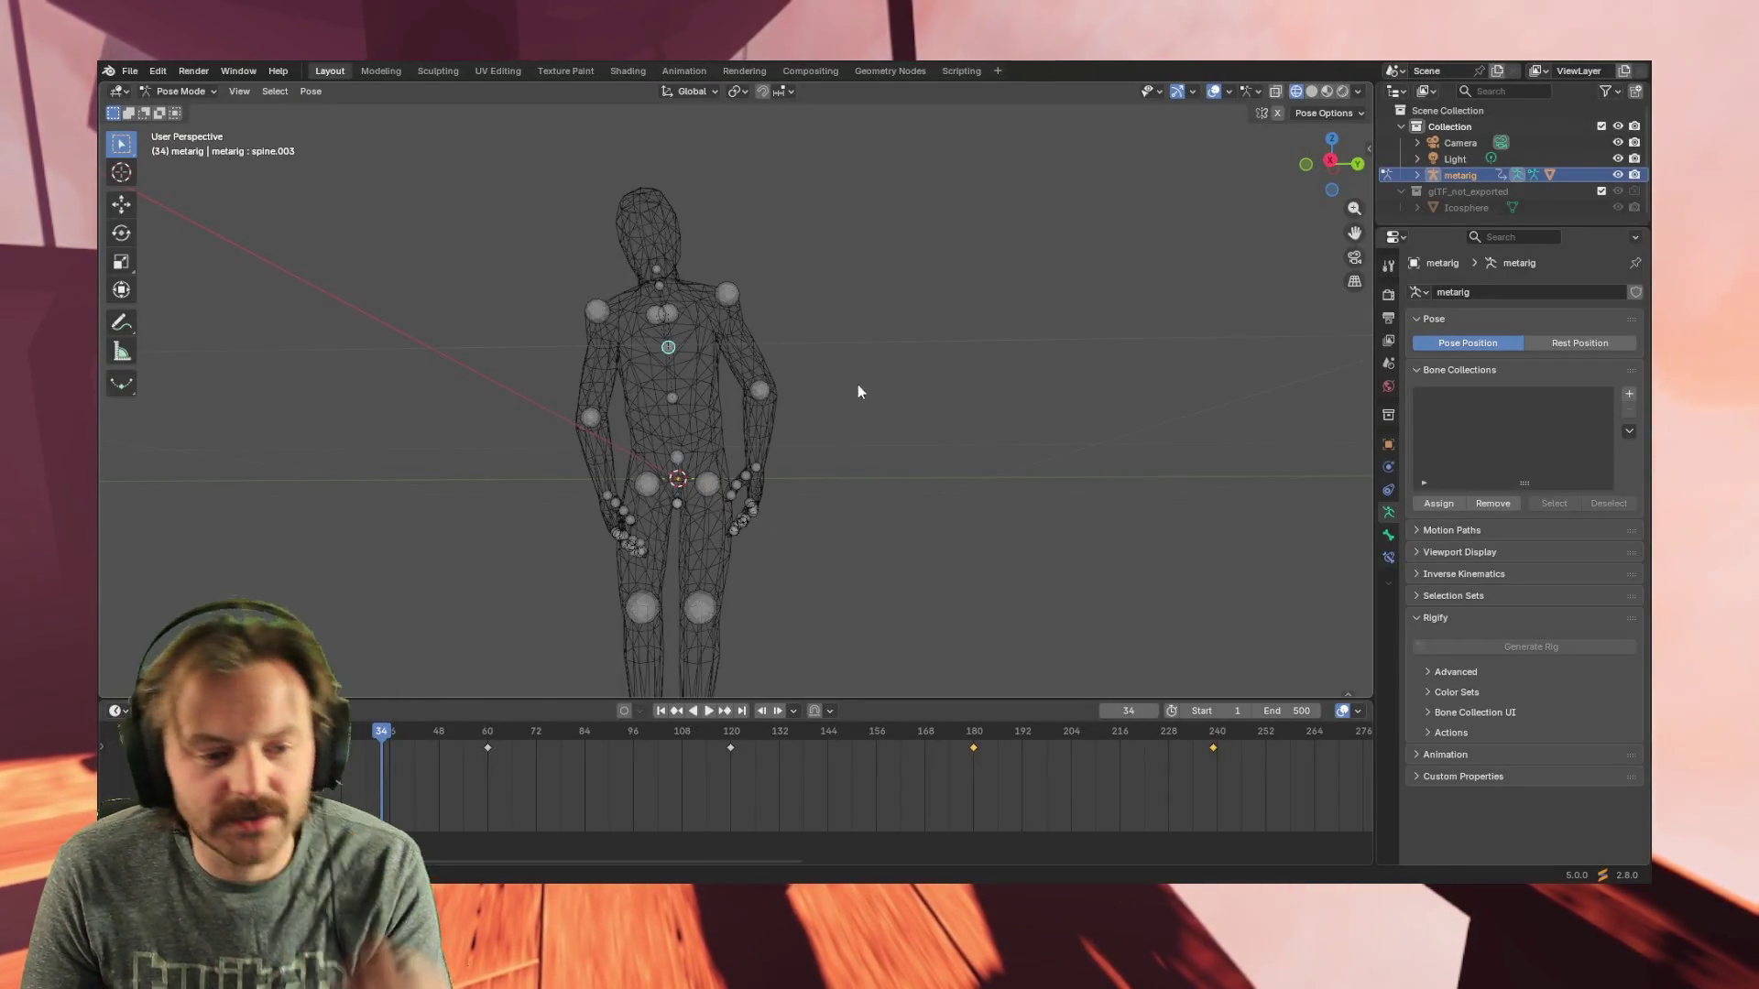
# - Play back the animation to review the loop, then stop
pyautogui.hotkey('shift', 'Left')
pyautogui.press('space')
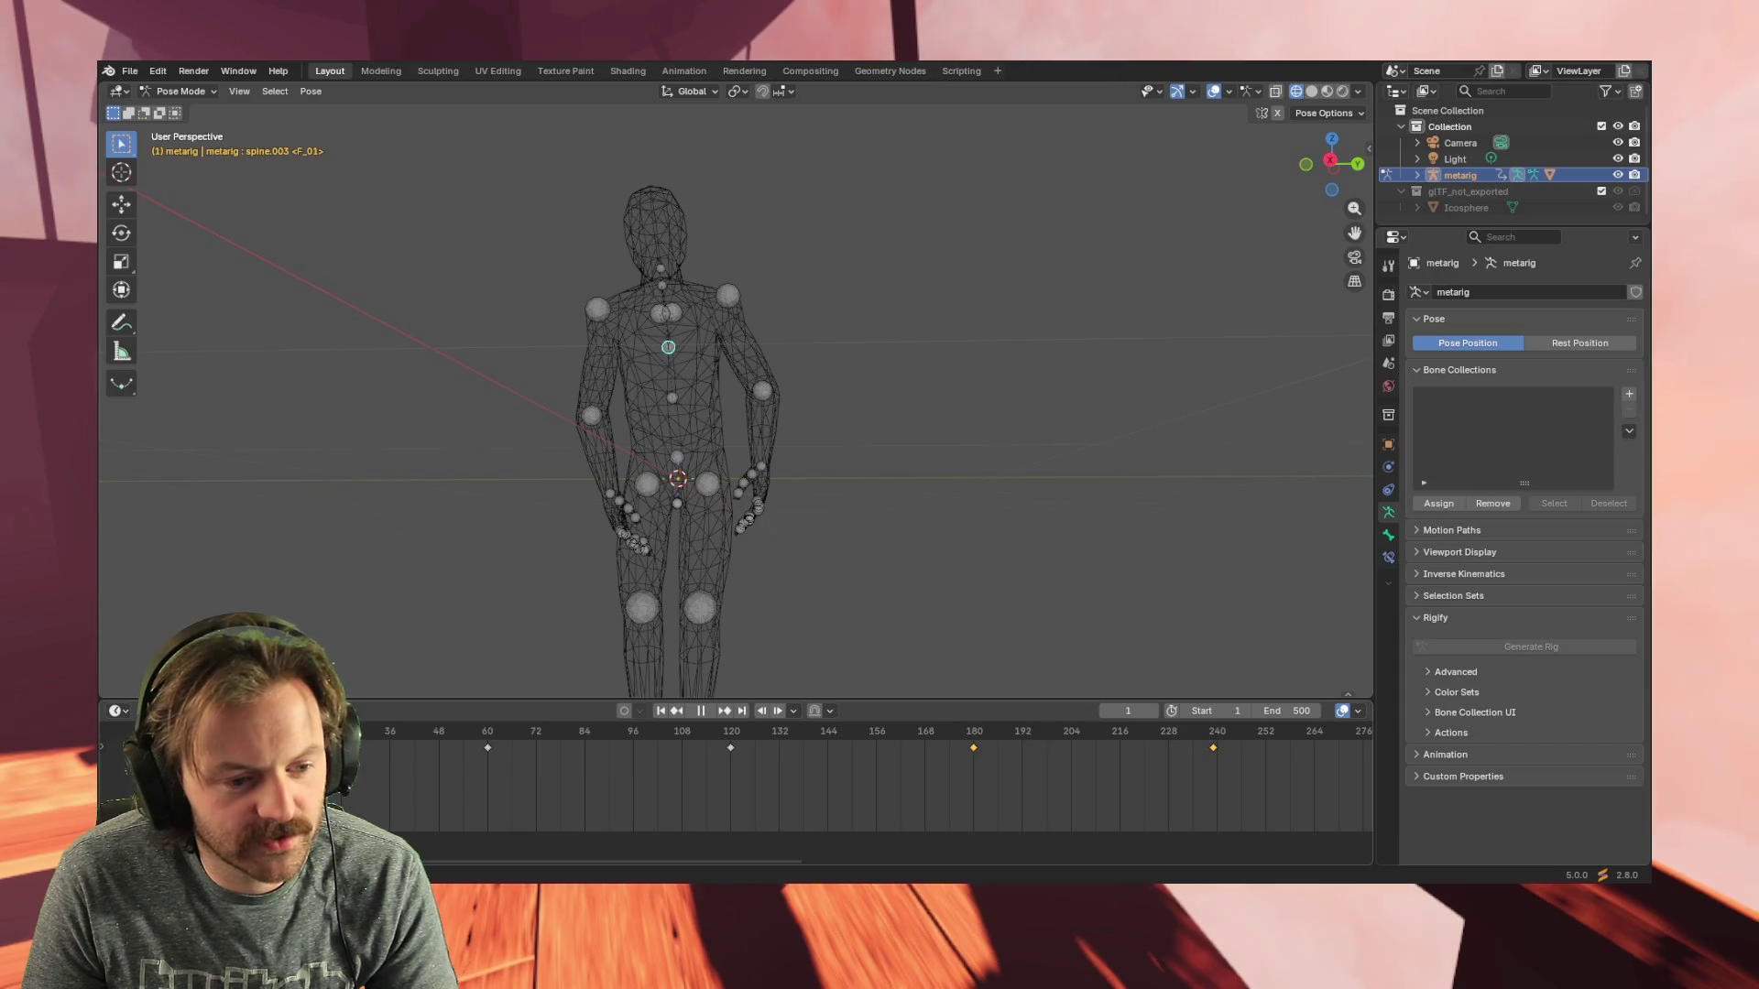
pyautogui.press('space')
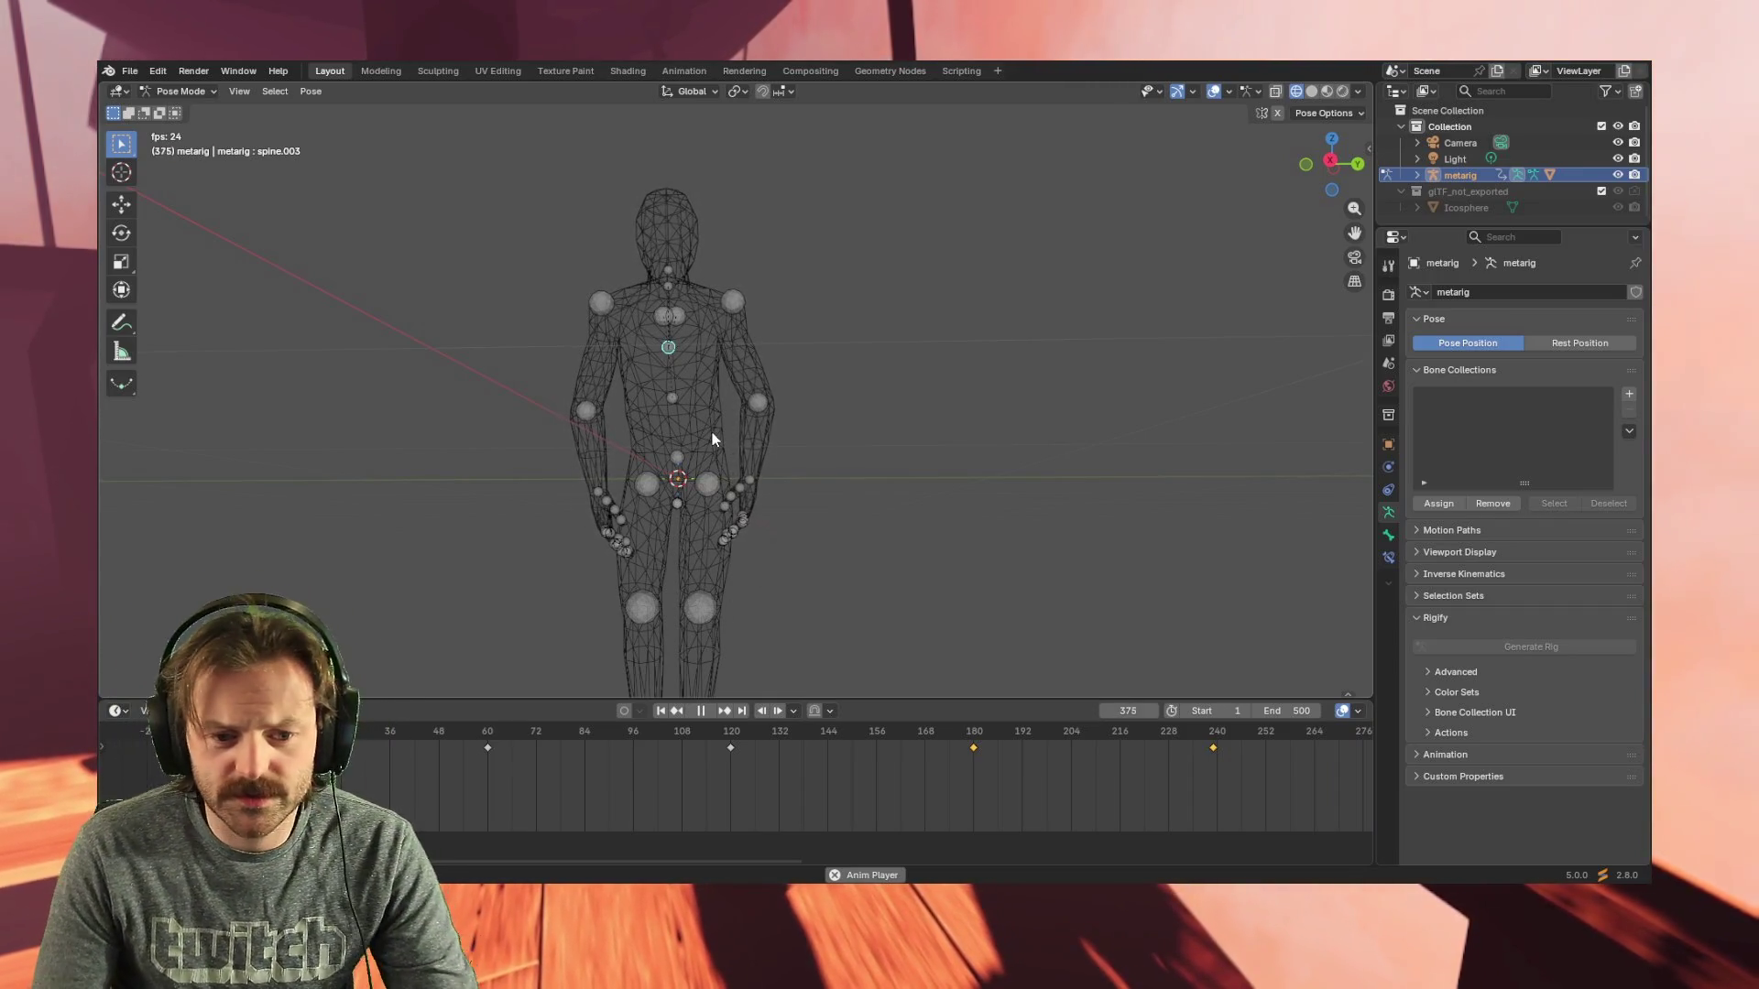
pyautogui.press('space')
pyautogui.moveTo(582, 862)
pyautogui.mouseDown()
pyautogui.moveTo(1150, 834)
pyautogui.moveTo(436, 808)
pyautogui.mouseUp()
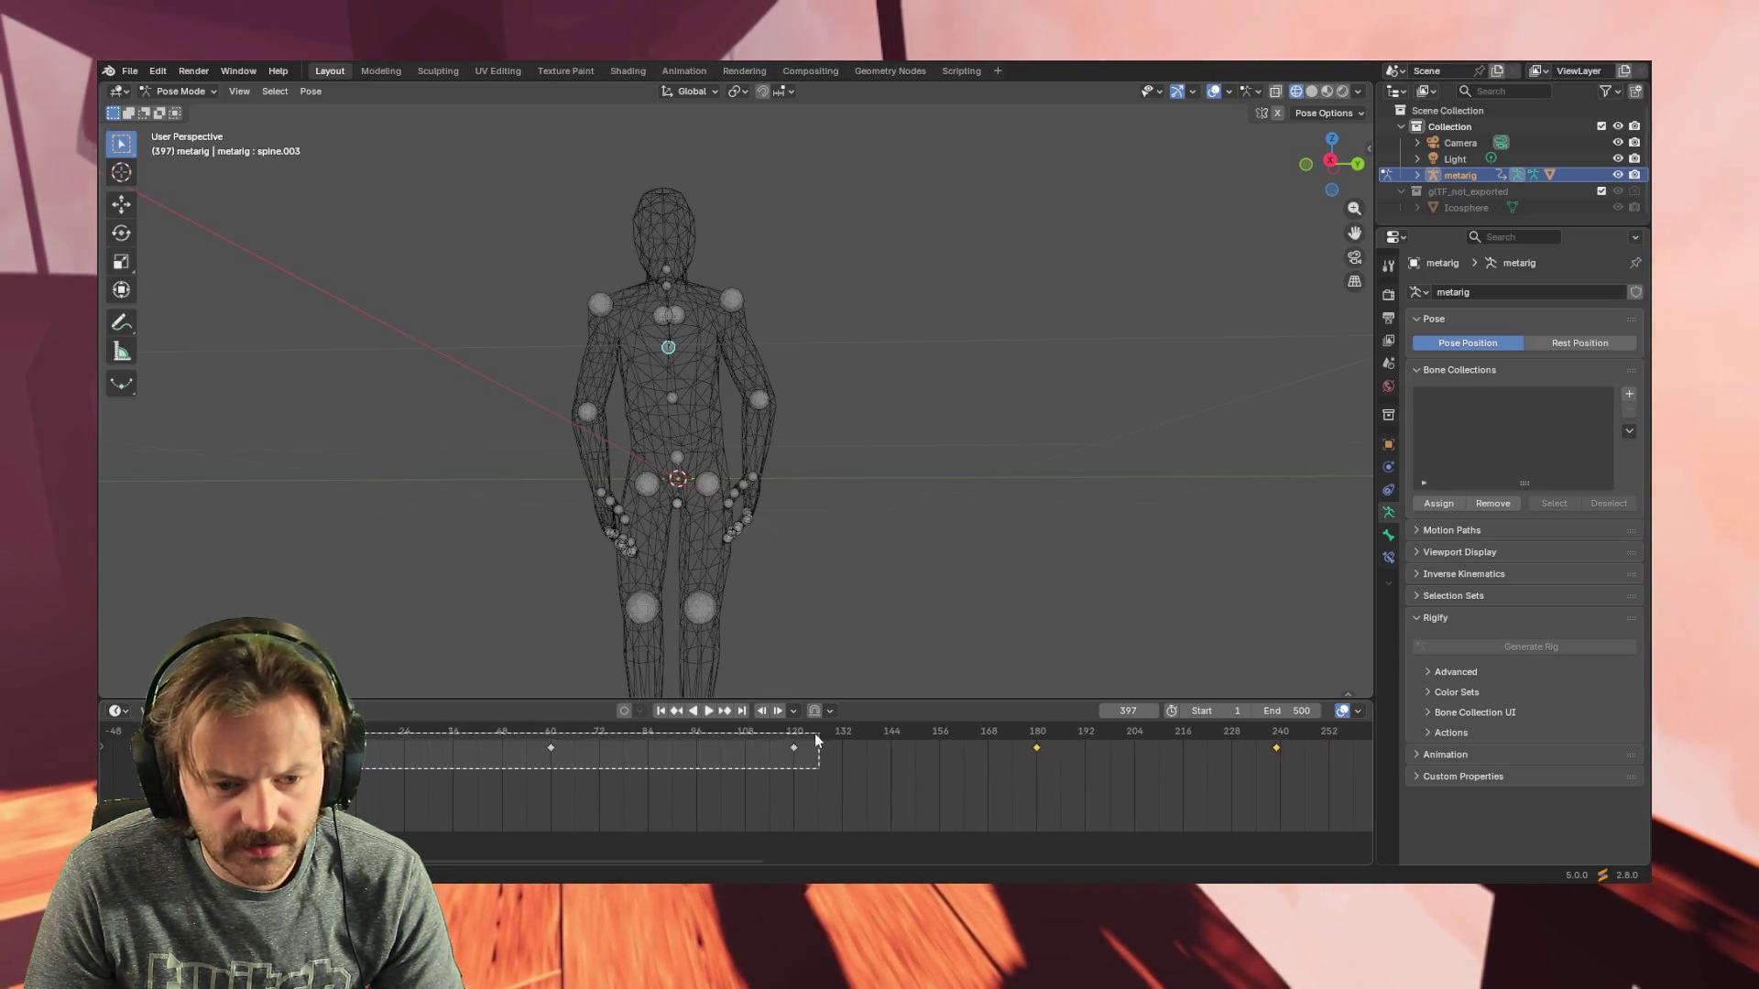
# - Duplicate the keys at 60 and 120 later in the timeline and delete the extra key near 468
pyautogui.moveTo(363, 783); pyautogui.dragTo(808, 732)
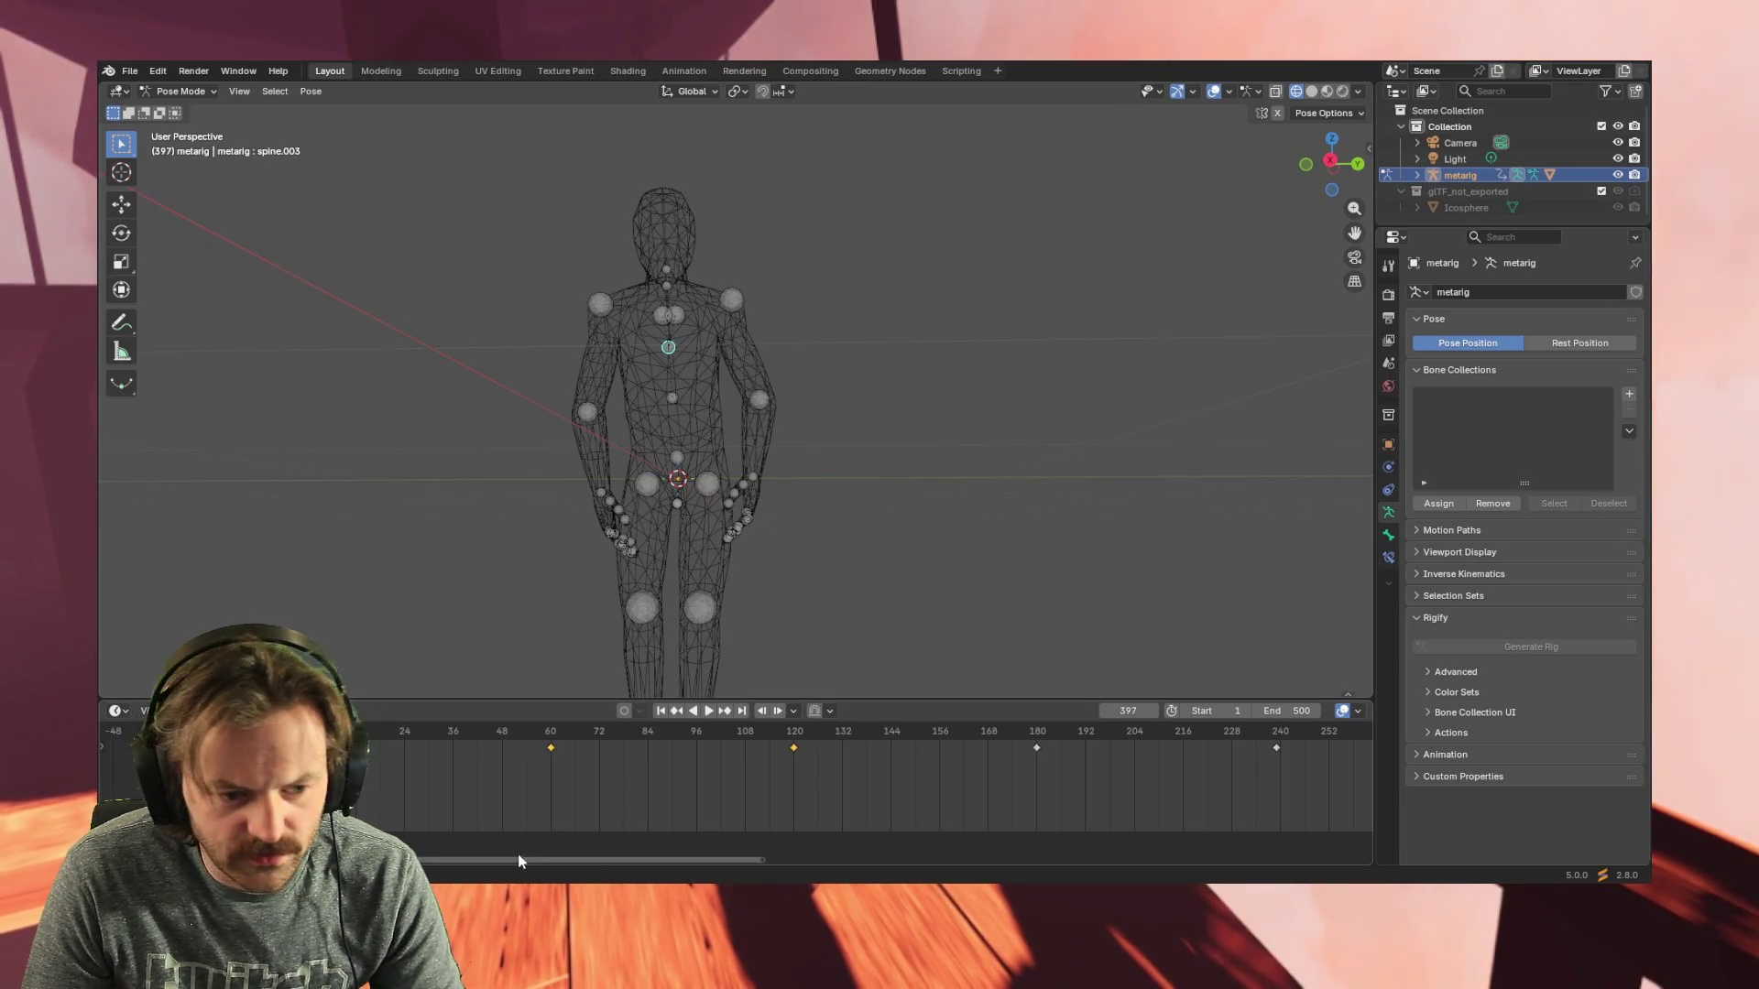
pyautogui.moveTo(425, 862); pyautogui.dragTo(1002, 843)
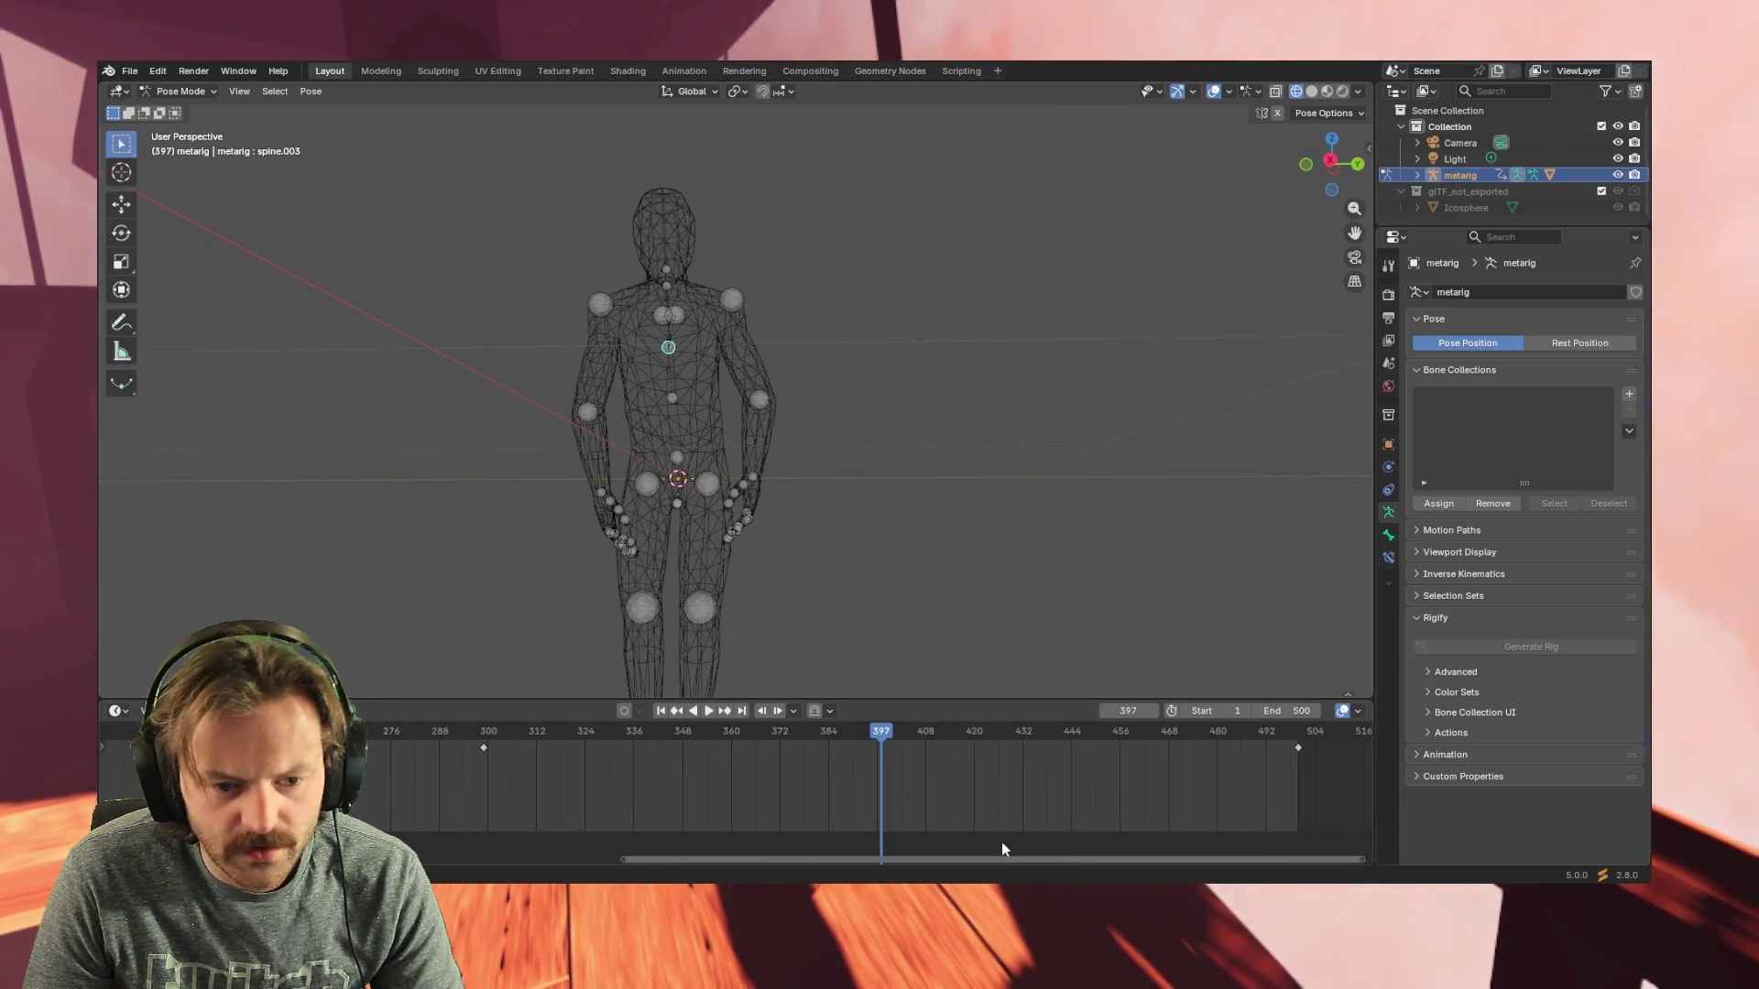
pyautogui.press('space')
pyautogui.click(790, 729)
pyautogui.moveTo(787, 721); pyautogui.dragTo(682, 721)
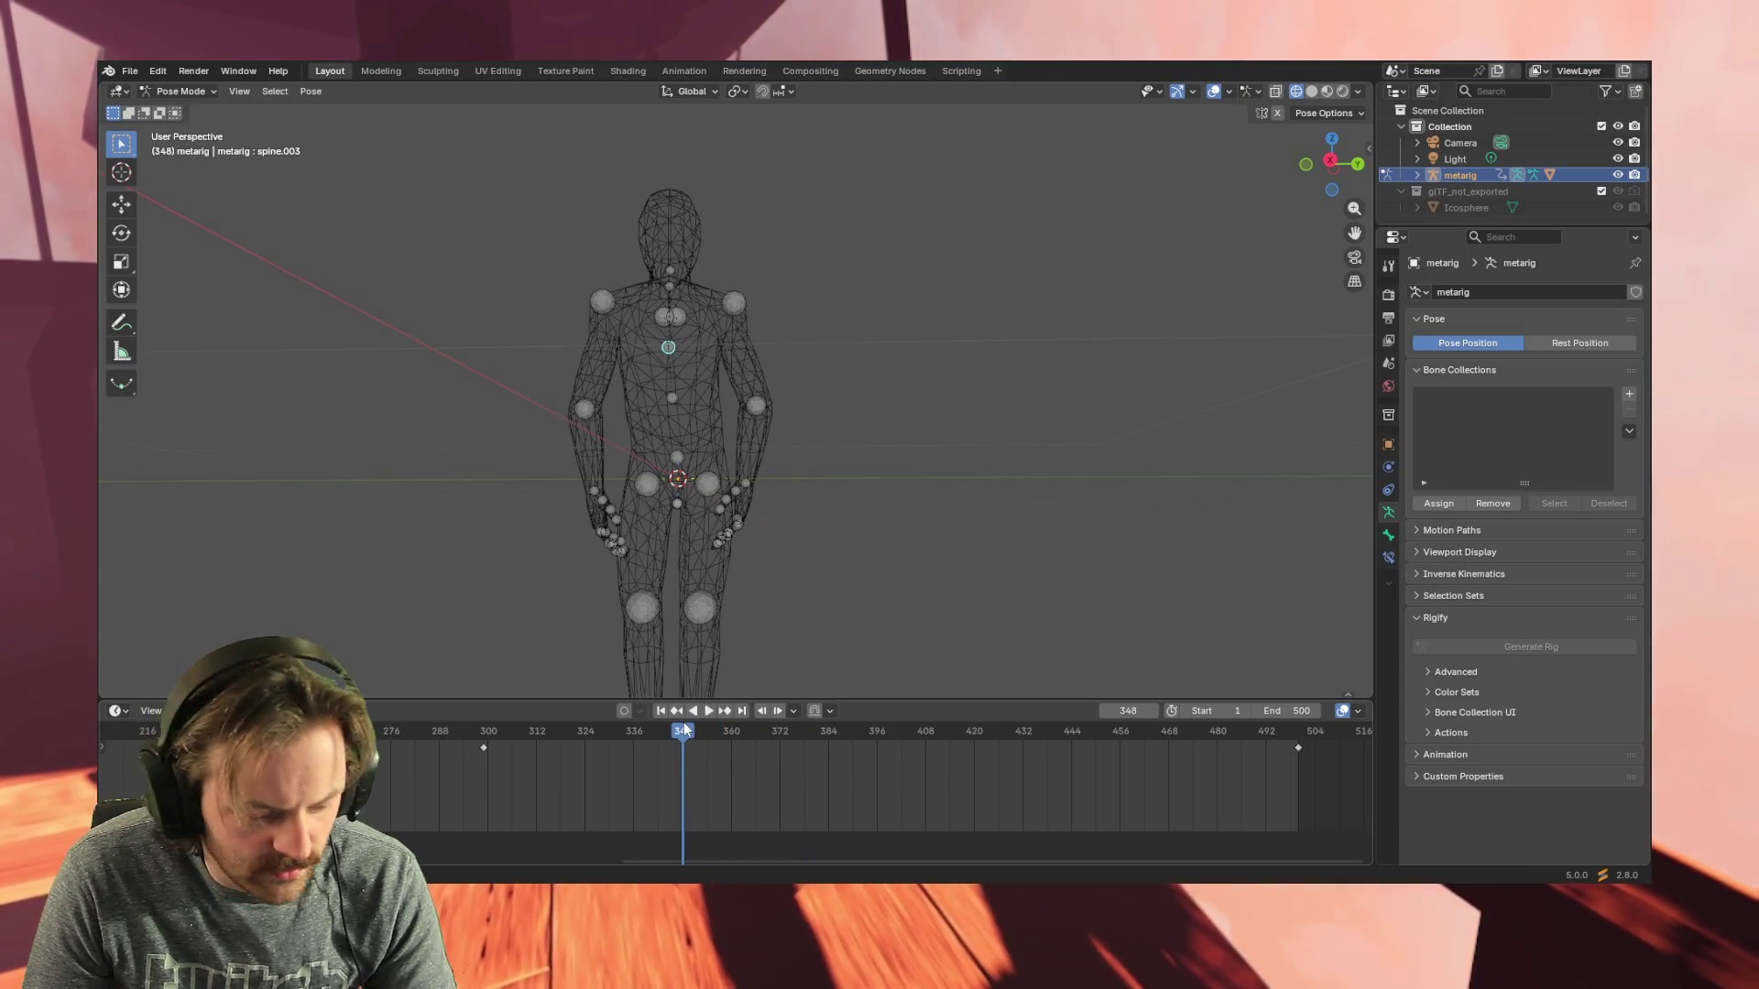
pyautogui.press('space')
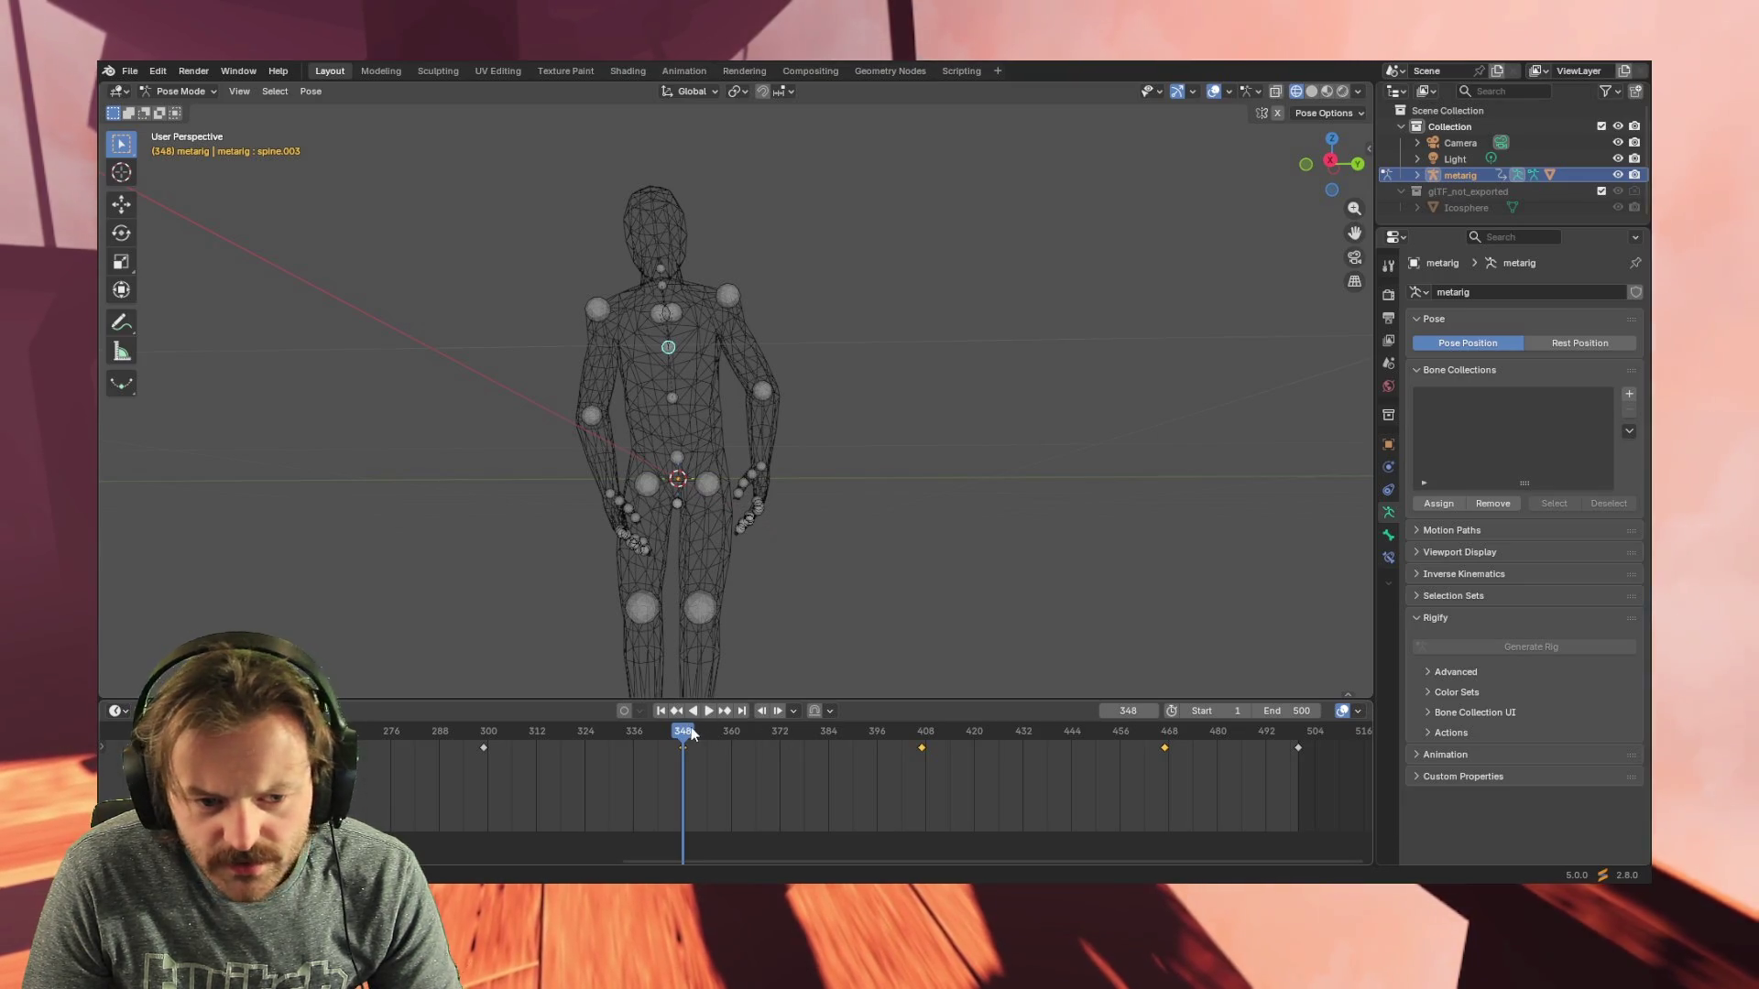
pyautogui.click(547, 730)
pyautogui.press('space')
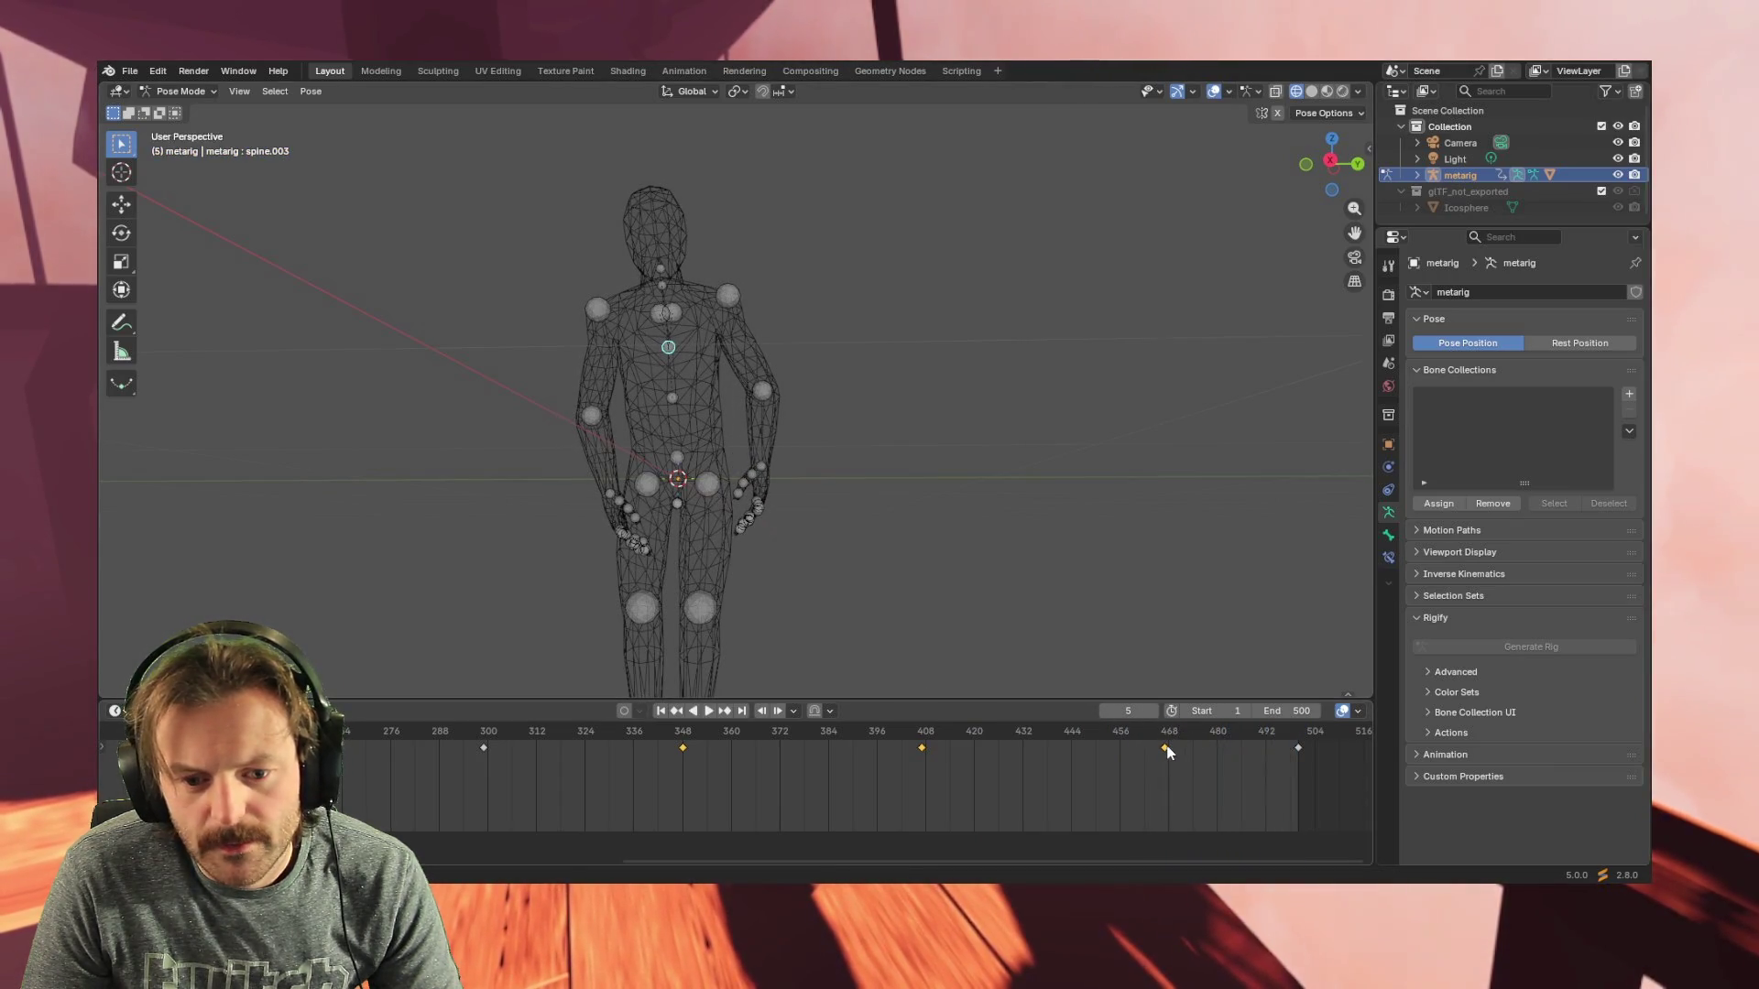
pyautogui.press('Delete')
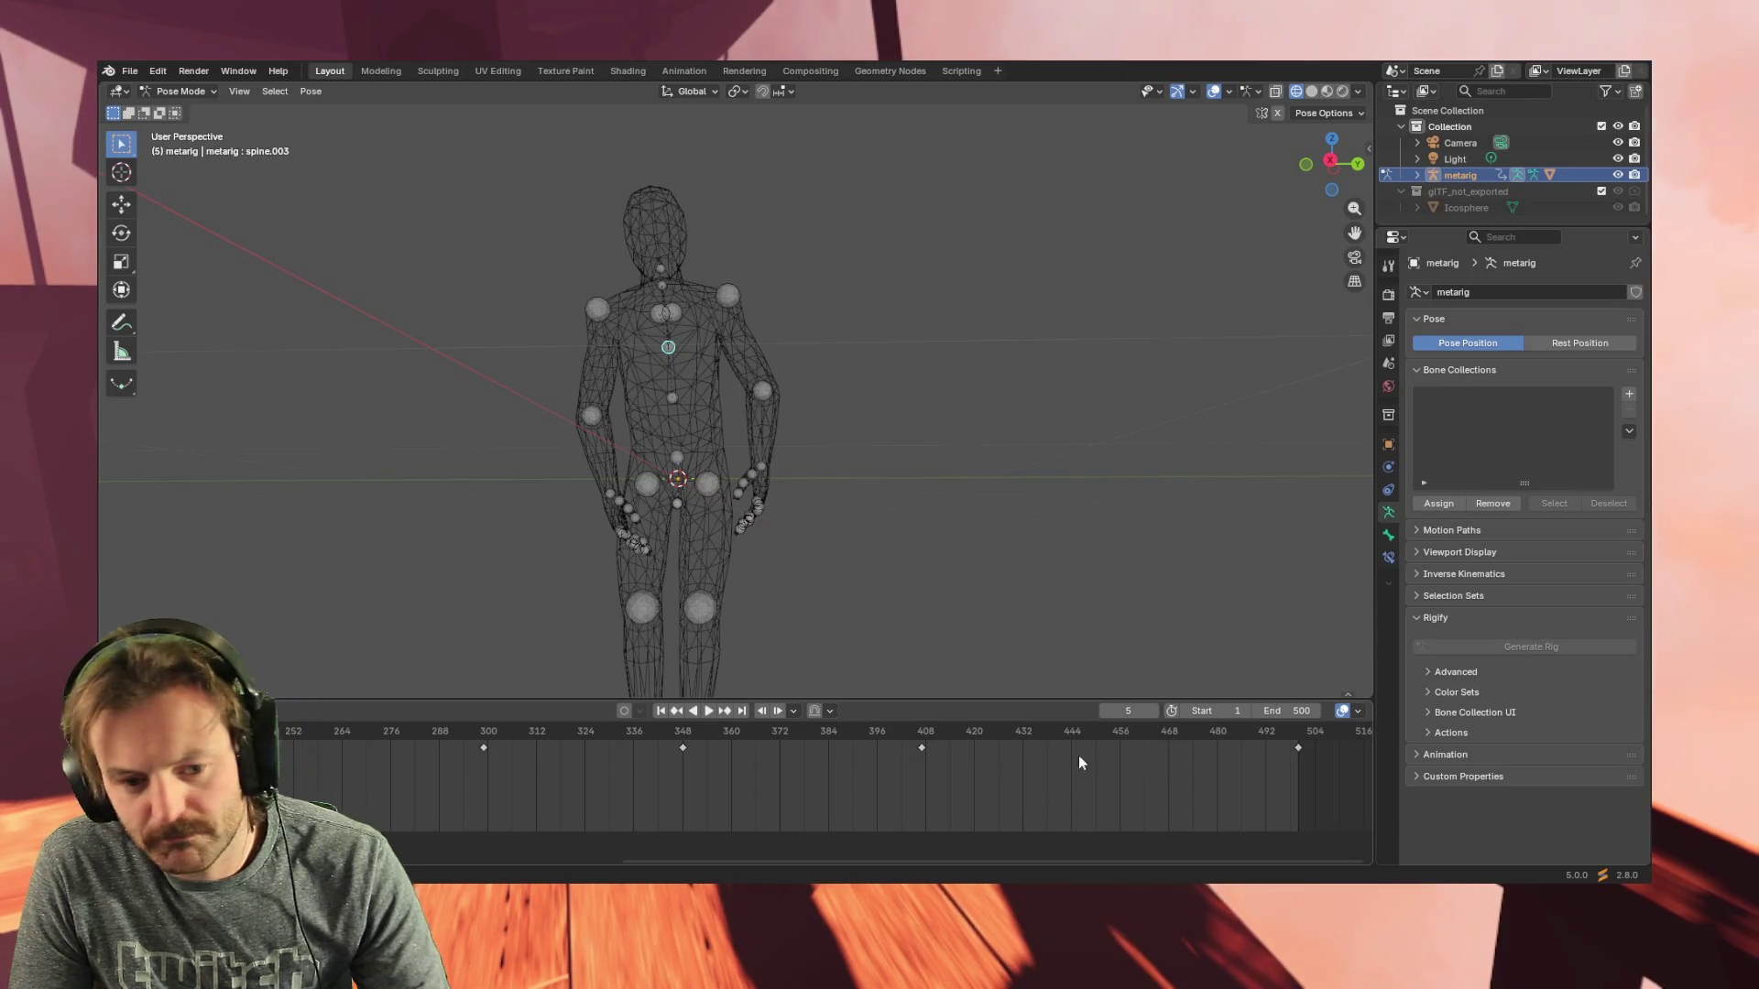
# - Slide the keys at 300, 348 and 408 right to around 324, 372 and 432, then play
pyautogui.moveTo(462, 783); pyautogui.dragTo(980, 732)
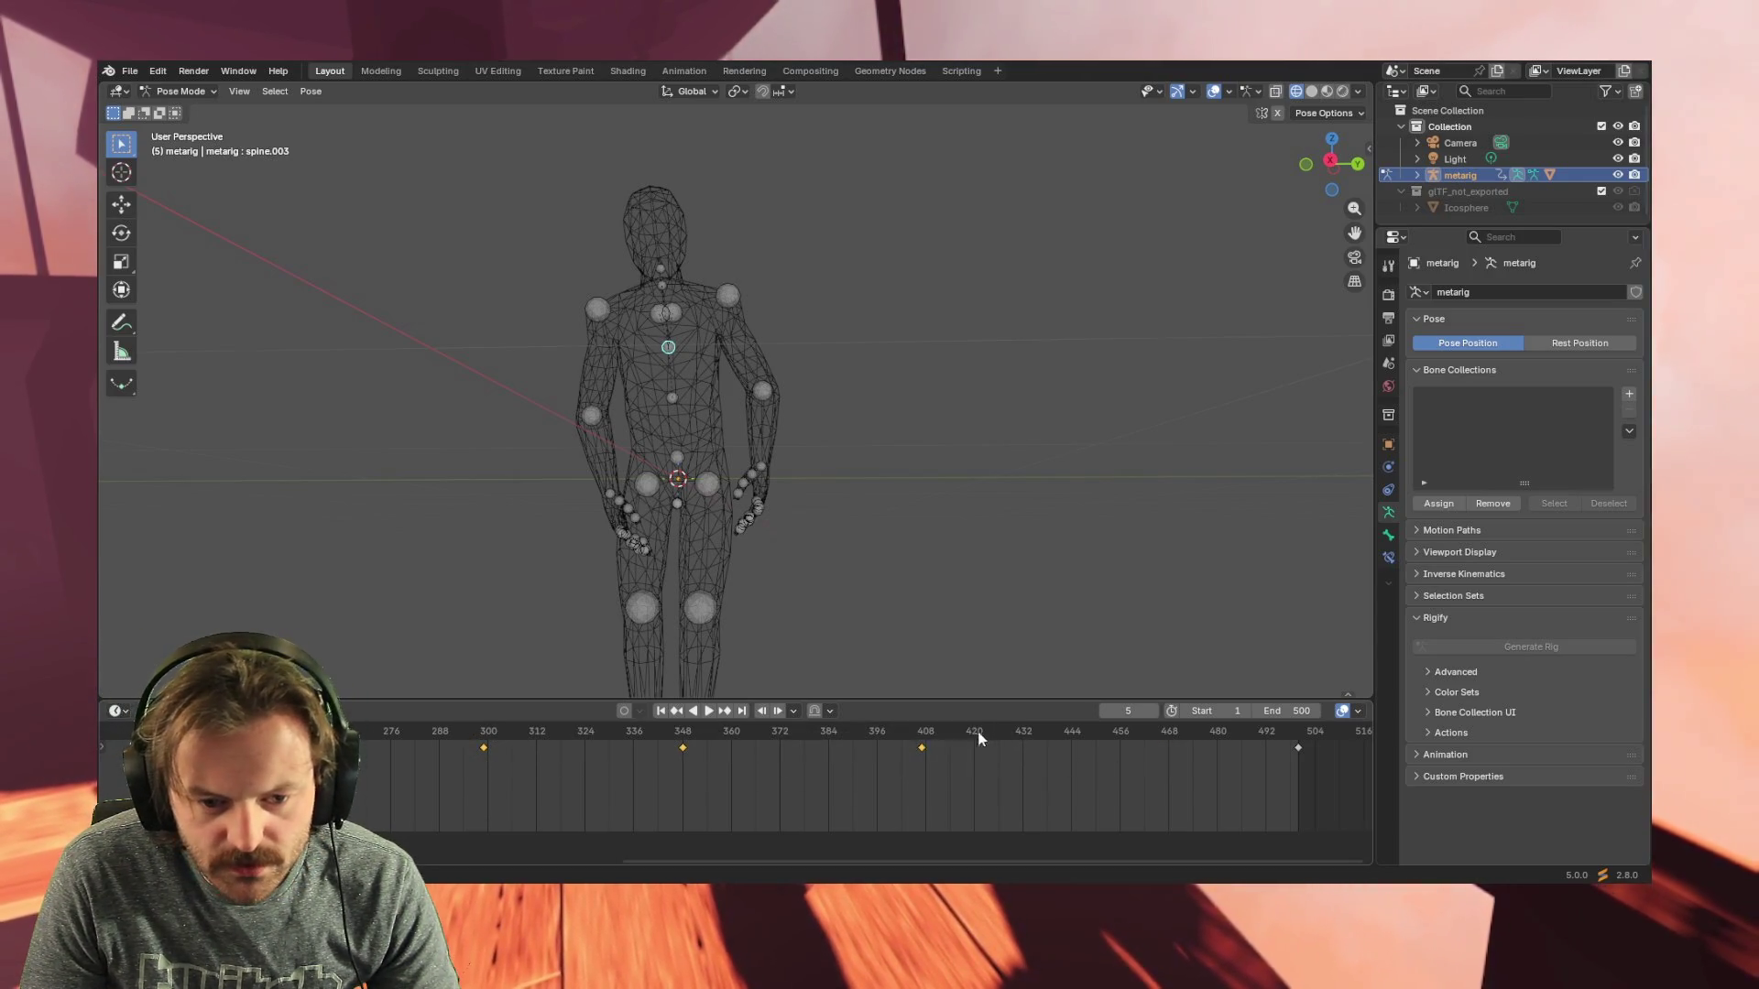
pyautogui.press('g')
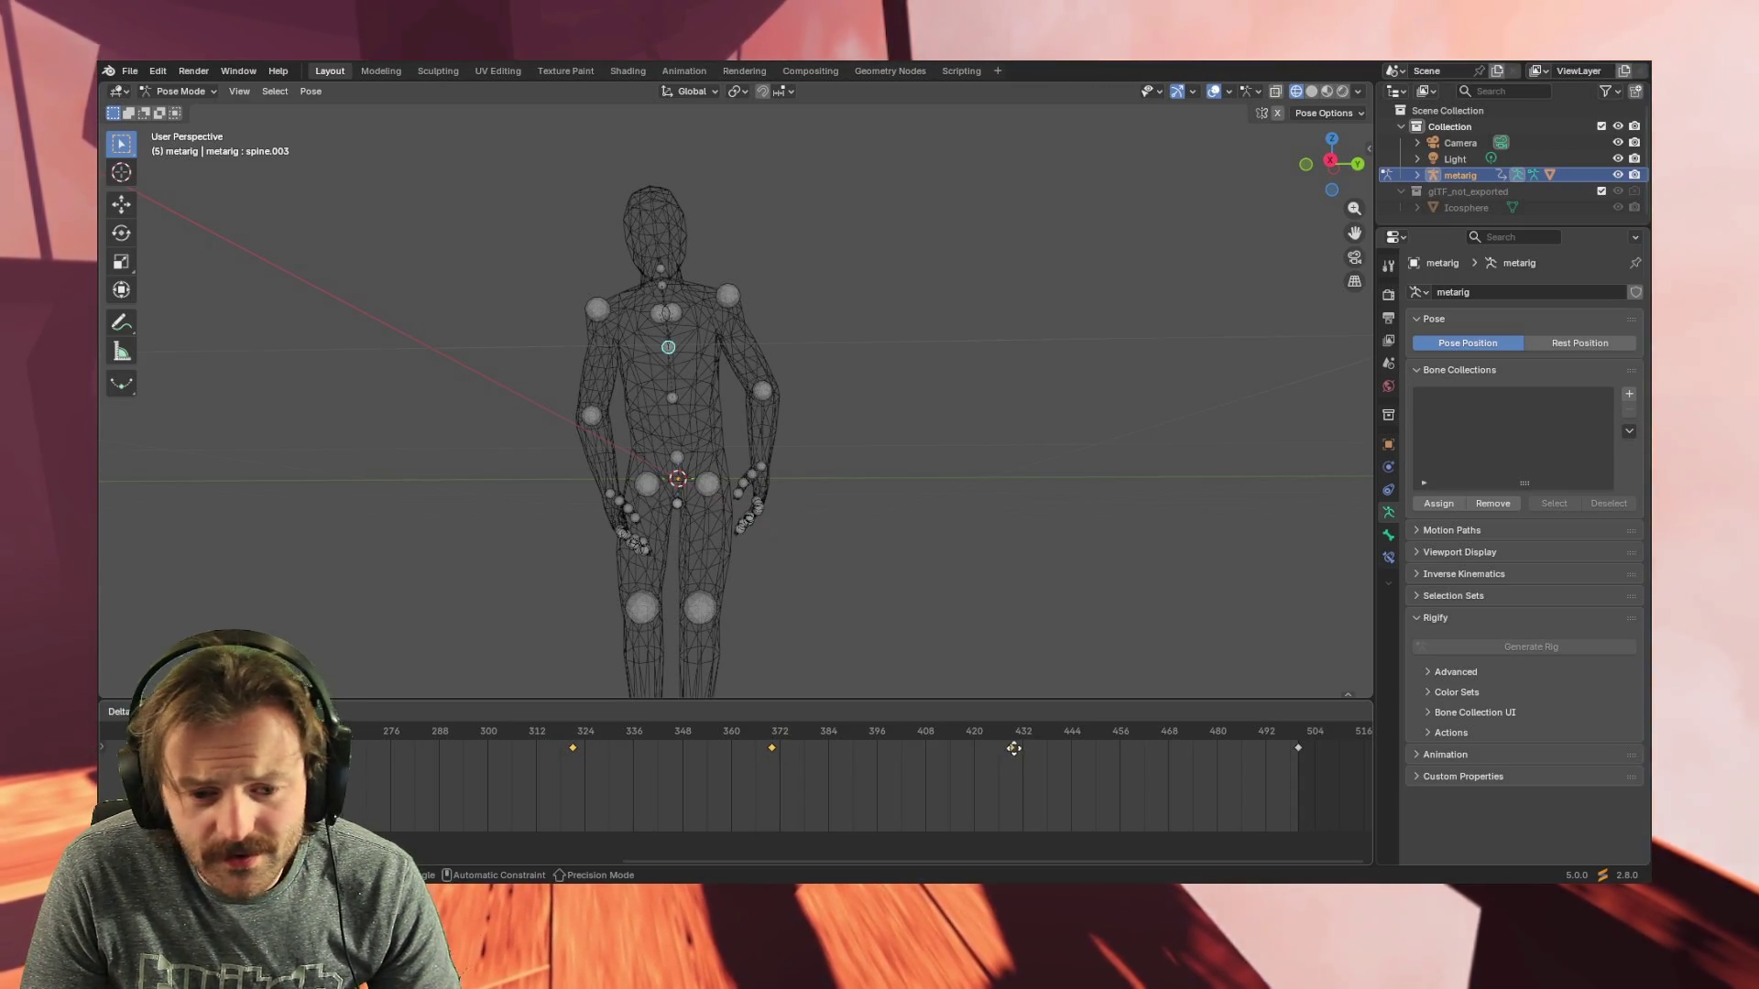
pyautogui.click(1026, 746)
pyautogui.moveTo(989, 687); pyautogui.dragTo(760, 576, button='middle')
pyautogui.press('space')
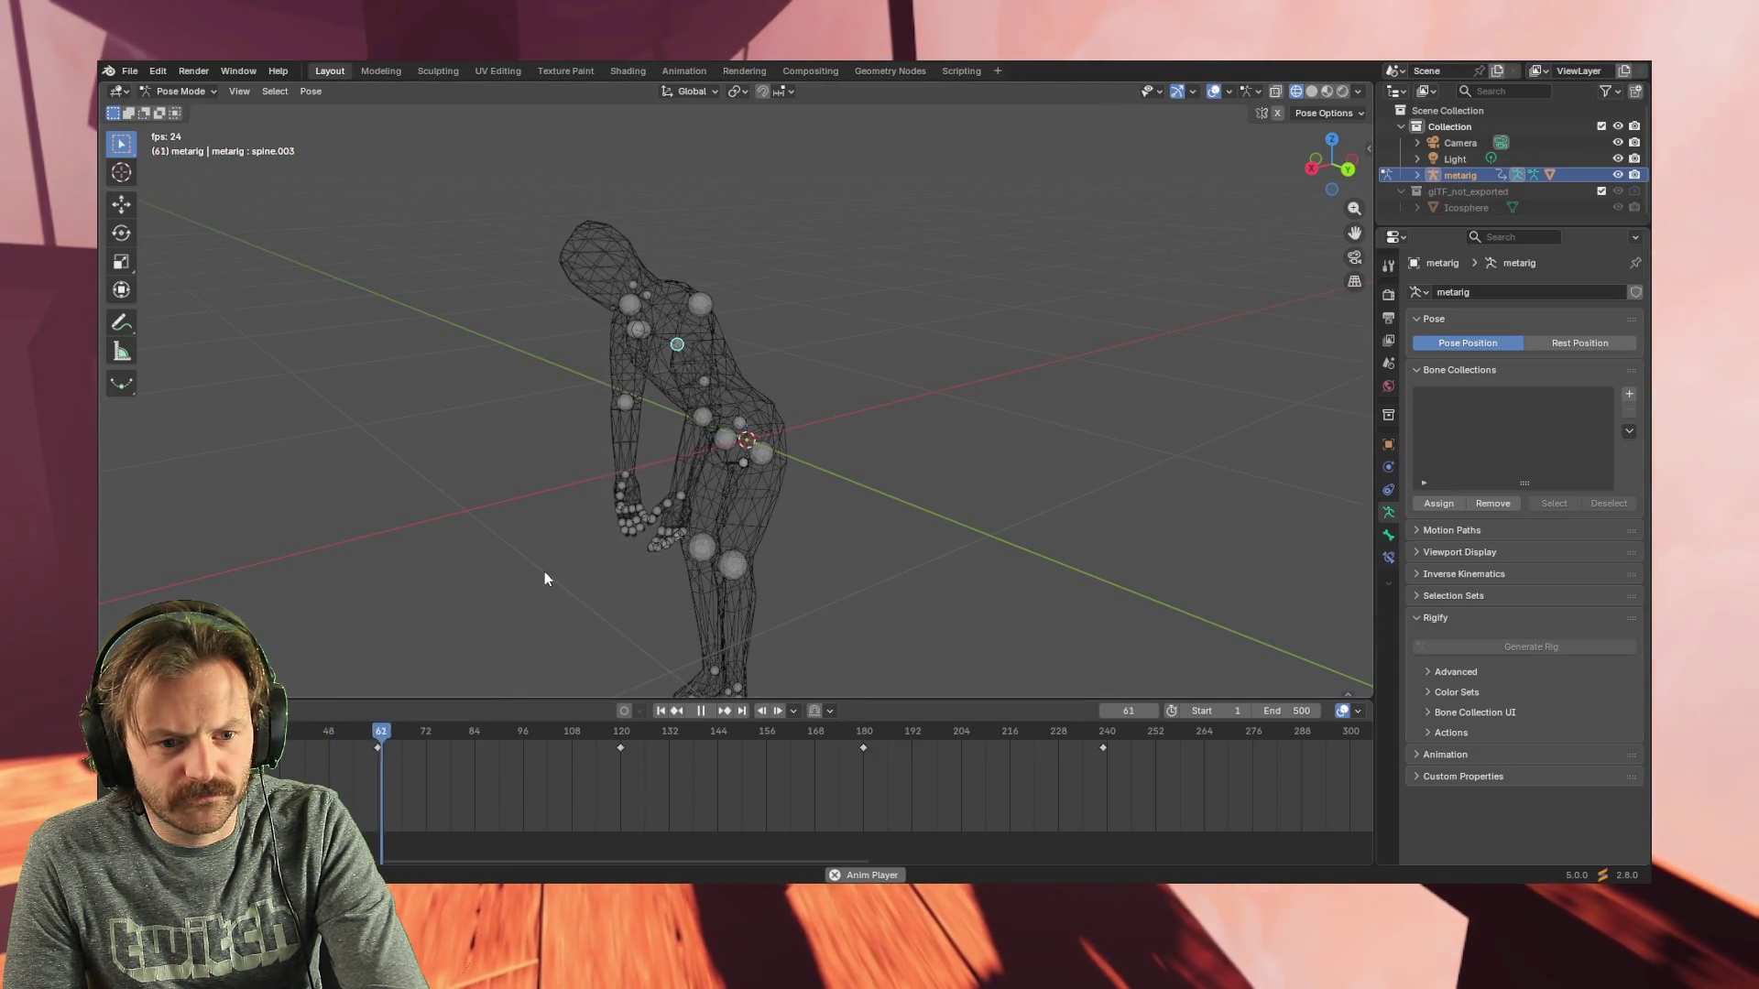
# - Stop at frame 63, select neck bone spine.005 in front ortho and tilt the head about 10 degrees
pyautogui.press('space')
pyautogui.moveTo(545, 578)
pyautogui.mouseDown(button='middle')
pyautogui.moveTo(614, 564)
pyautogui.moveTo(611, 195)
pyautogui.moveTo(612, 220)
pyautogui.mouseUp(button='middle')
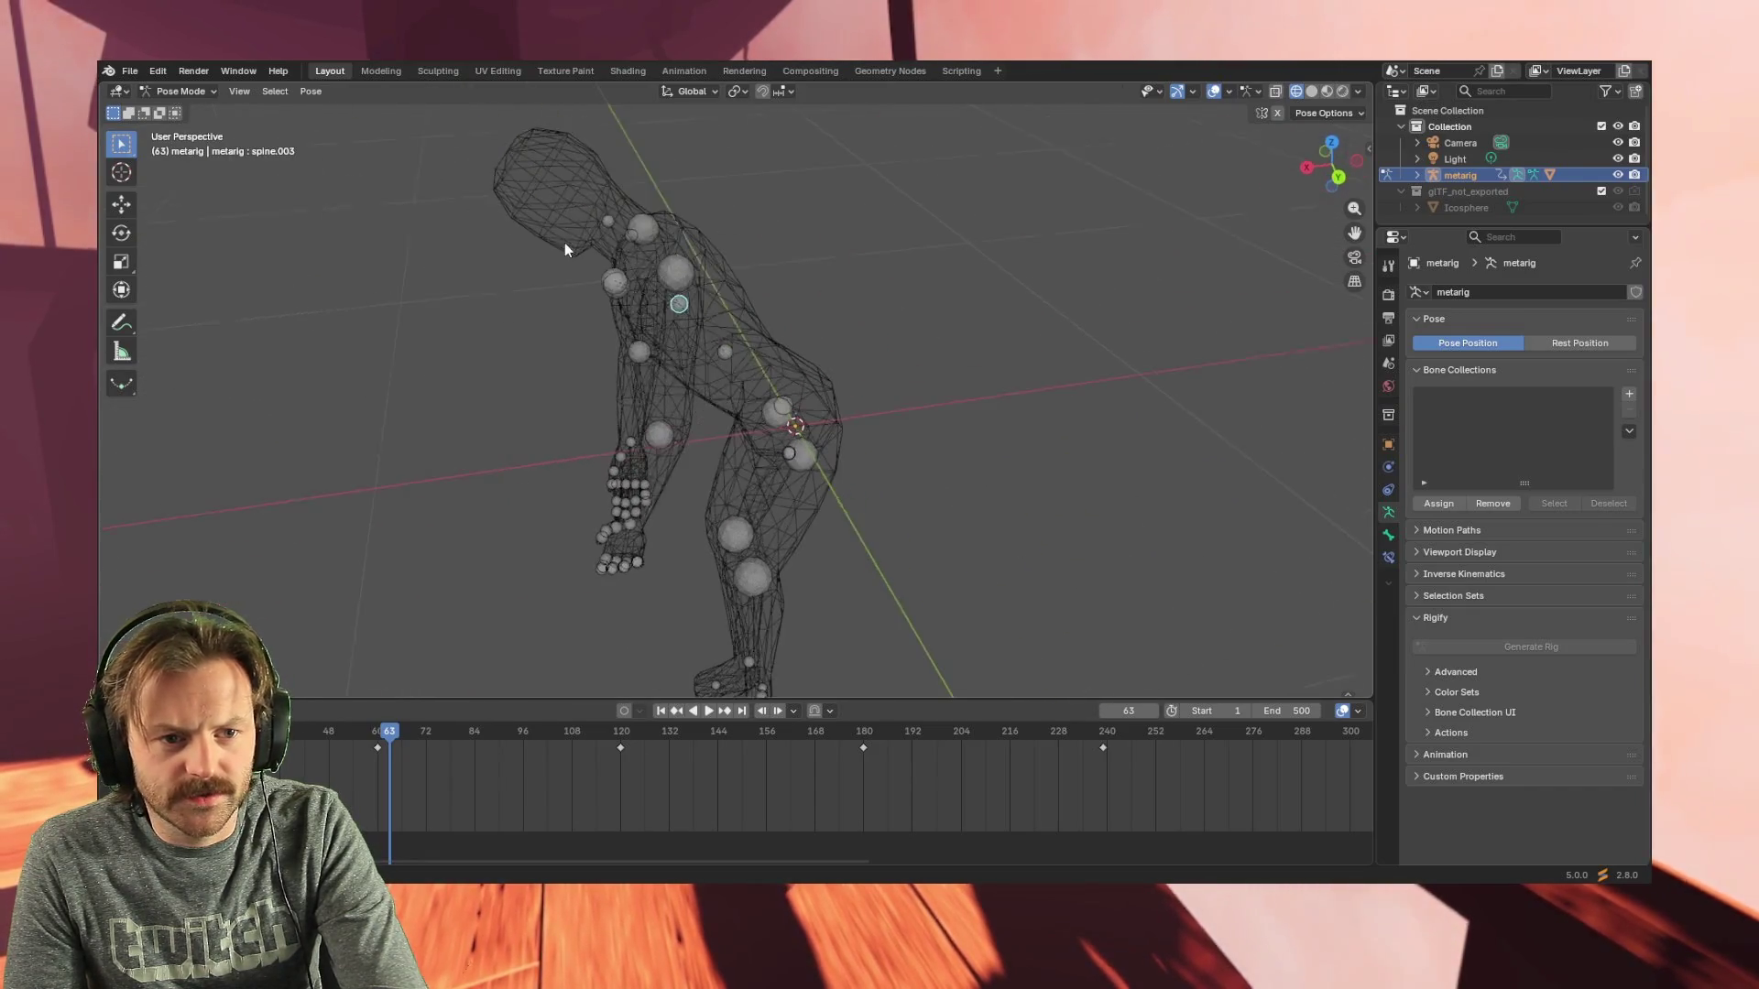
pyautogui.click(612, 220)
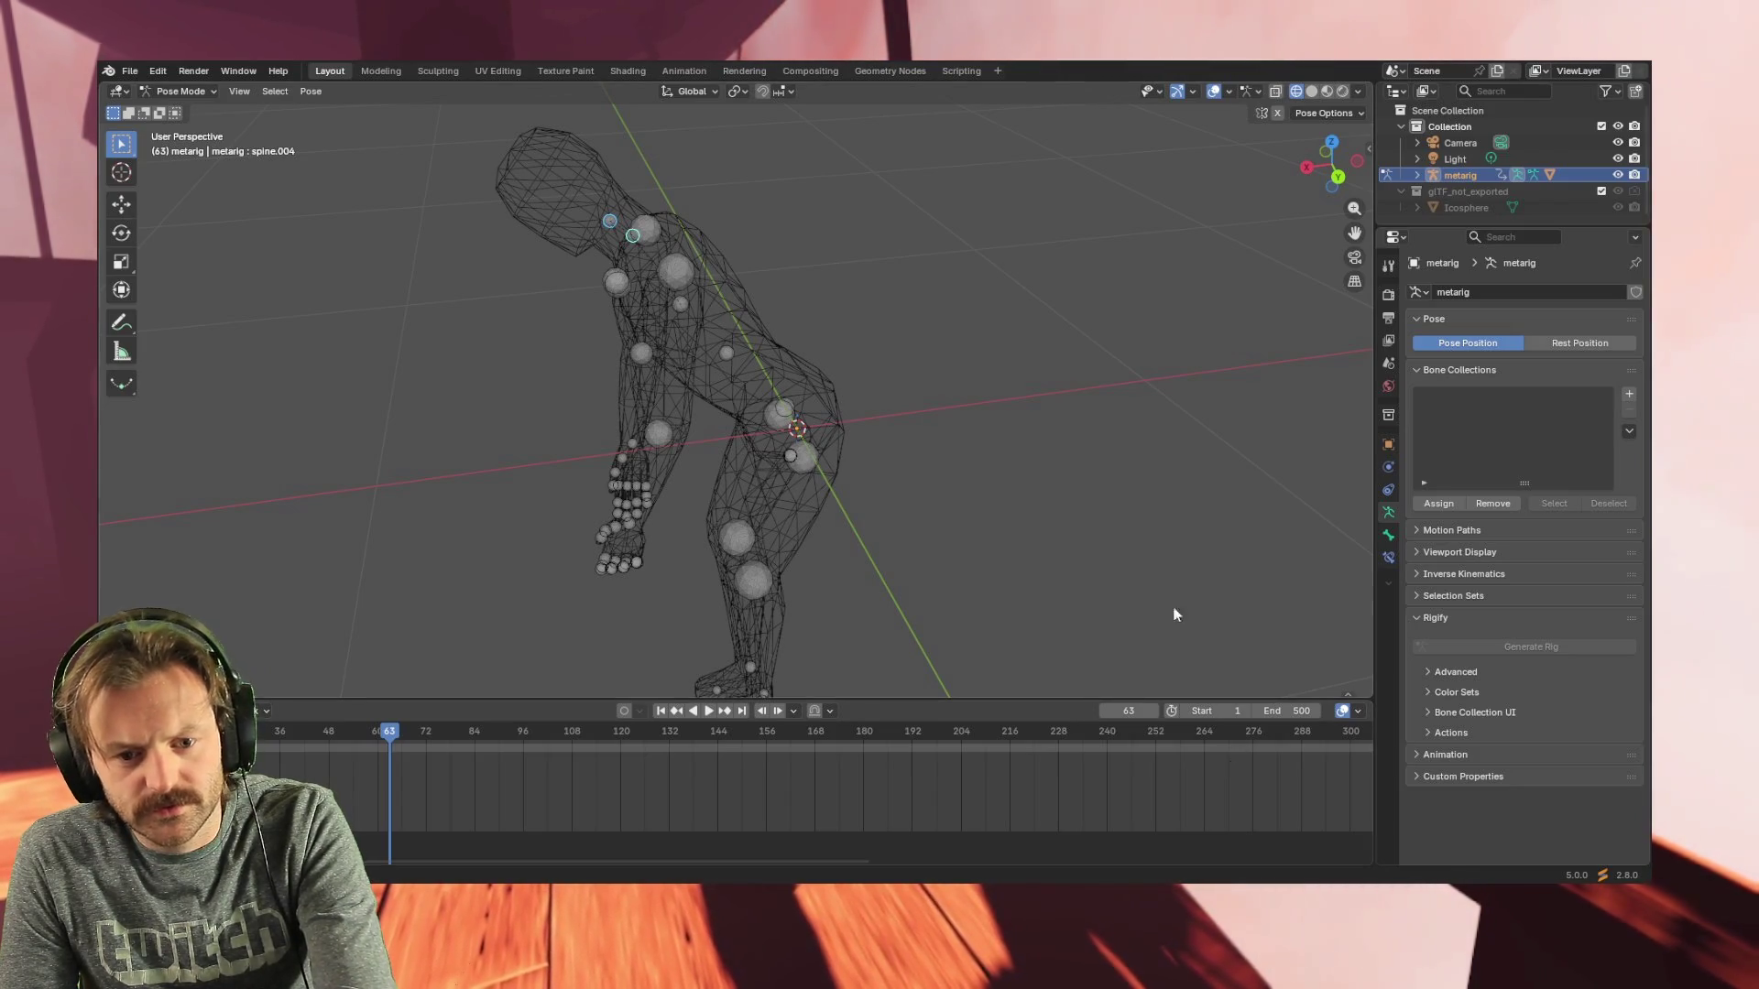
pyautogui.click(1125, 539)
pyautogui.press('KP_1')
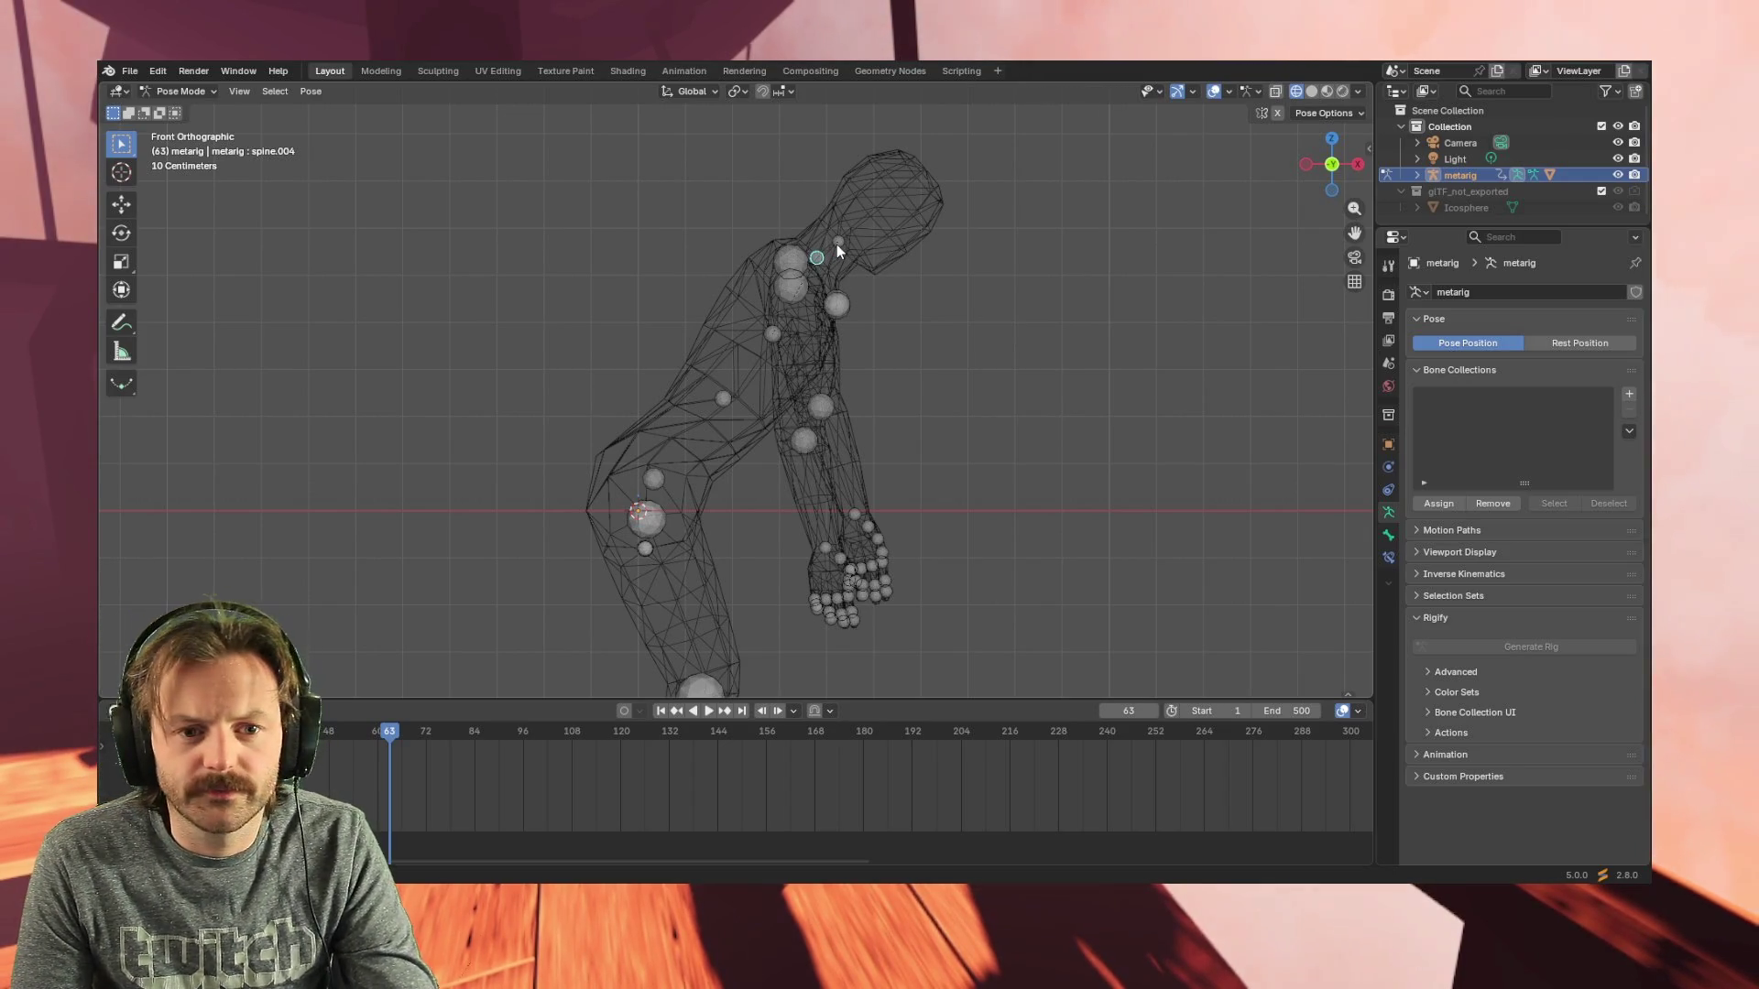
pyautogui.click(837, 243)
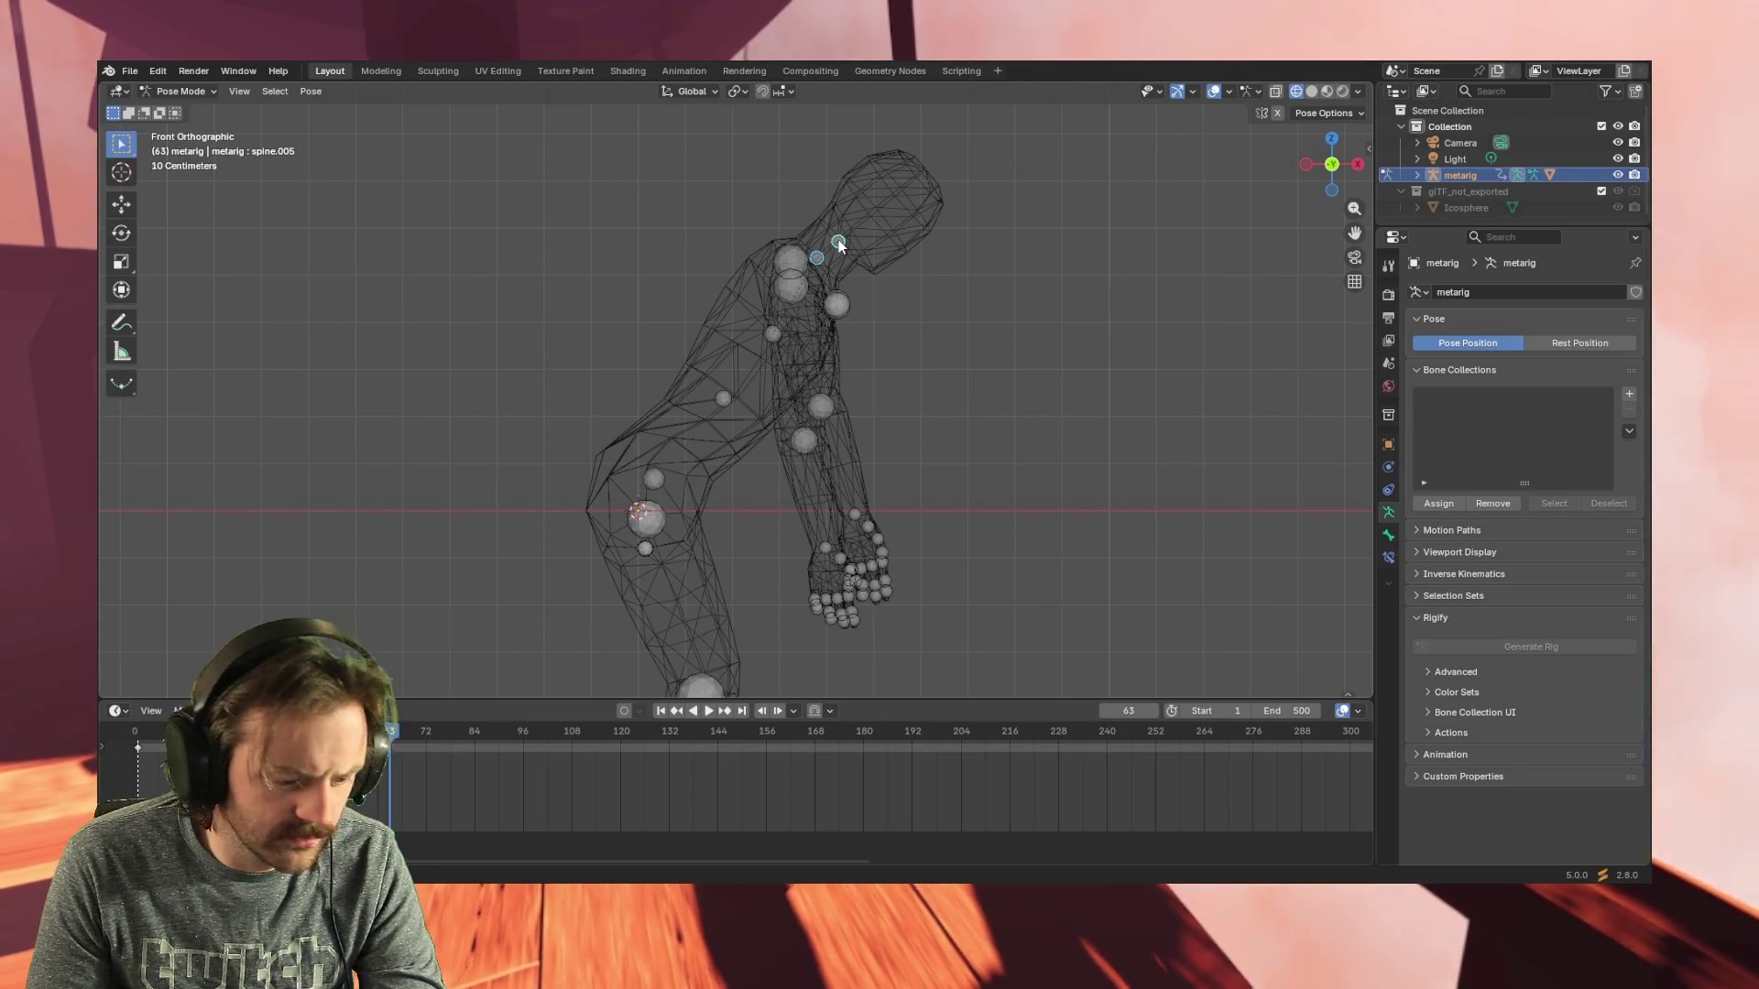
pyautogui.press('r')
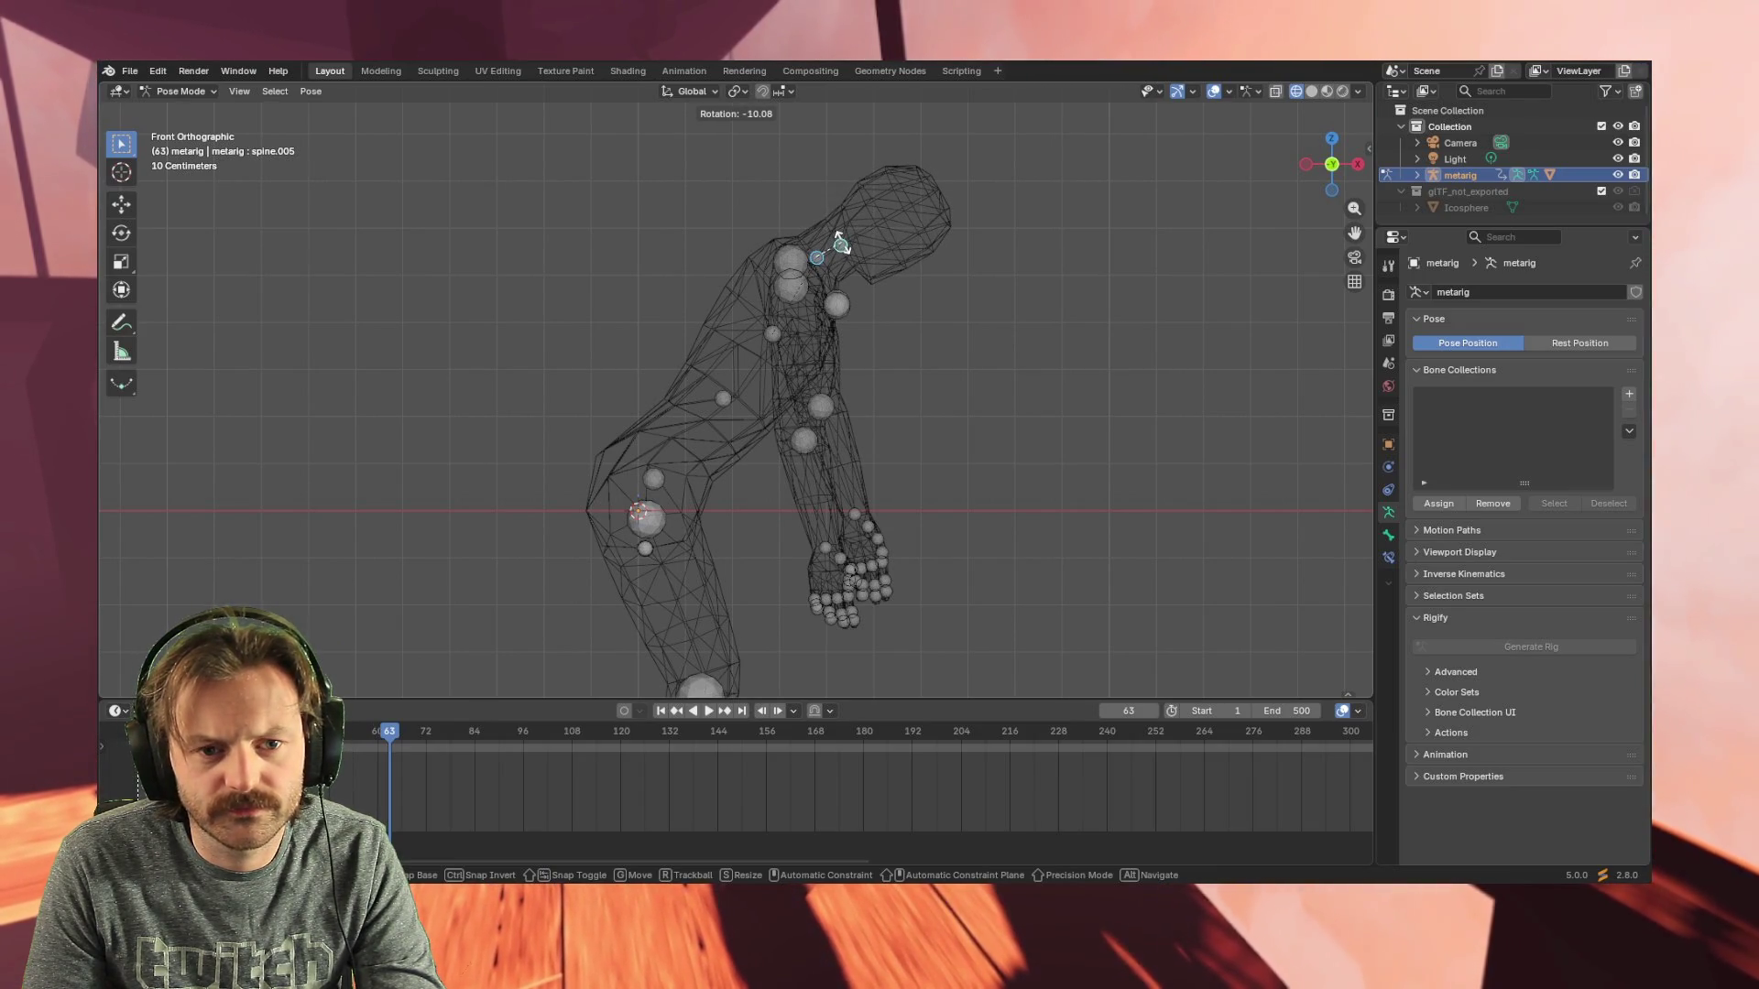
pyautogui.click(841, 243)
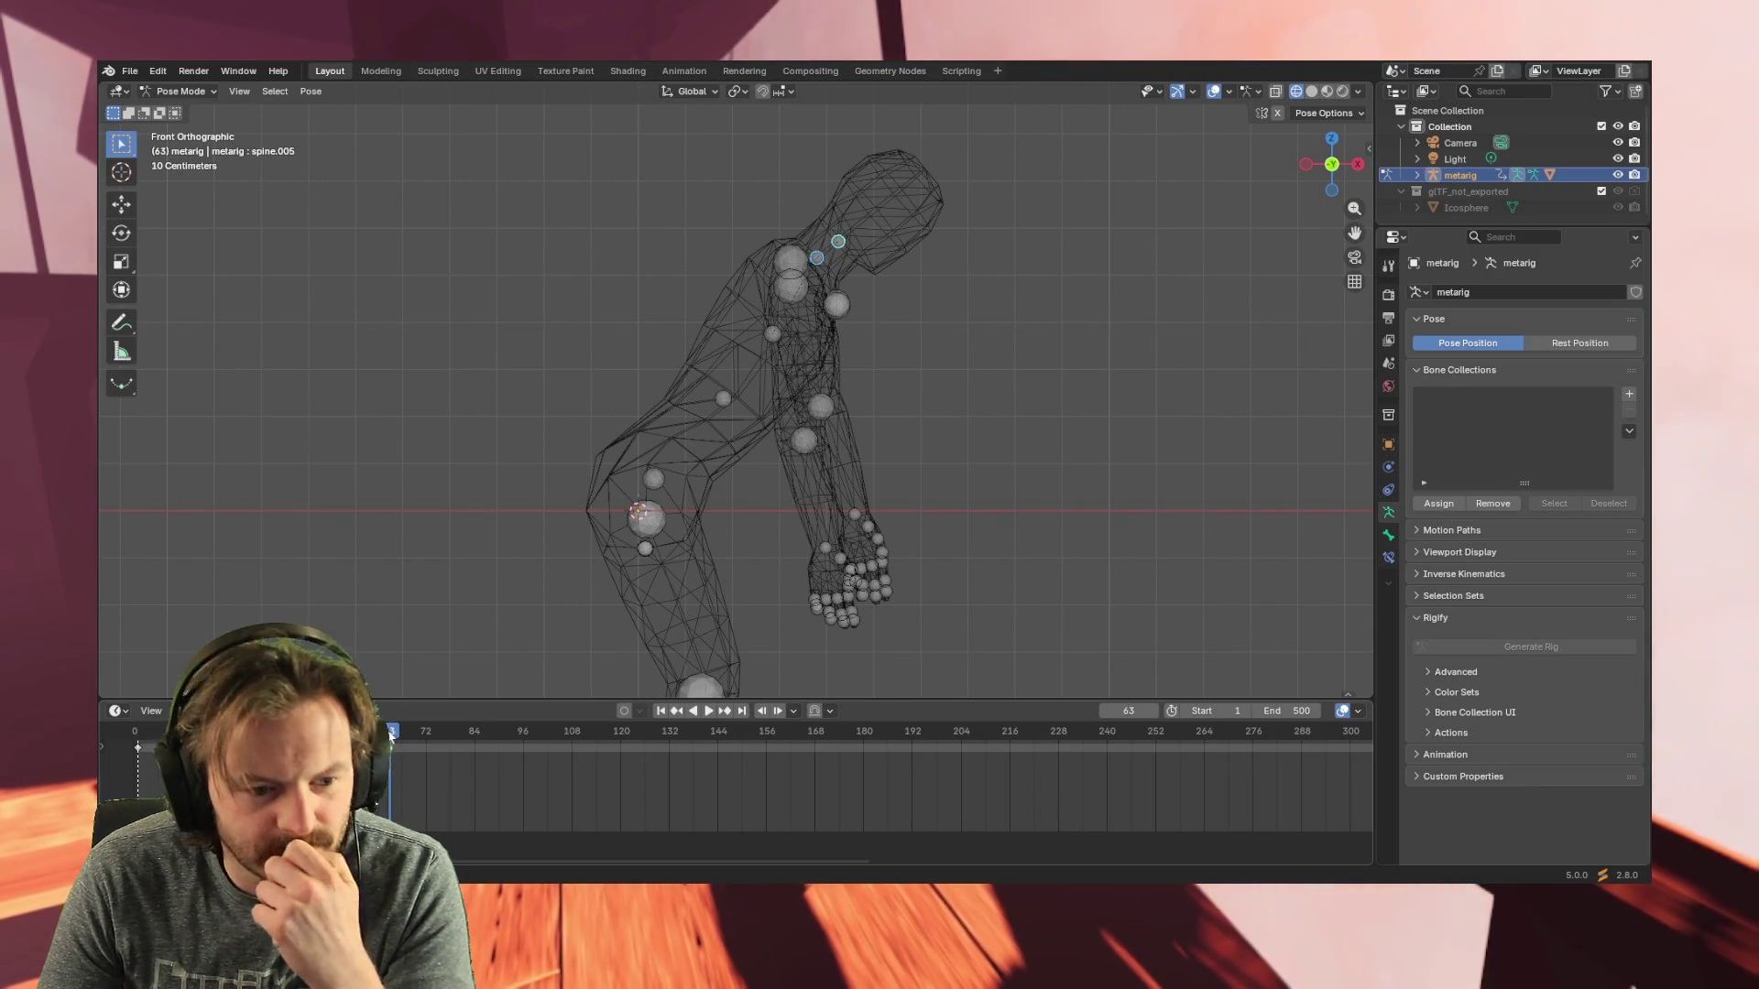
# - Scrub forward and tilt the head about 15 degrees, then start keyframe insertion
pyautogui.moveTo(389, 736); pyautogui.dragTo(486, 733)
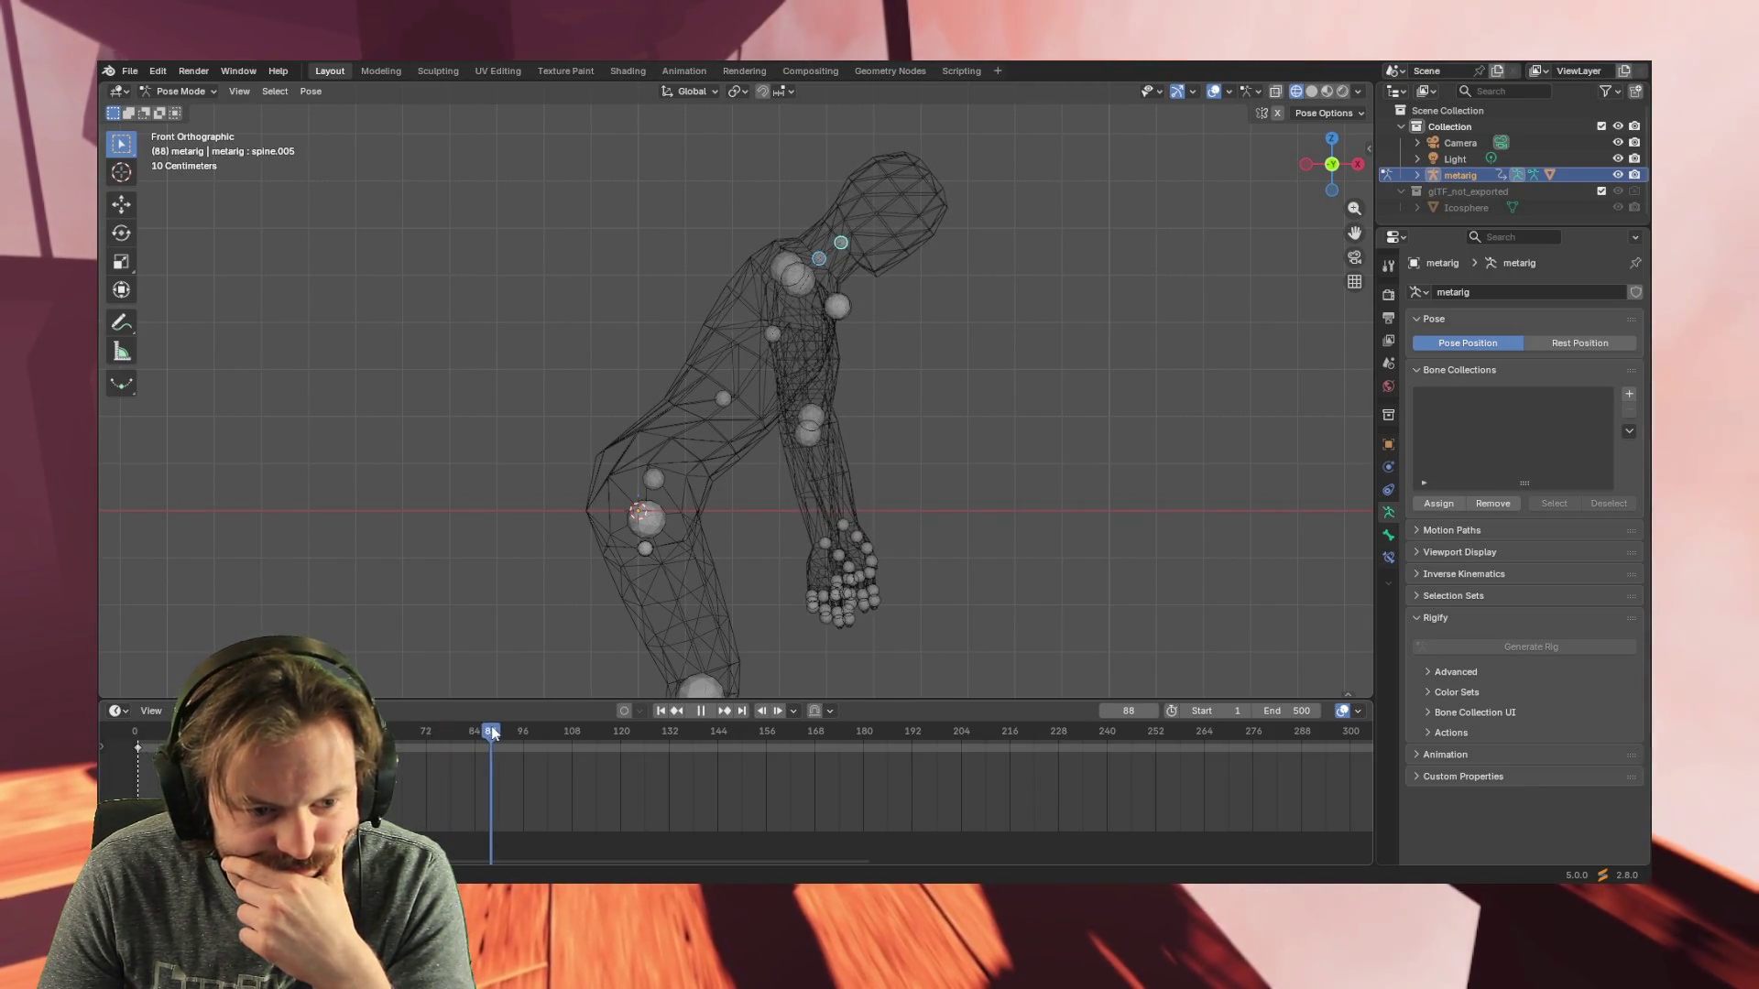
pyautogui.moveTo(485, 732); pyautogui.dragTo(572, 733)
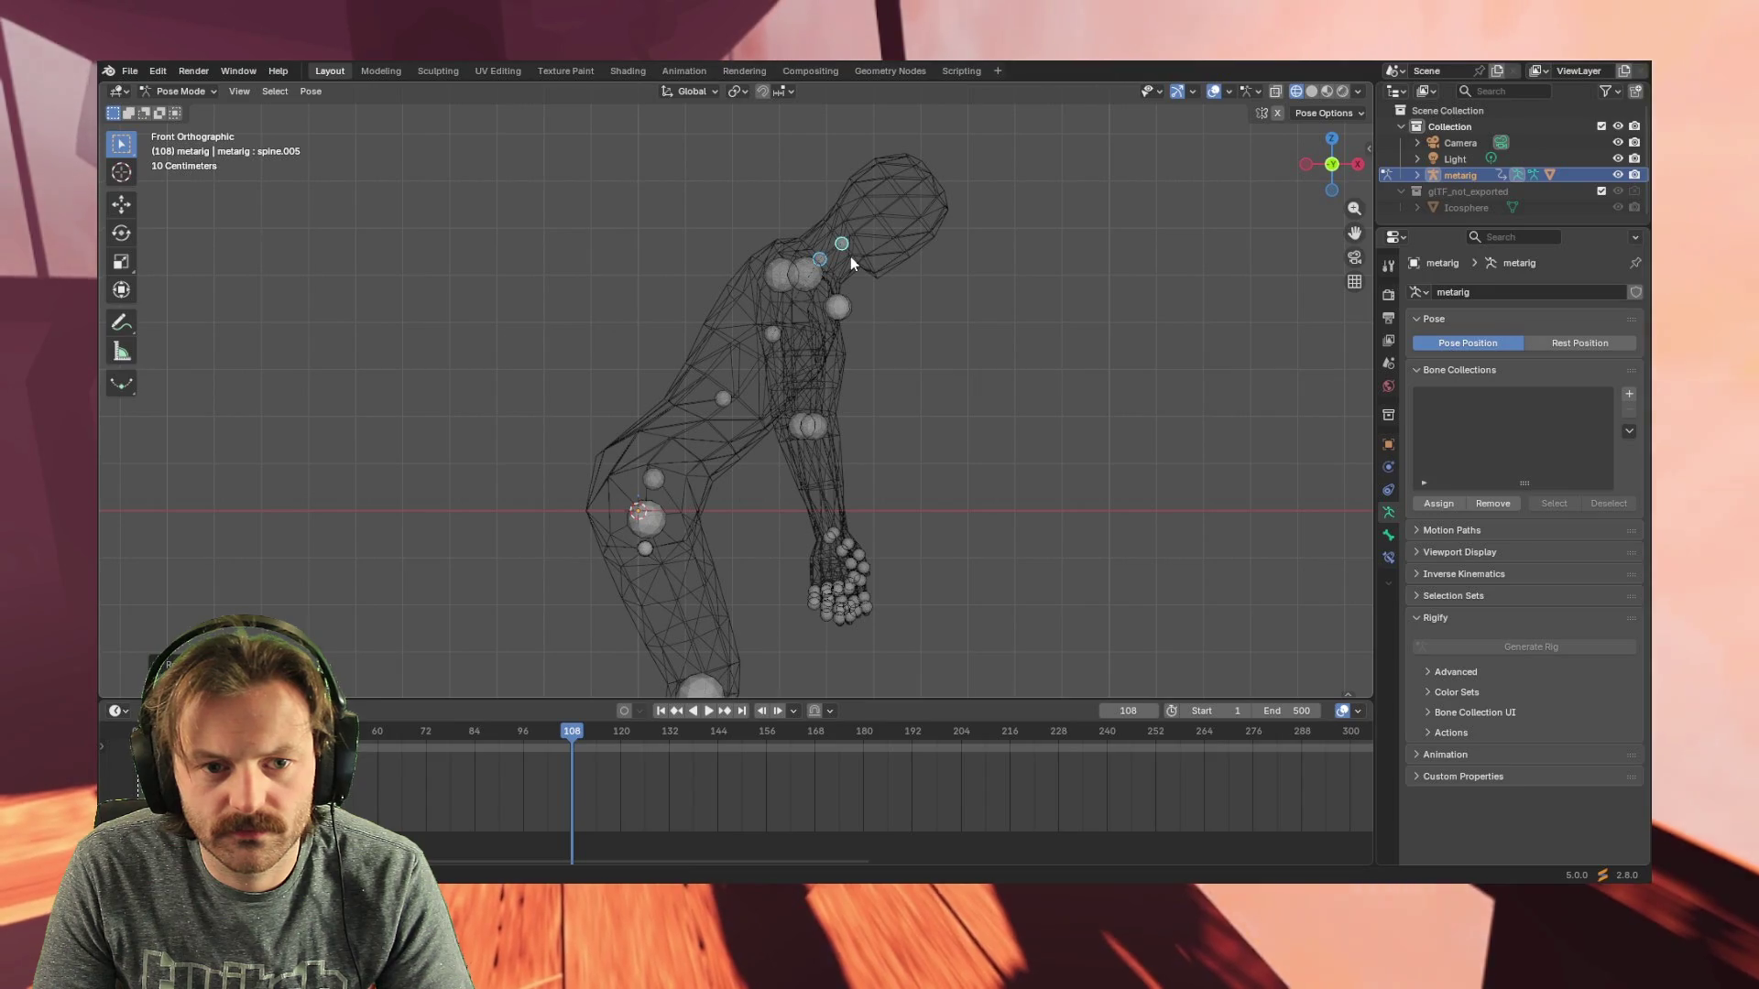
pyautogui.press('r')
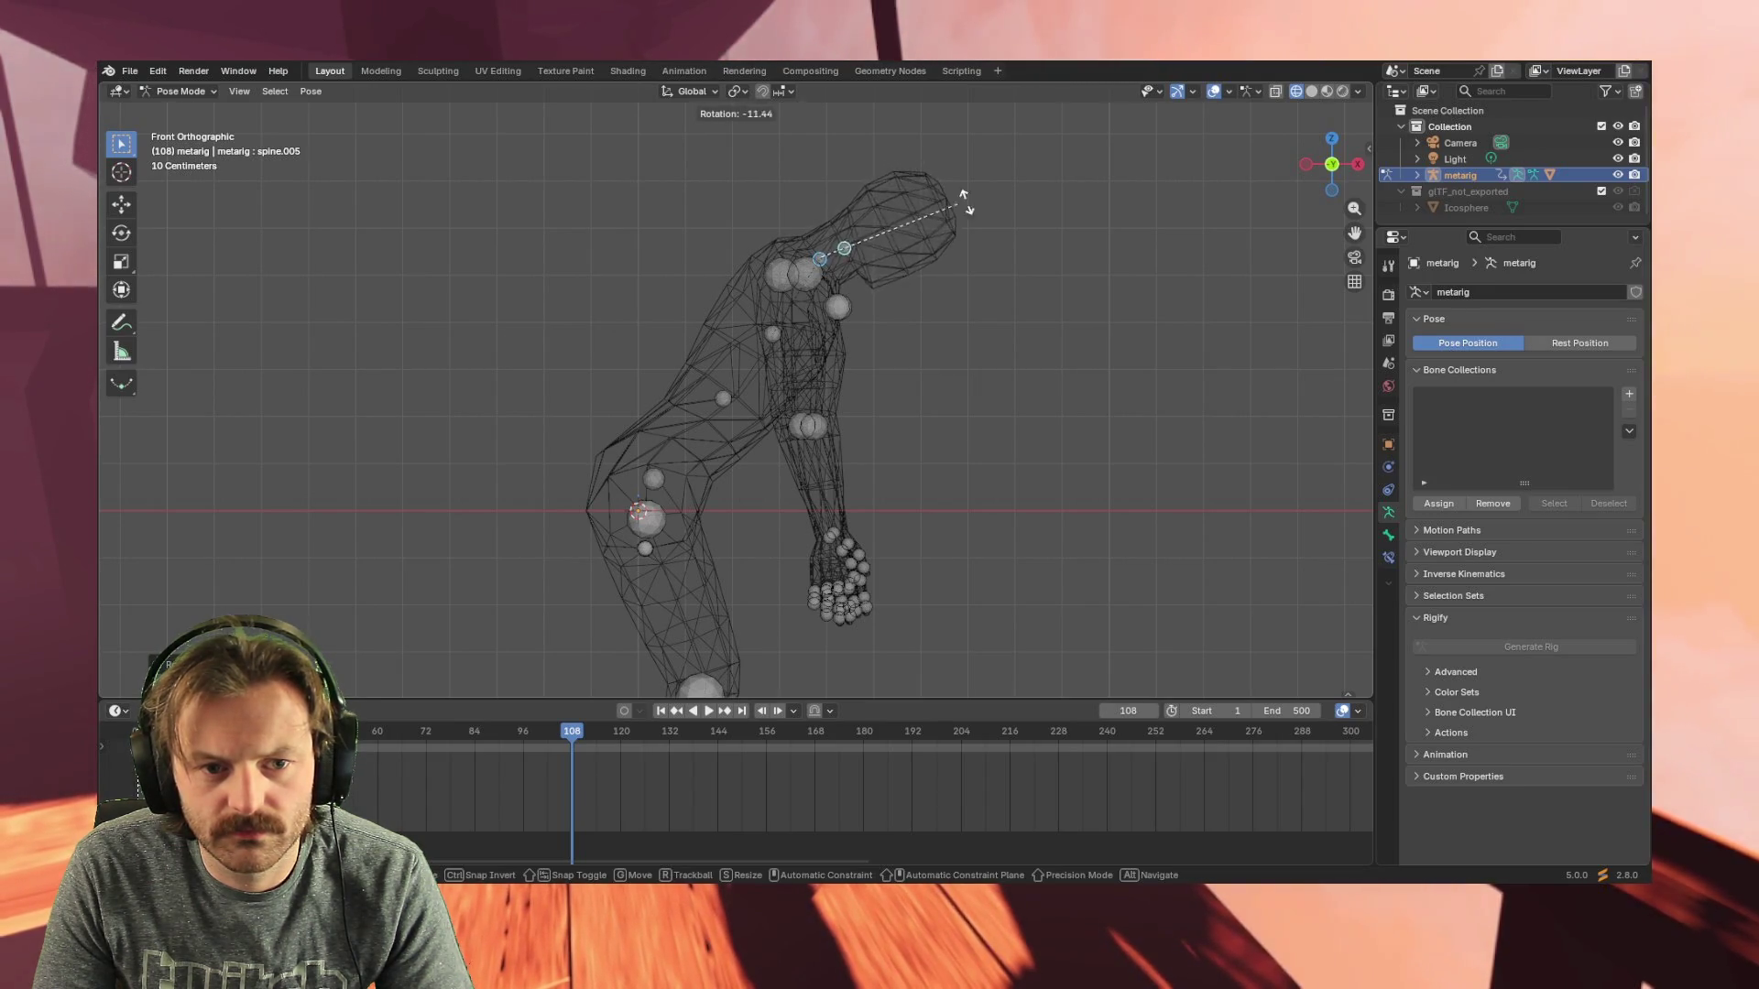
pyautogui.click(1236, 132)
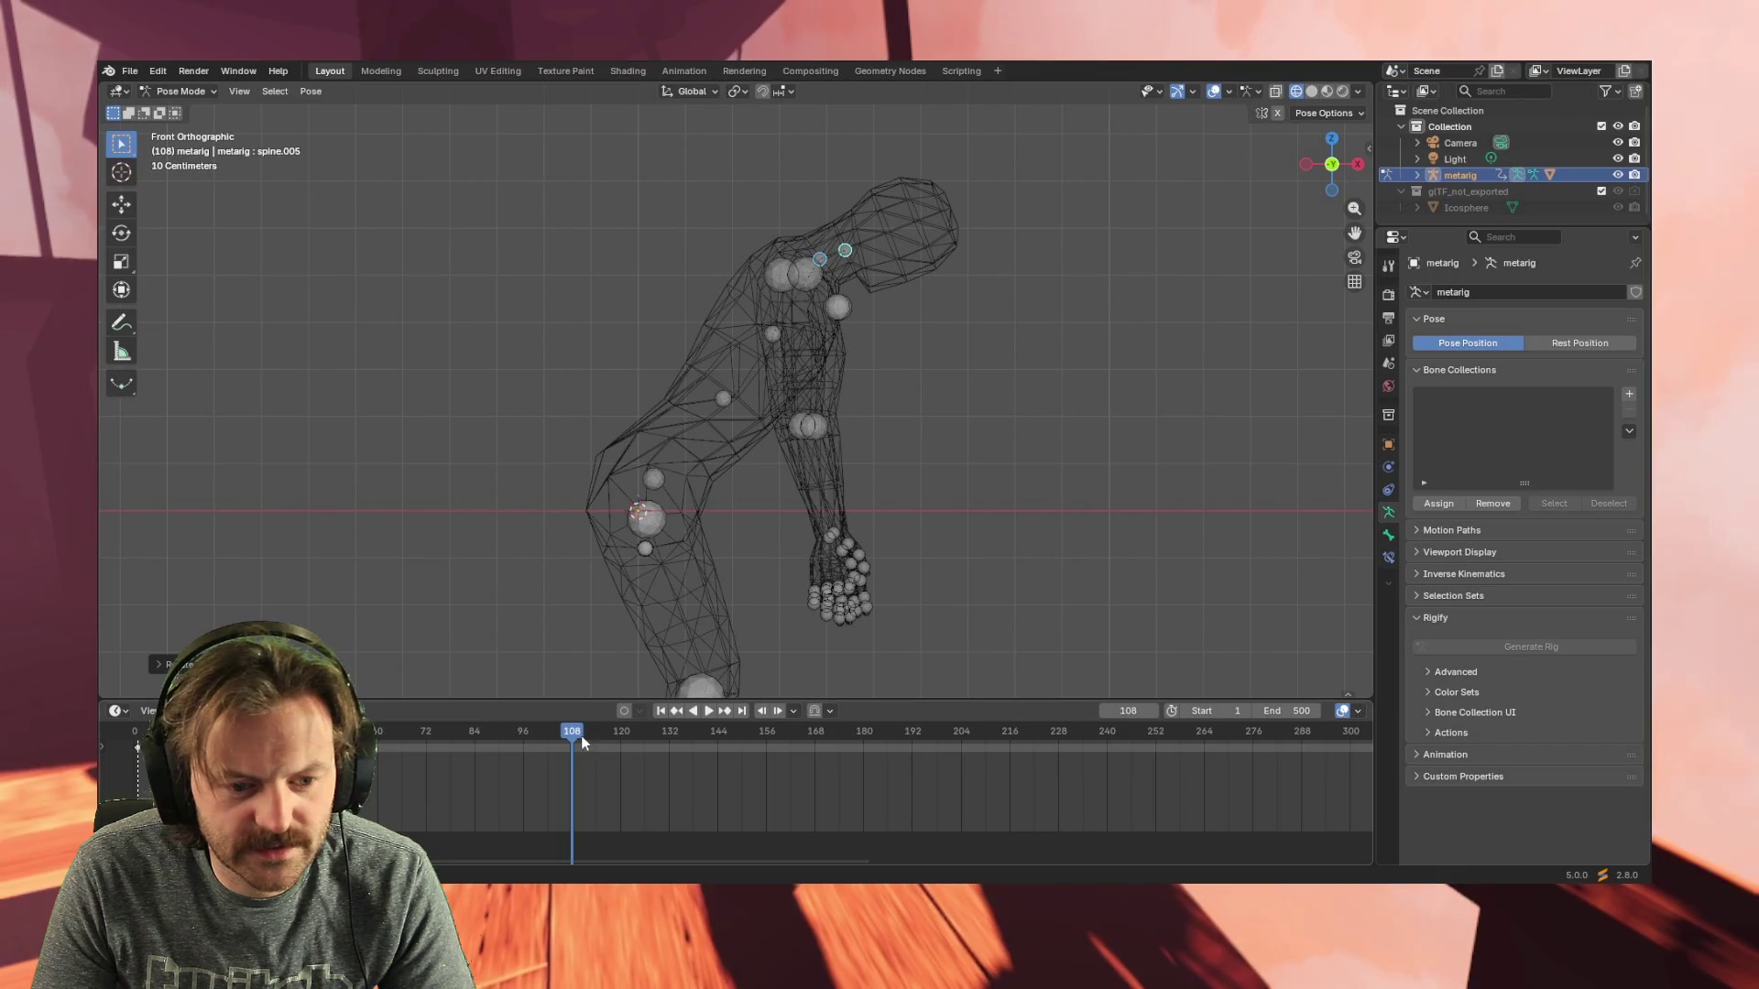
pyautogui.press('i')
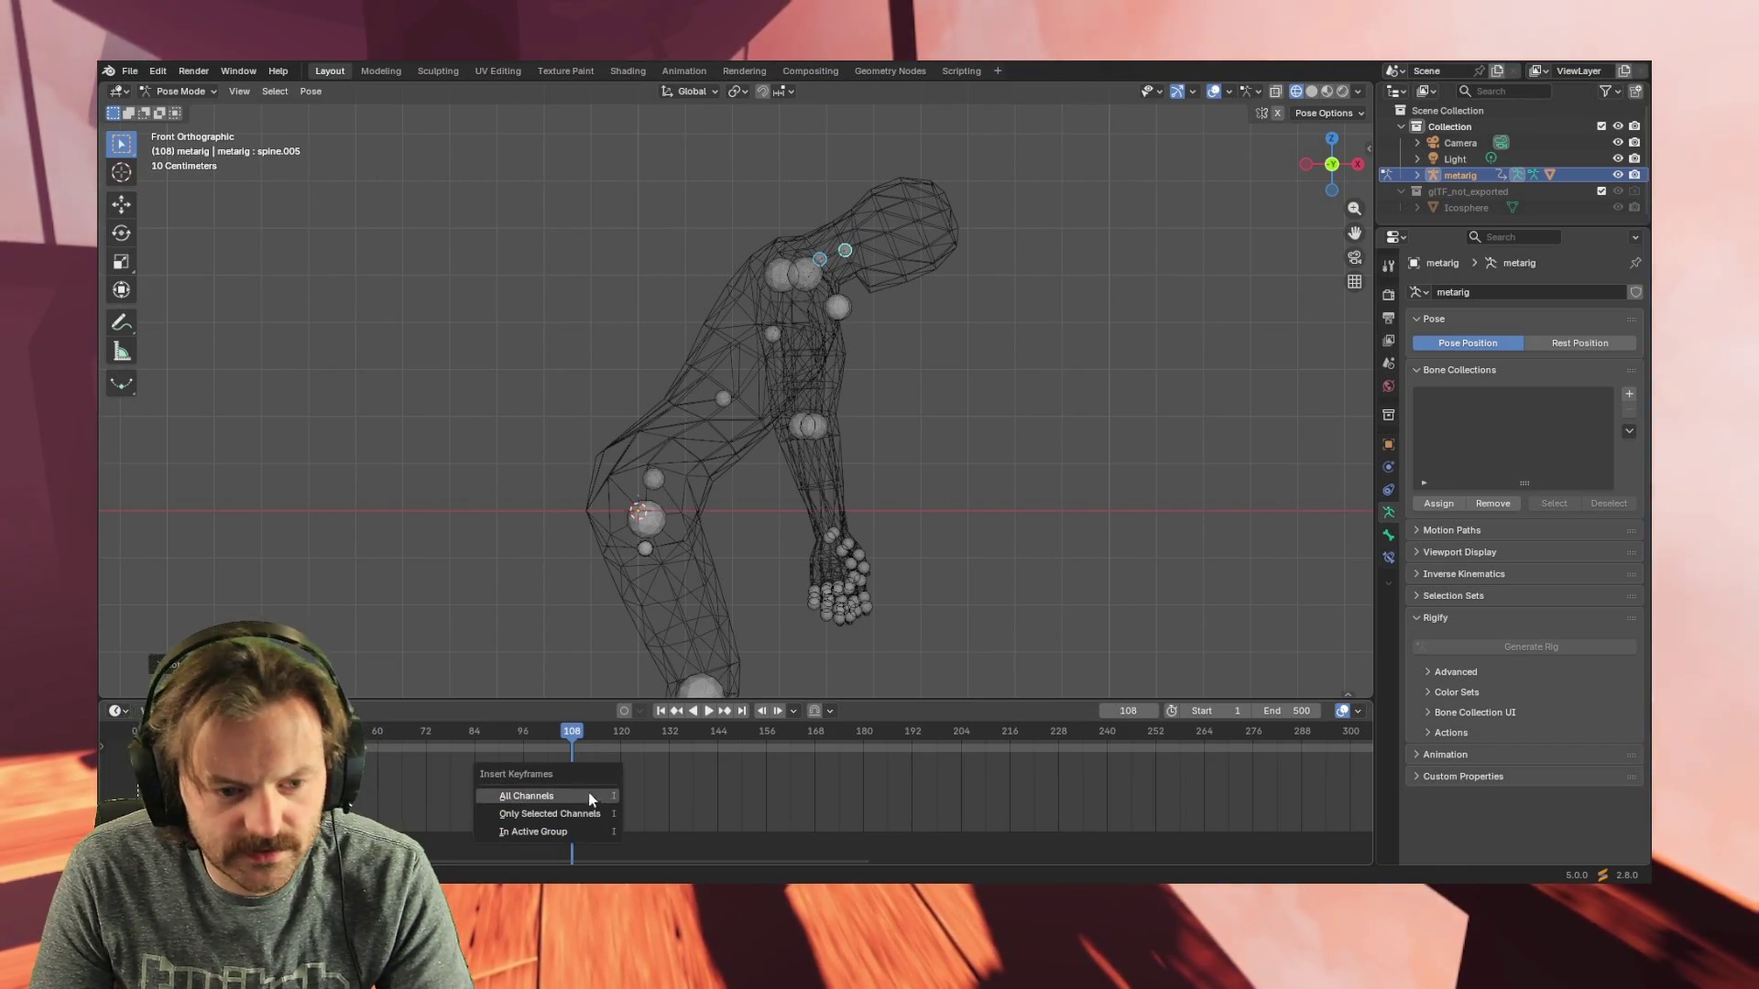
# - Key the tilted head pose on all channels at frame 108 and play from the start
pyautogui.click(593, 796)
pyautogui.hotkey('shift', 'Left')
pyautogui.press('space')
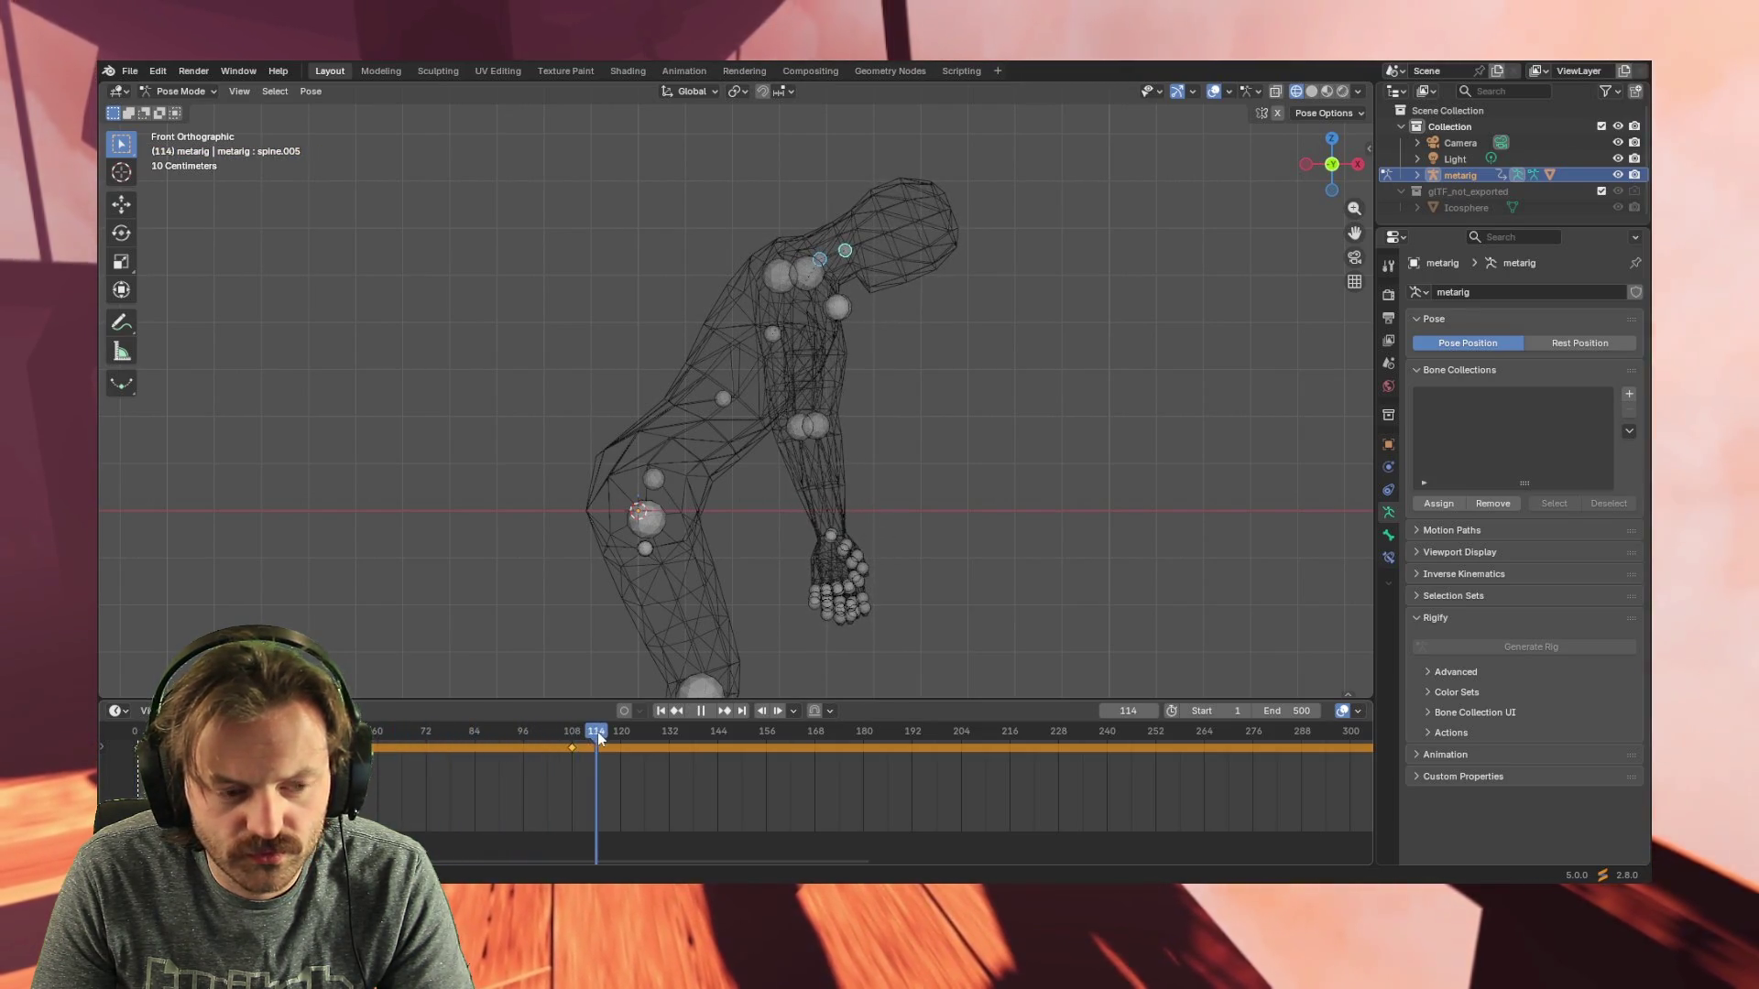
# - Scrub back and forth between frames 53 and 233 to review the motion, then expand the summary channels
pyautogui.moveTo(574, 737); pyautogui.dragTo(349, 737)
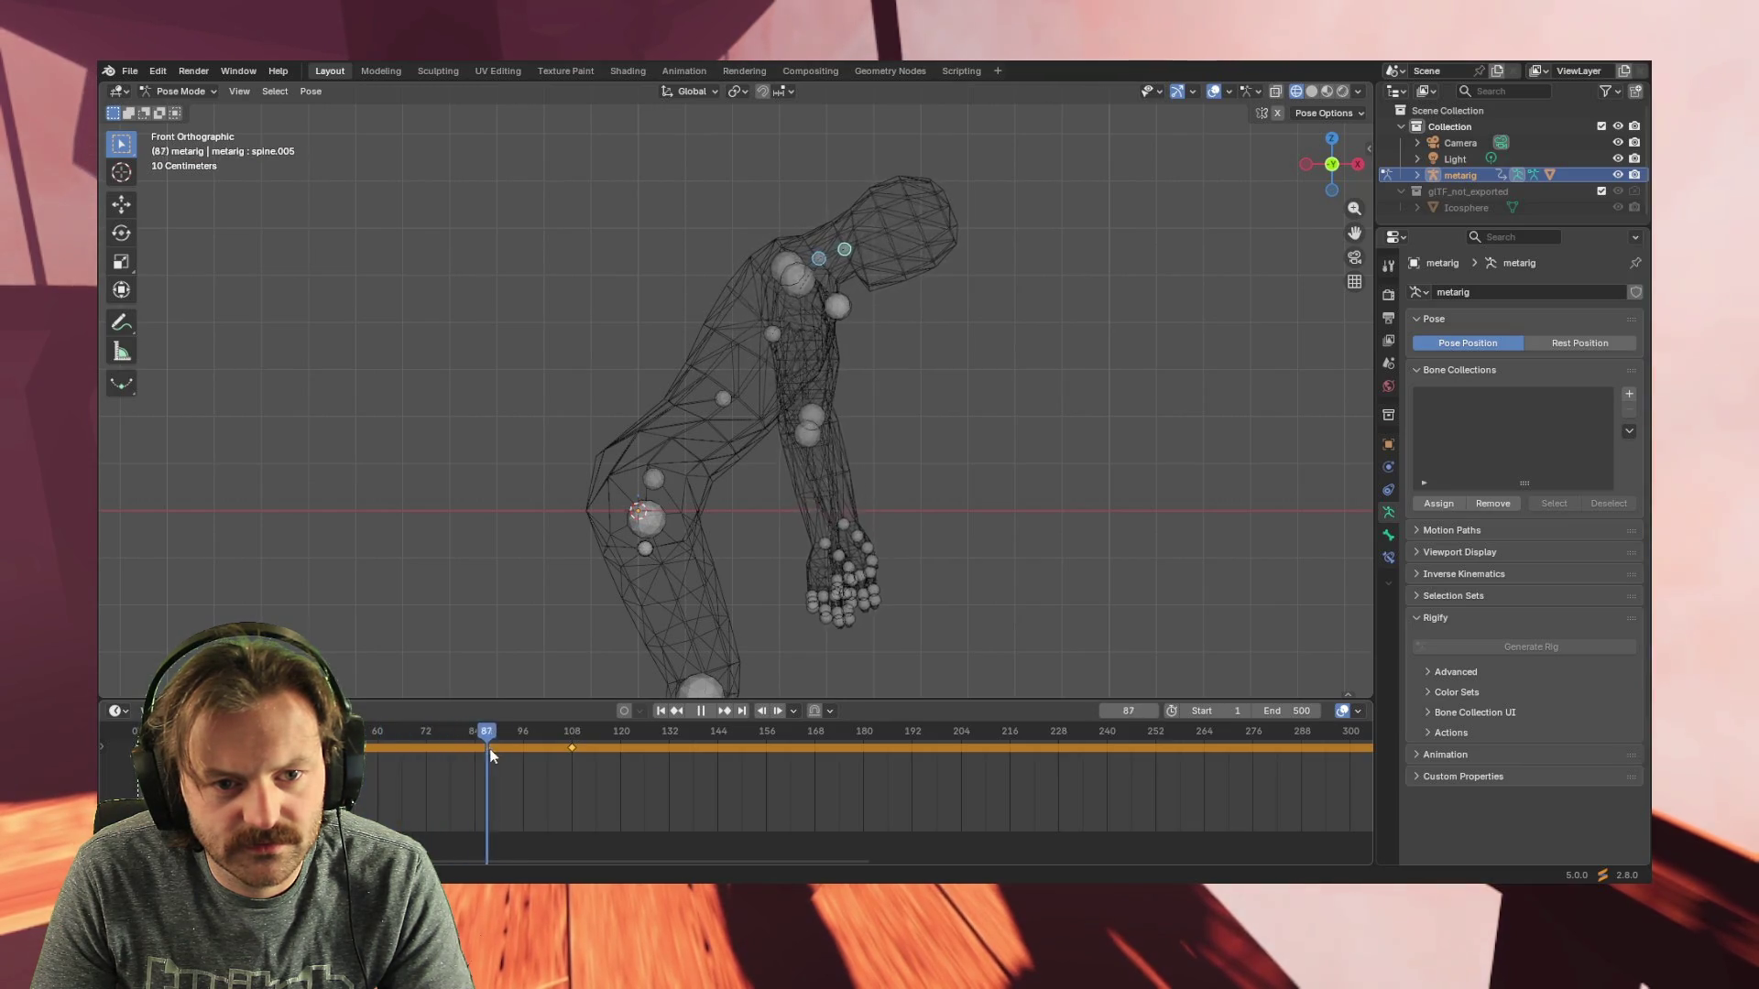
pyautogui.moveTo(574, 748); pyautogui.dragTo(429, 754)
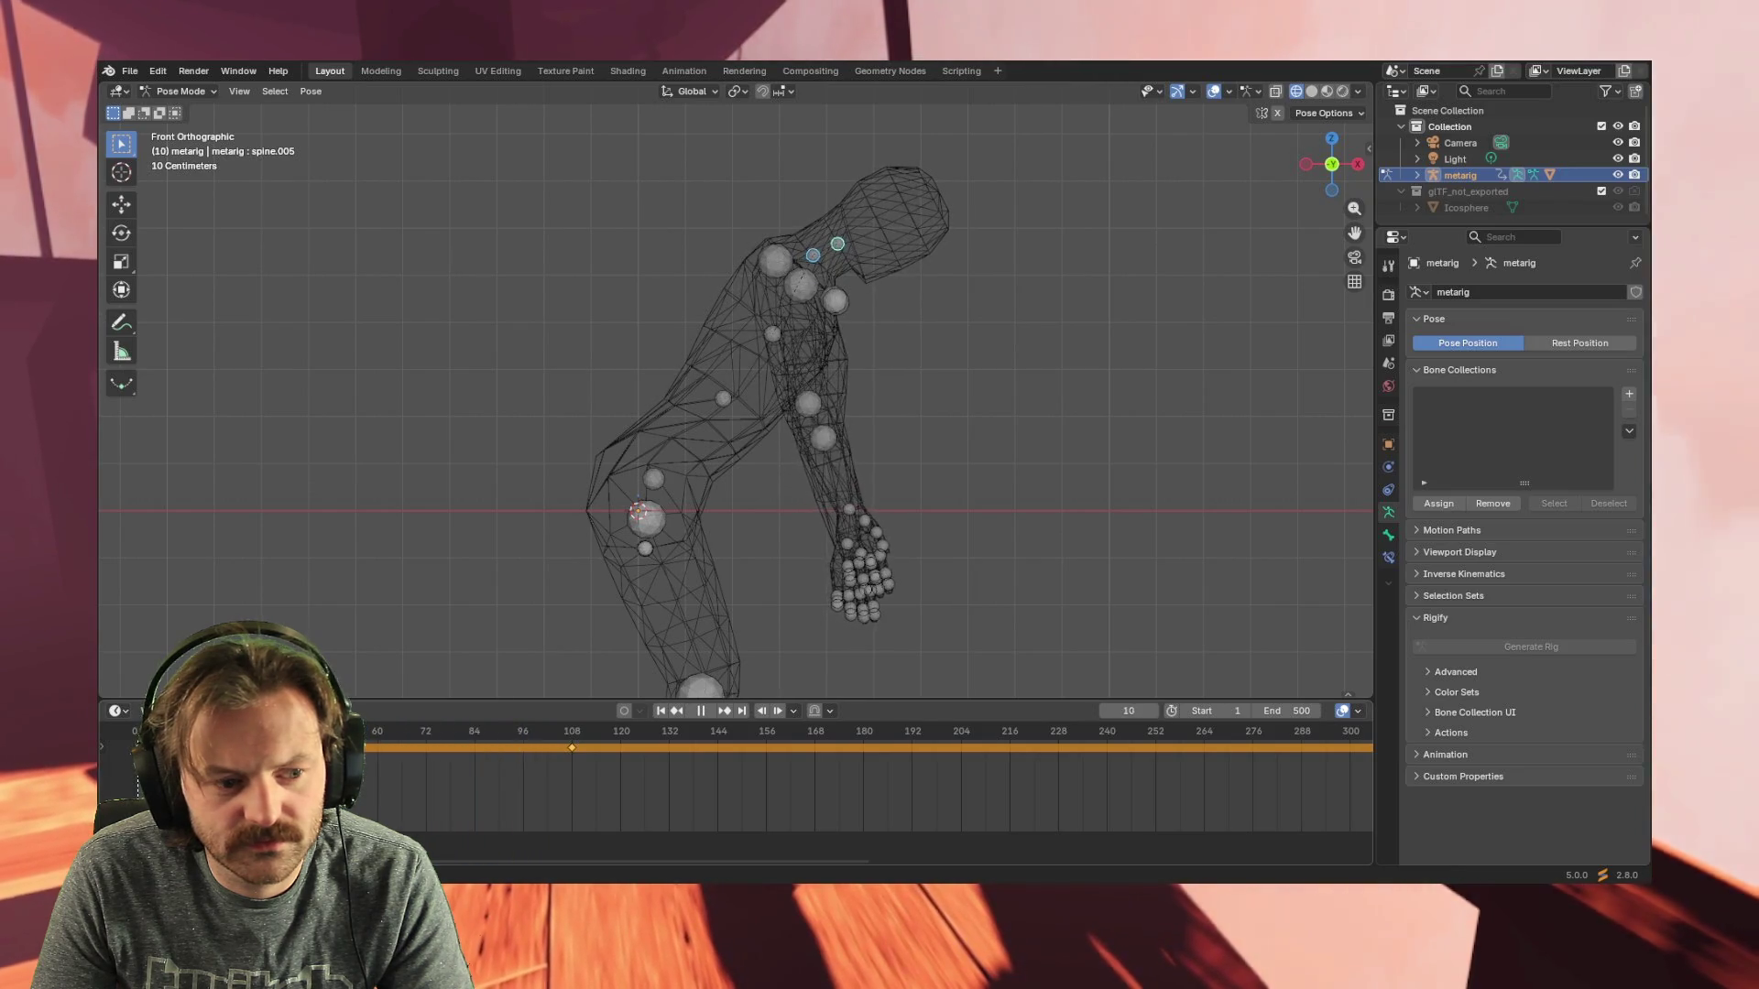
pyautogui.moveTo(534, 741); pyautogui.dragTo(1095, 751)
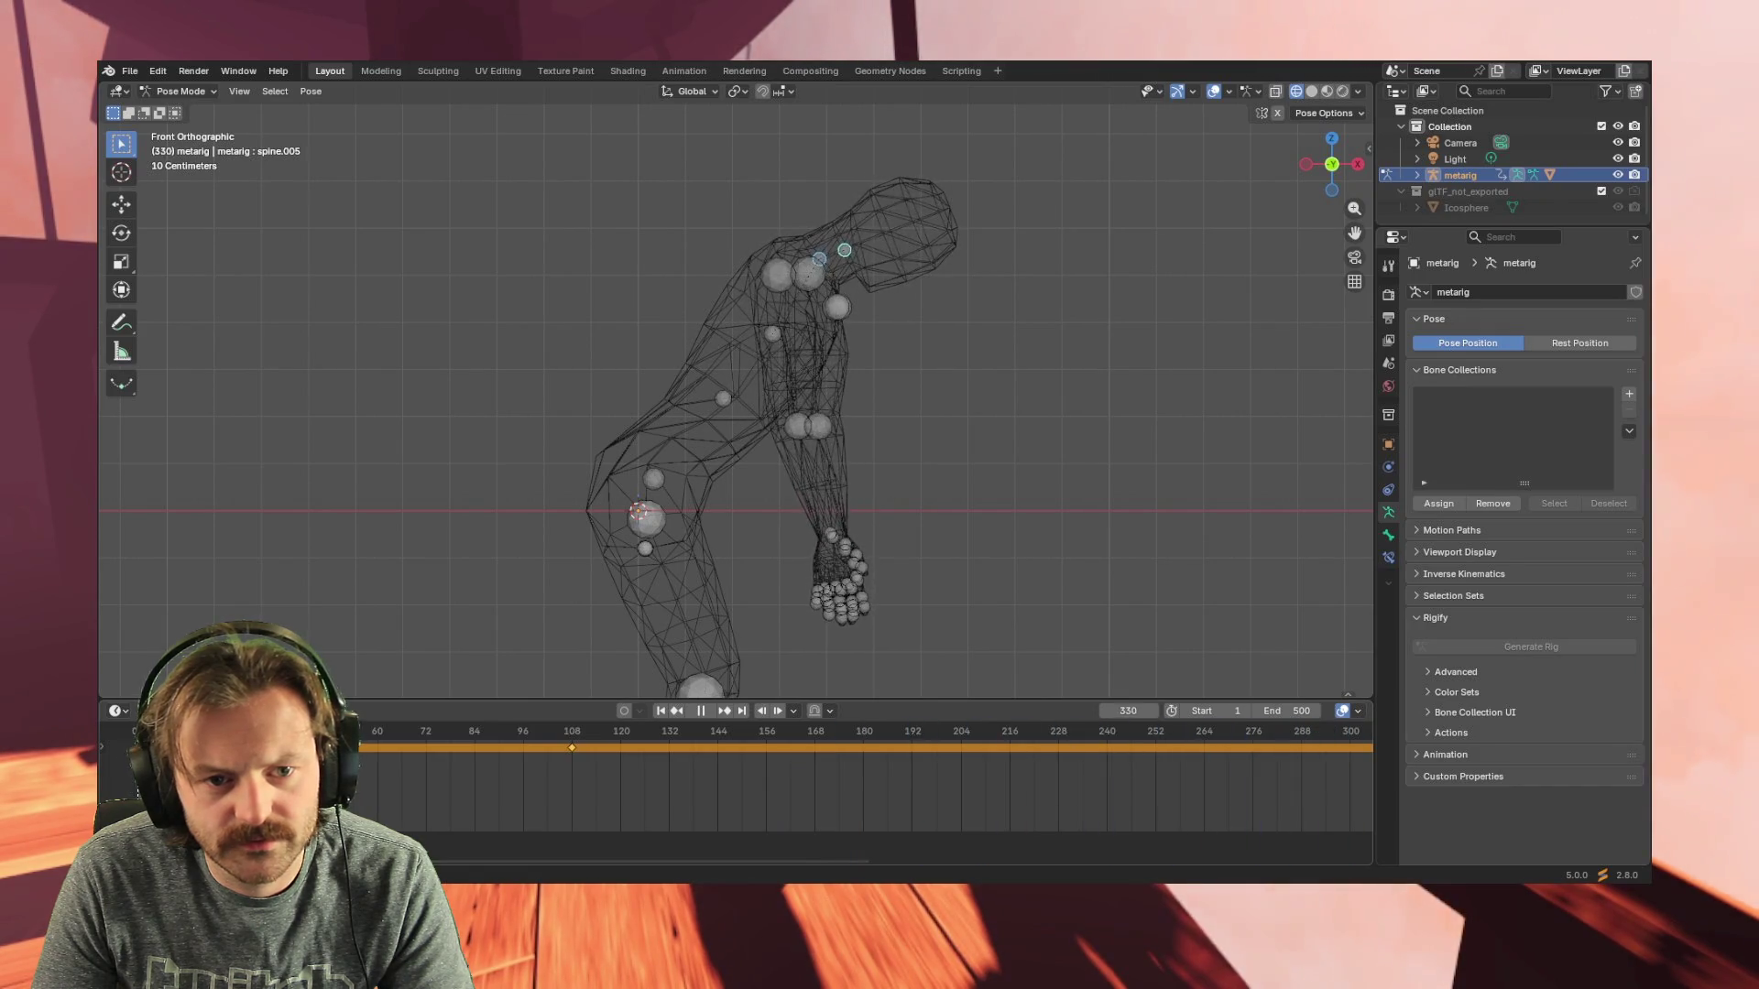
pyautogui.moveTo(1095, 751); pyautogui.dragTo(216, 752)
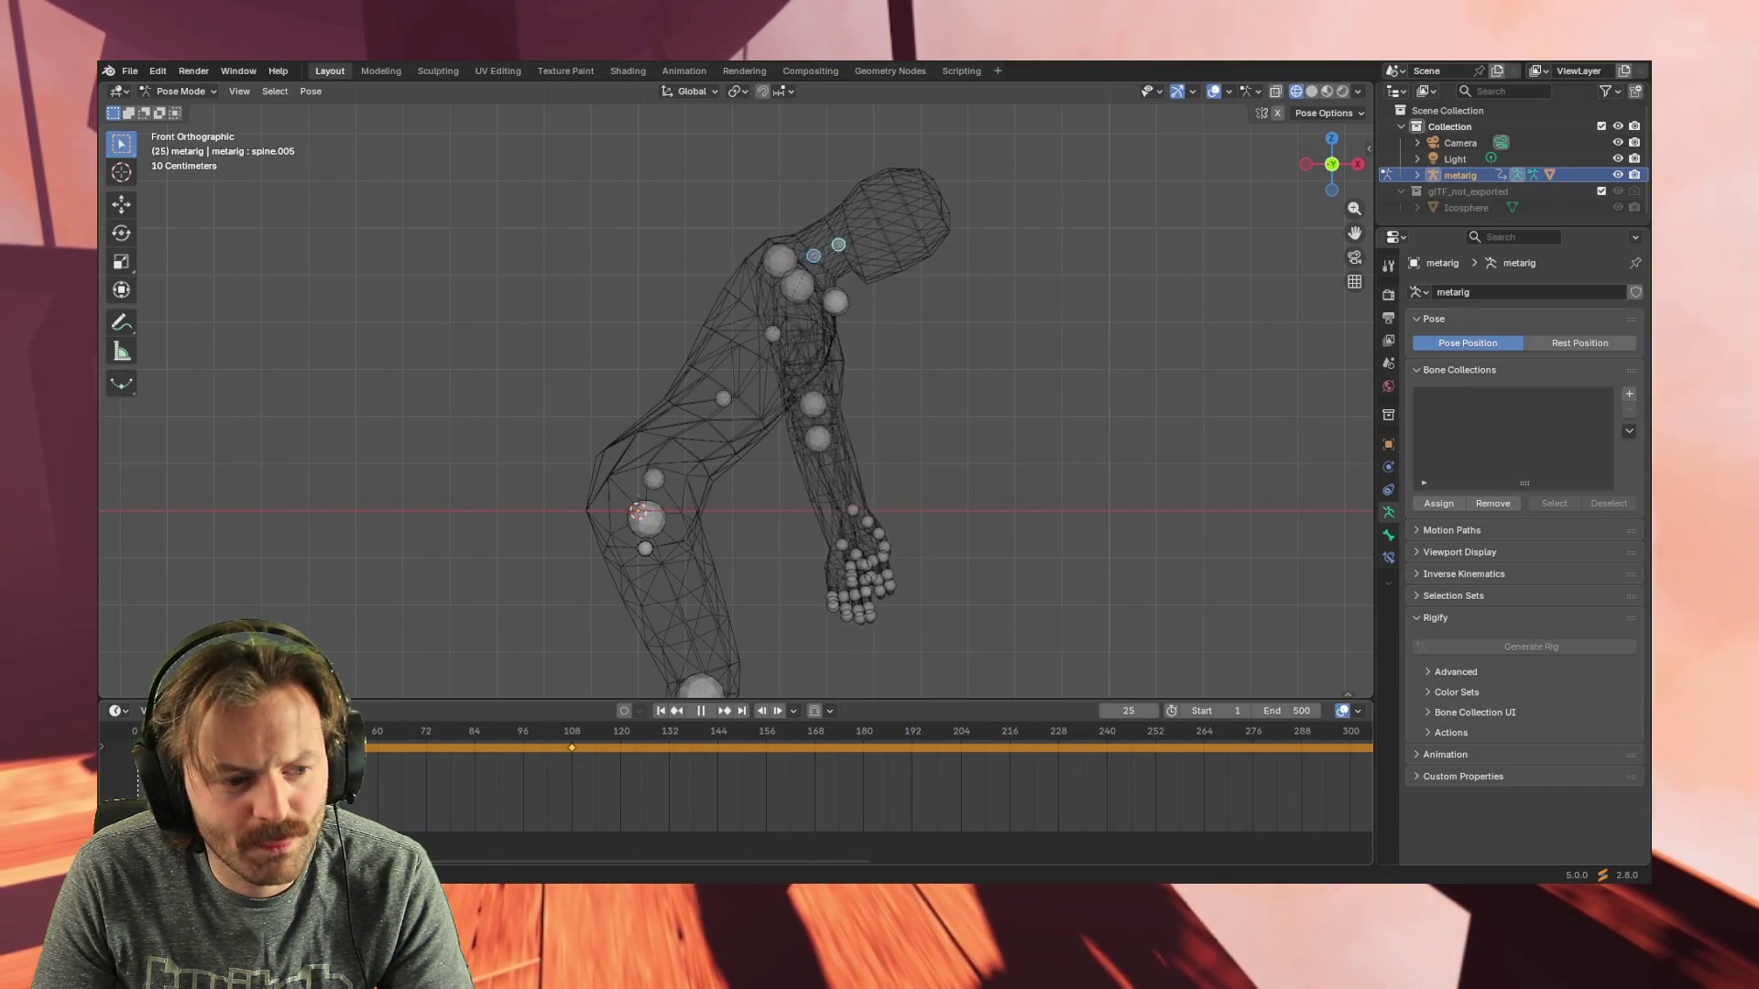
pyautogui.click(108, 749)
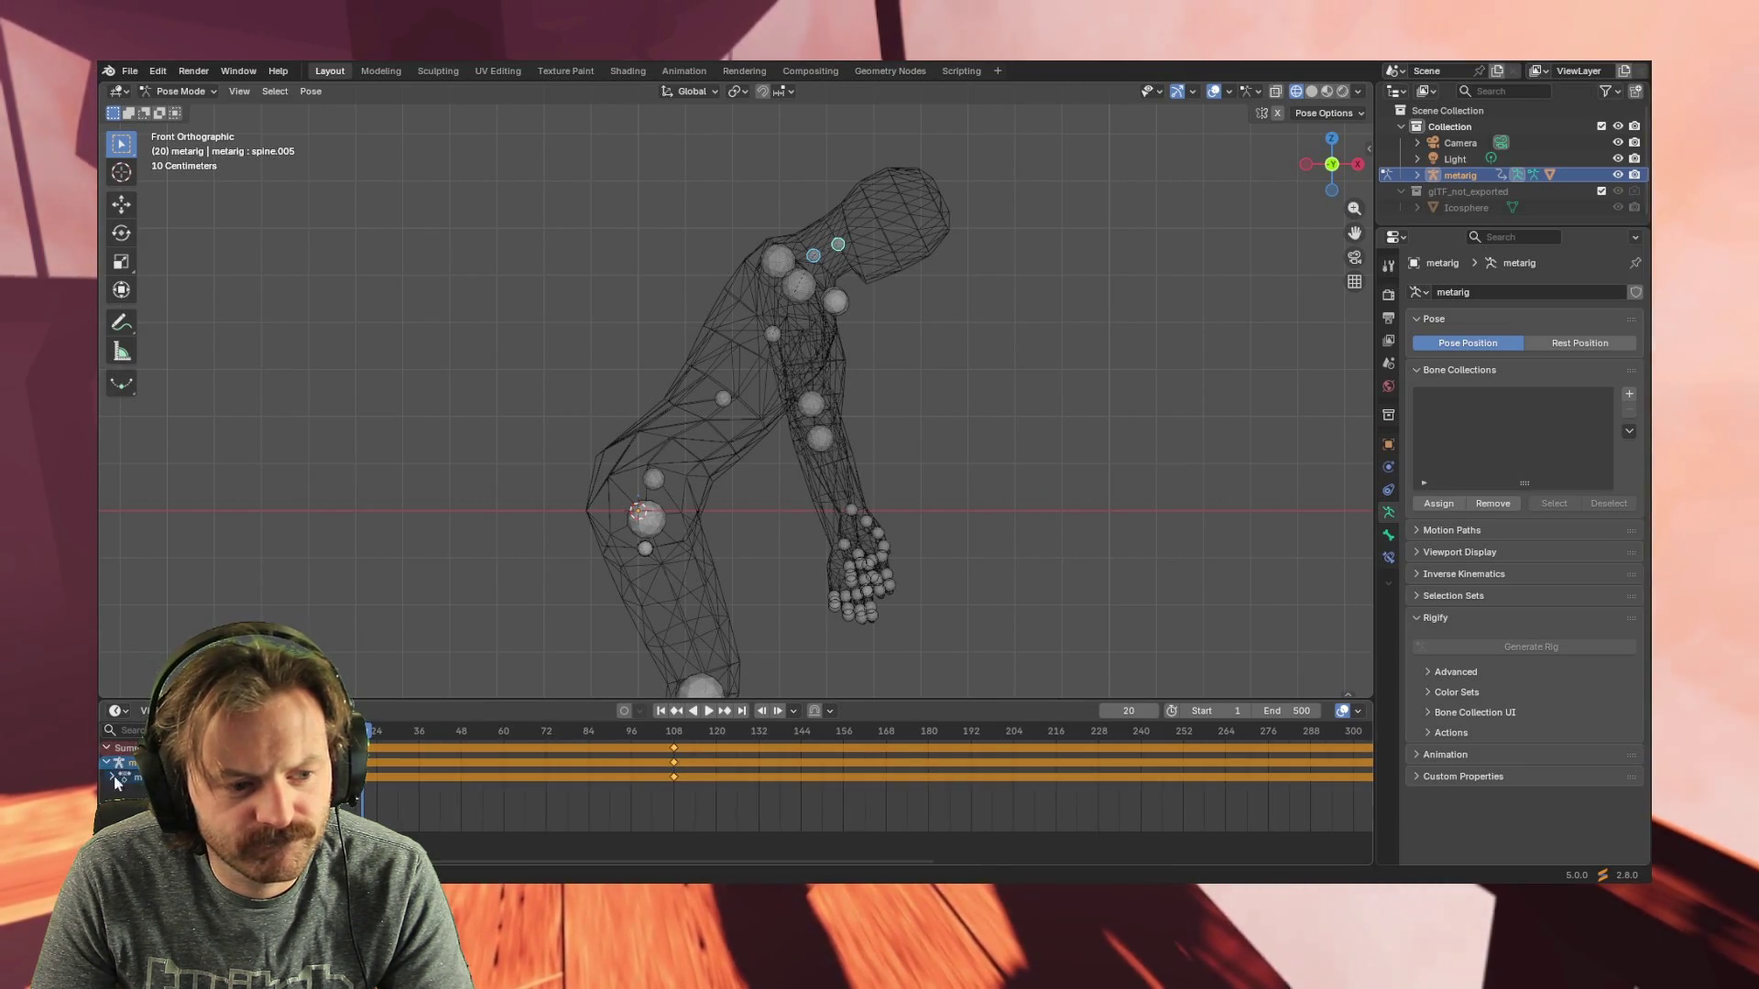
# - Rename the metarig armature to Wroth and its action to Wroth_Cannon in the Dope Sheet
pyautogui.moveTo(365, 770); pyautogui.dragTo(392, 770)
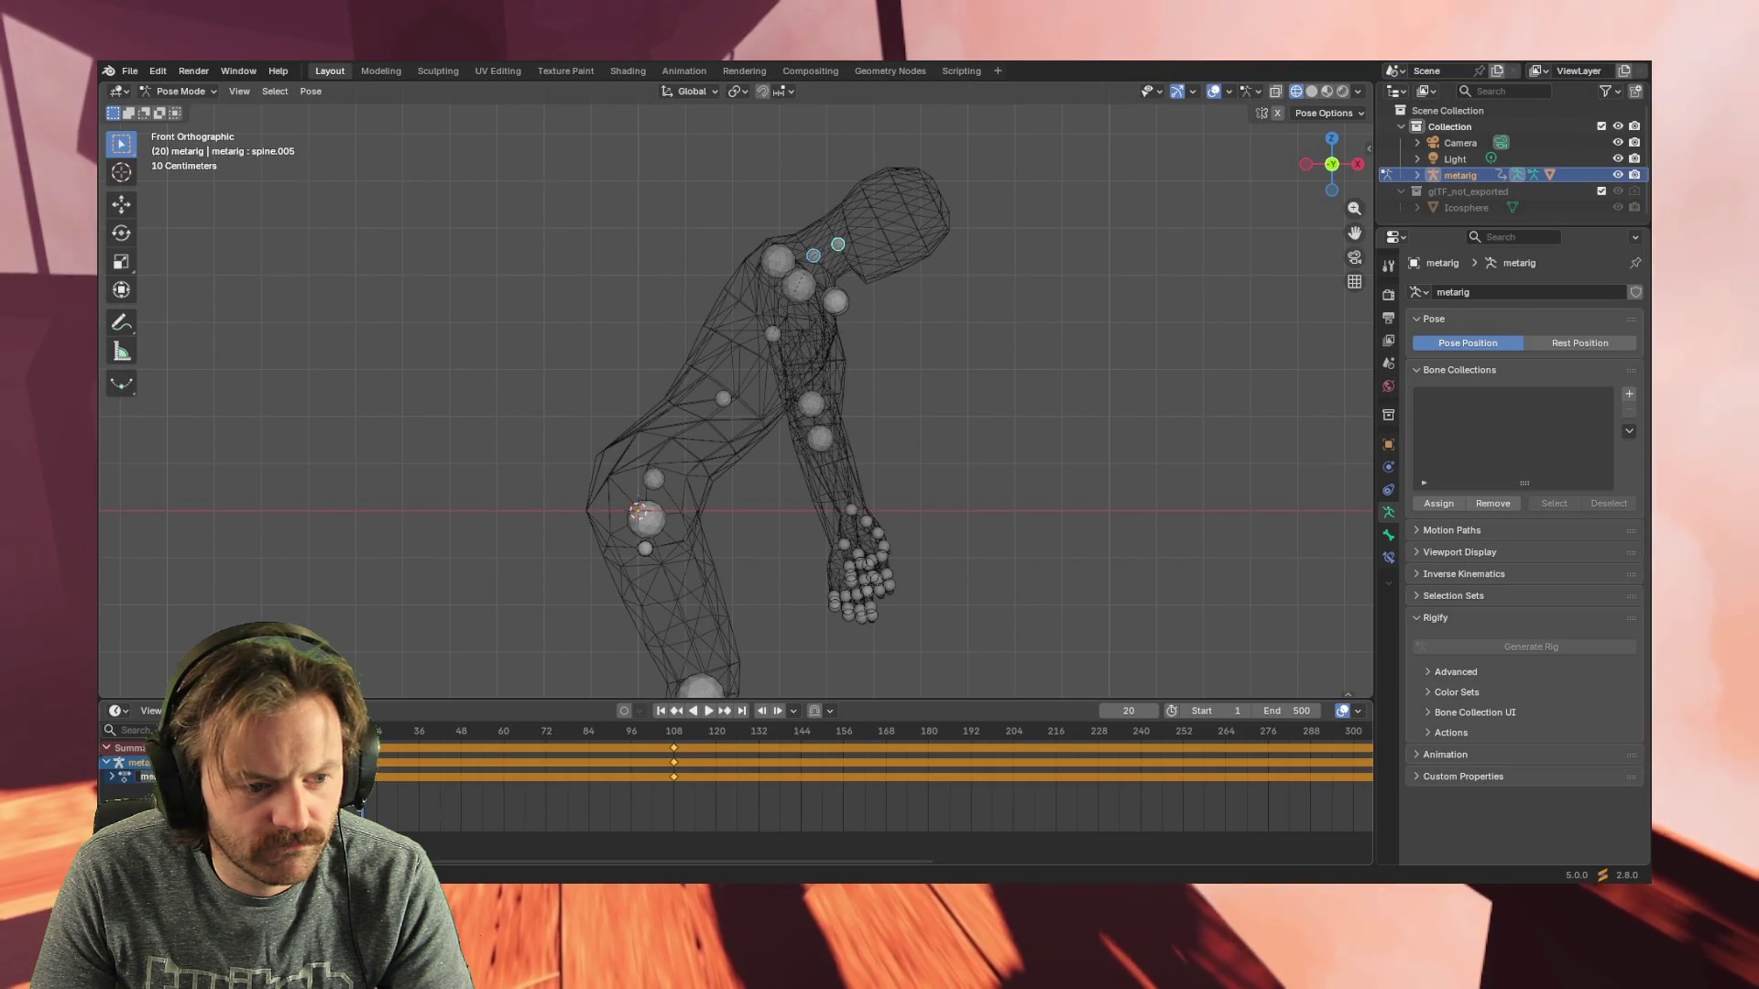
pyautogui.moveTo(368, 769); pyautogui.dragTo(381, 769)
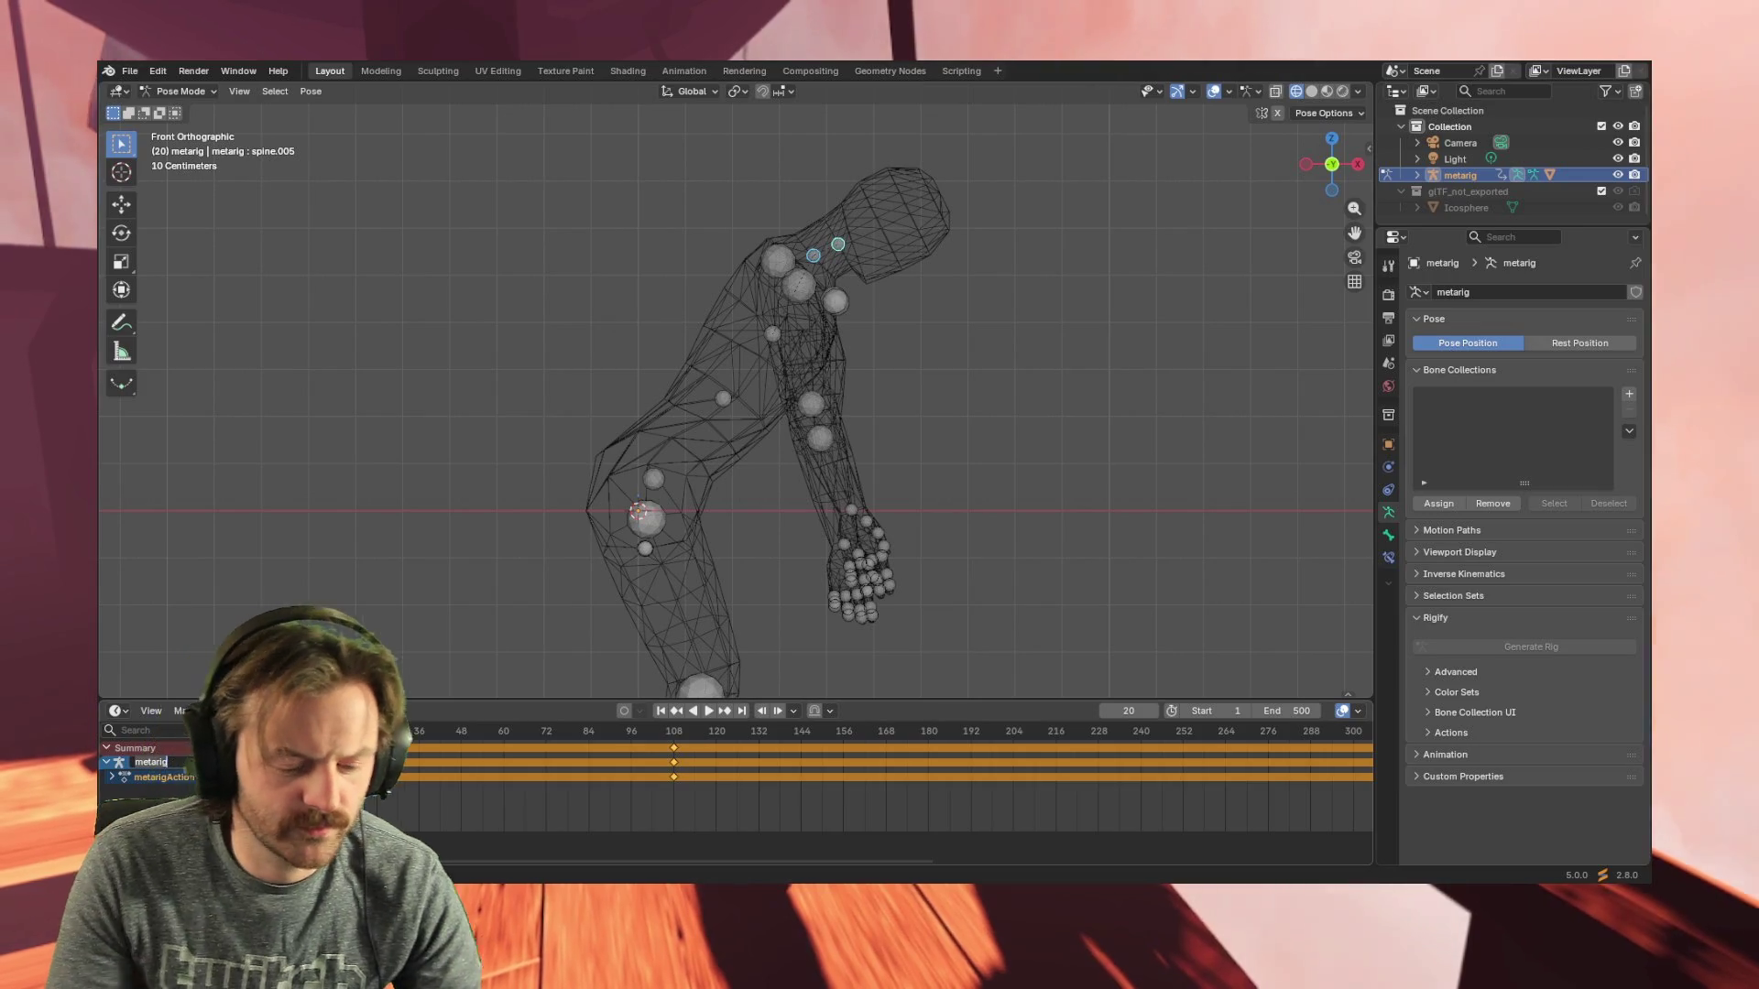
pyautogui.moveTo(380, 769); pyautogui.dragTo(461, 770)
pyautogui.doubleClick(152, 761)
pyautogui.write('Wrot')
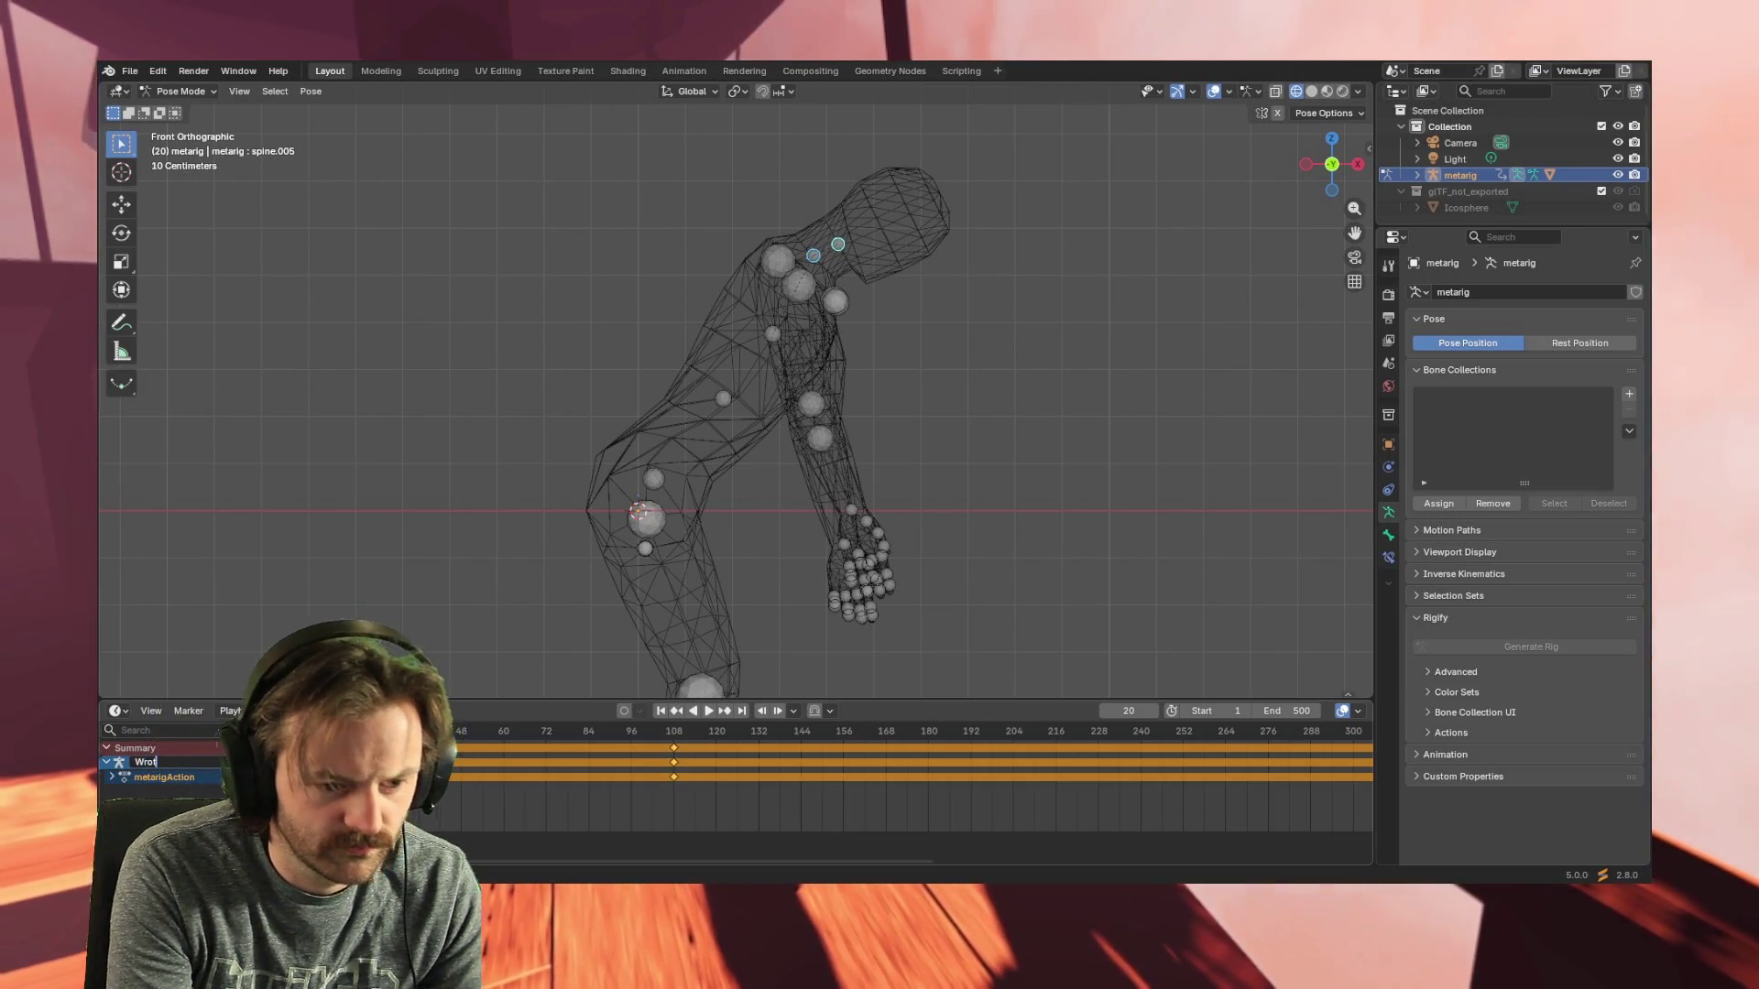
pyautogui.doubleClick(163, 775)
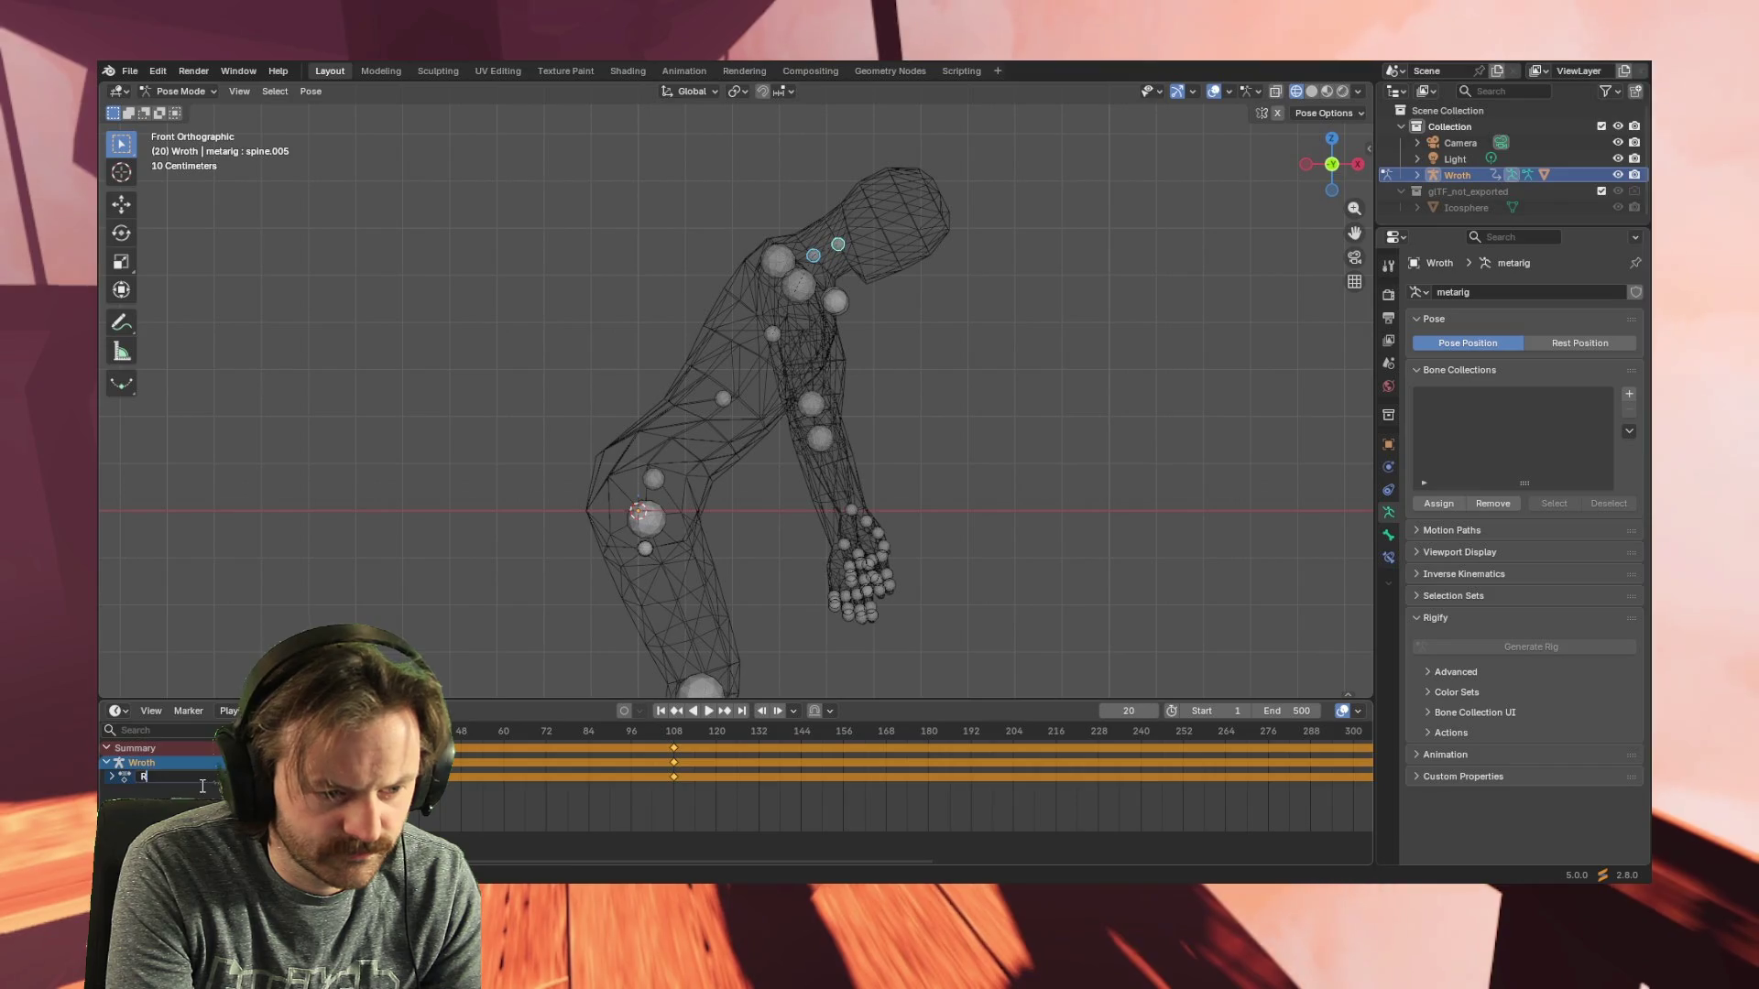
pyautogui.press('BackSpace')
pyautogui.write('Wroth')
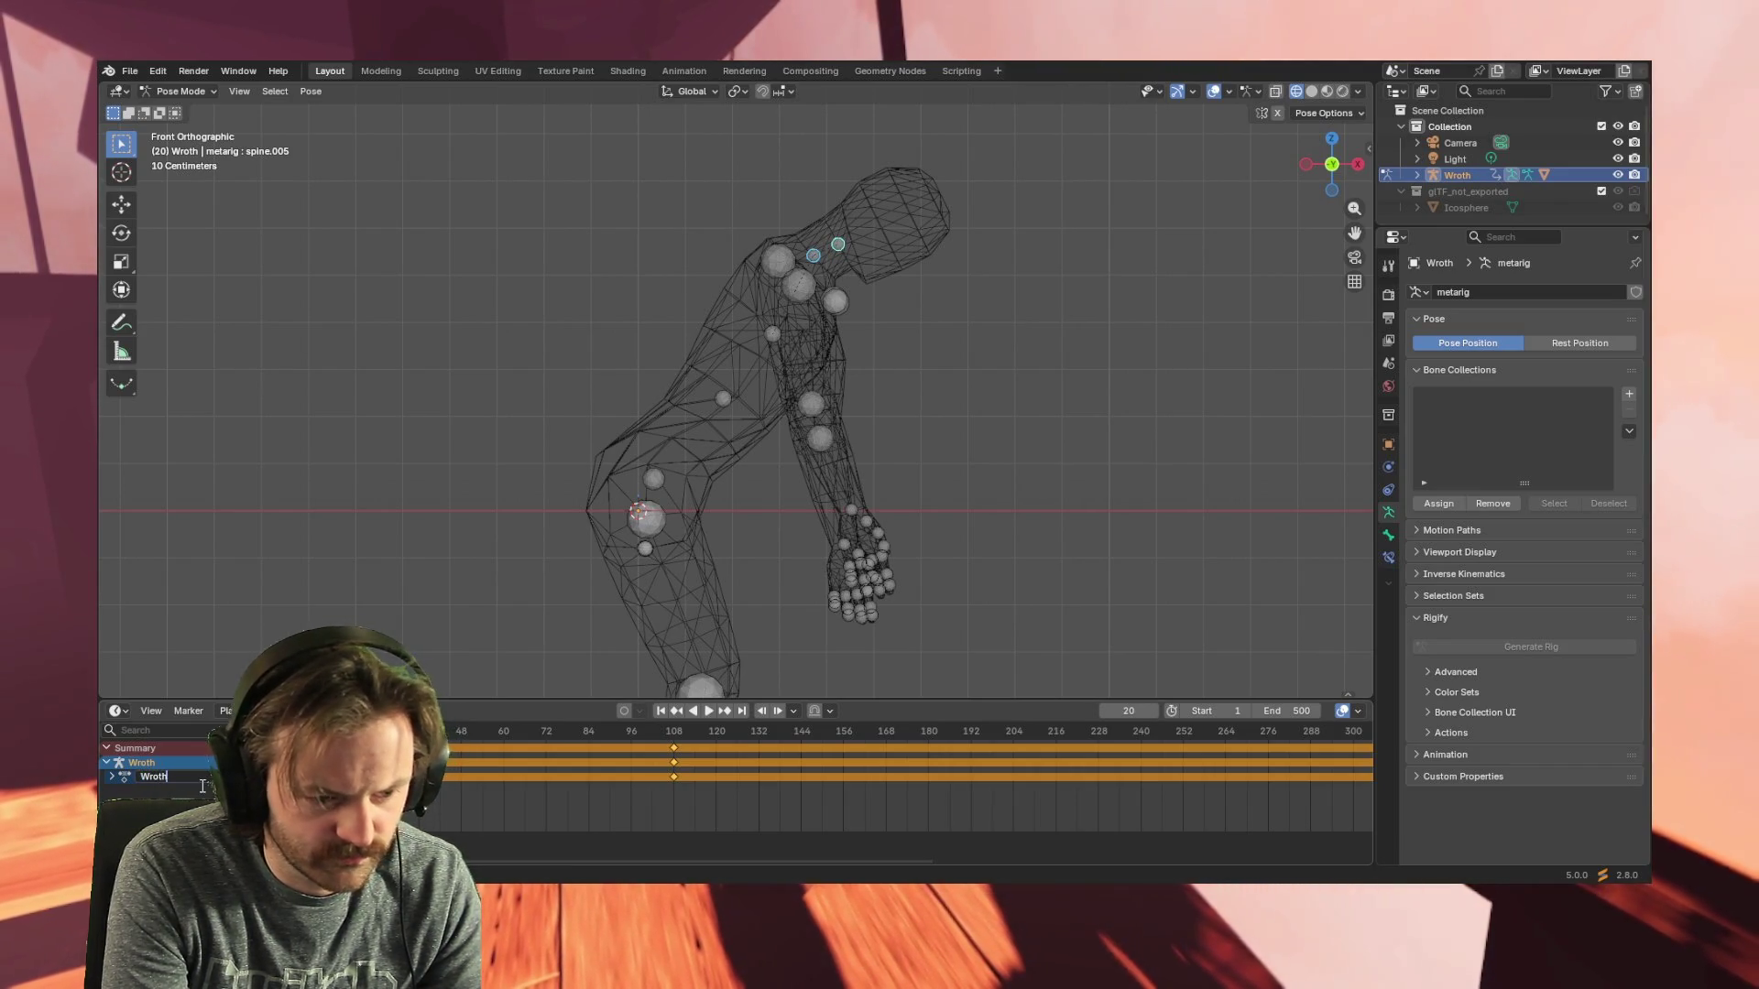
pyautogui.write('_idle')
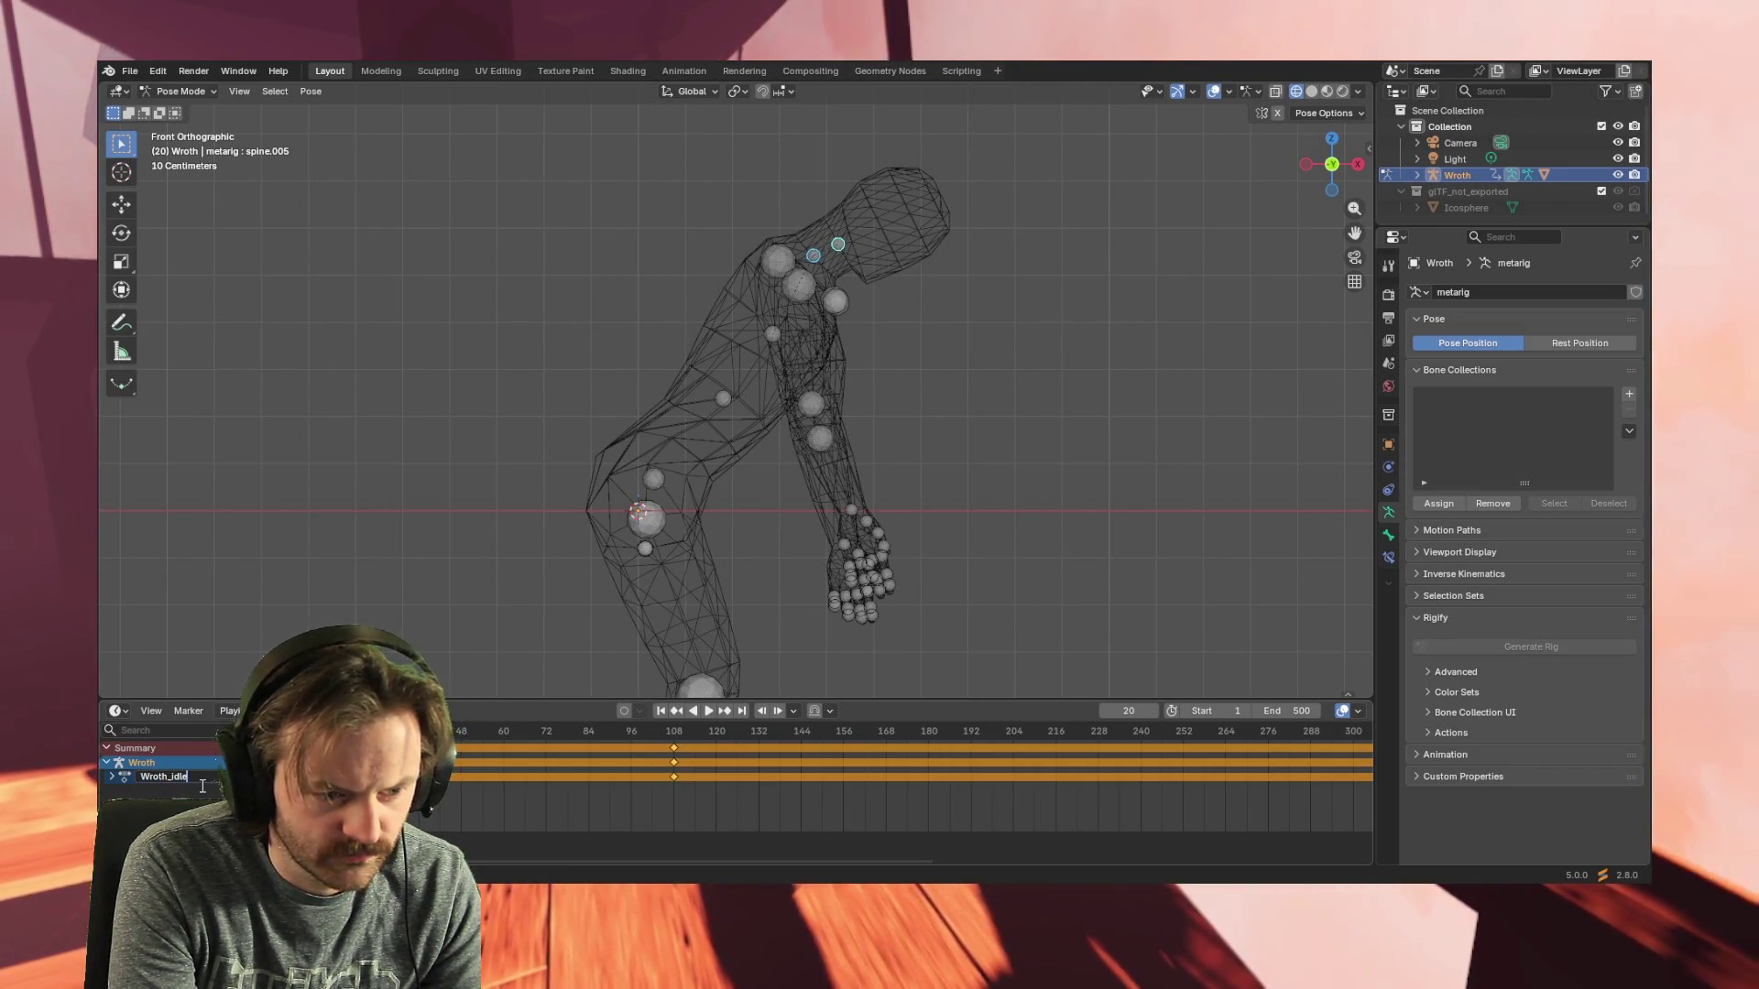
pyautogui.press('BackSpace')
pyautogui.write('nnon')
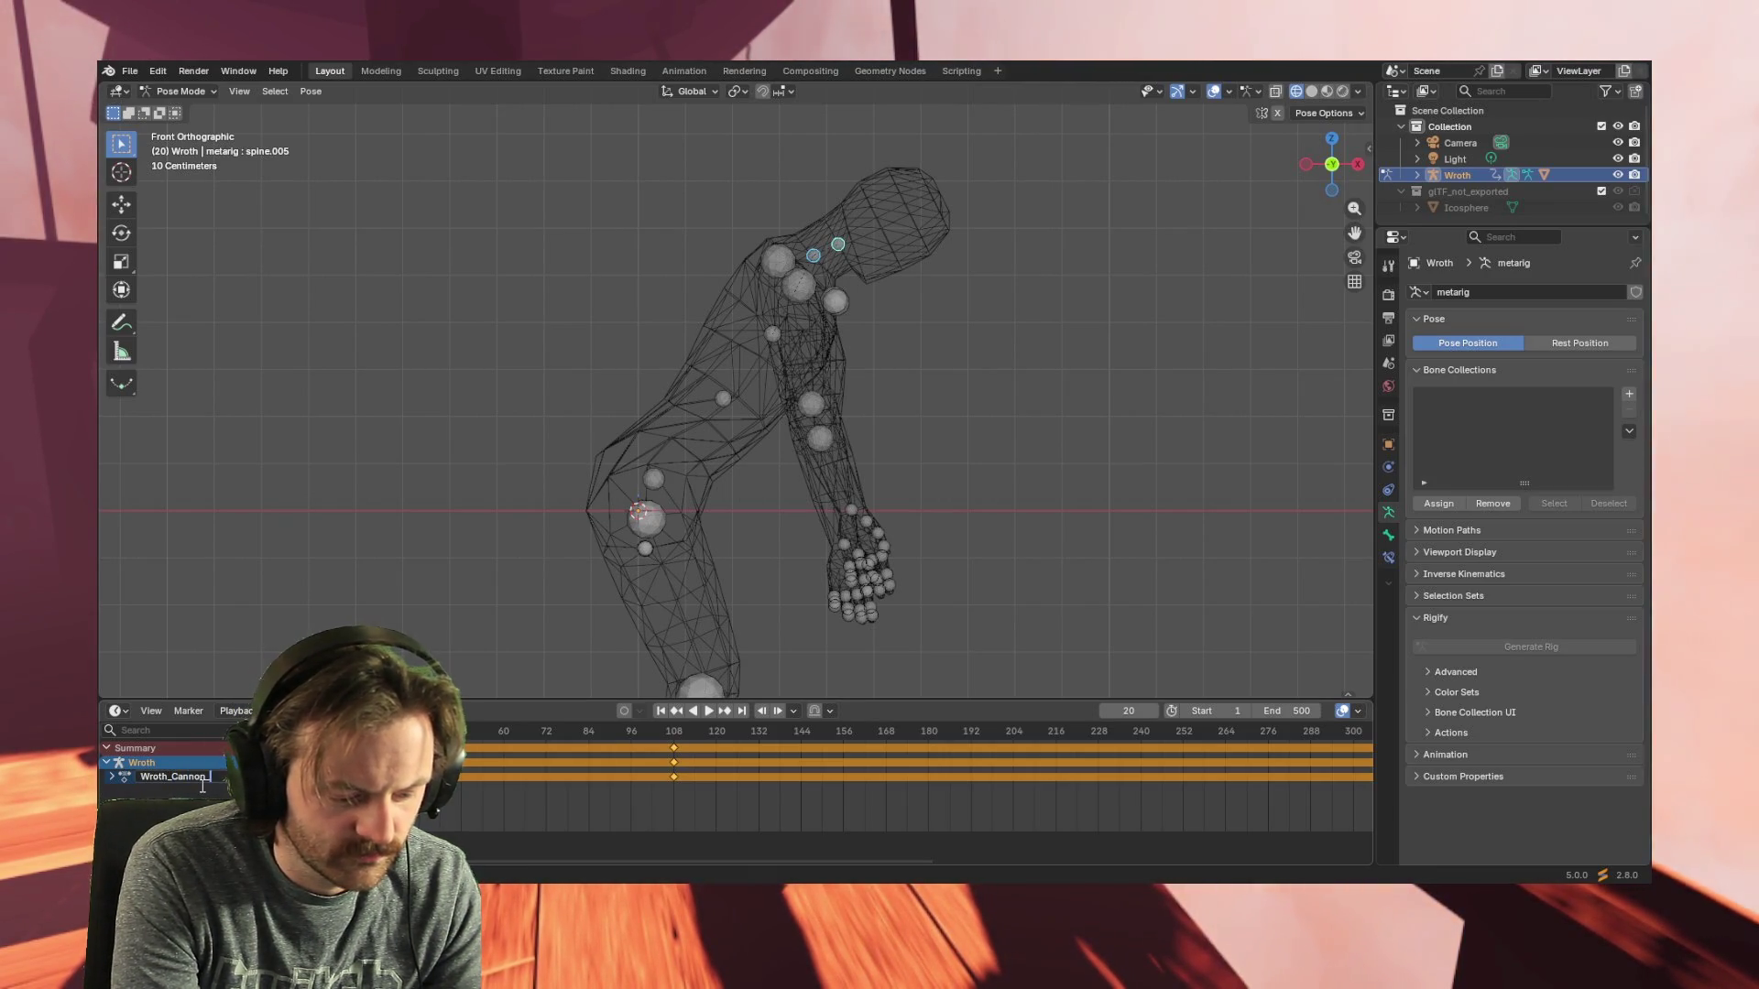
pyautogui.write('_I')
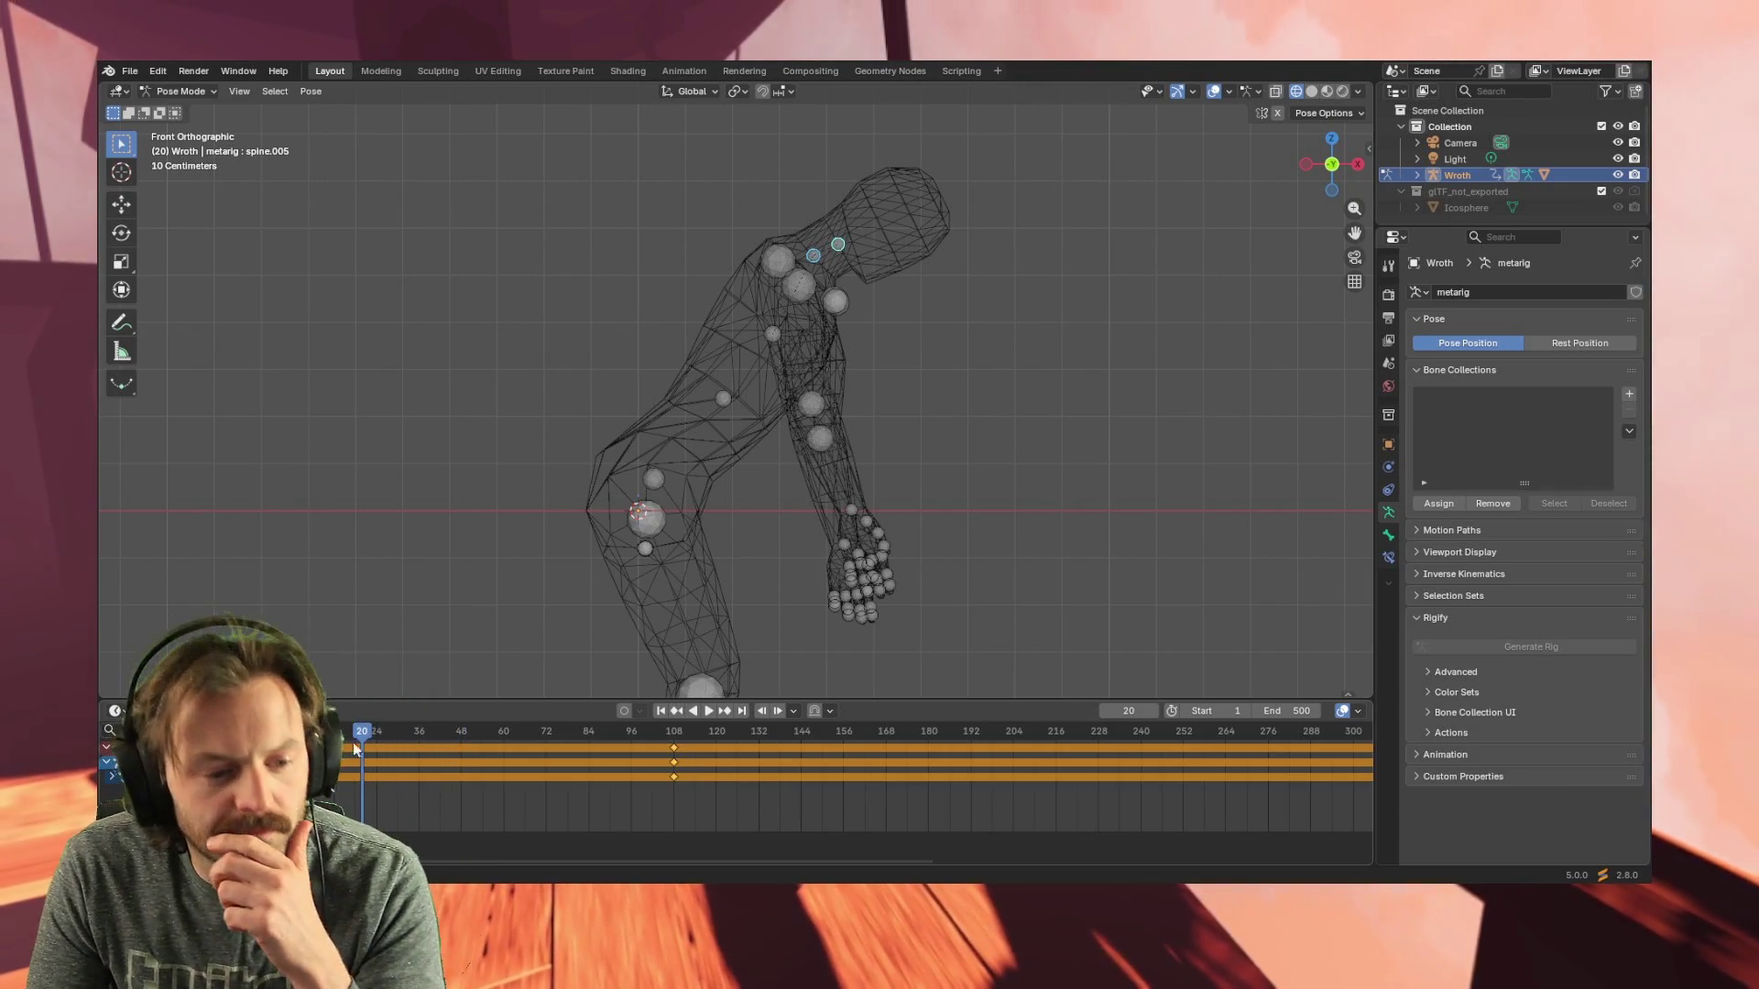
# - Scrub and play the renamed action, collapse the summary and return to the start
pyautogui.moveTo(364, 730)
pyautogui.mouseDown()
pyautogui.moveTo(1288, 725)
pyautogui.moveTo(296, 724)
pyautogui.mouseUp()
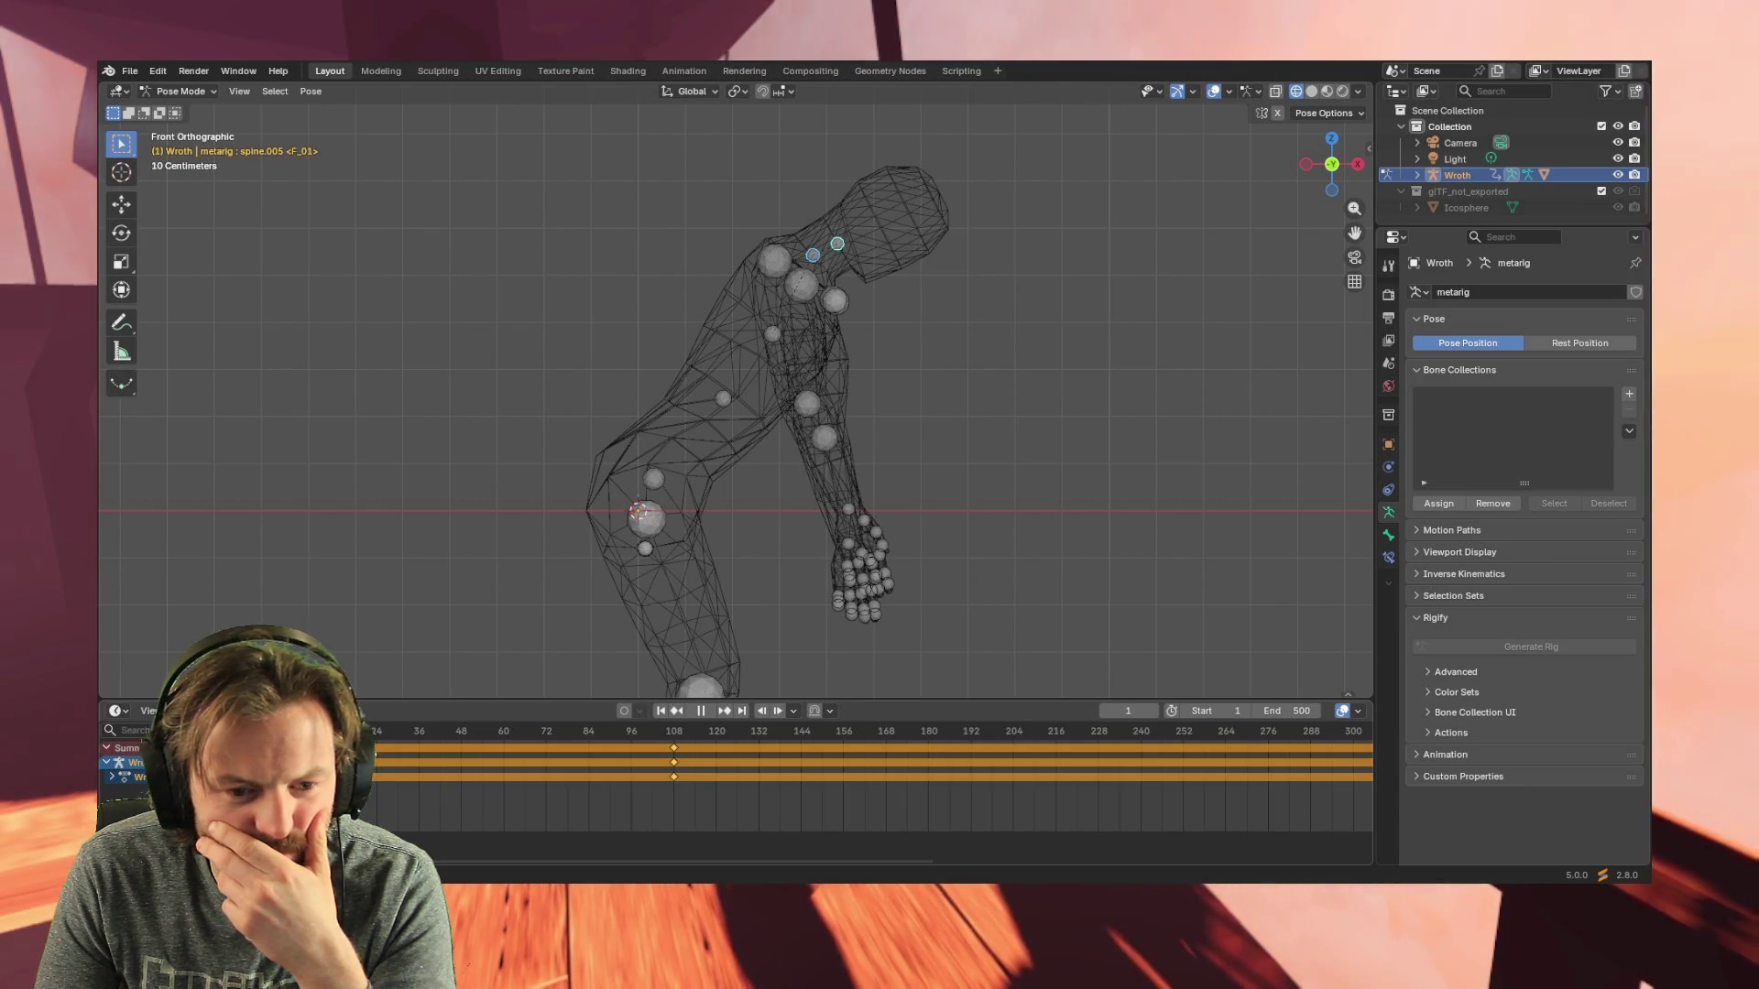
pyautogui.press('space')
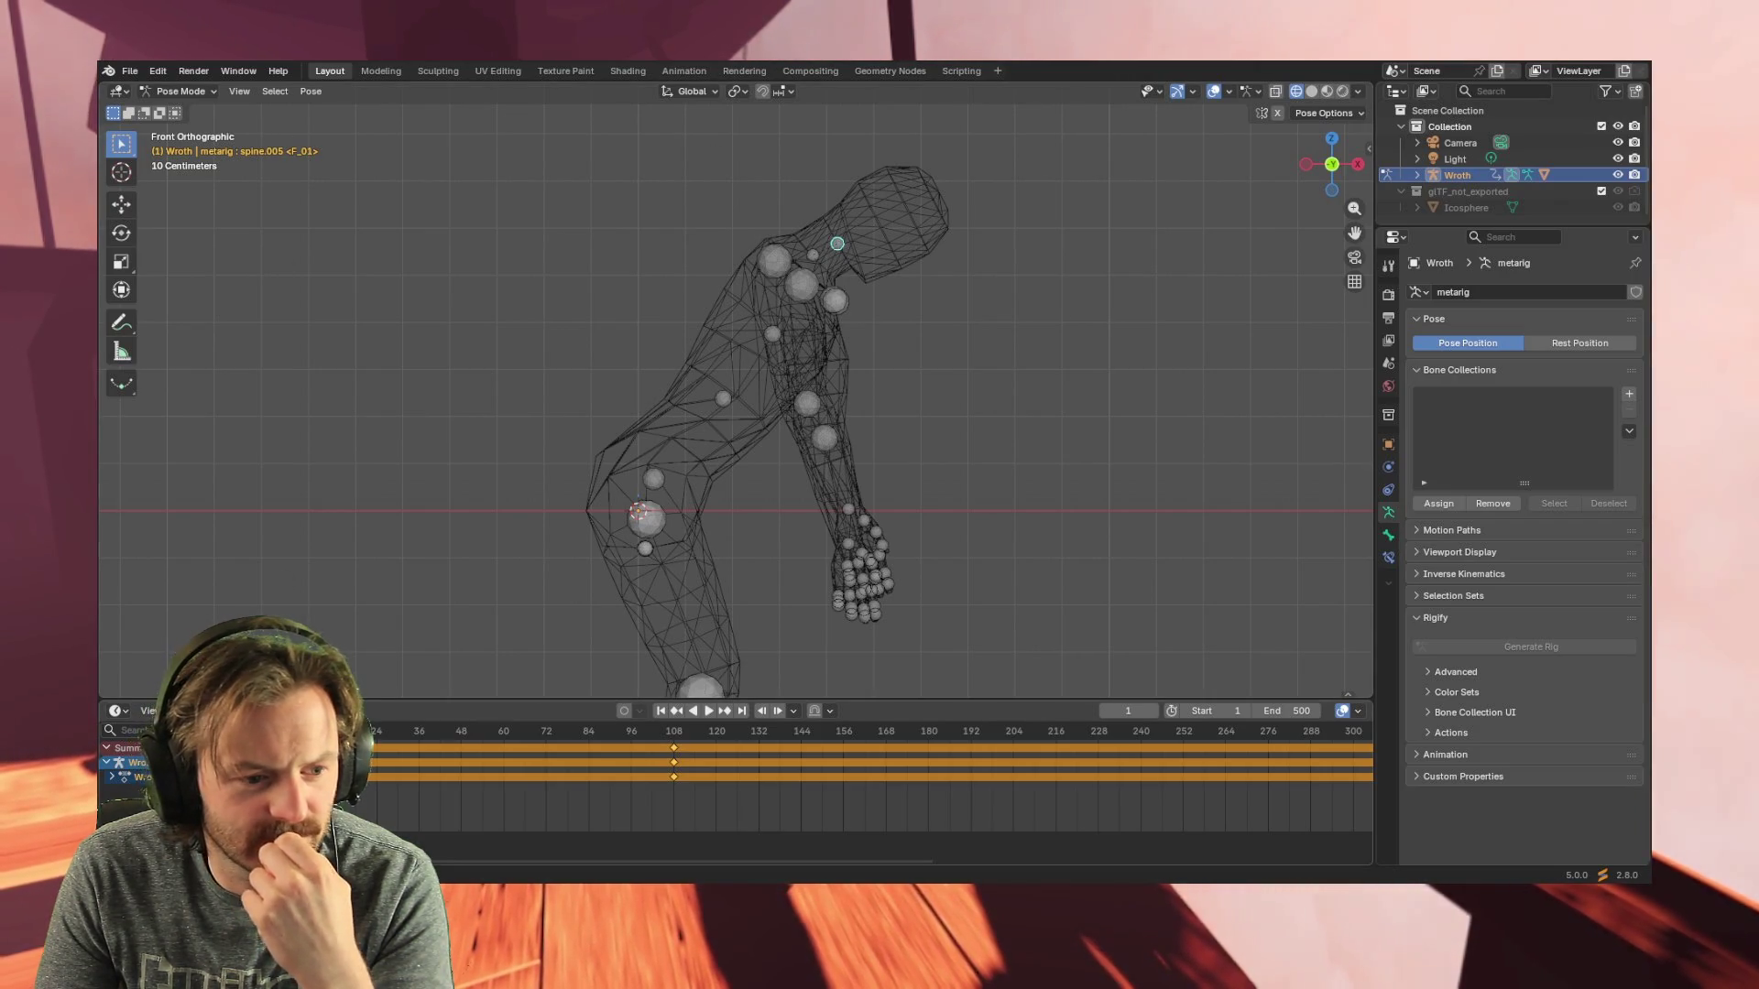
pyautogui.click(101, 748)
pyautogui.press('space')
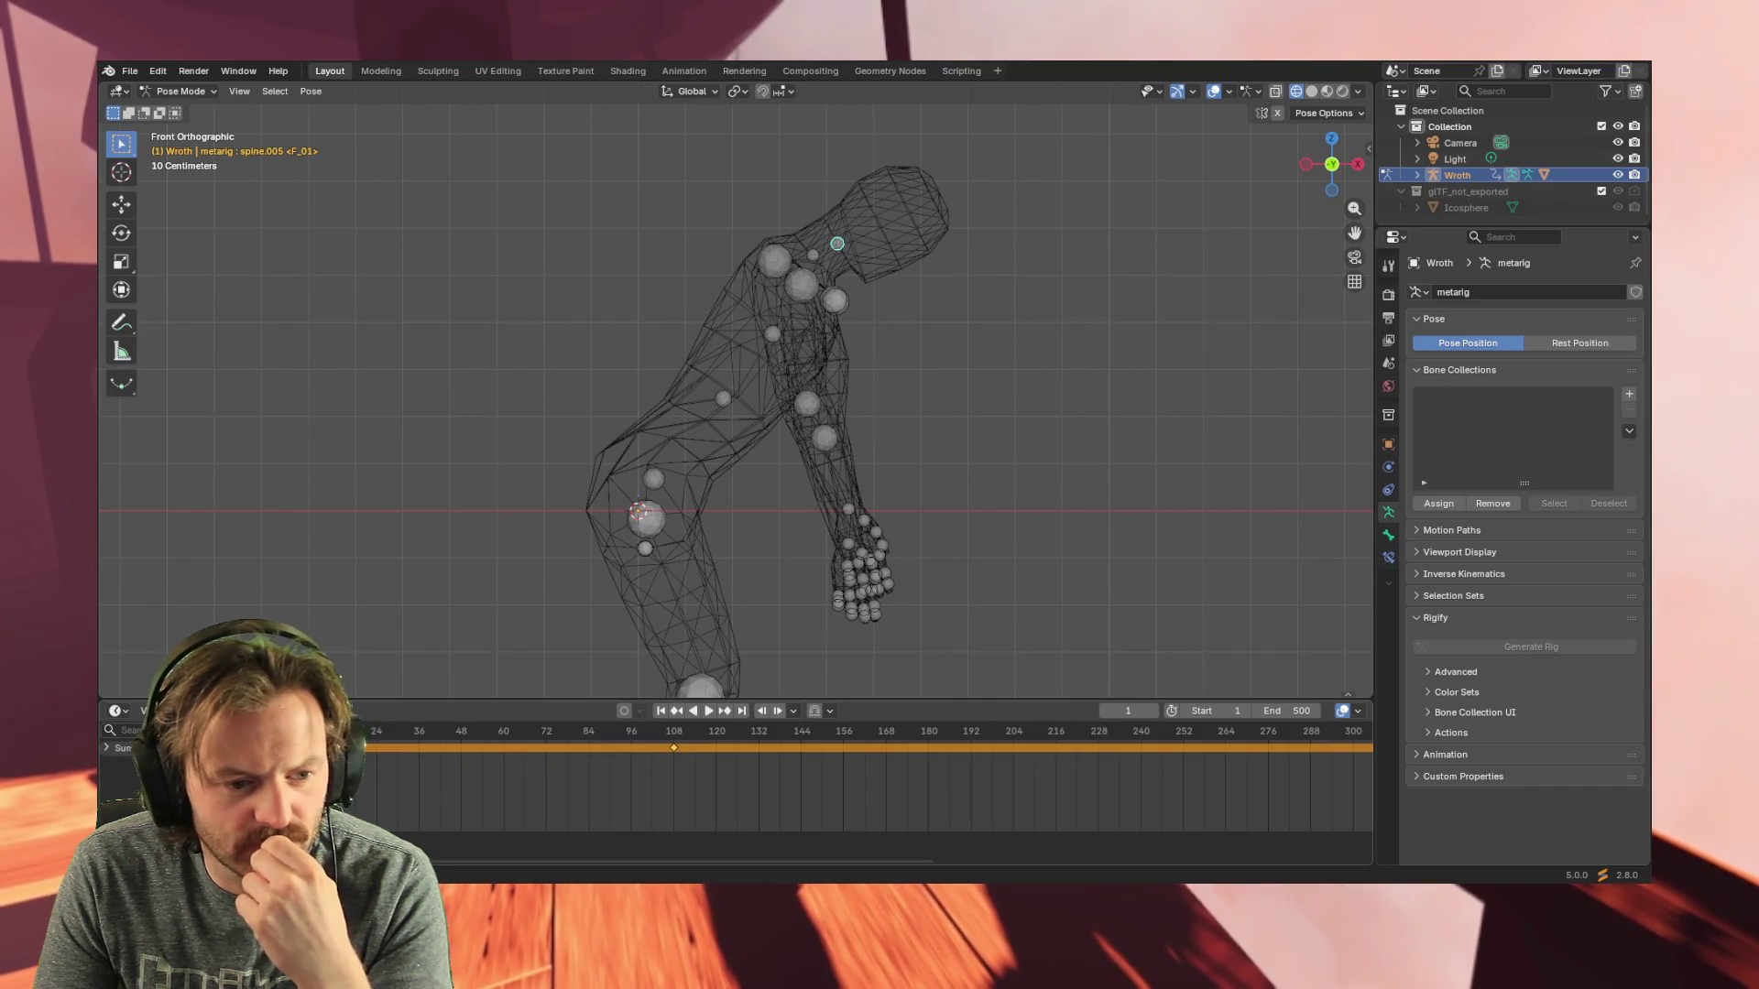
pyautogui.press('Escape')
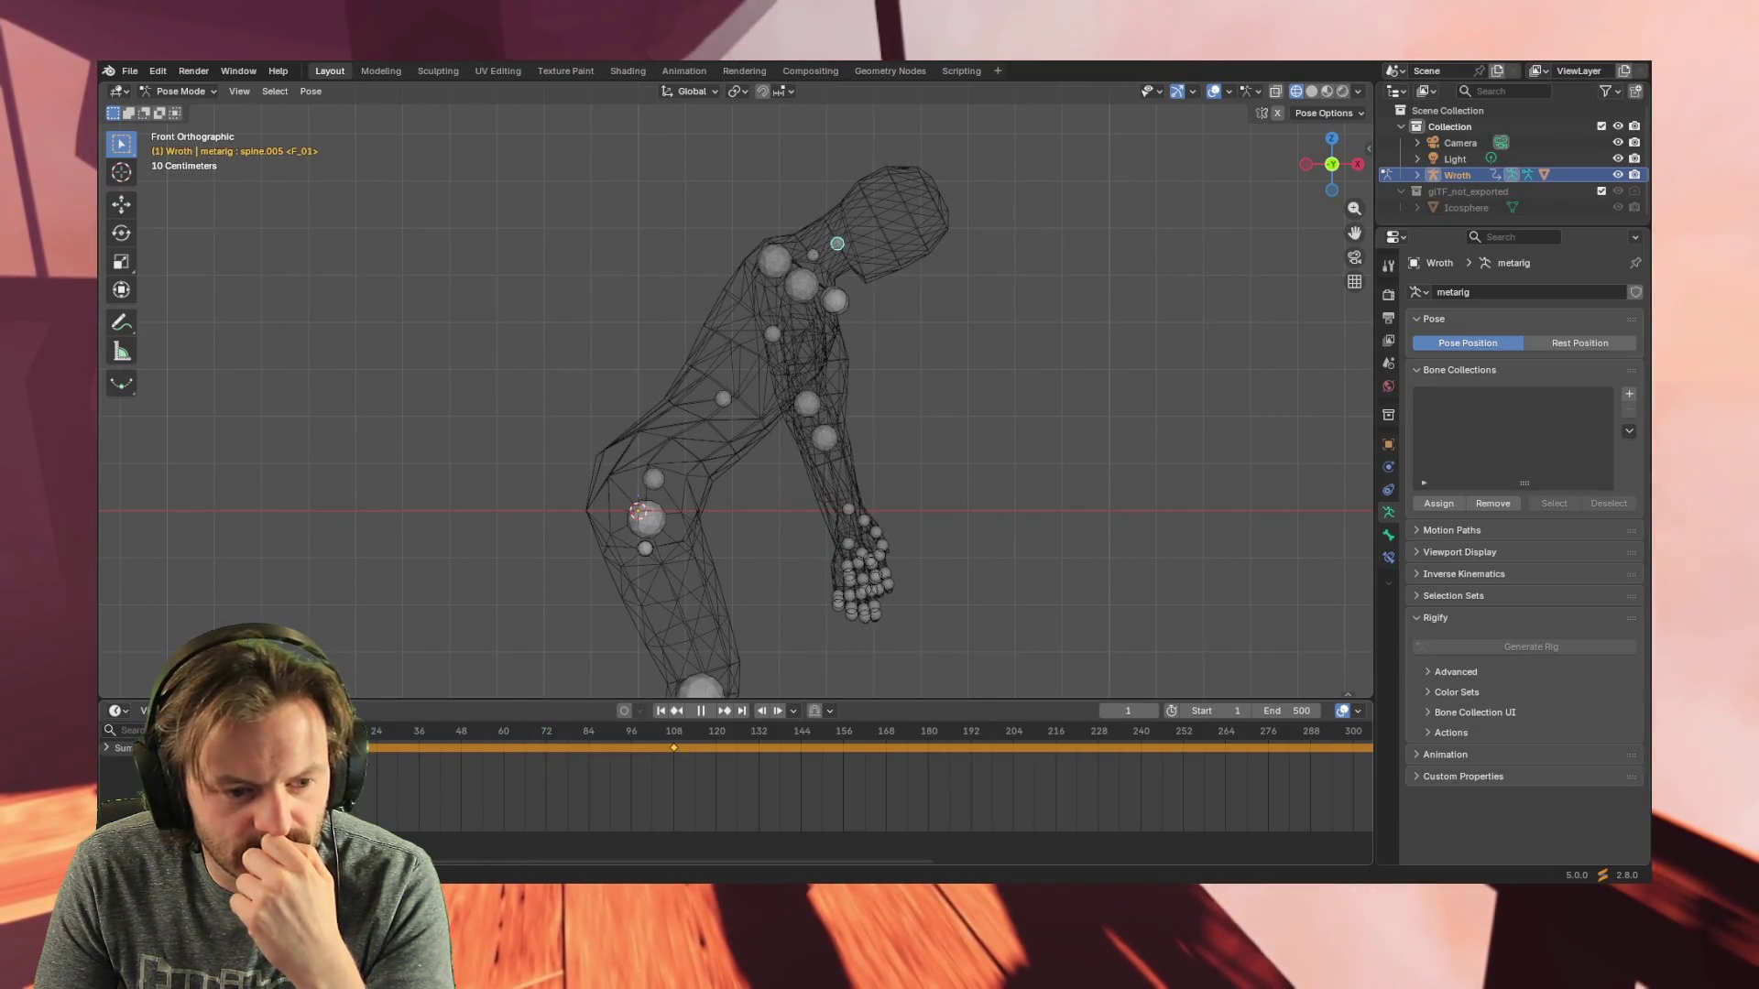
# - Select up the spine to the spine.005 head bone, cancel a keyframe nudge and play again
pyautogui.click(723, 403)
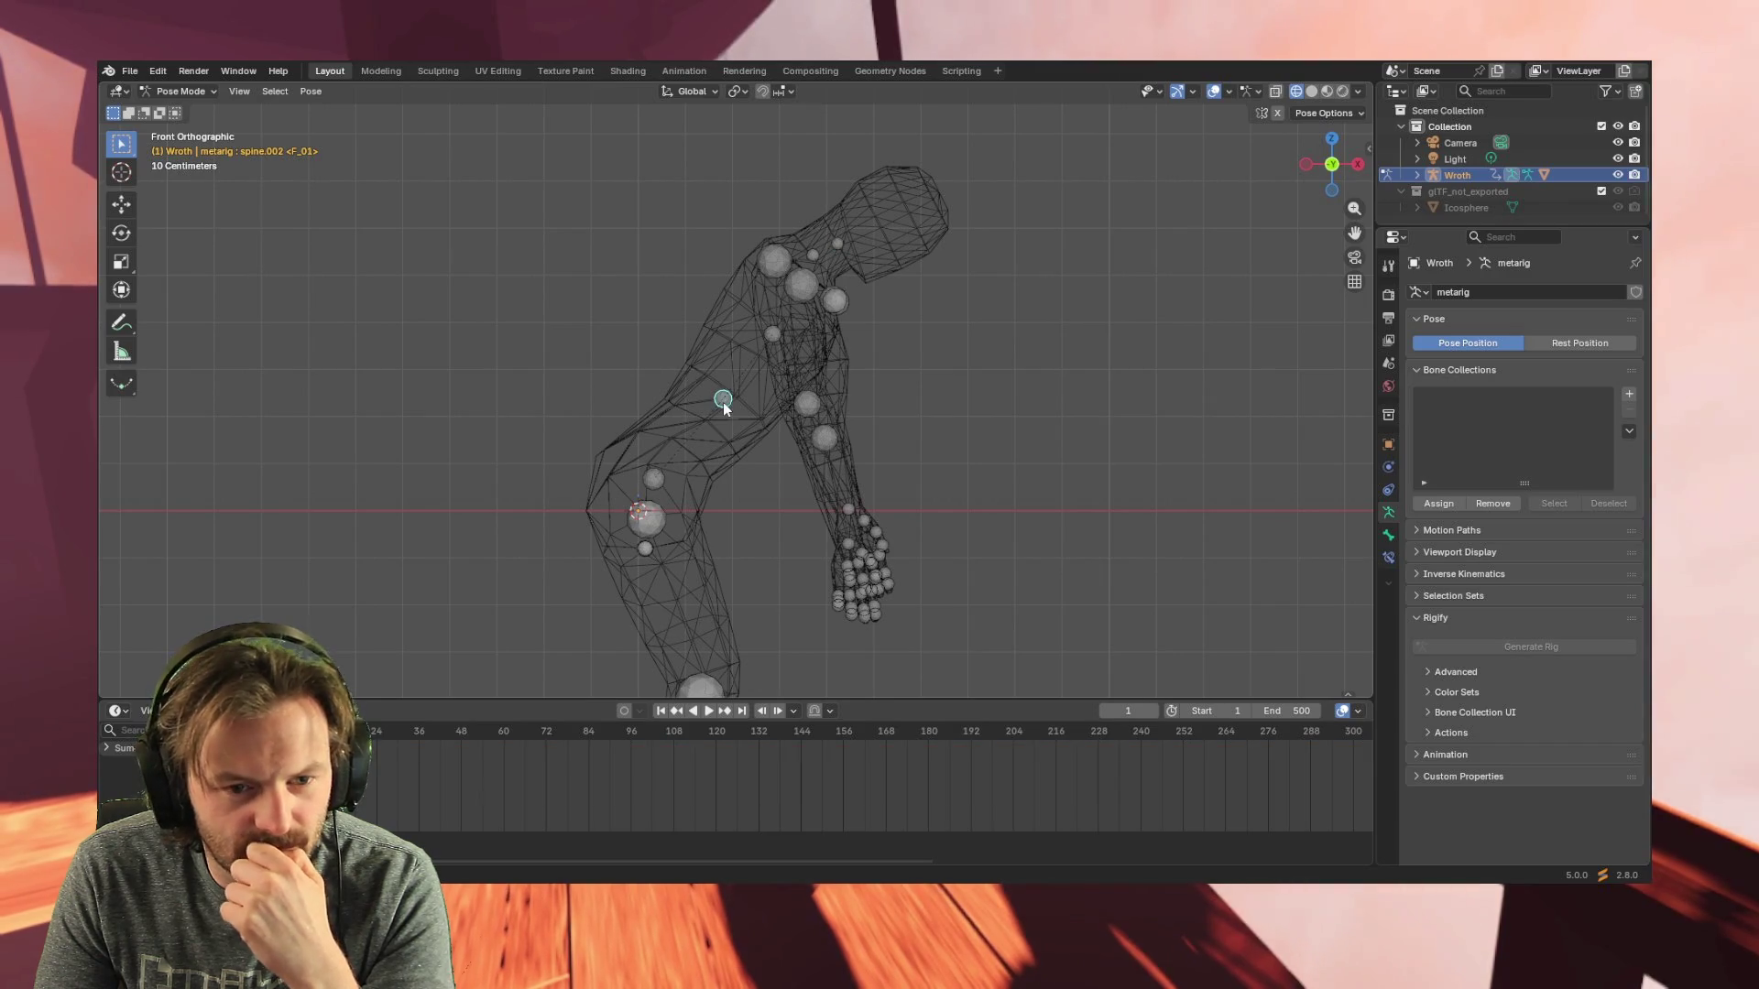
pyautogui.click(773, 337)
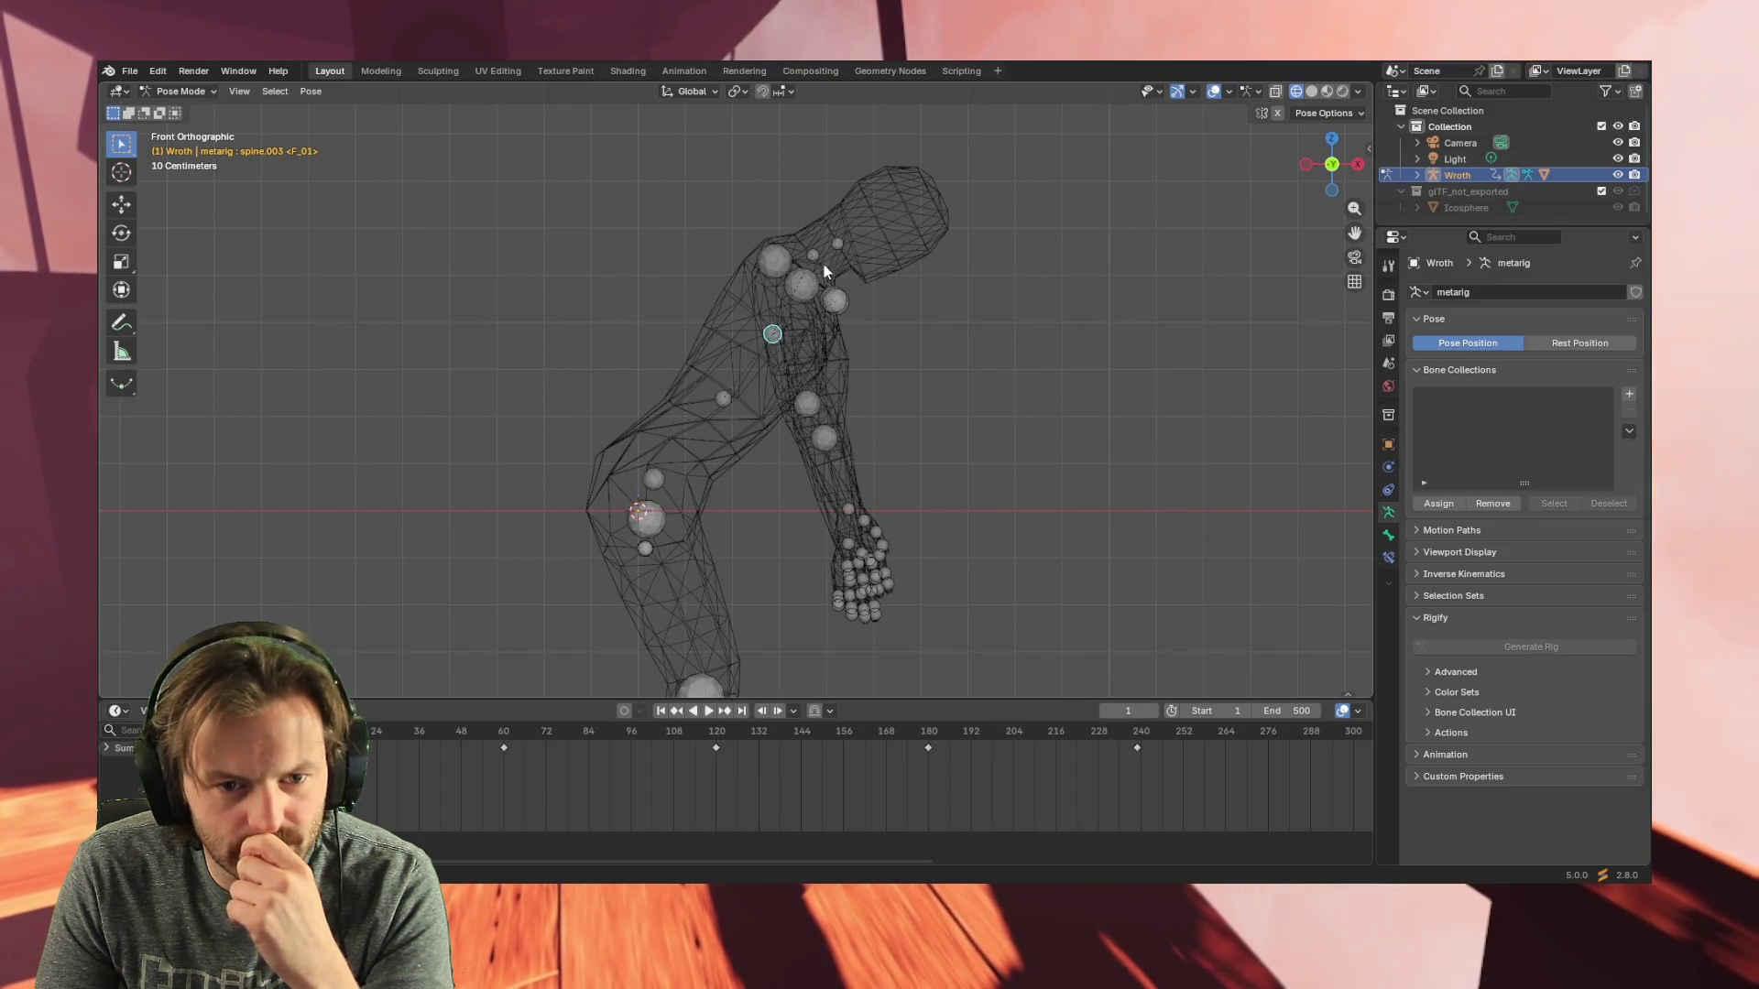
pyautogui.click(839, 244)
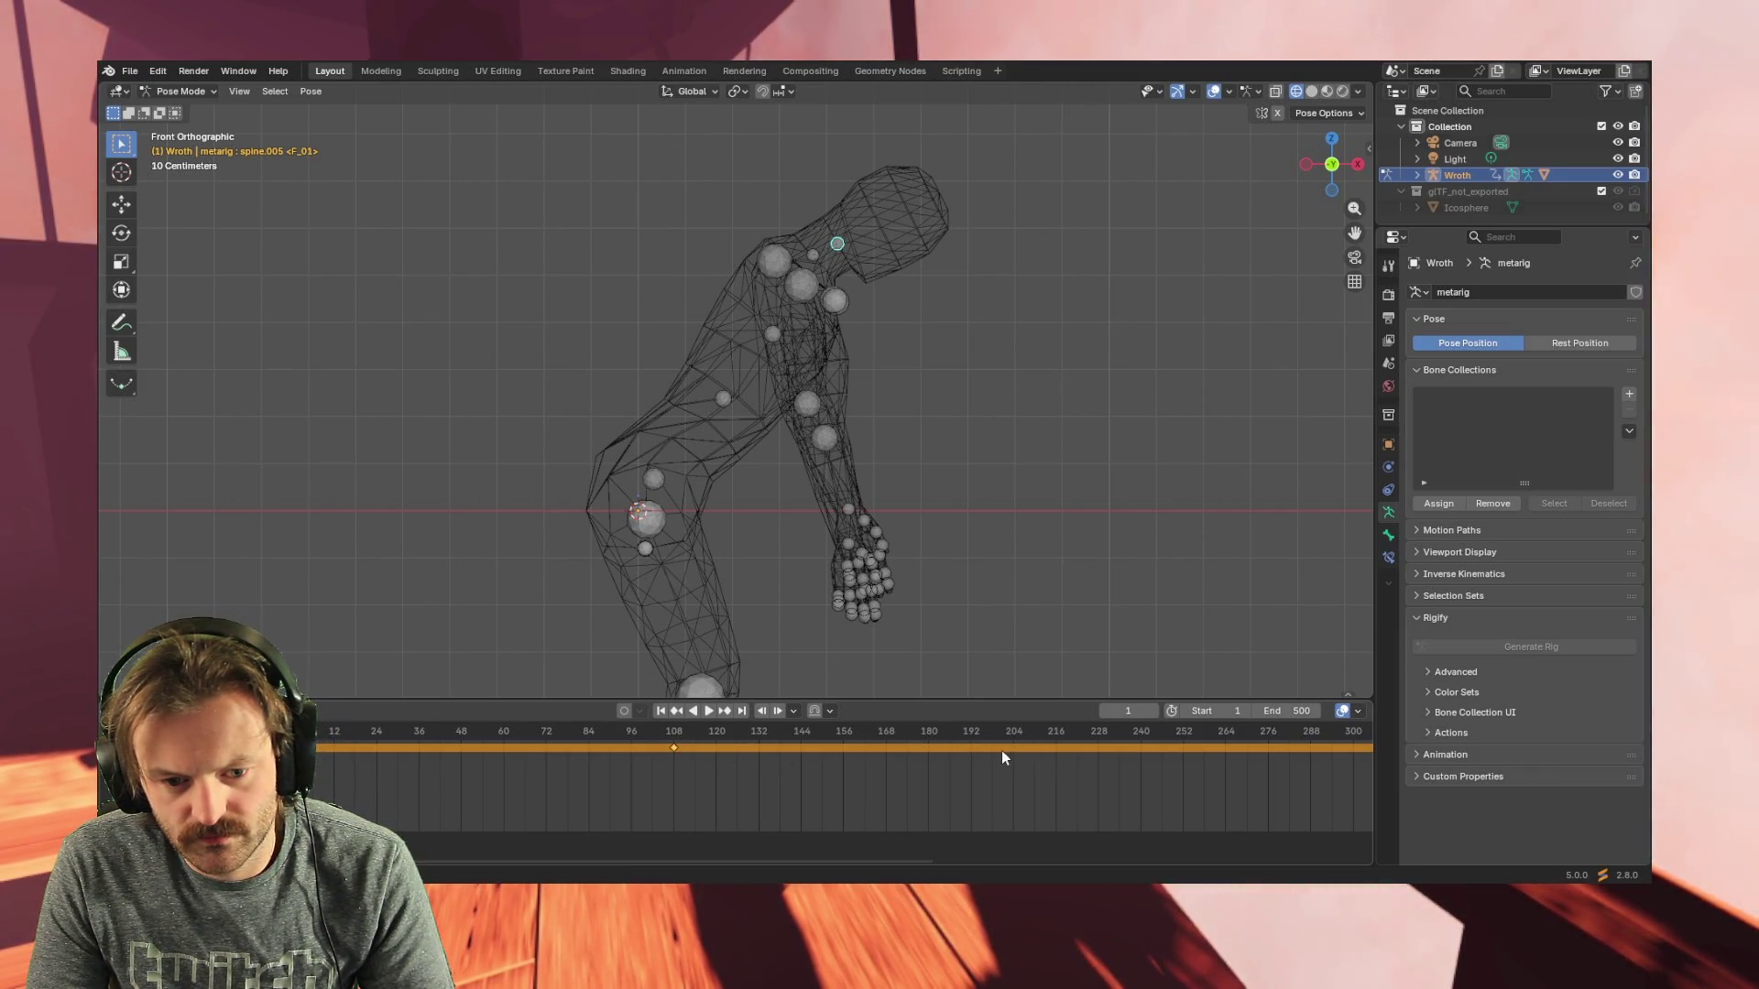
pyautogui.click(779, 751)
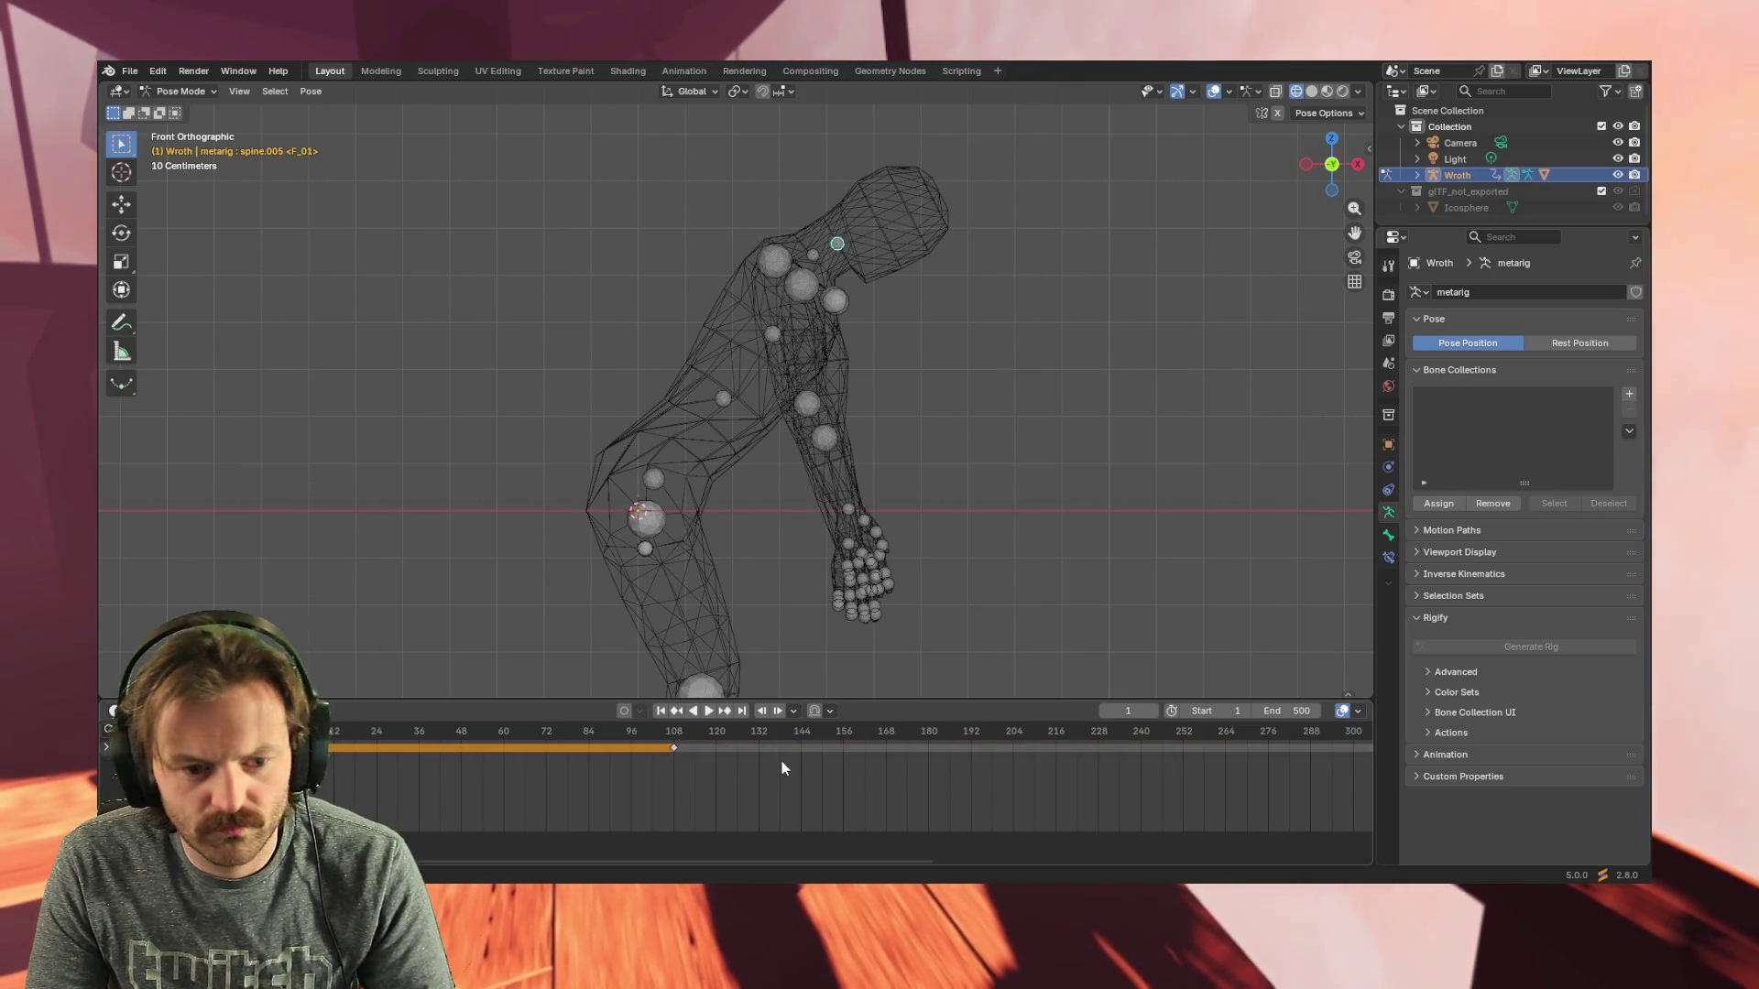
pyautogui.click(930, 746)
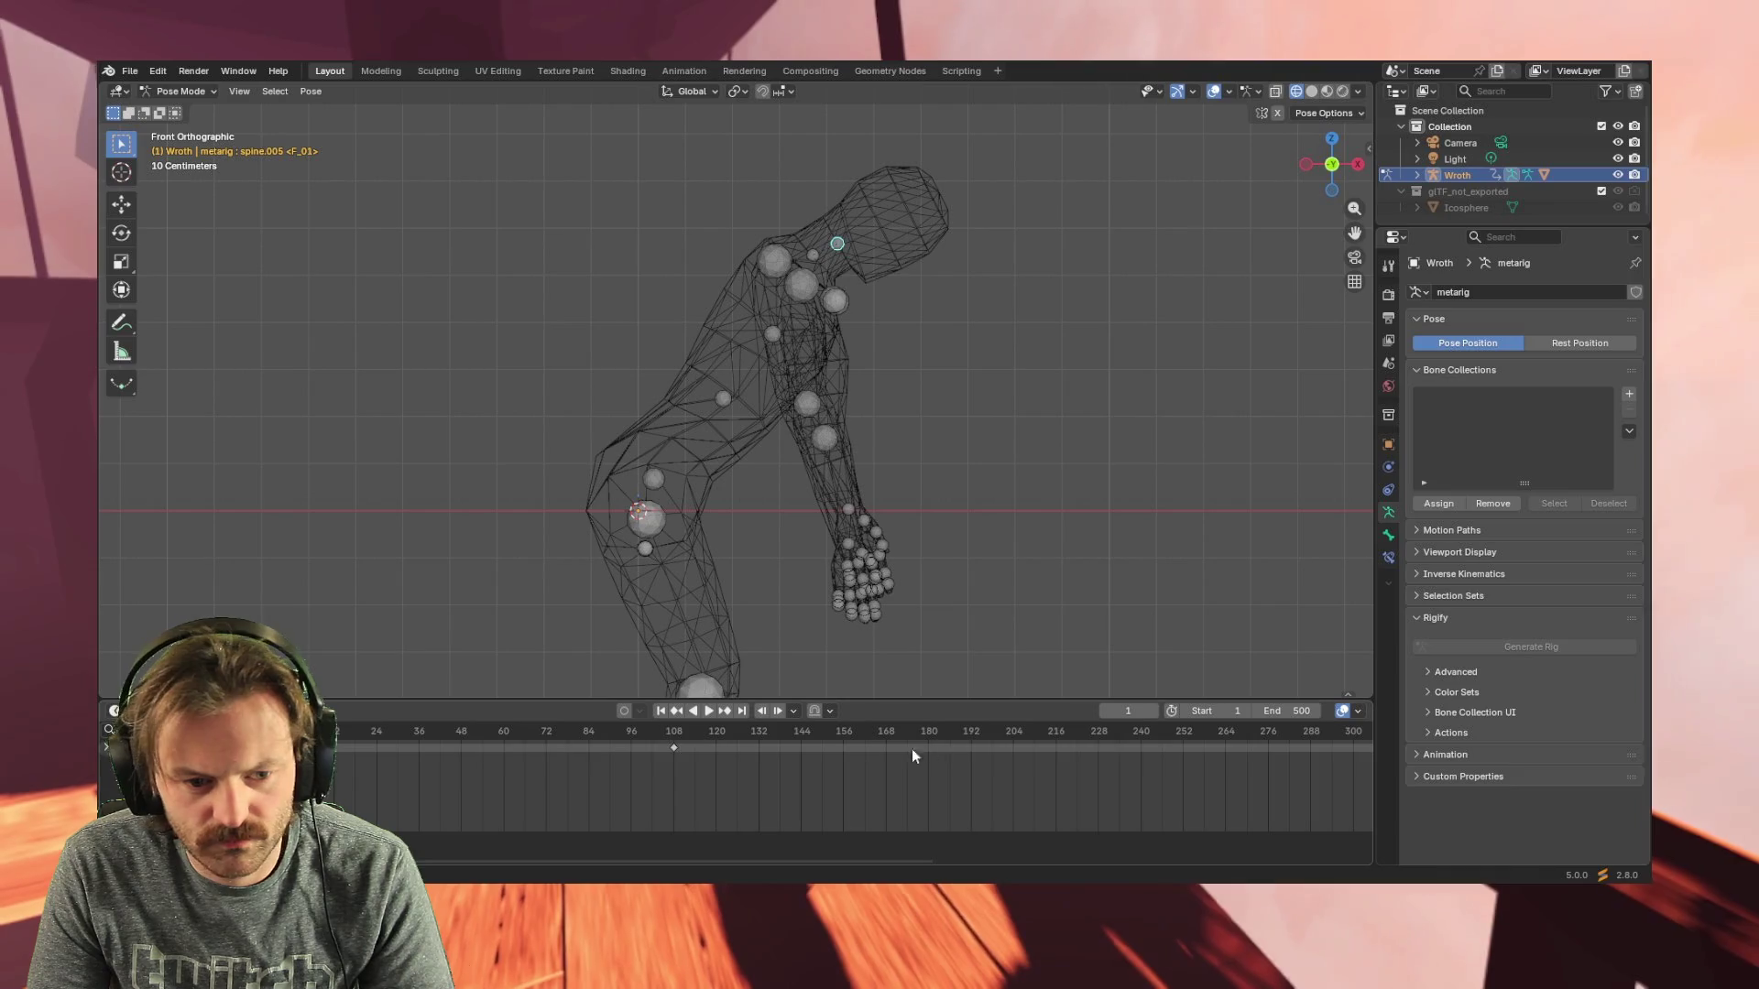
pyautogui.moveTo(674, 749); pyautogui.dragTo(709, 746)
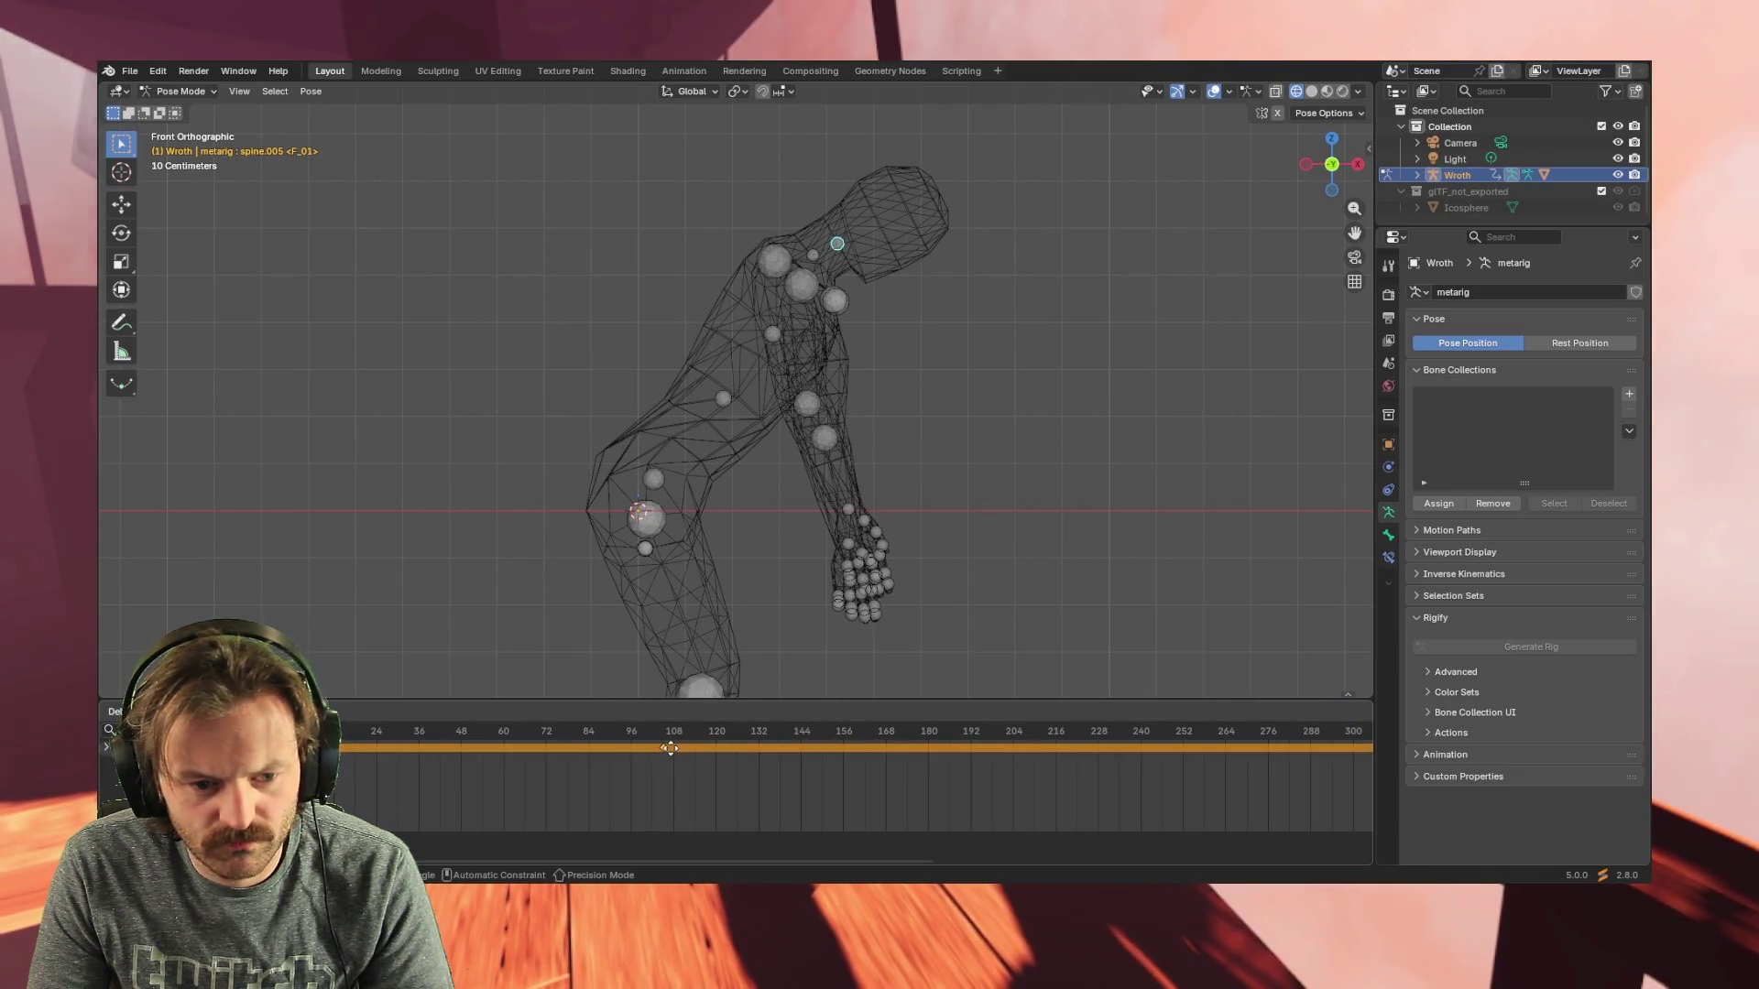
pyautogui.click(944, 752)
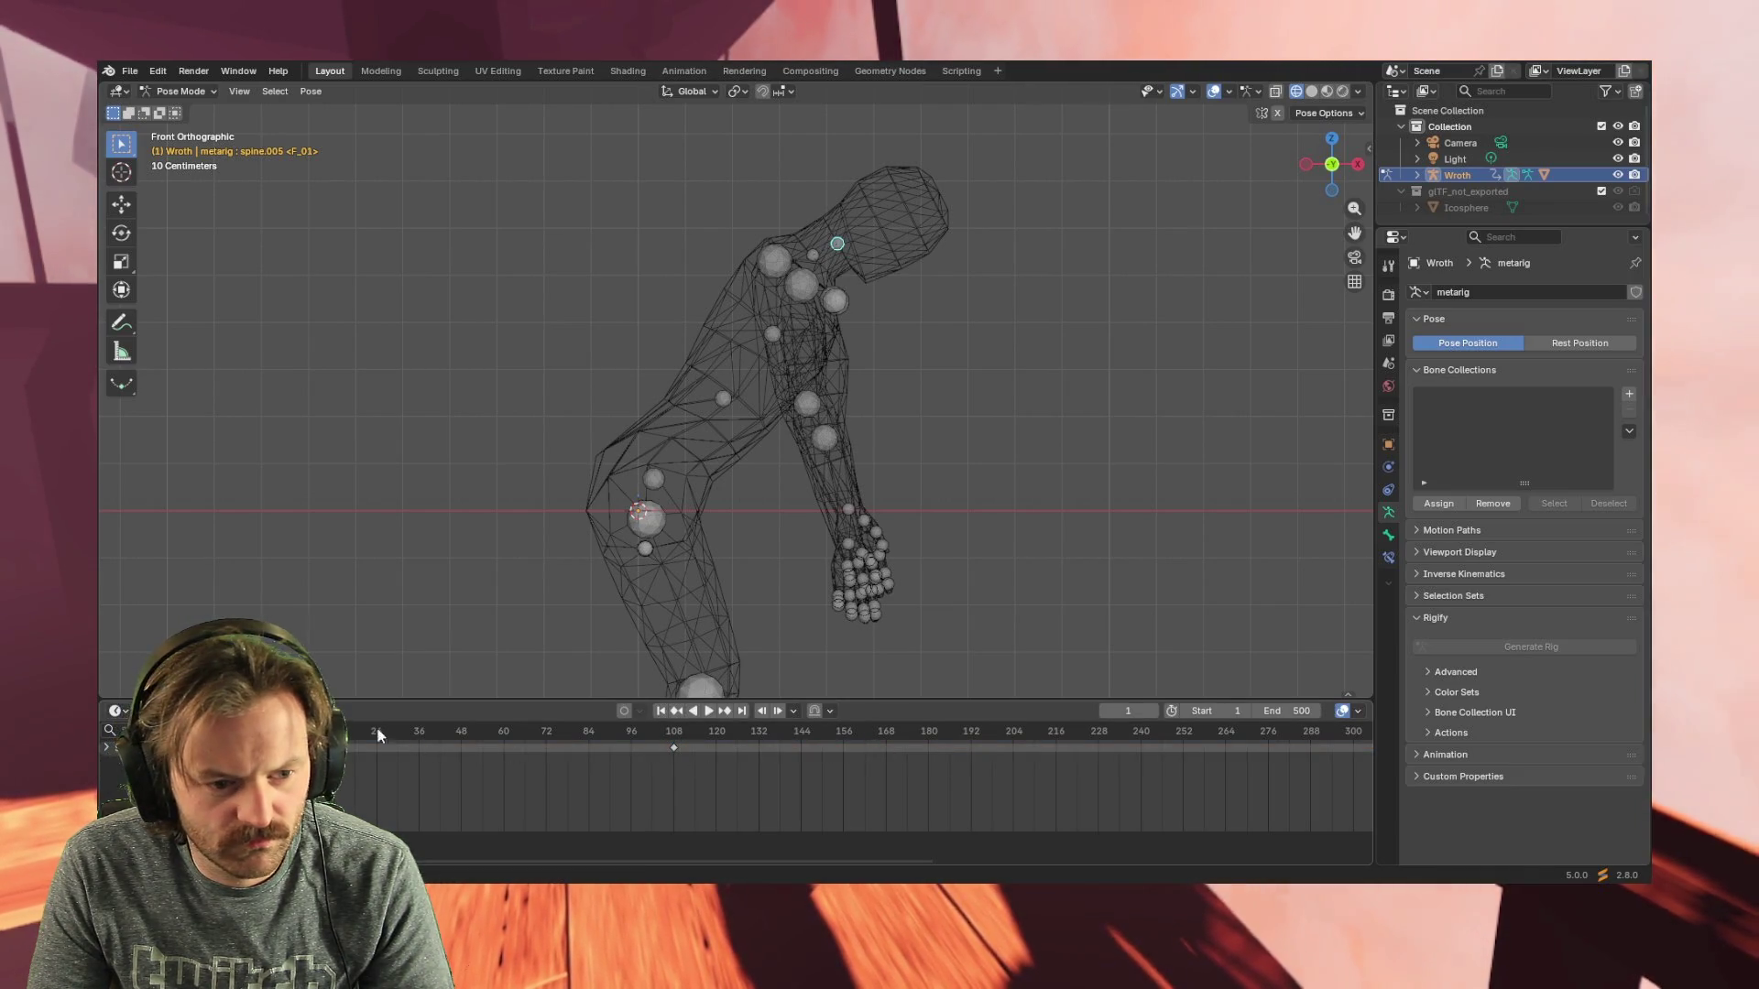
pyautogui.press('space')
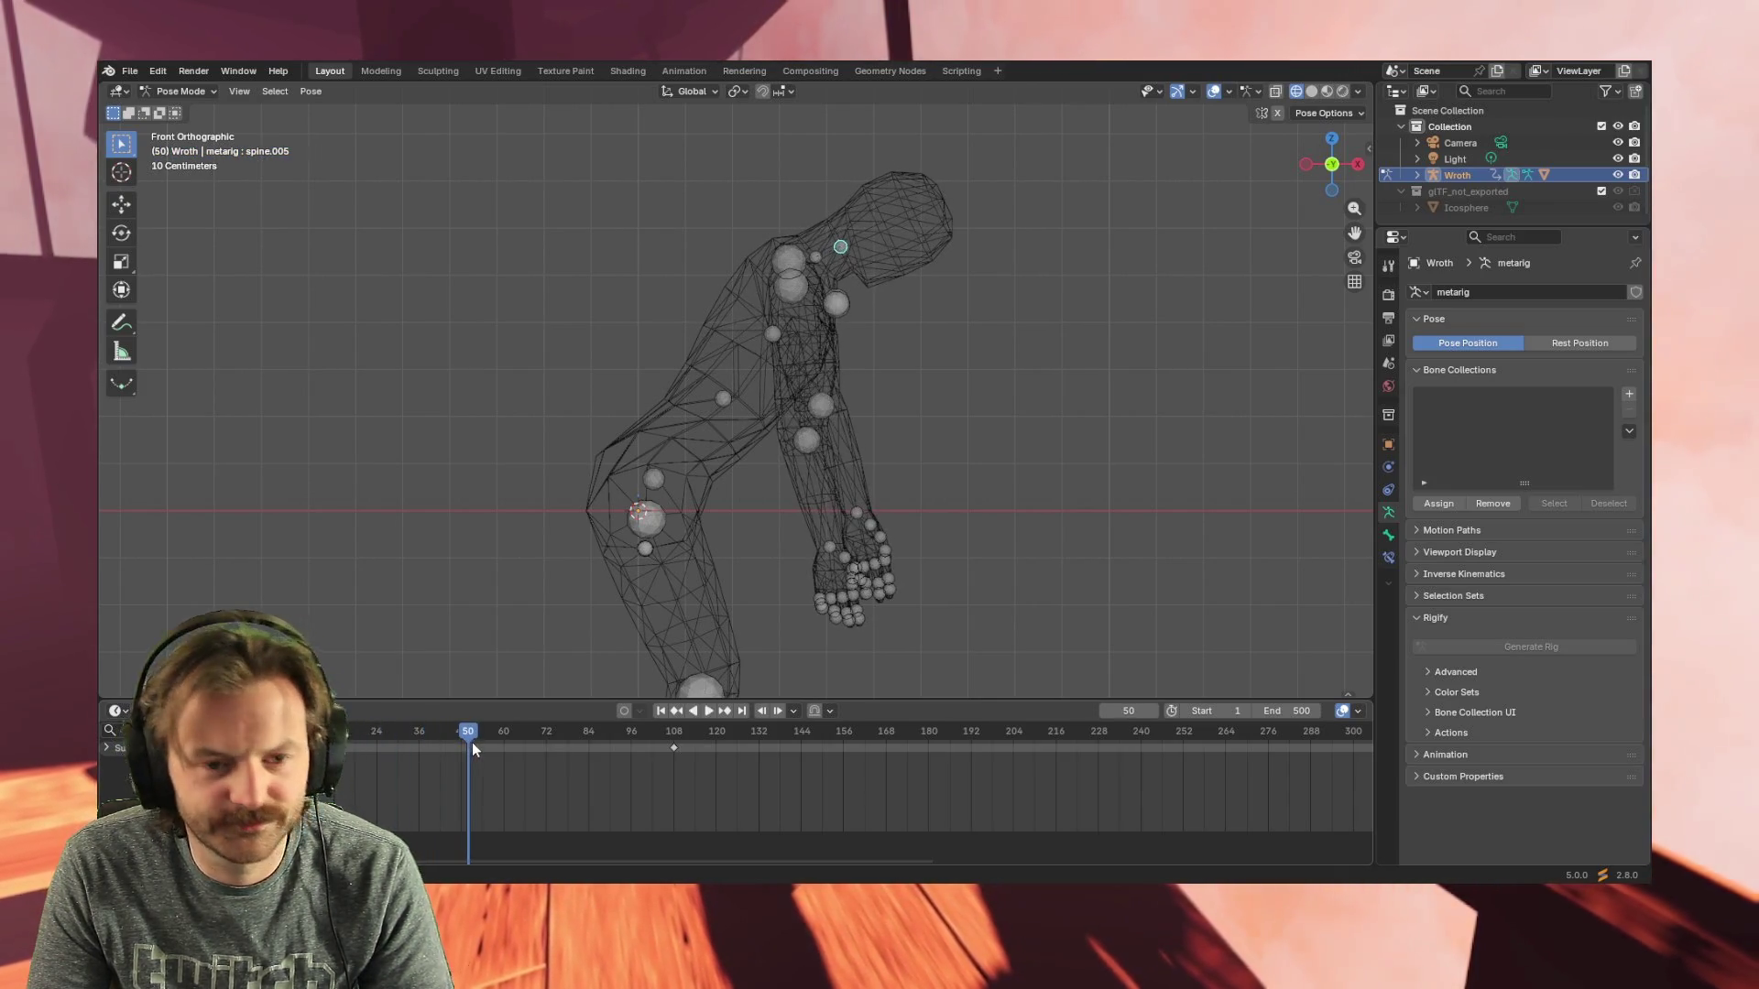
# - Select all keyframes, jump through them from frame 1 and stop playback at frame 108
pyautogui.press('space')
pyautogui.press('a')
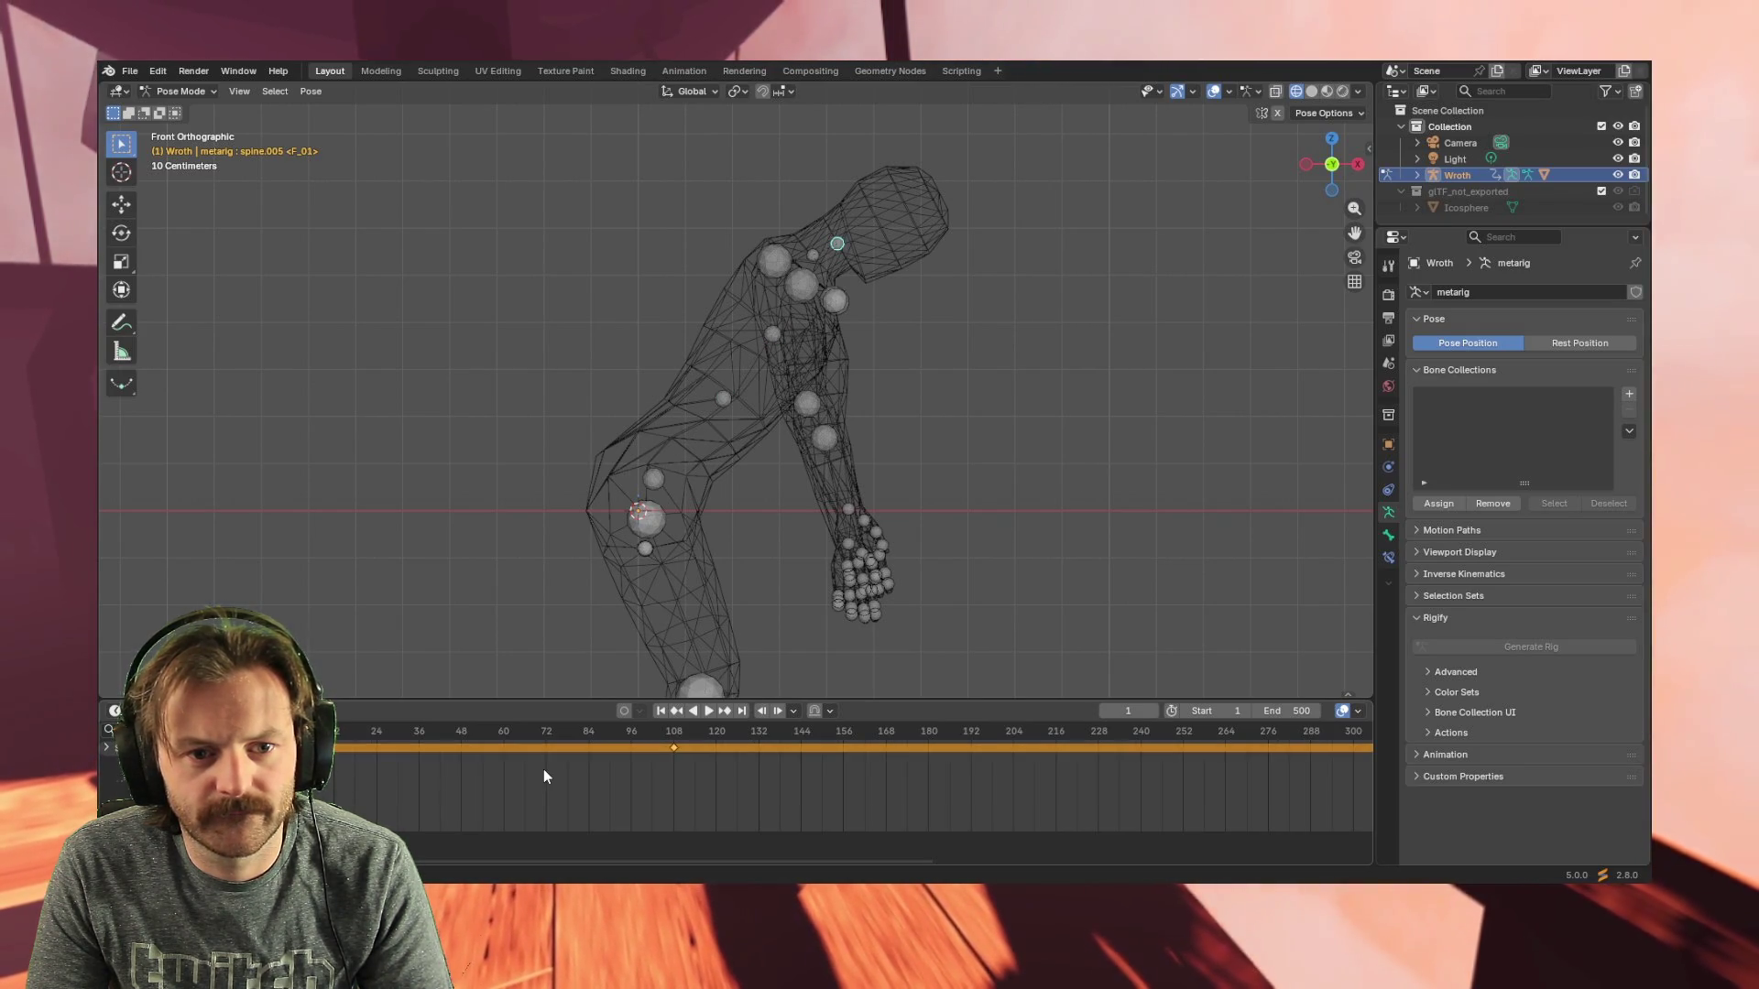
pyautogui.press('Up')
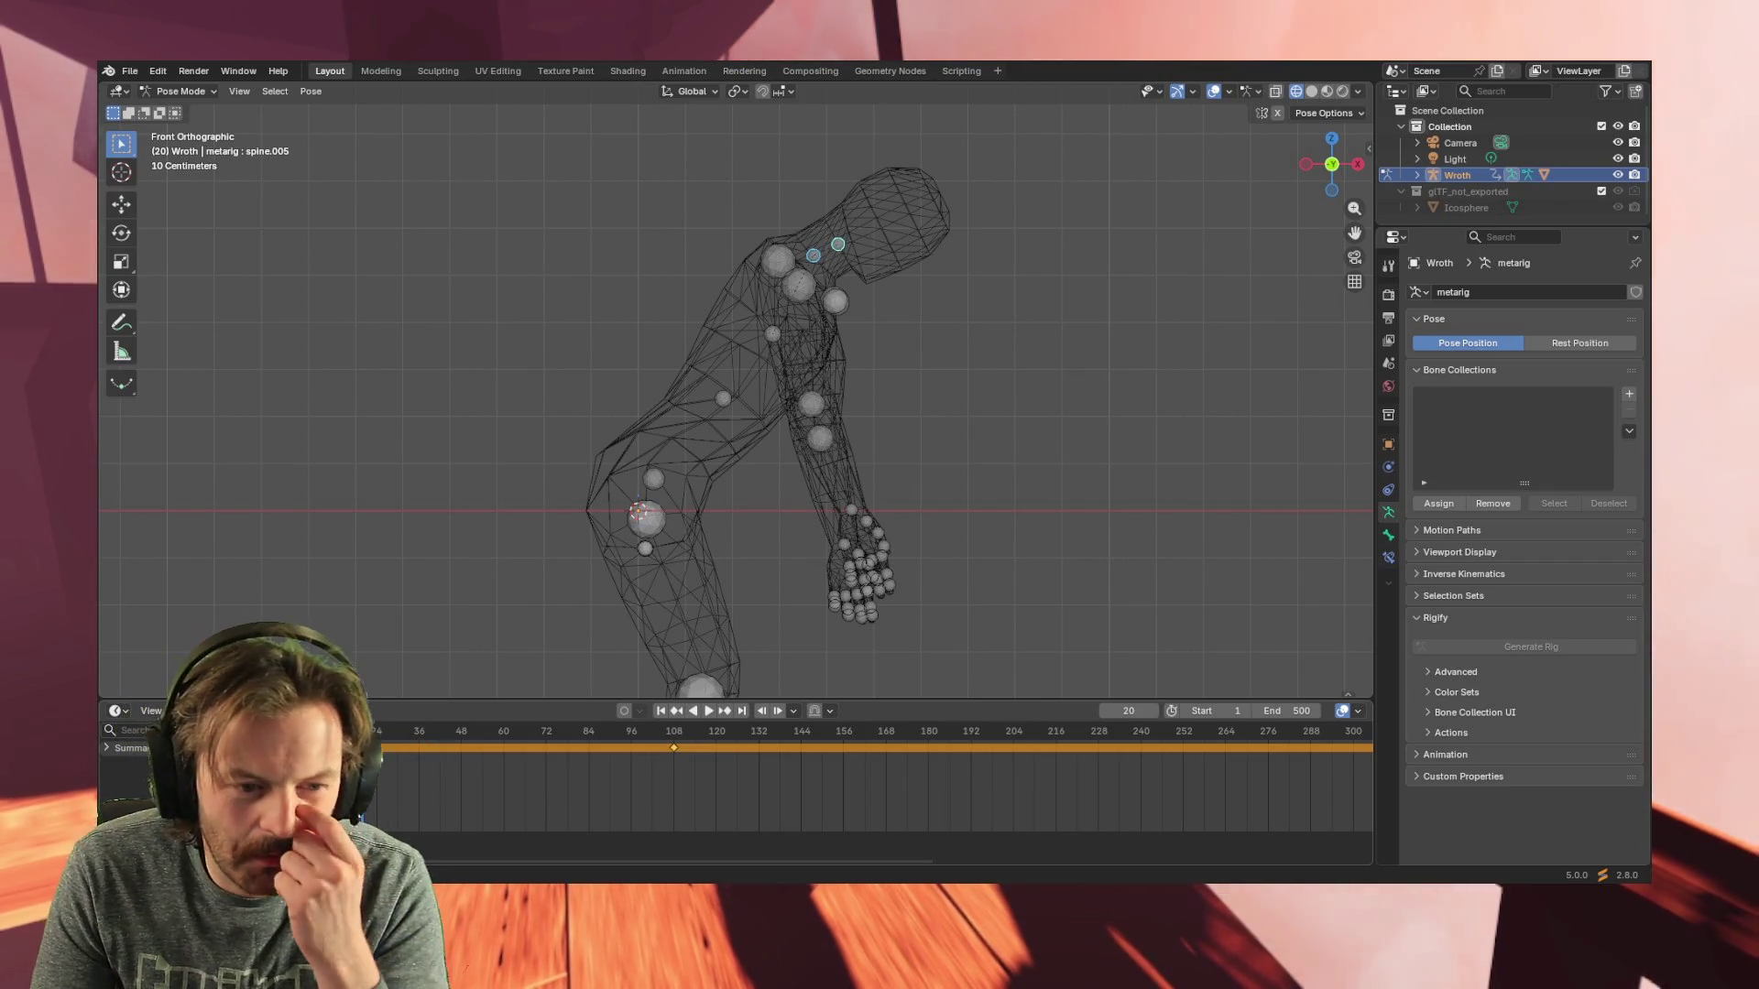
pyautogui.hotkey('shift', 'Left')
pyautogui.press('space')
pyautogui.moveTo(474, 738); pyautogui.dragTo(671, 740)
pyautogui.press('space')
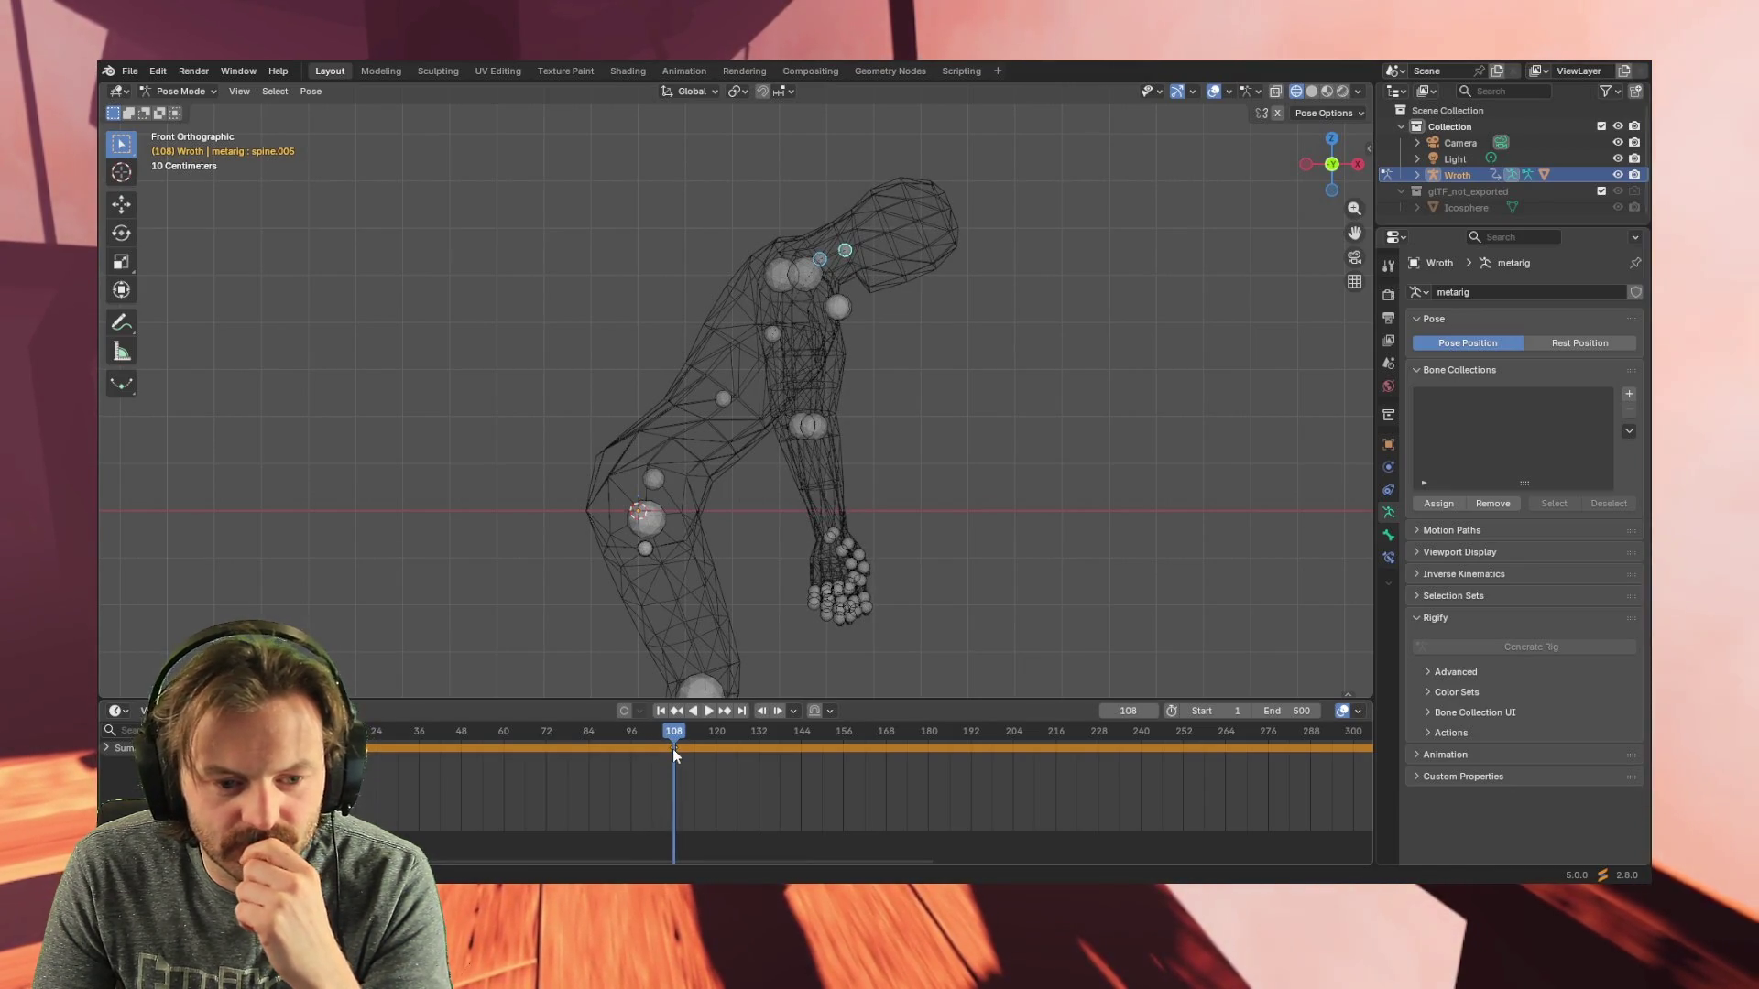
# - Settle the playhead on frame 108 and begin rotating the head bone into a new pose
pyautogui.moveTo(676, 737); pyautogui.dragTo(728, 736)
pyautogui.click(675, 744)
pyautogui.click(672, 747)
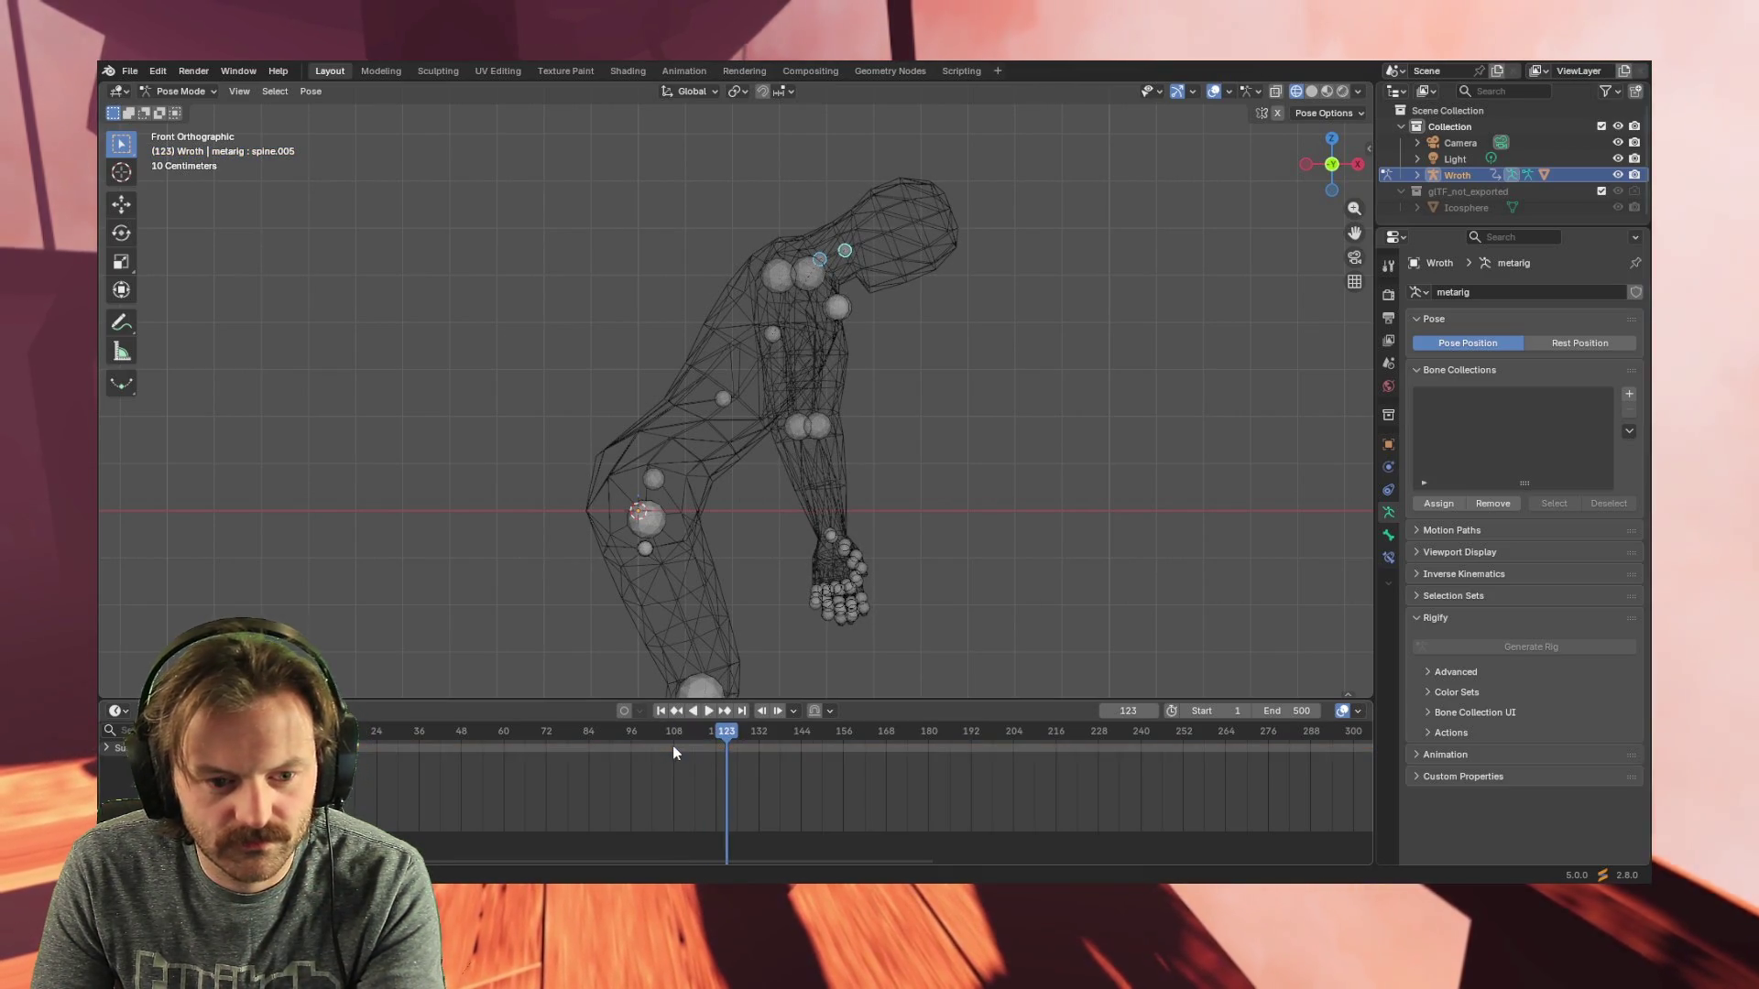
pyautogui.press('space')
pyautogui.moveTo(725, 732)
pyautogui.mouseDown()
pyautogui.moveTo(290, 738)
pyautogui.moveTo(672, 742)
pyautogui.mouseUp()
pyautogui.click(670, 737)
pyautogui.press('space')
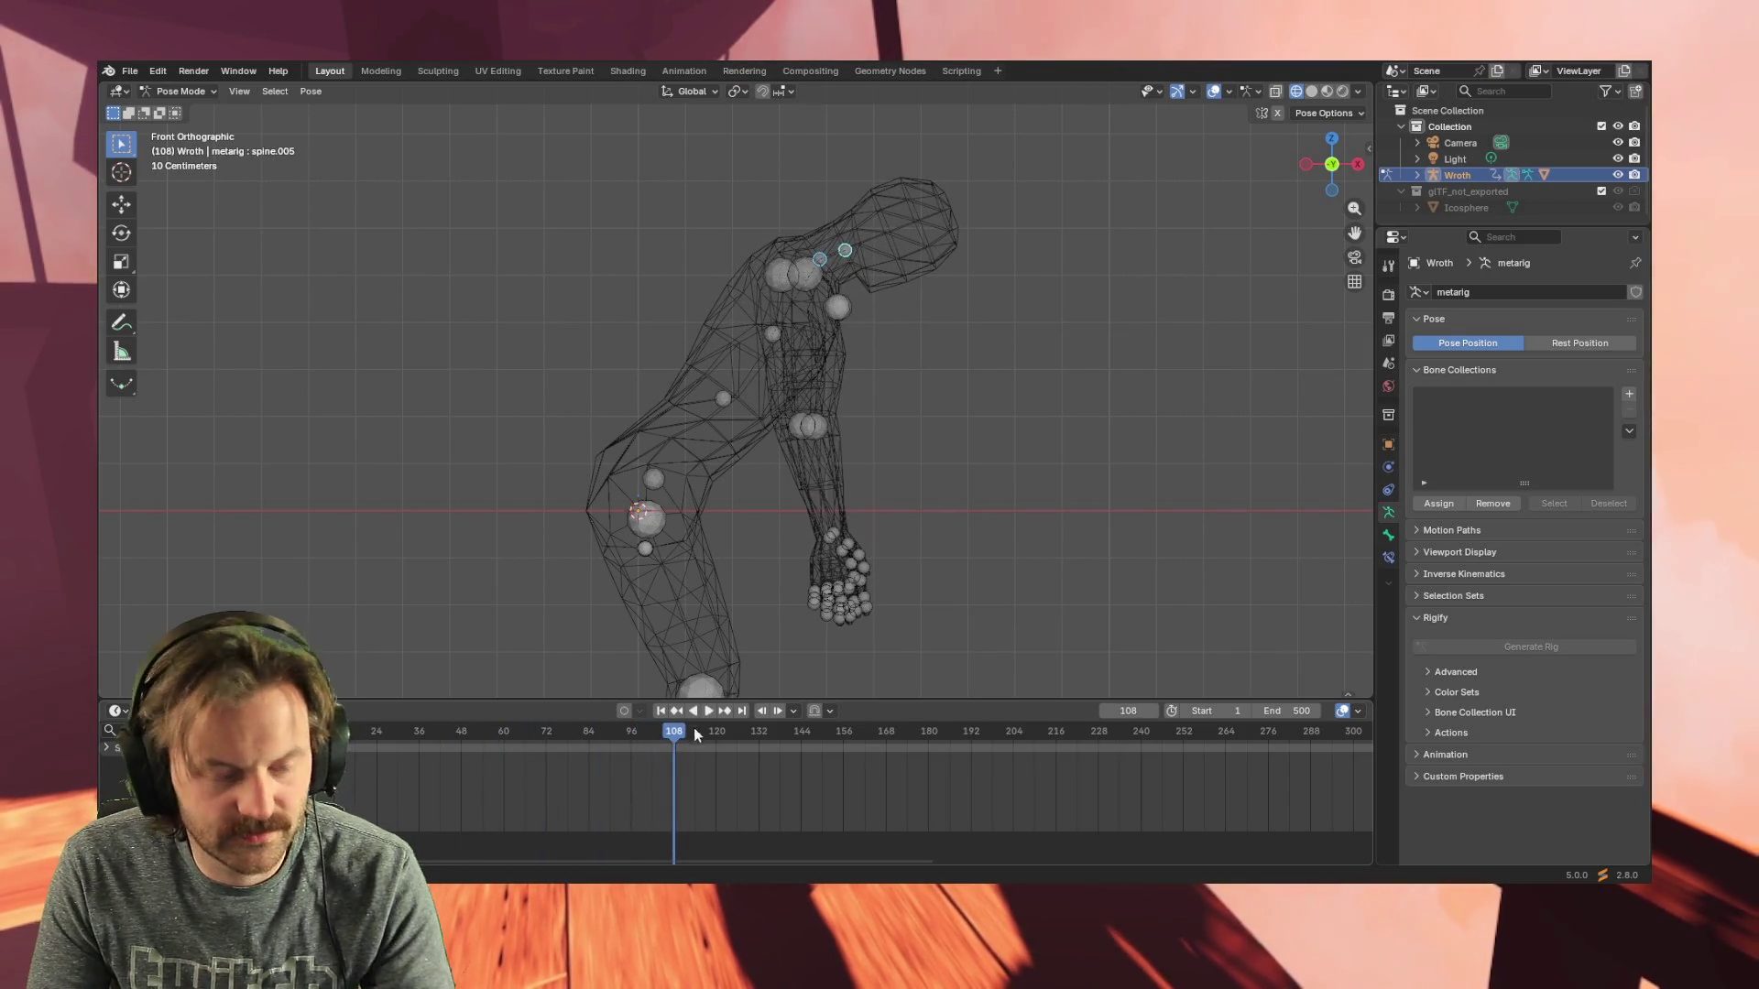
pyautogui.press('r')
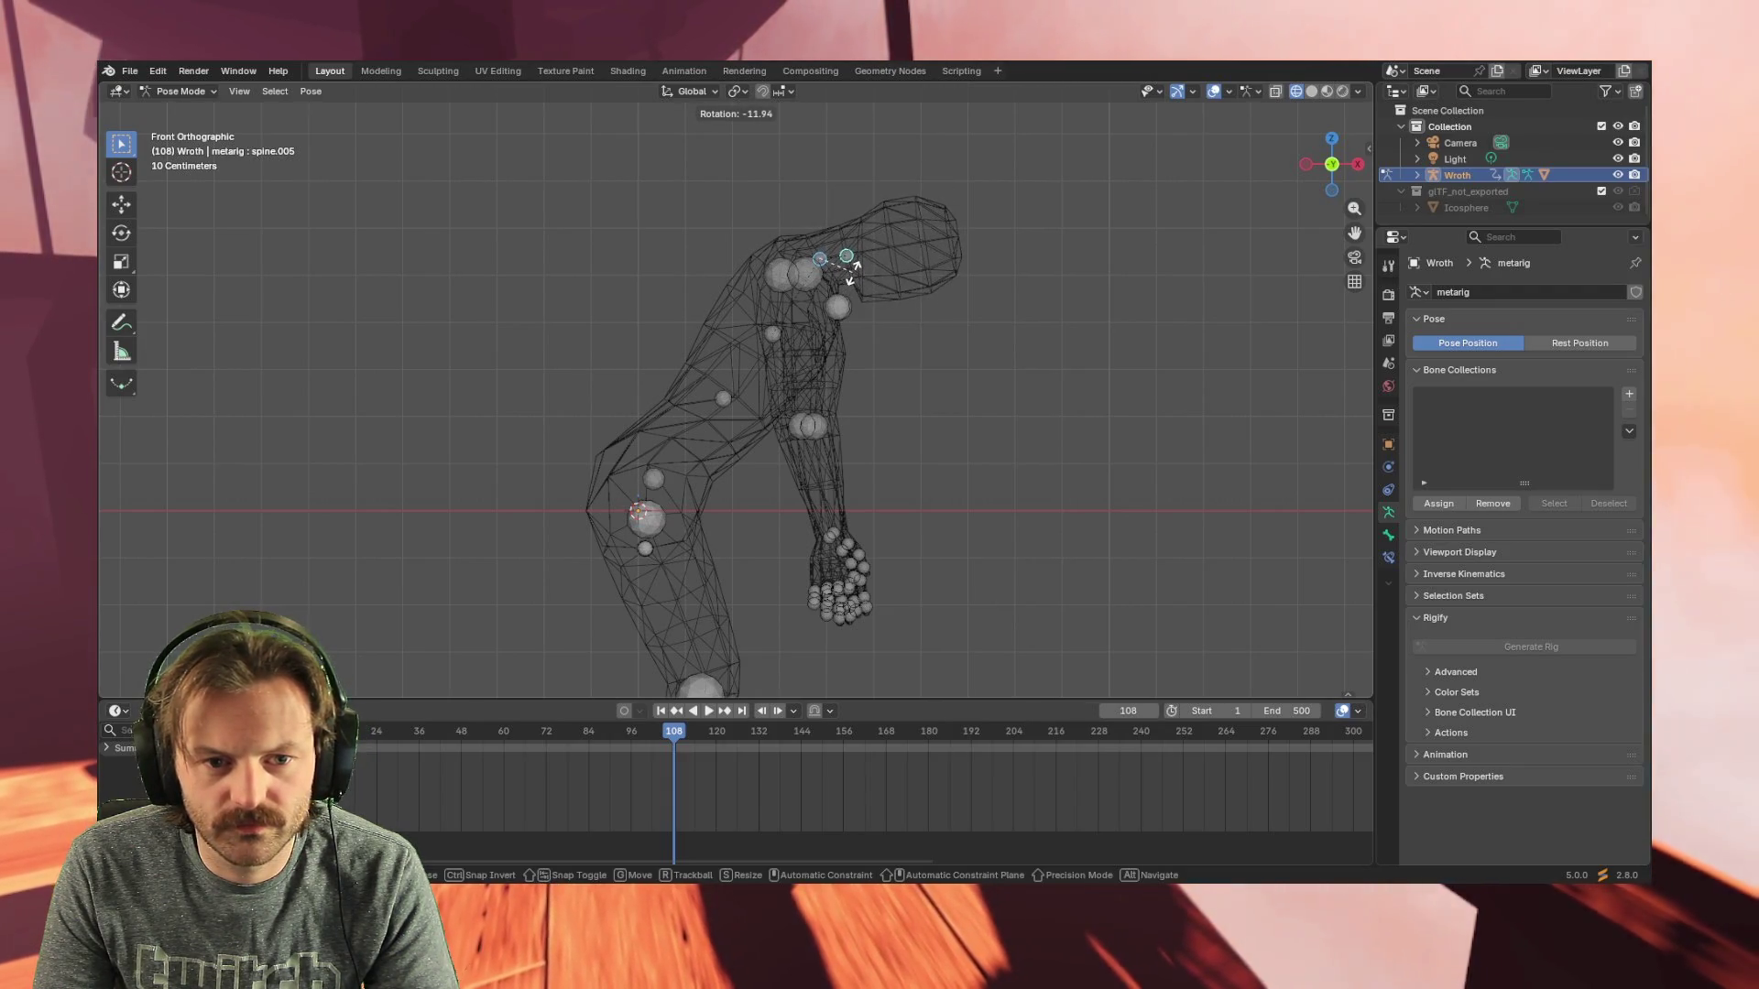
# - Confirm and keyframe the head rotation at frame 108, then scrub back to frame 1 to check it
pyautogui.click(851, 264)
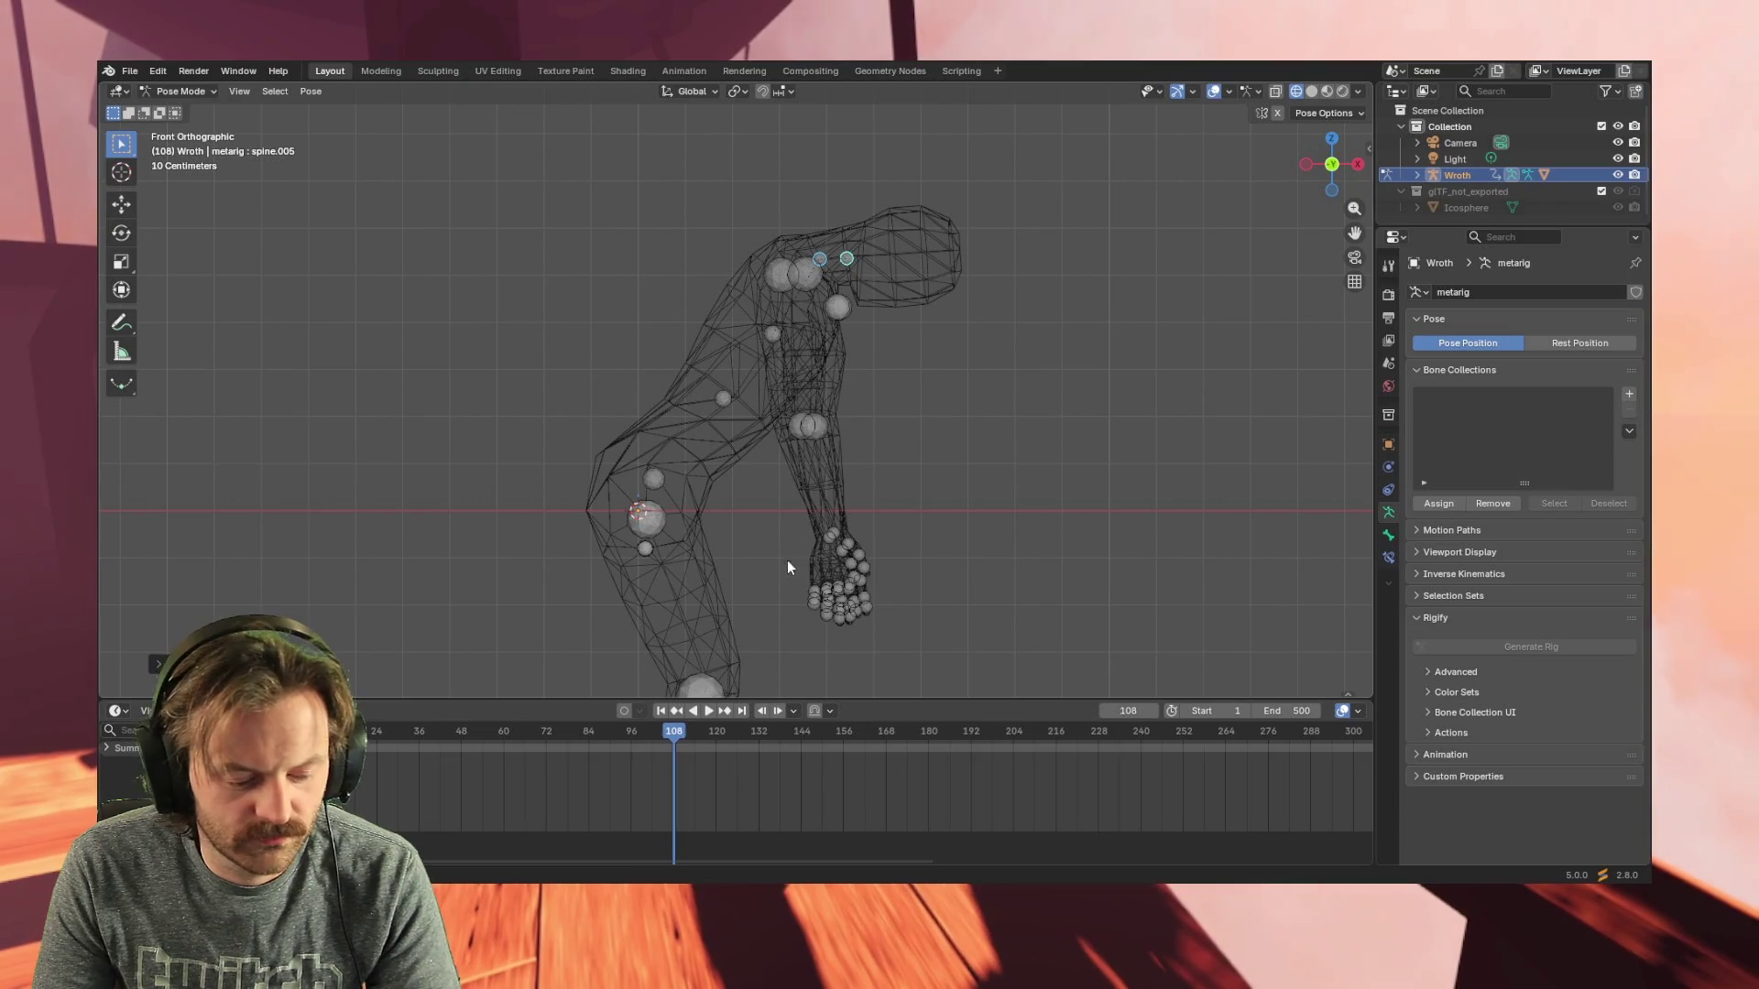
pyautogui.press('i')
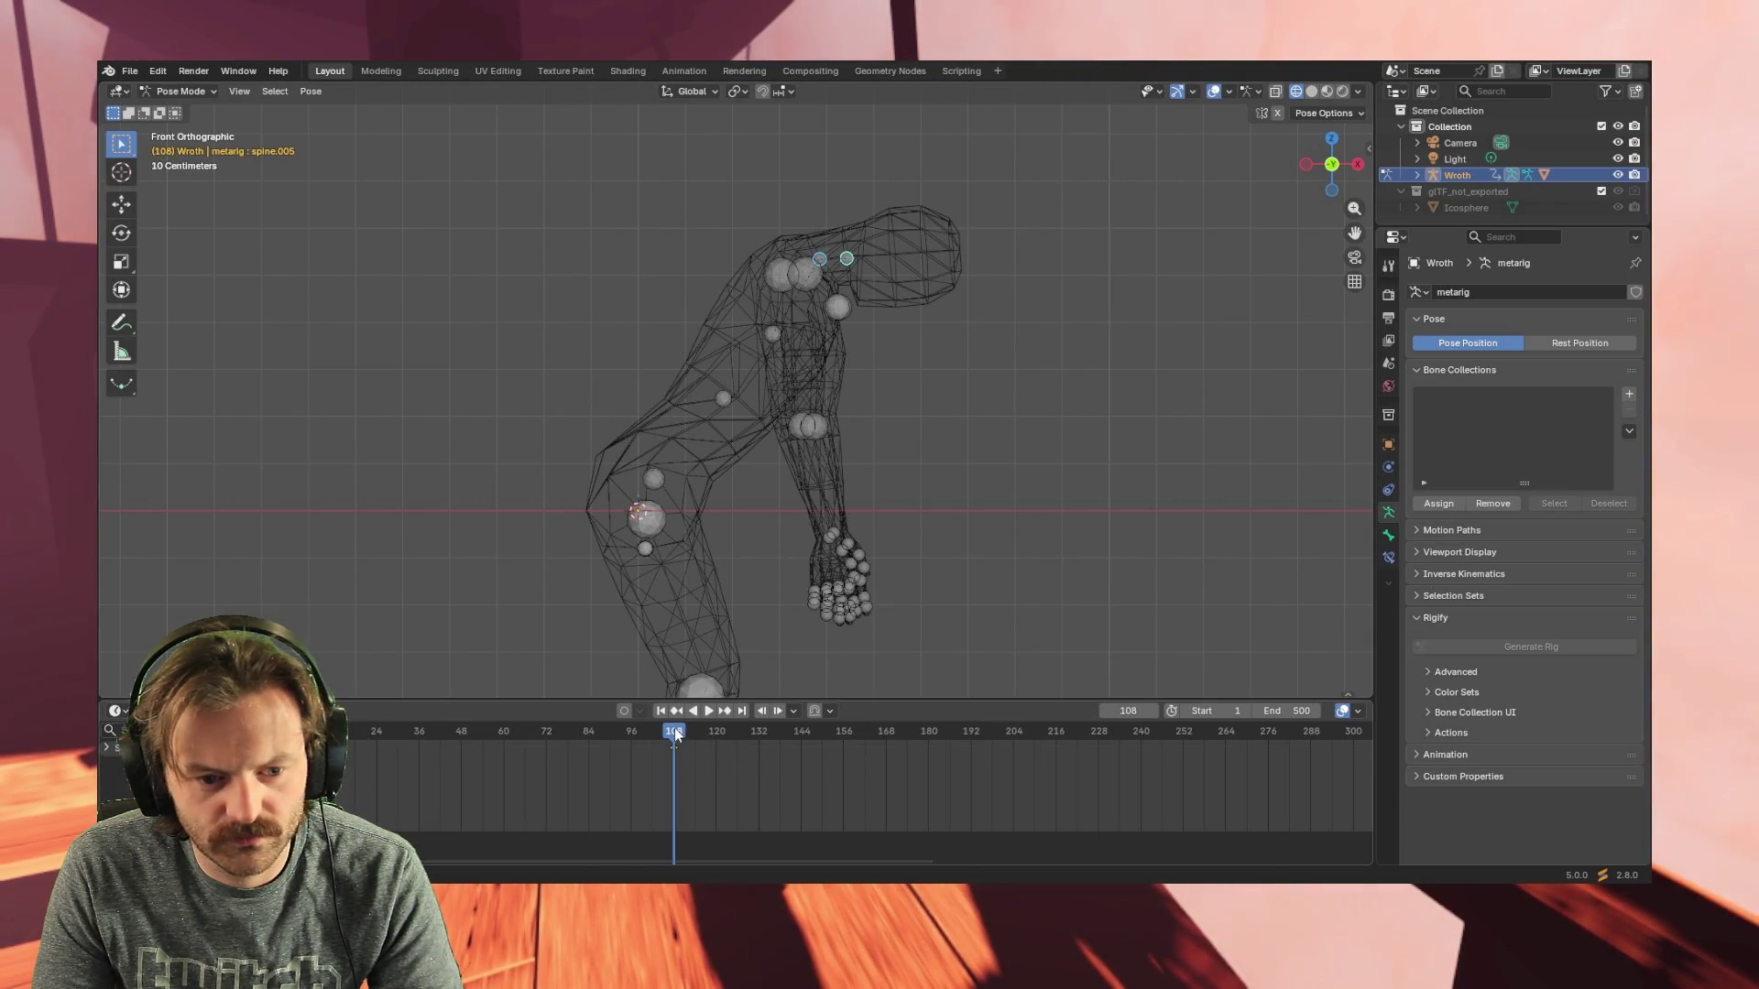
pyautogui.moveTo(675, 734); pyautogui.dragTo(319, 734)
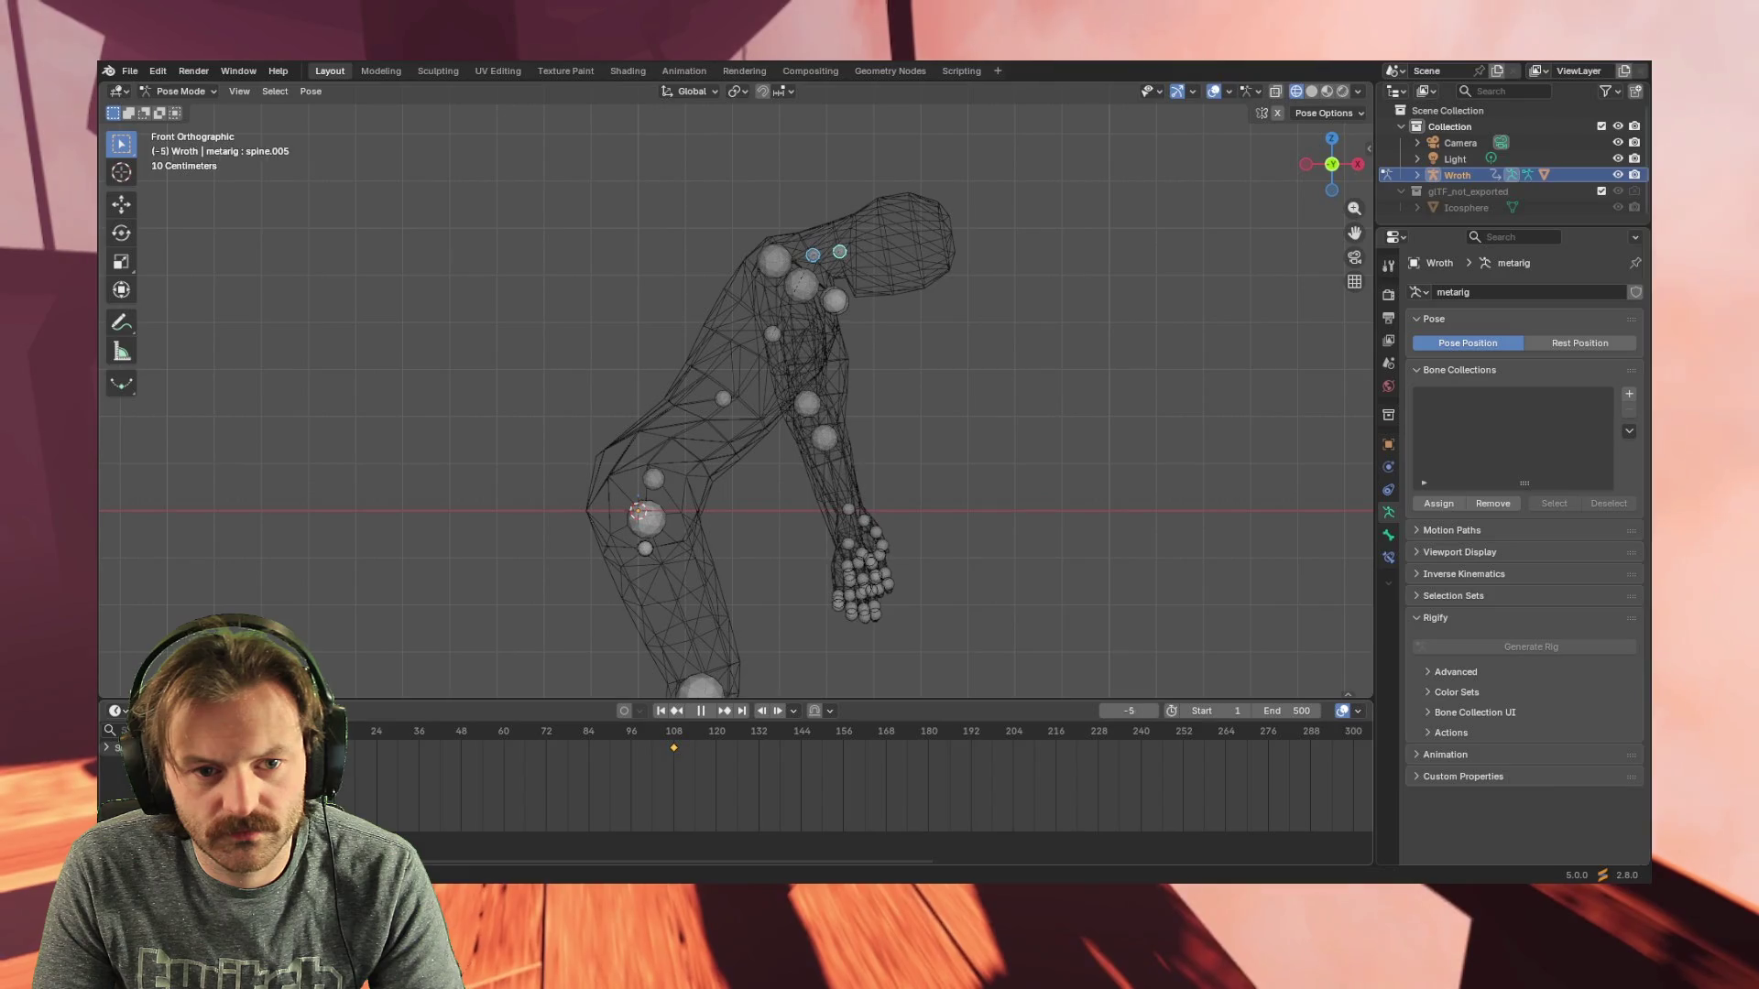
pyautogui.moveTo(276, 734); pyautogui.dragTo(675, 735)
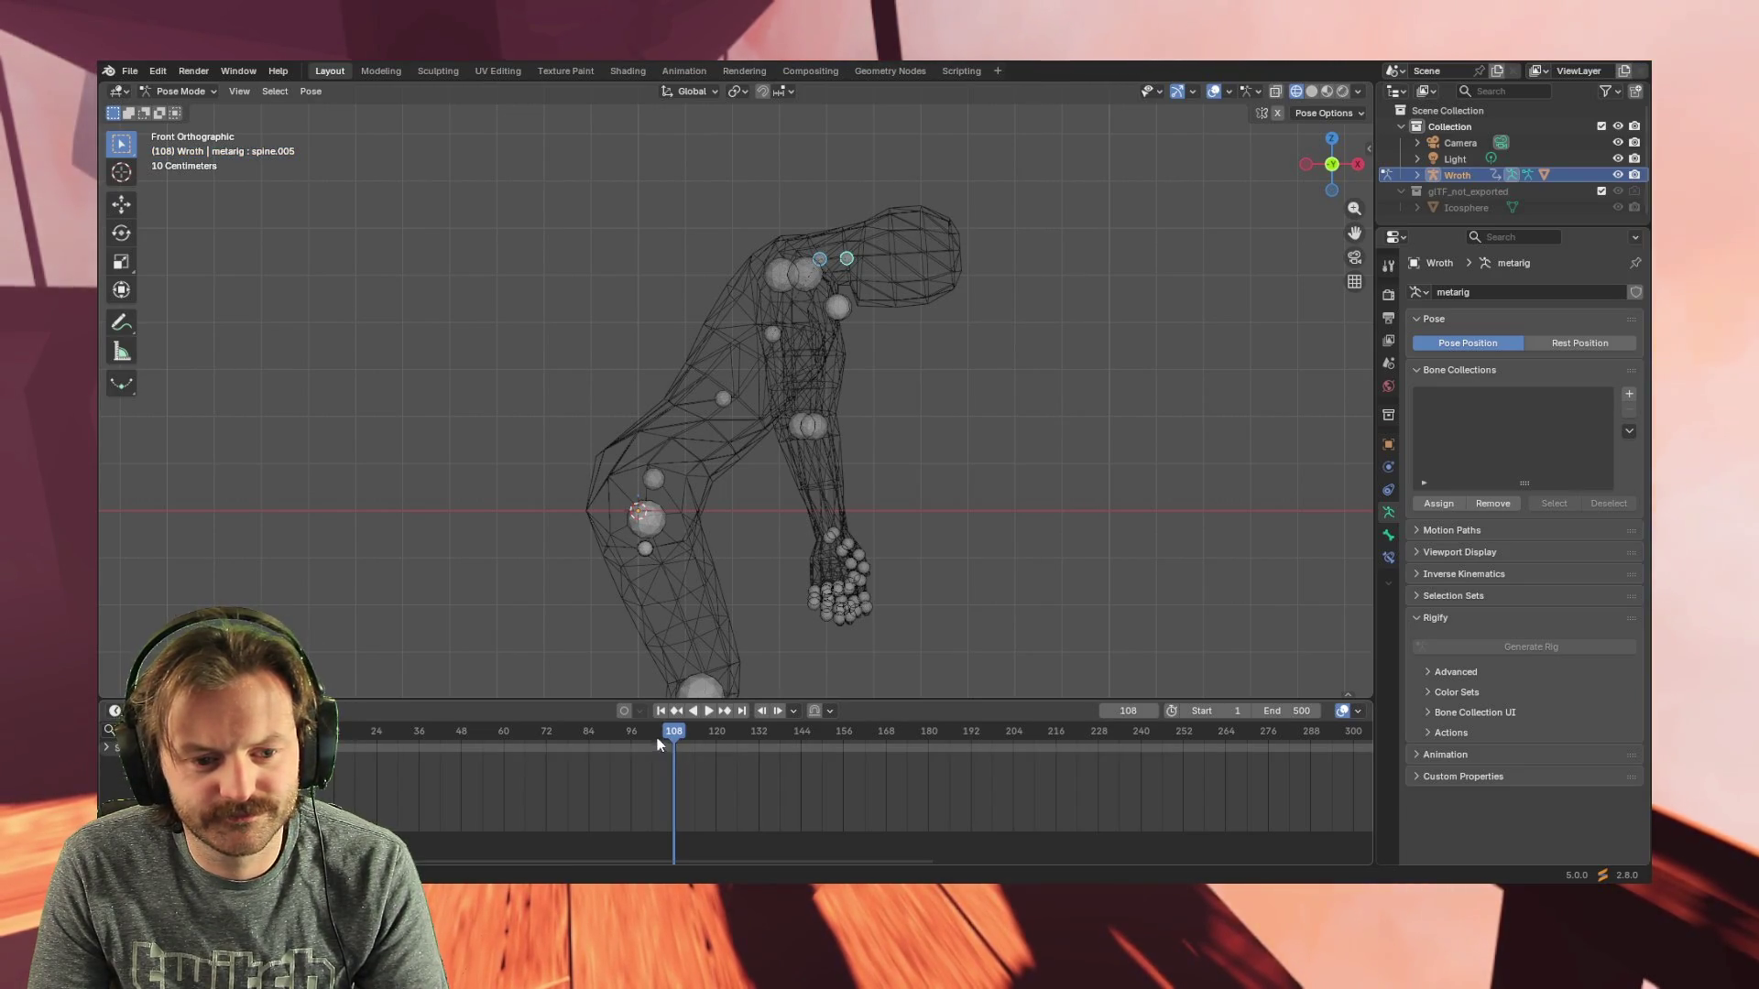
pyautogui.moveTo(673, 733); pyautogui.dragTo(293, 733)
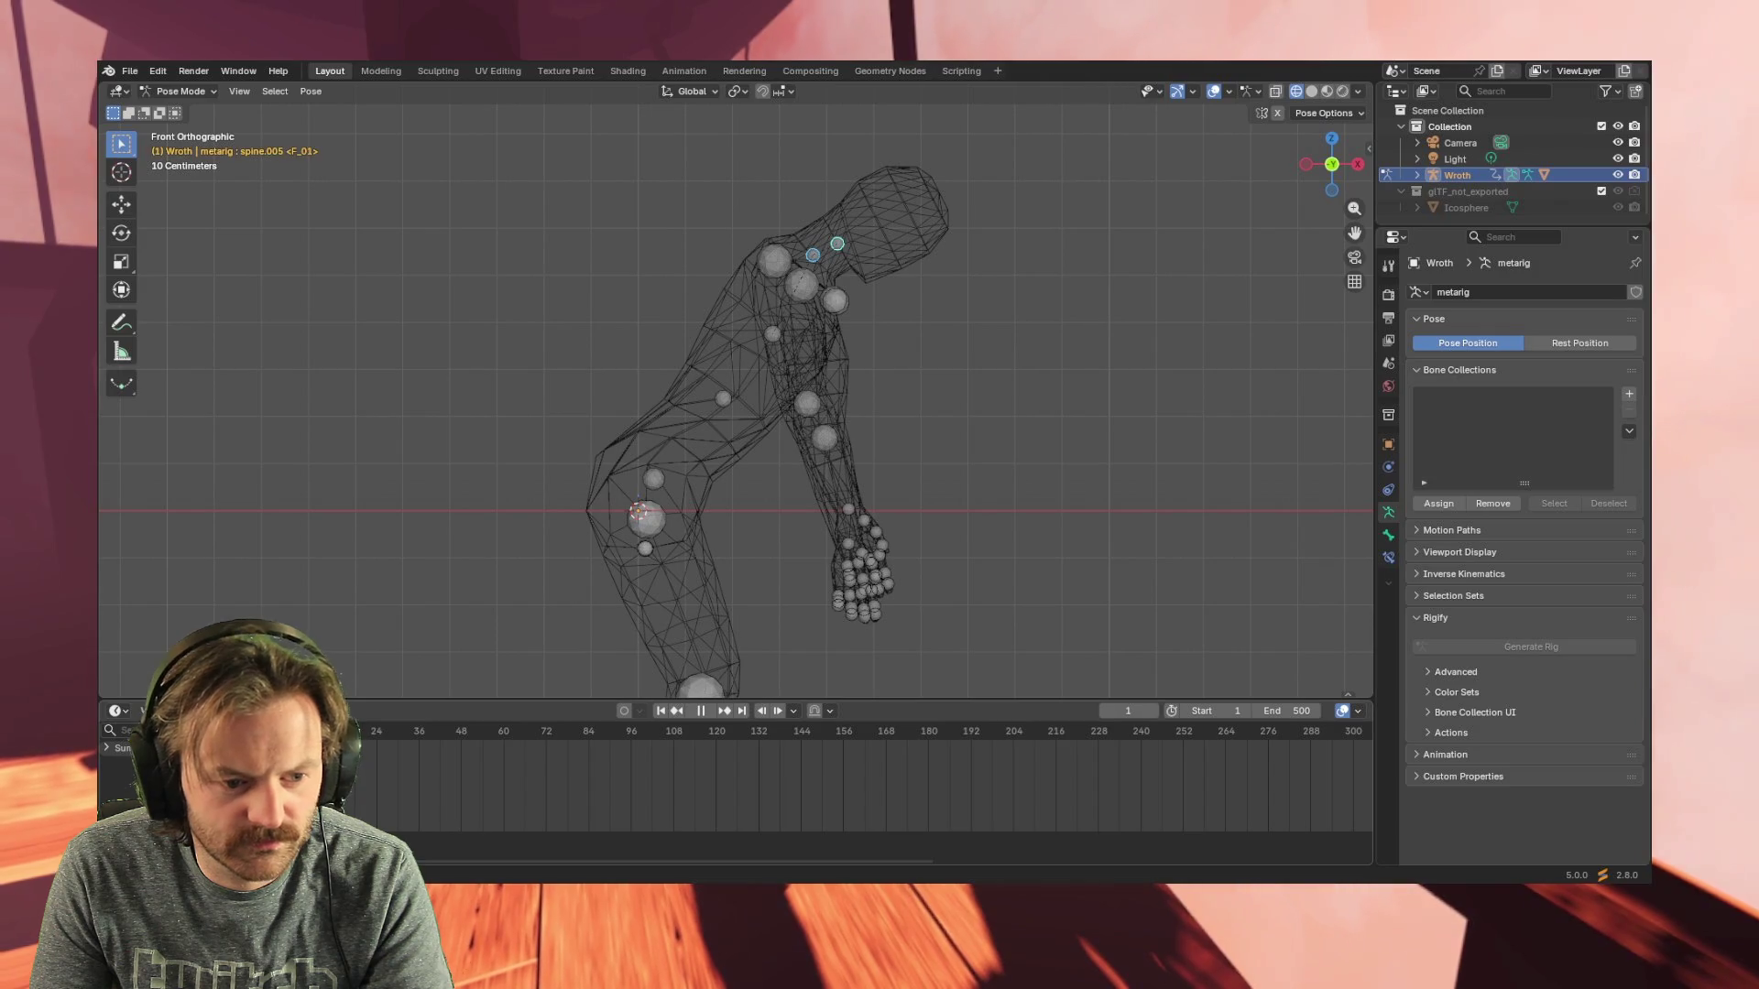
# - Adjust the timeline keys via the context menu, move to frame 108 and start rotating the head bone
pyautogui.rightClick(589, 738)
pyautogui.click(584, 737)
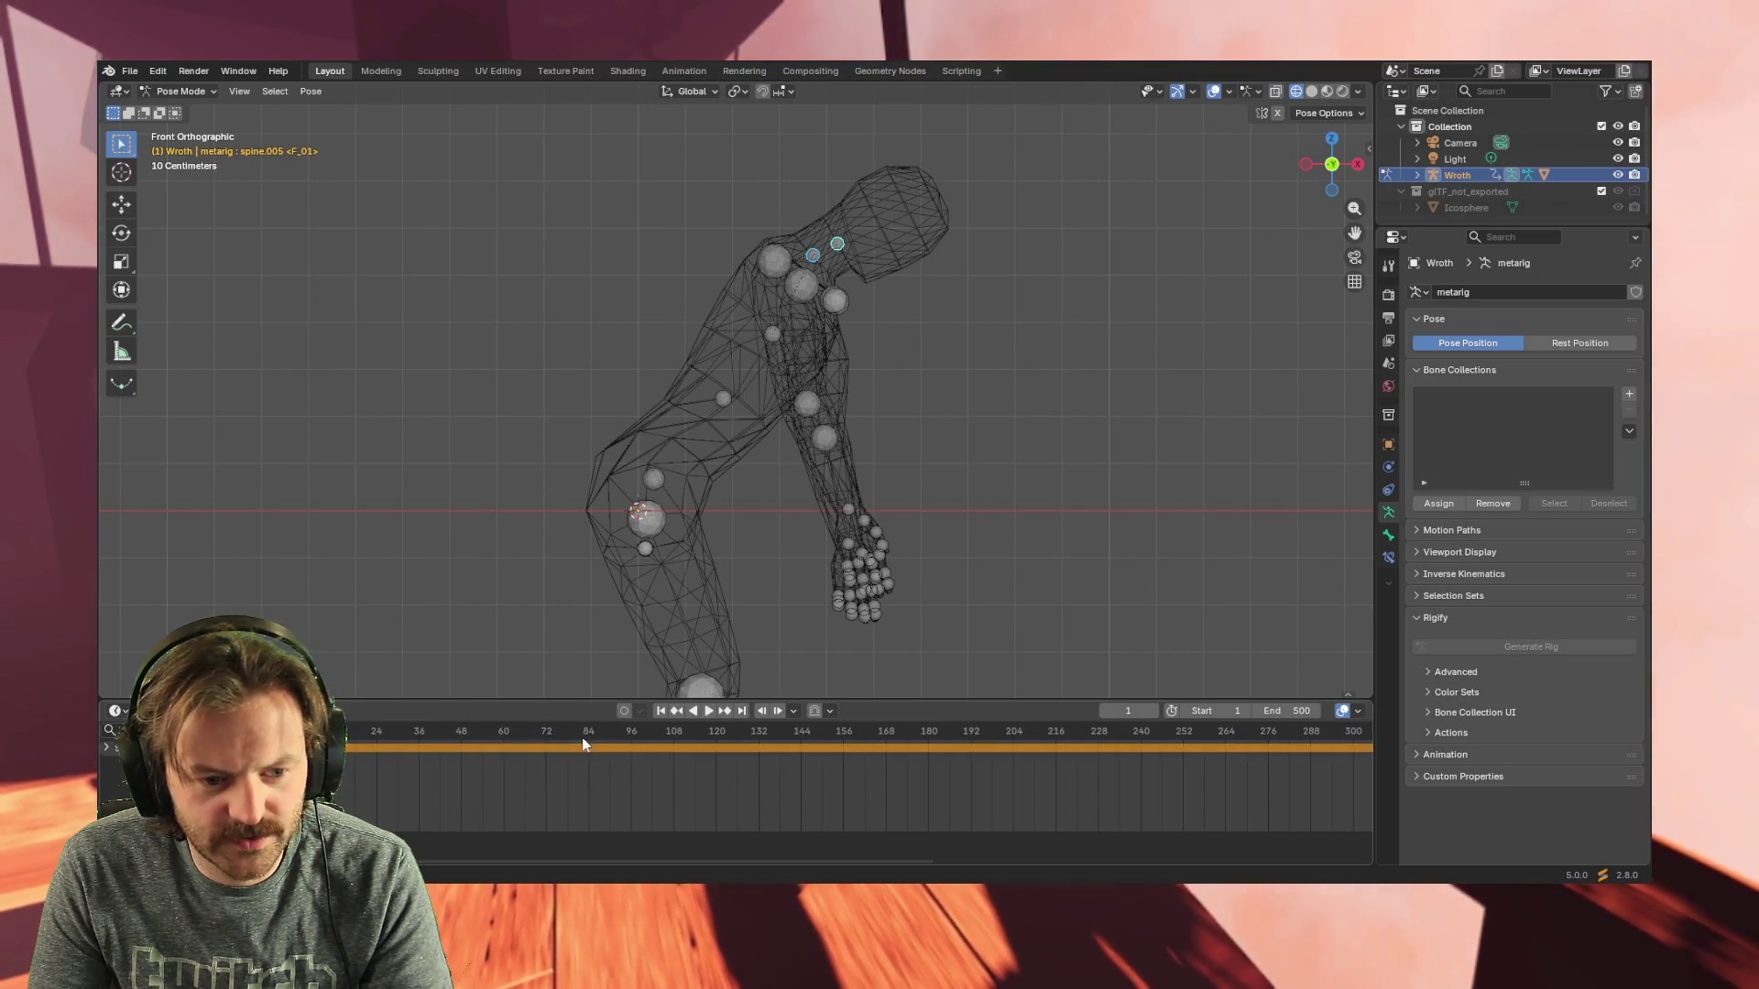
pyautogui.moveTo(501, 855); pyautogui.dragTo(1025, 854)
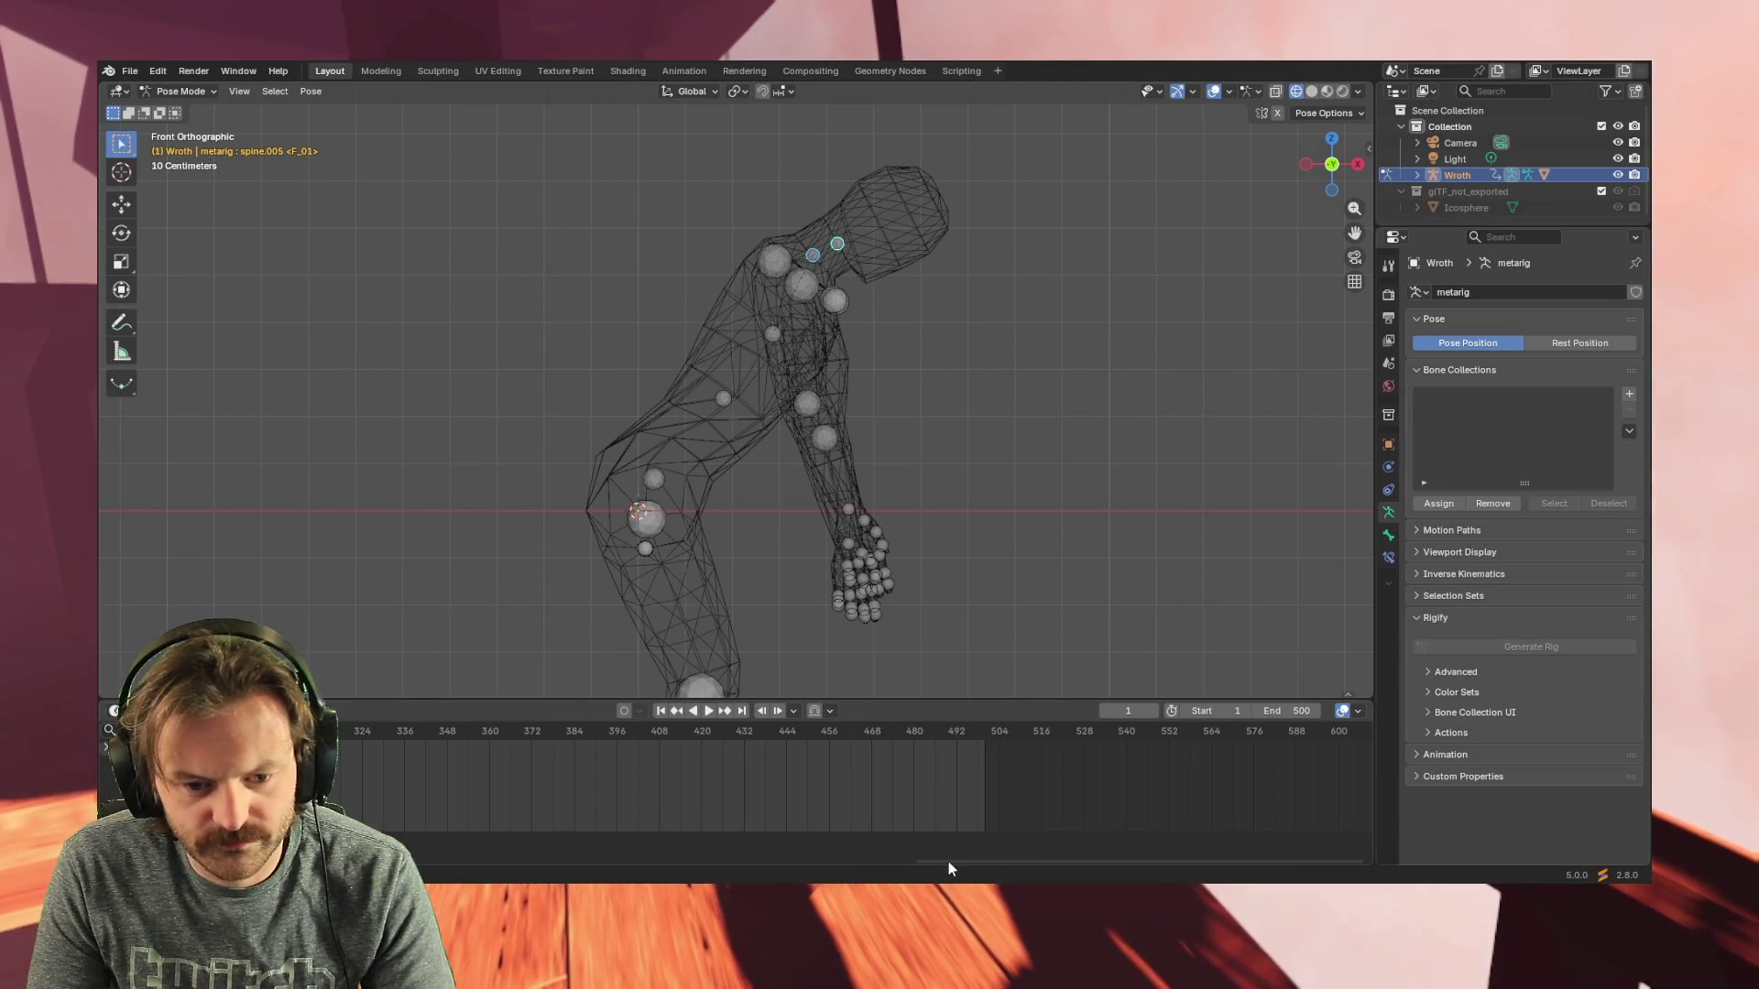
pyautogui.moveTo(959, 863); pyautogui.dragTo(453, 859)
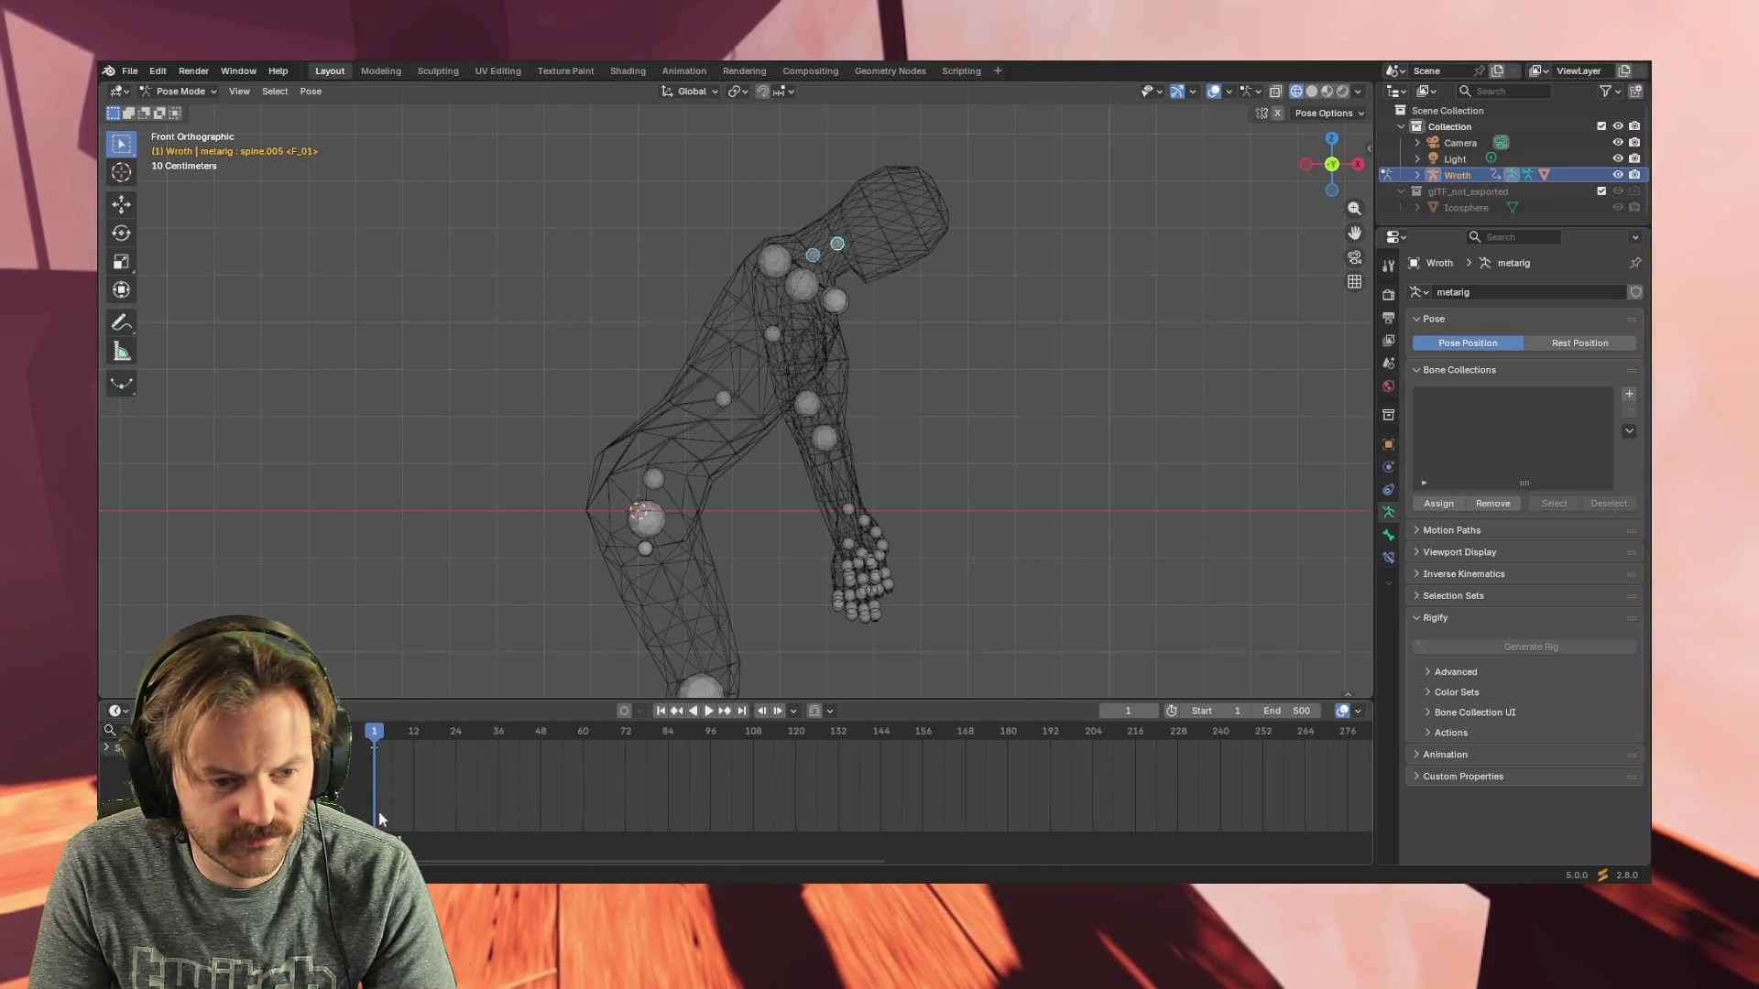
pyautogui.moveTo(381, 735); pyautogui.dragTo(753, 730)
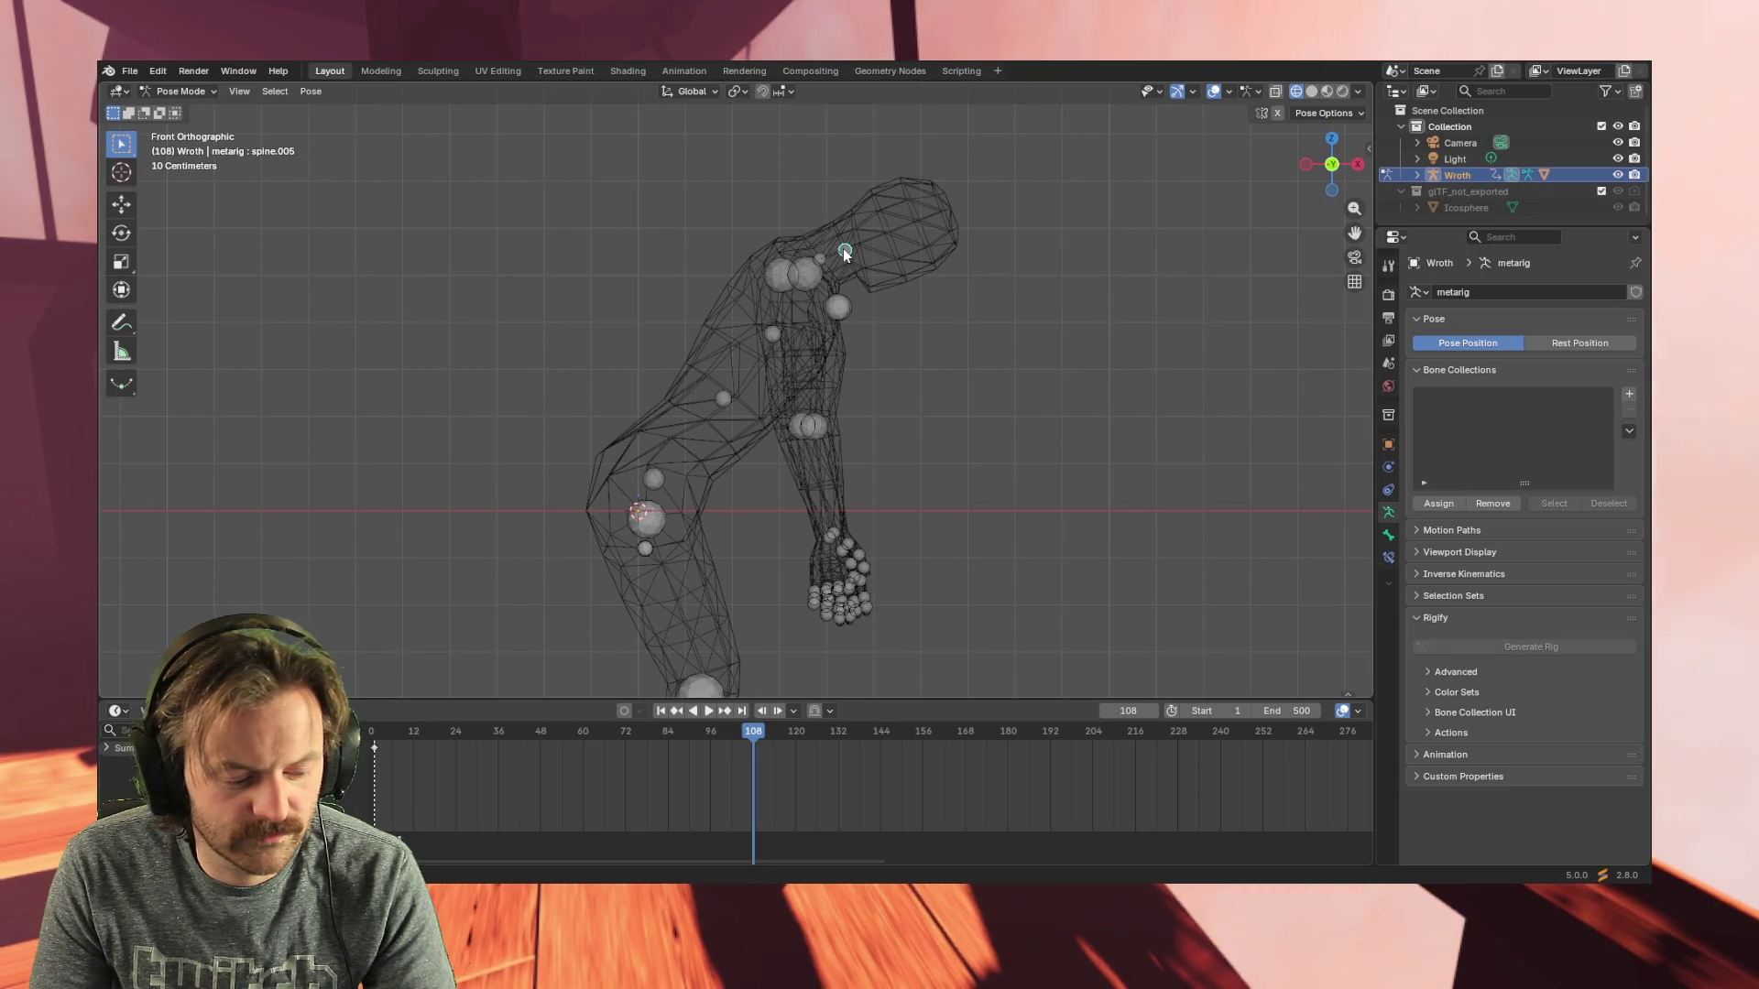
pyautogui.press('r')
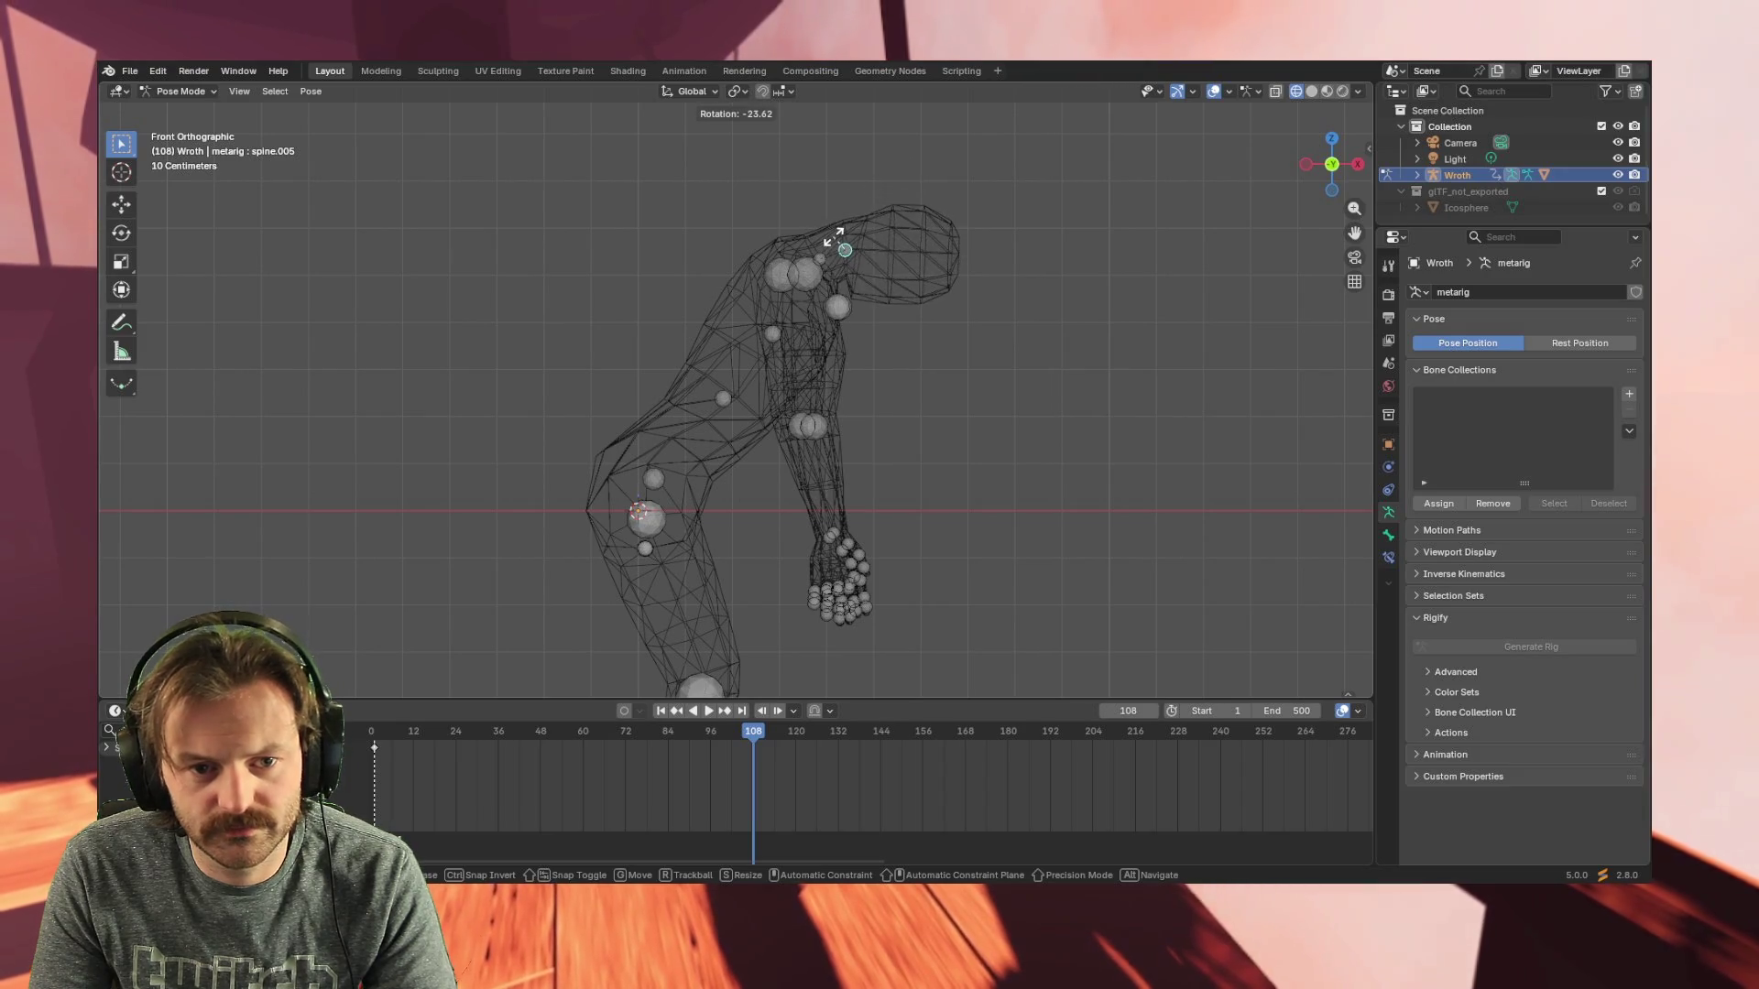
# - Confirm and key the new head rotation at frame 108, then scrub and play to preview it
pyautogui.click(832, 241)
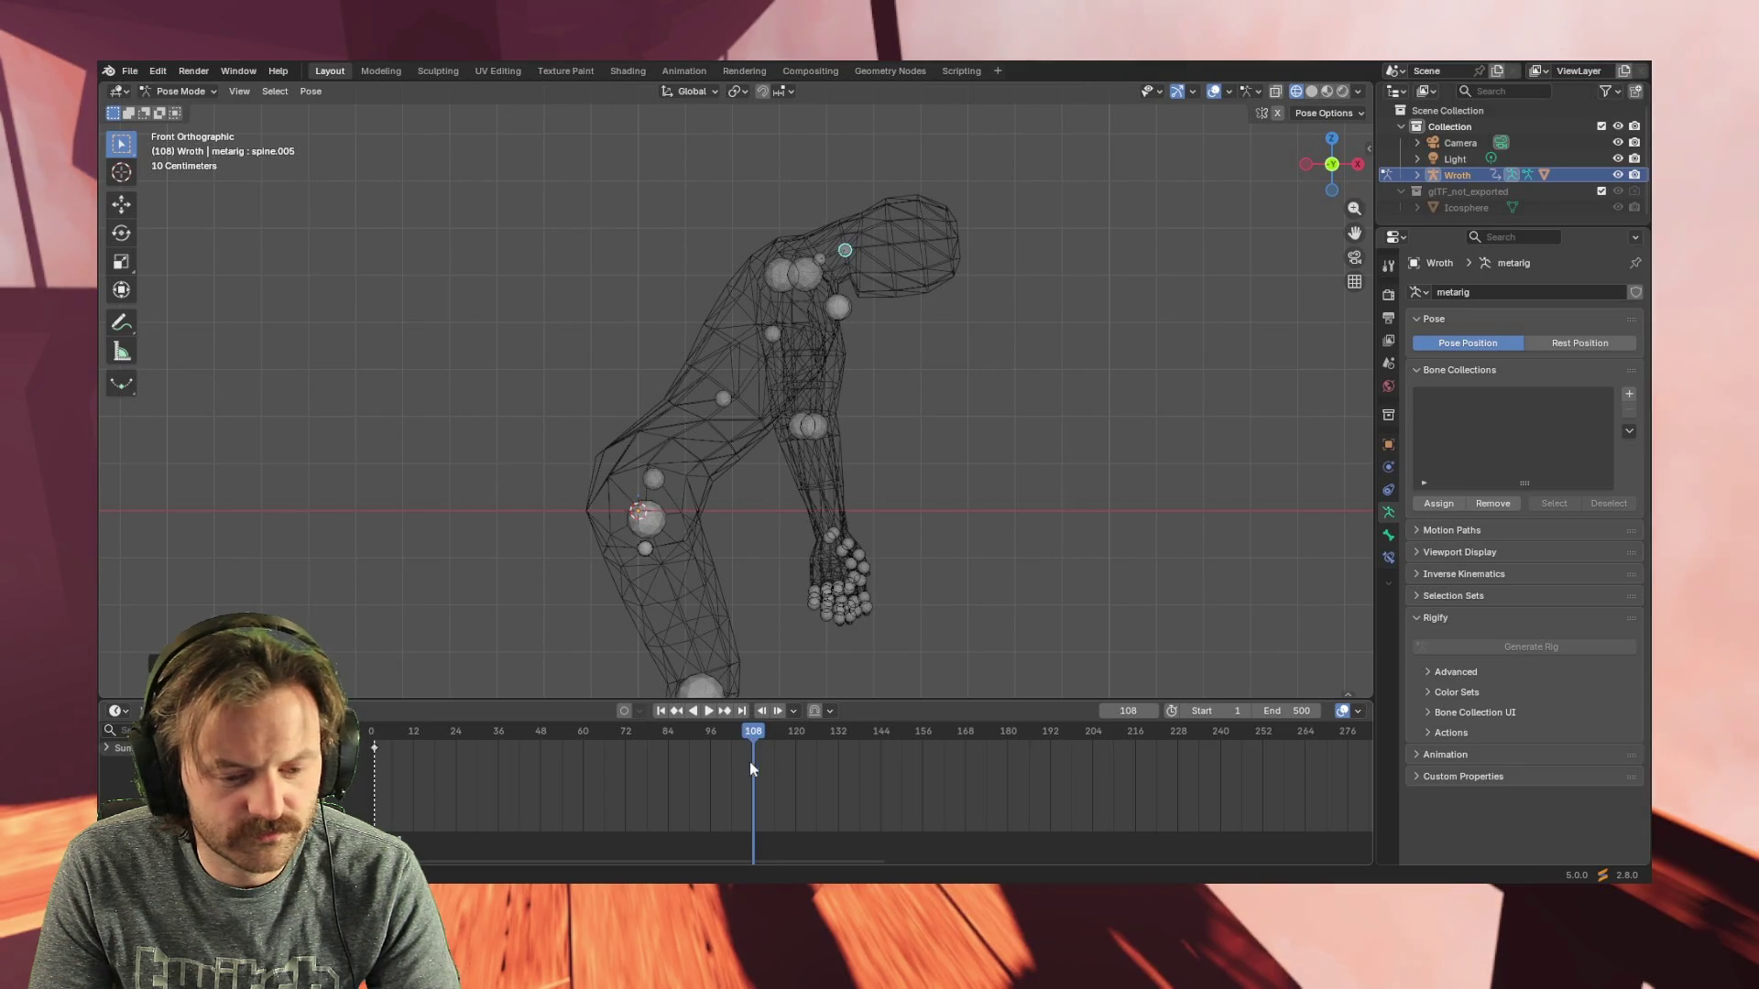
pyautogui.press('i')
pyautogui.click(711, 780)
pyautogui.moveTo(738, 727)
pyautogui.mouseDown()
pyautogui.moveTo(402, 730)
pyautogui.moveTo(918, 731)
pyautogui.moveTo(363, 746)
pyautogui.mouseUp()
pyautogui.press('space')
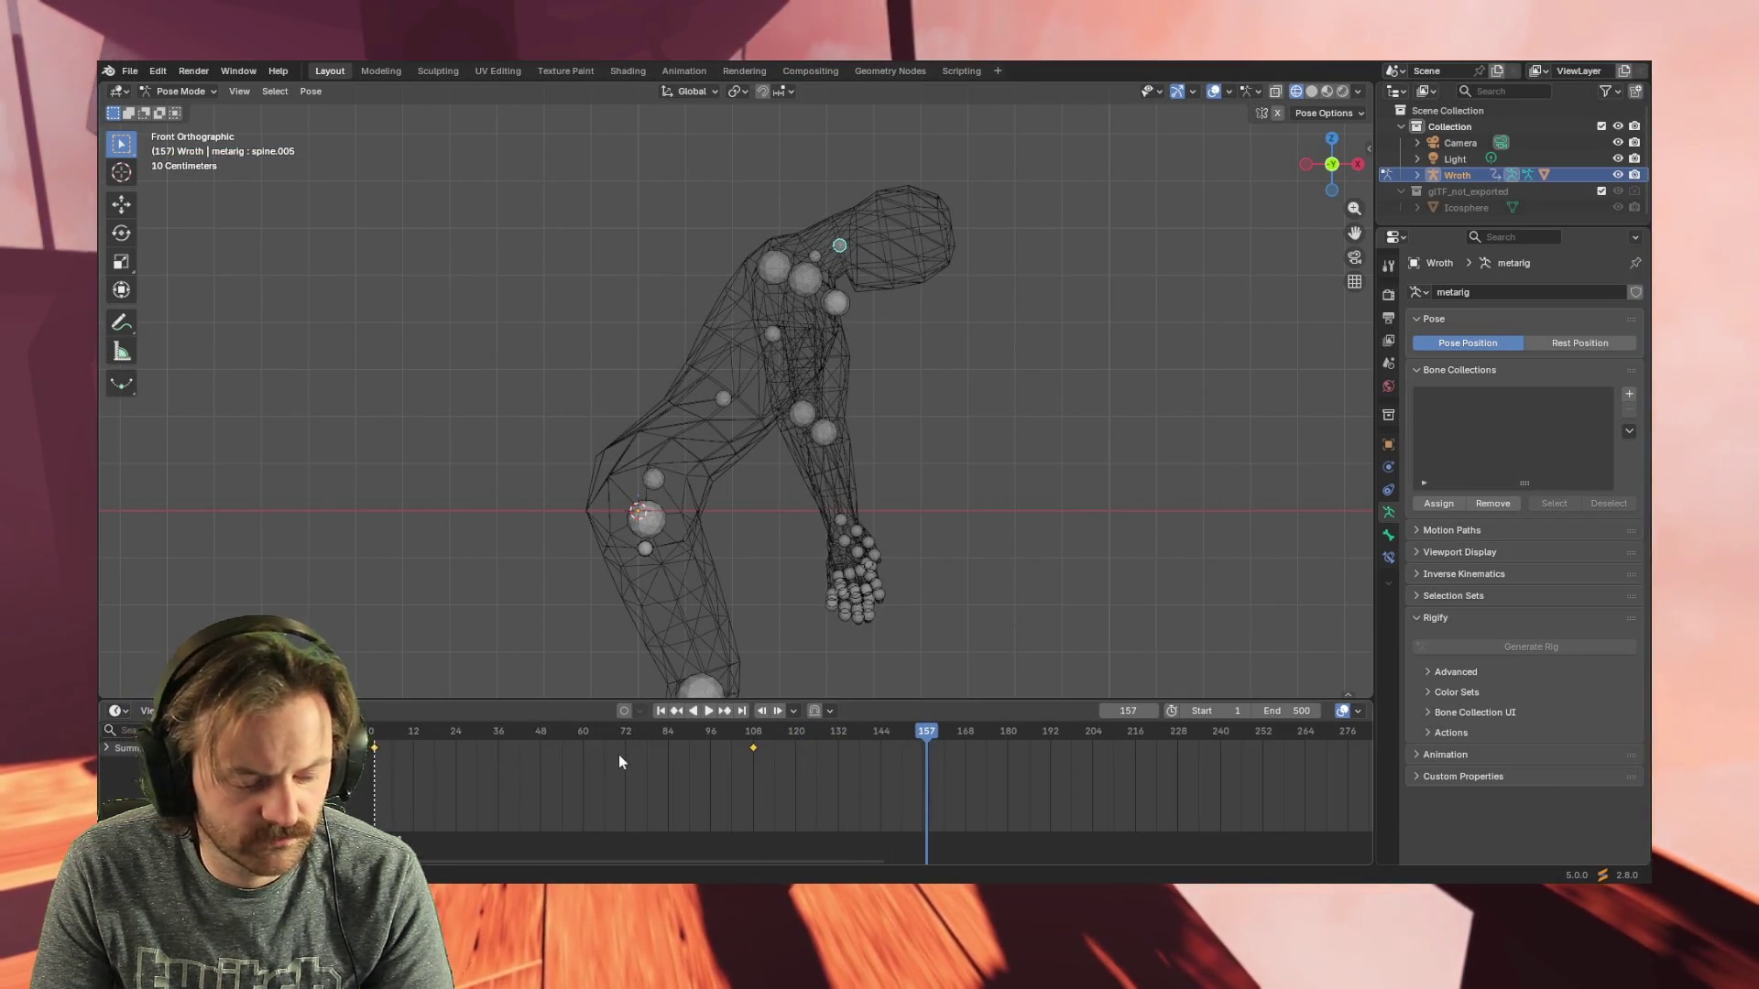
# - Paste a head key at frame 192
pyautogui.moveTo(931, 727)
pyautogui.mouseDown()
pyautogui.moveTo(1062, 714)
pyautogui.moveTo(1051, 722)
pyautogui.mouseUp()
pyautogui.hotkey('ctrl', 'v')
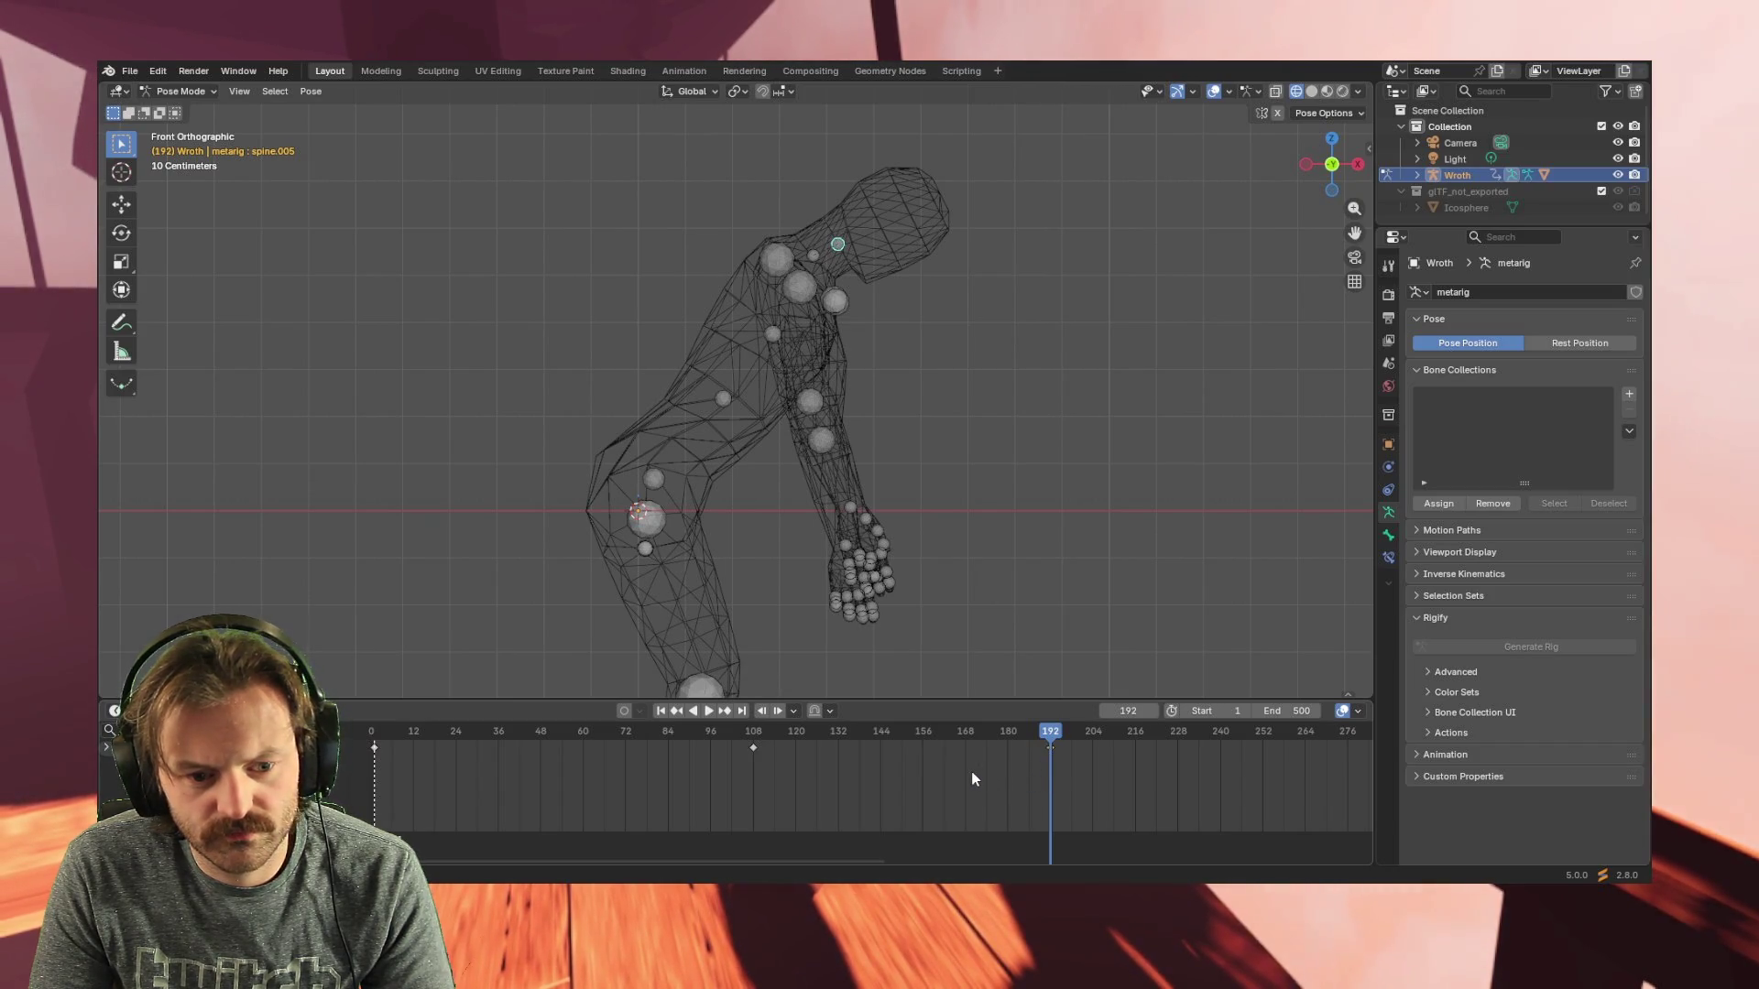
pyautogui.moveTo(847, 858)
pyautogui.mouseDown()
pyautogui.moveTo(1315, 836)
pyautogui.moveTo(1284, 835)
pyautogui.mouseUp()
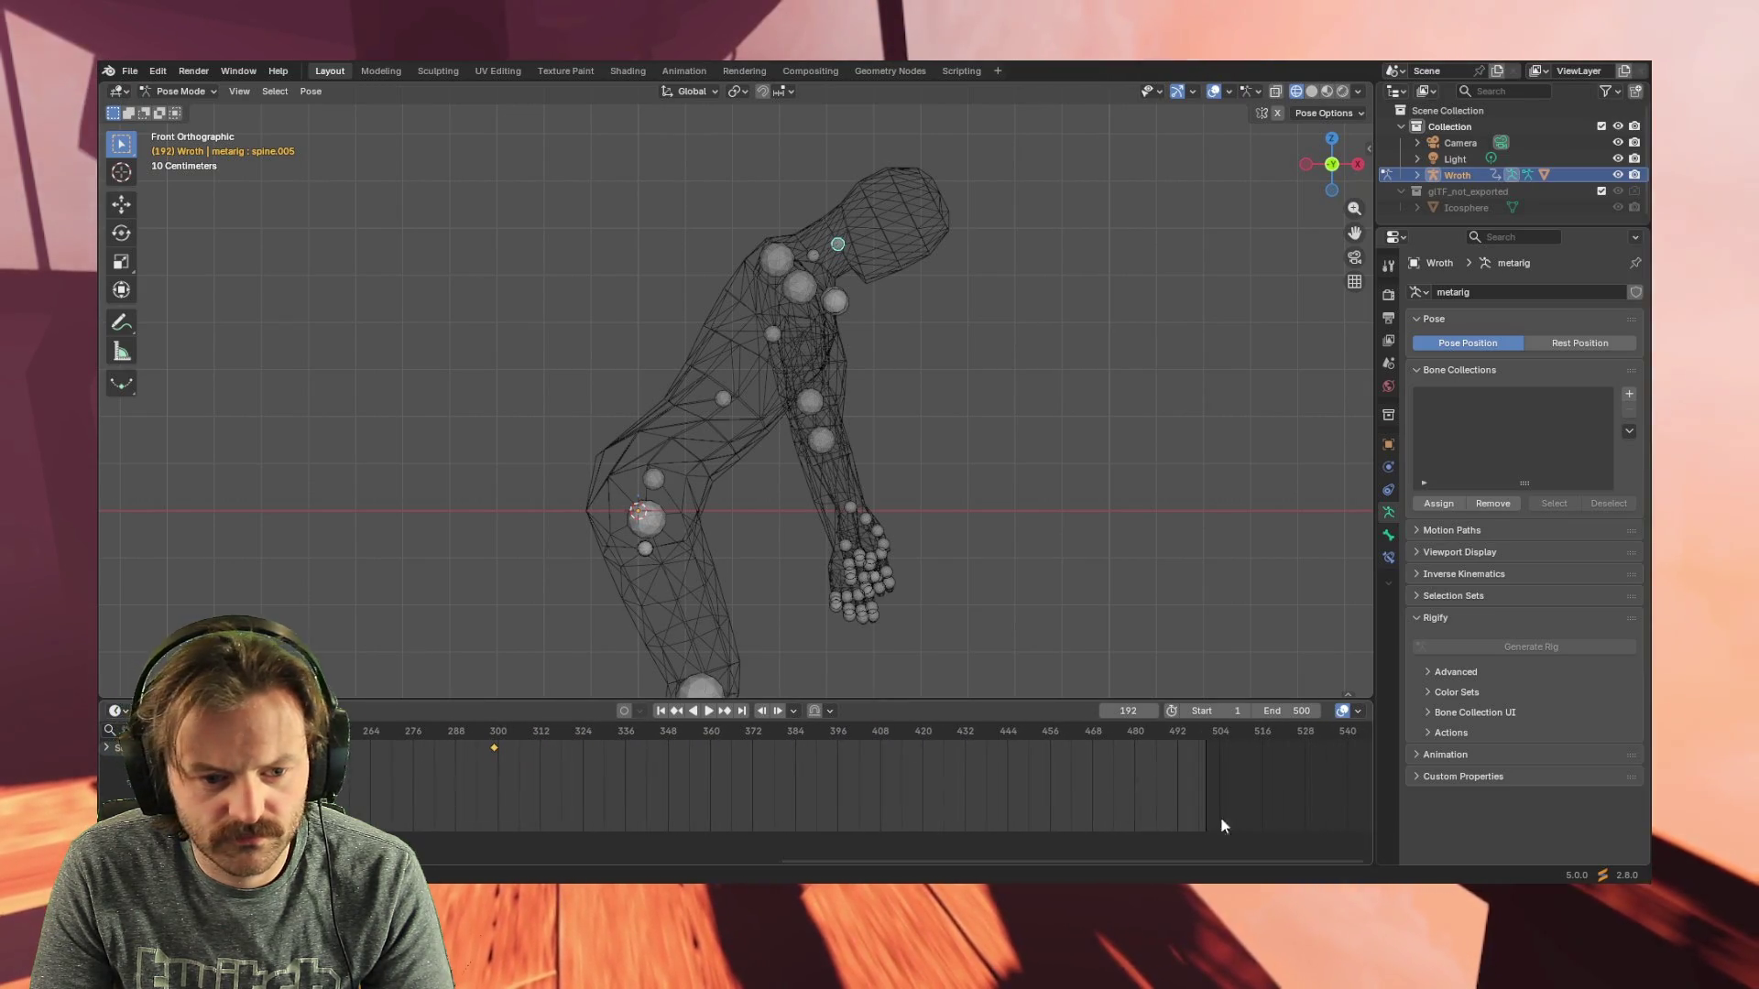
# - Jump to frame 384 and play the extended head-bob, scrubbing back to about 379
pyautogui.moveTo(775, 737); pyautogui.dragTo(795, 739)
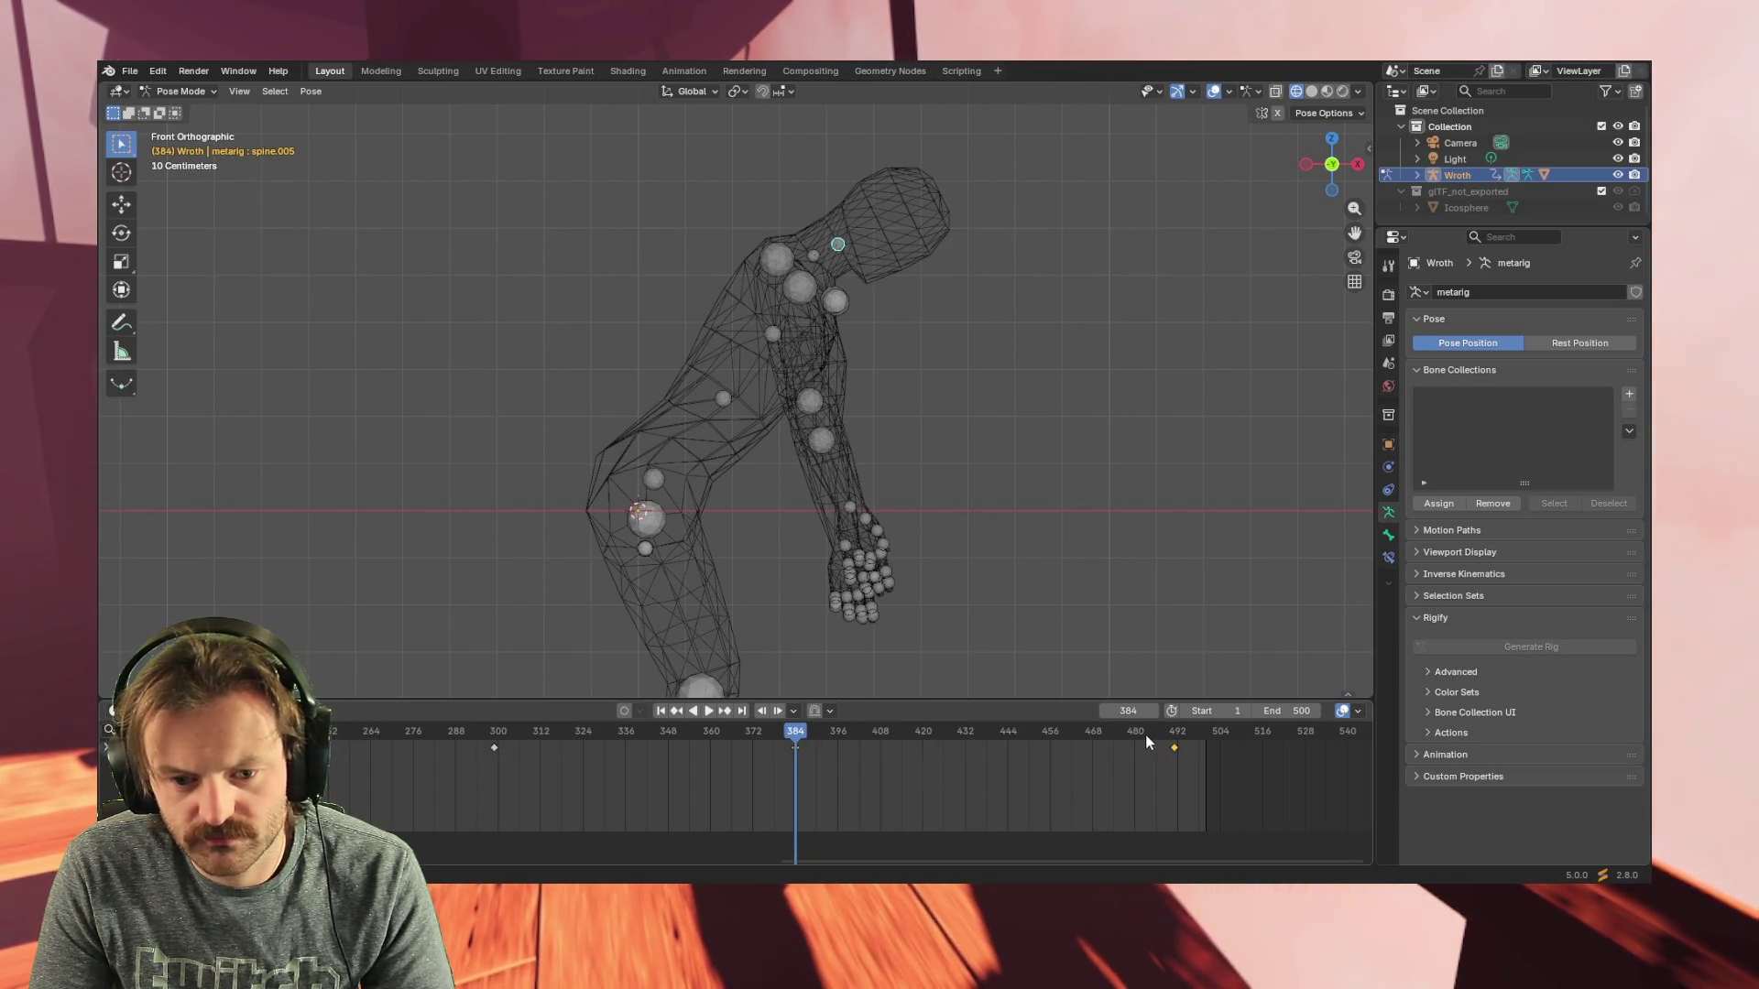
pyautogui.press('space')
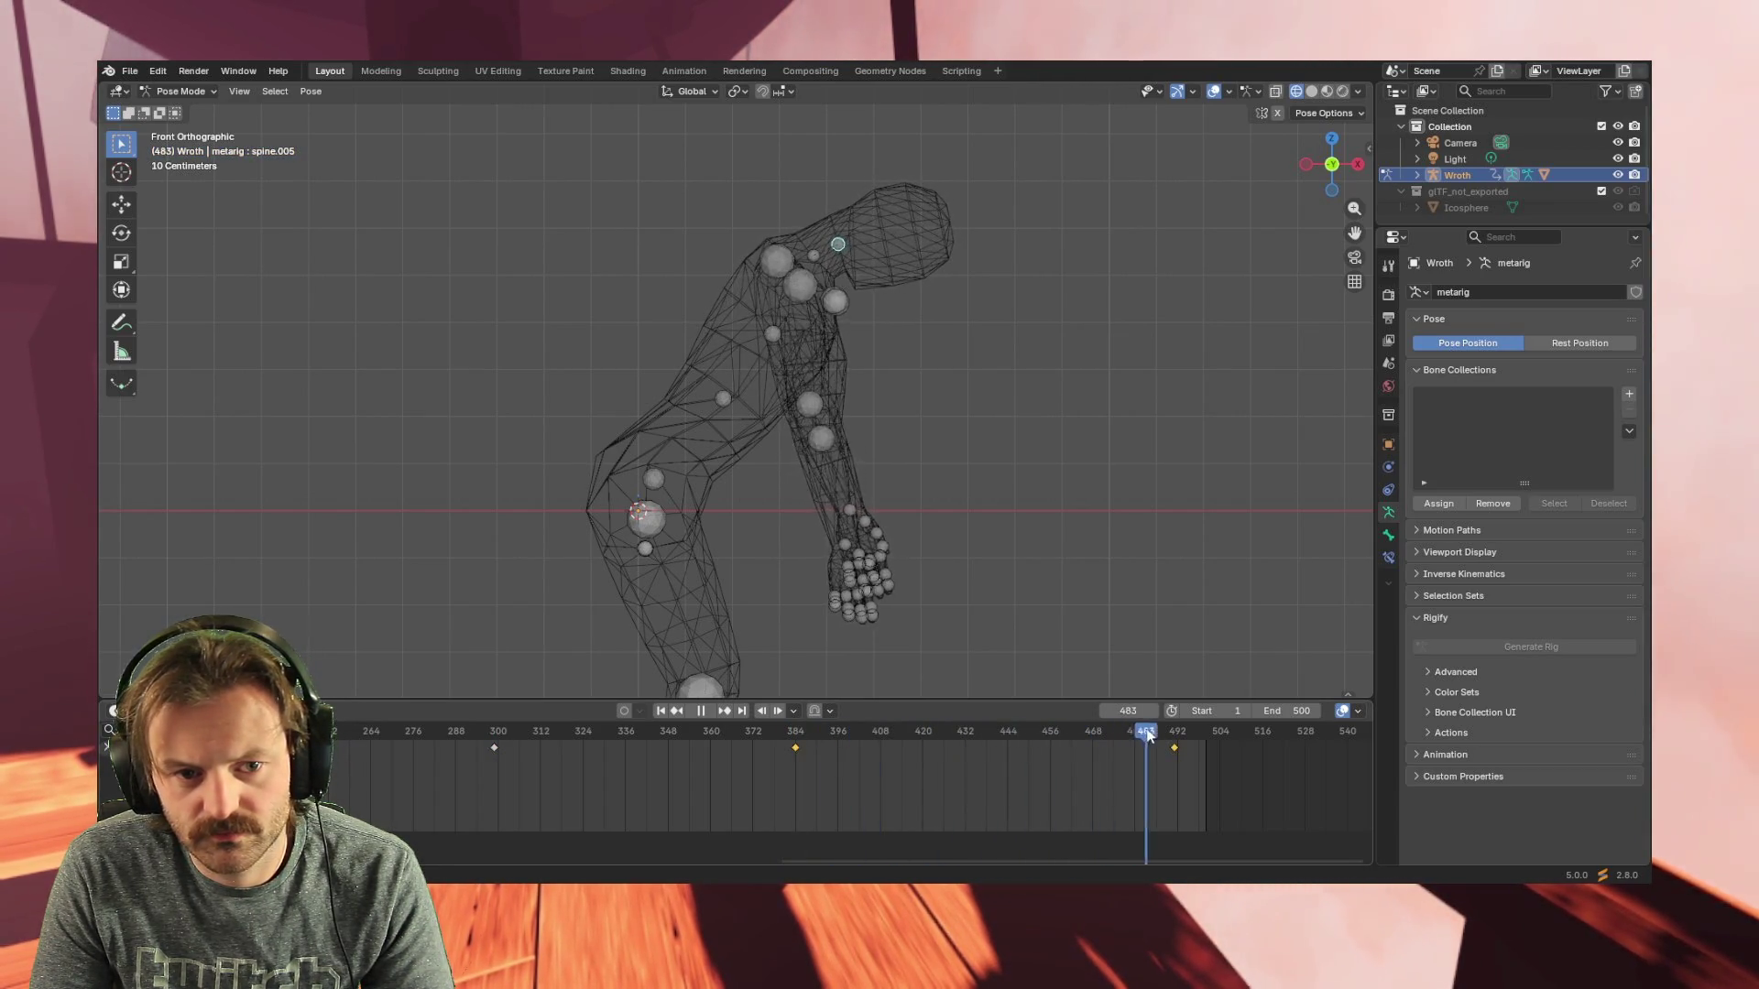
pyautogui.moveTo(1264, 733)
pyautogui.mouseDown()
pyautogui.moveTo(668, 733)
pyautogui.moveTo(1186, 739)
pyautogui.mouseUp()
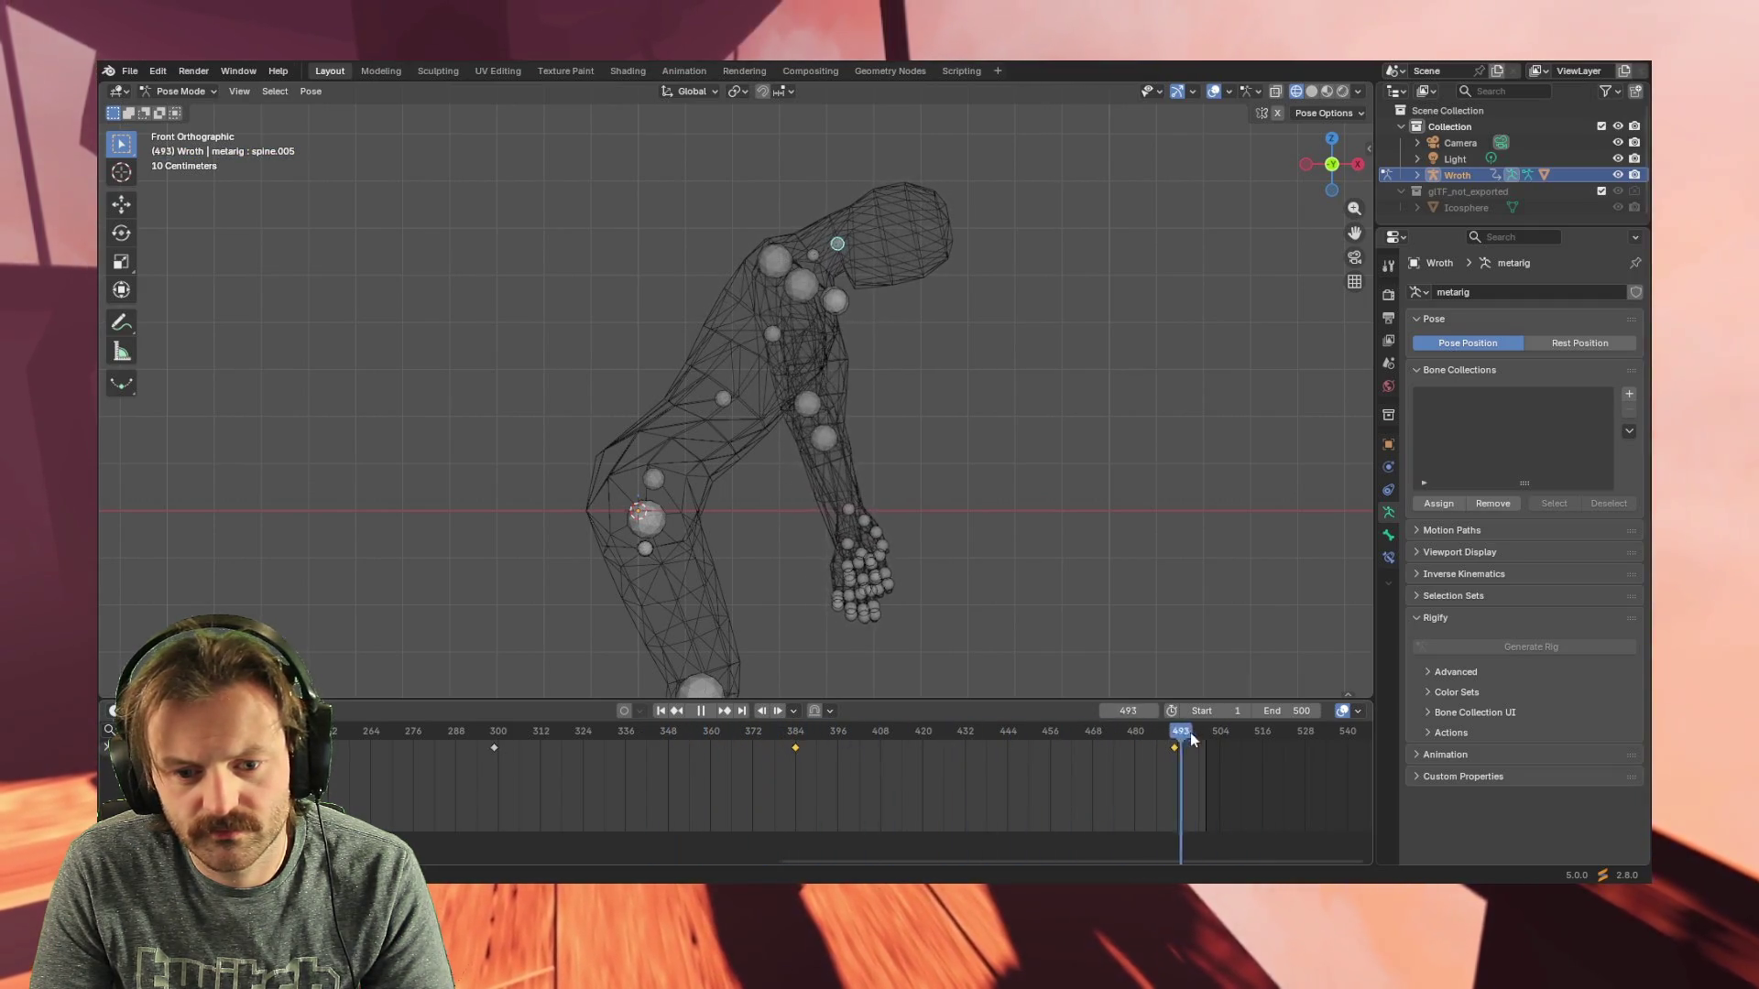
pyautogui.press('space')
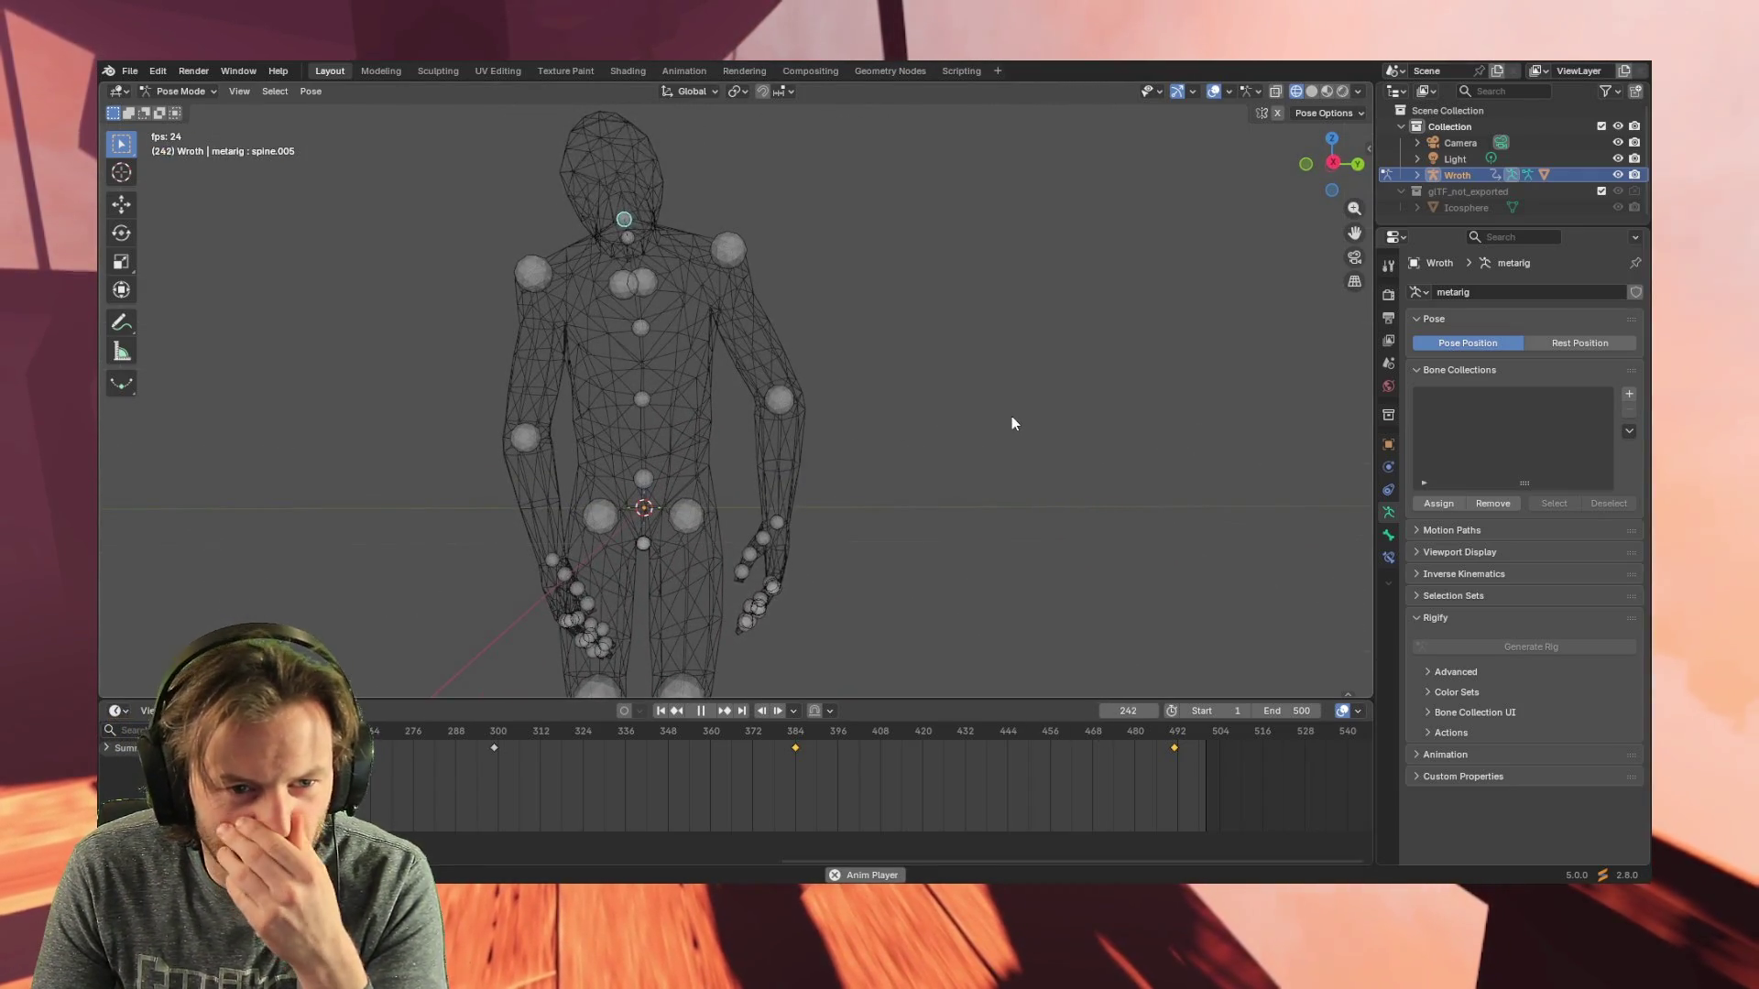
pyautogui.moveTo(1012, 416); pyautogui.dragTo(888, 457, button='middle')
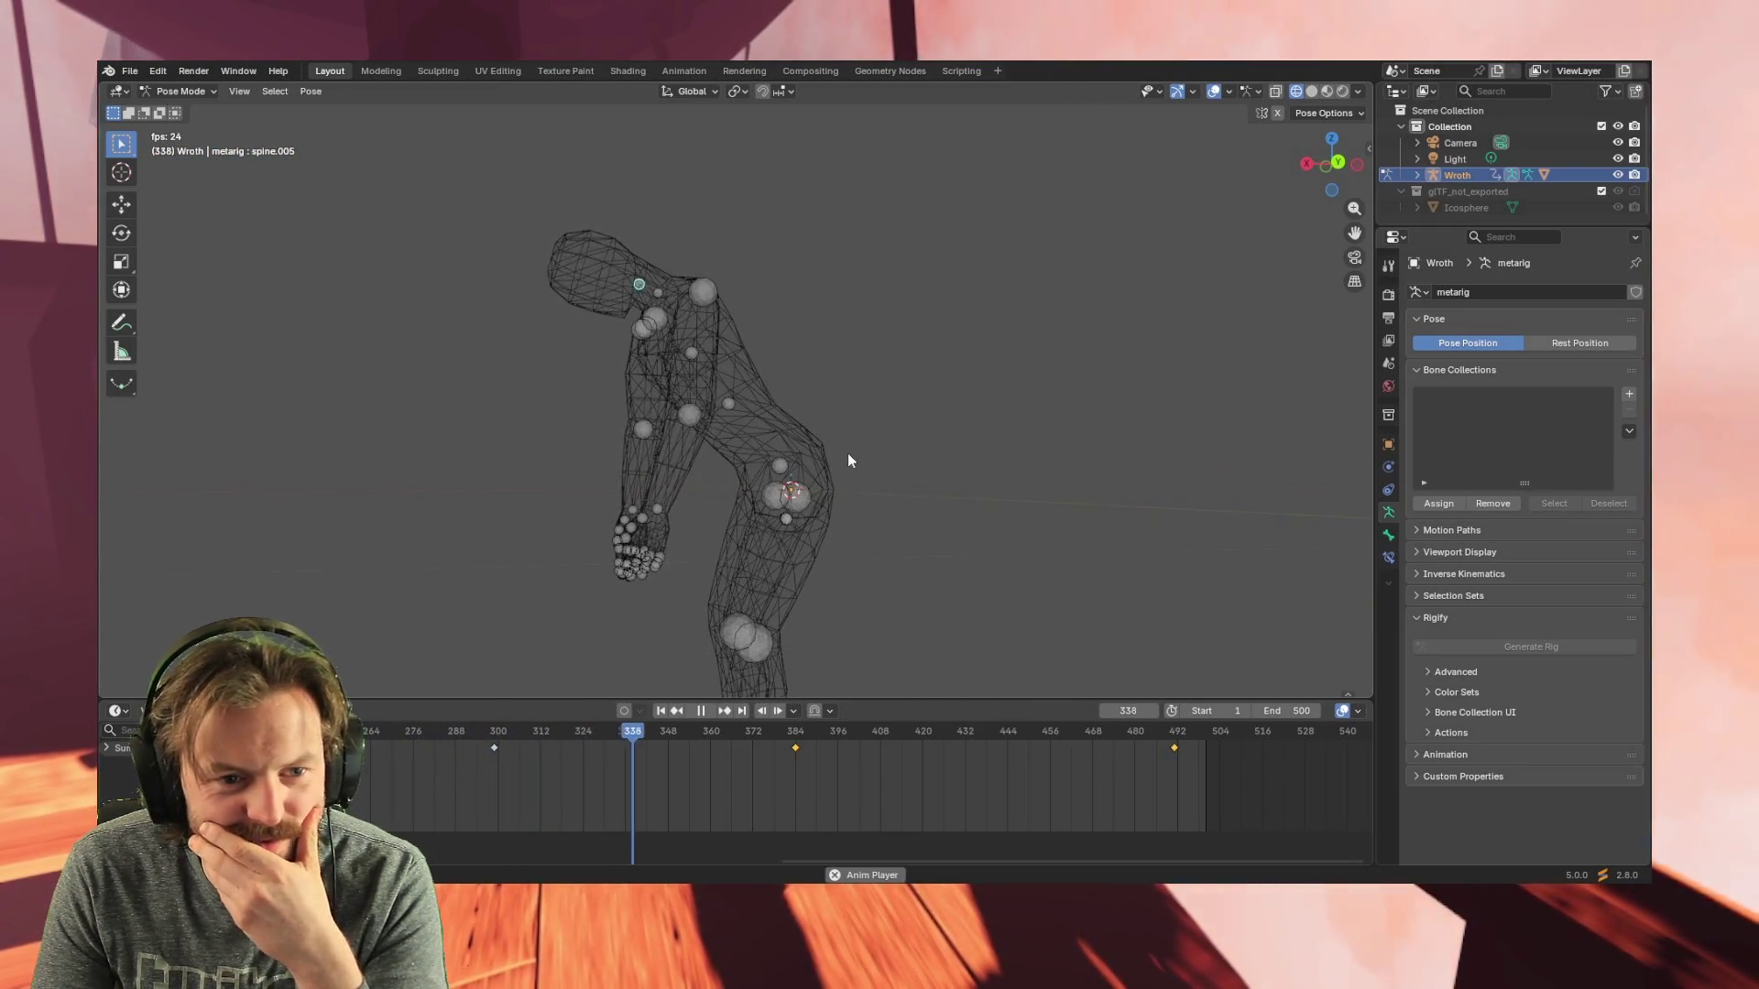
pyautogui.moveTo(847, 455)
pyautogui.mouseDown(button='middle')
pyautogui.moveTo(853, 478)
pyautogui.moveTo(999, 488)
pyautogui.mouseUp(button='middle')
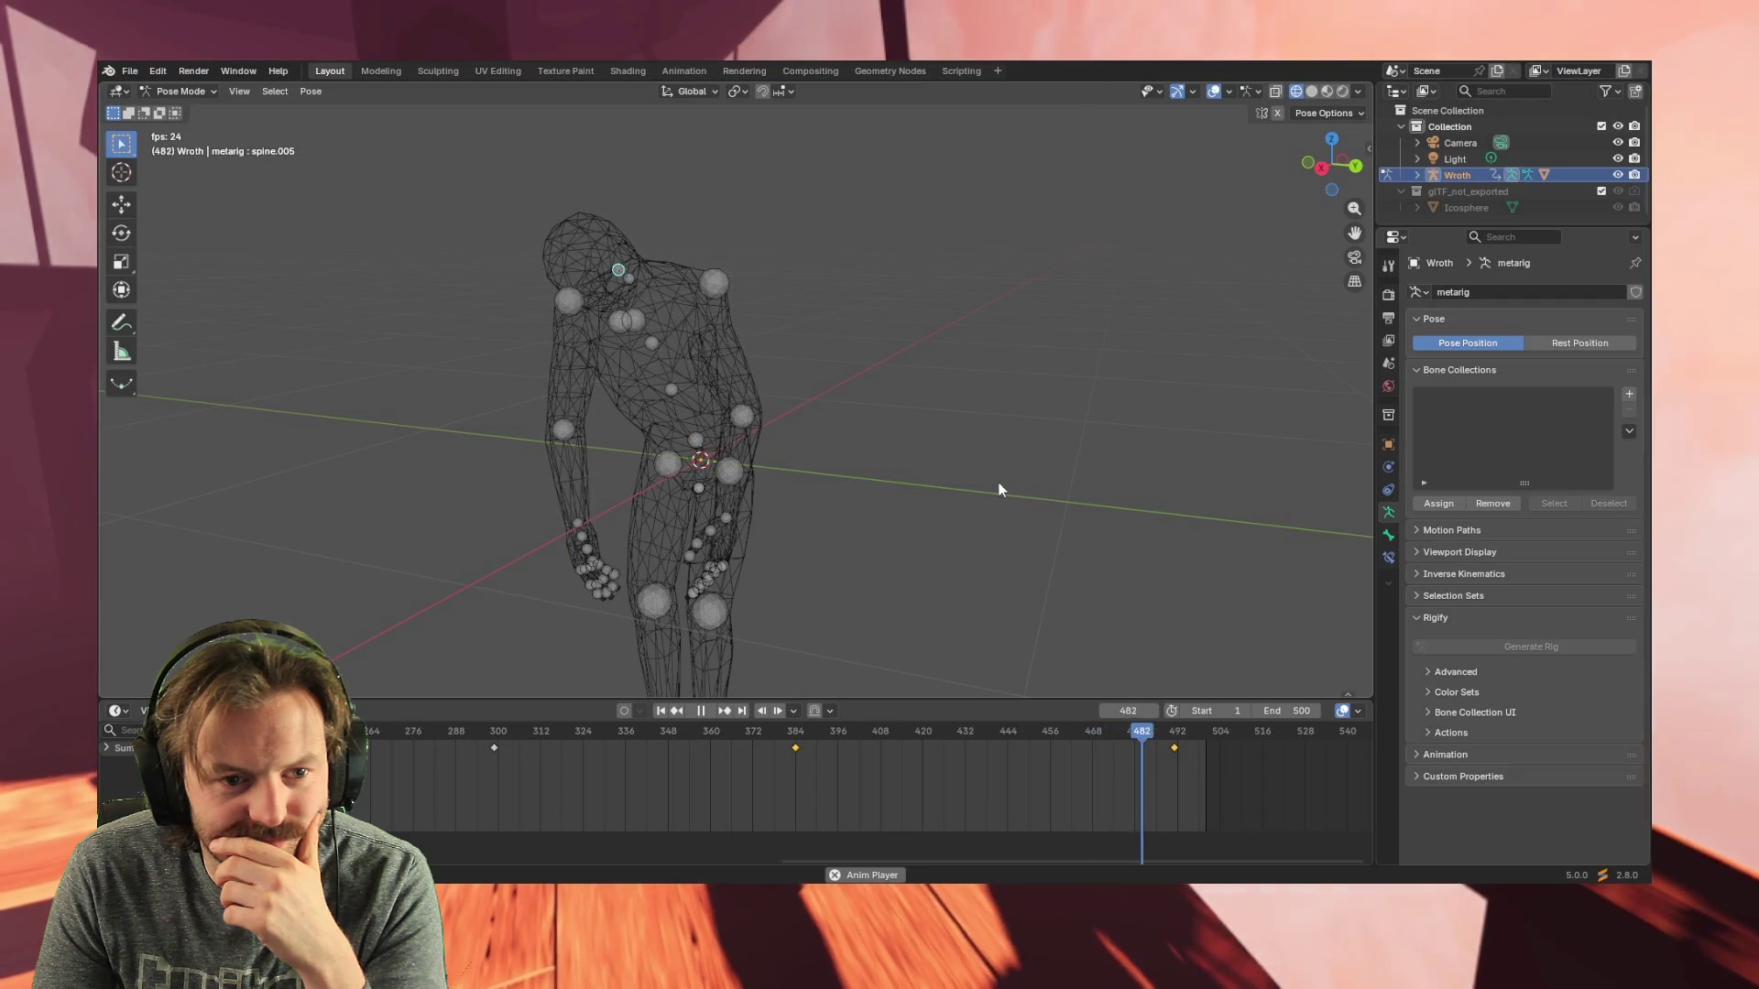
pyautogui.moveTo(935, 509); pyautogui.dragTo(960, 496, button='middle')
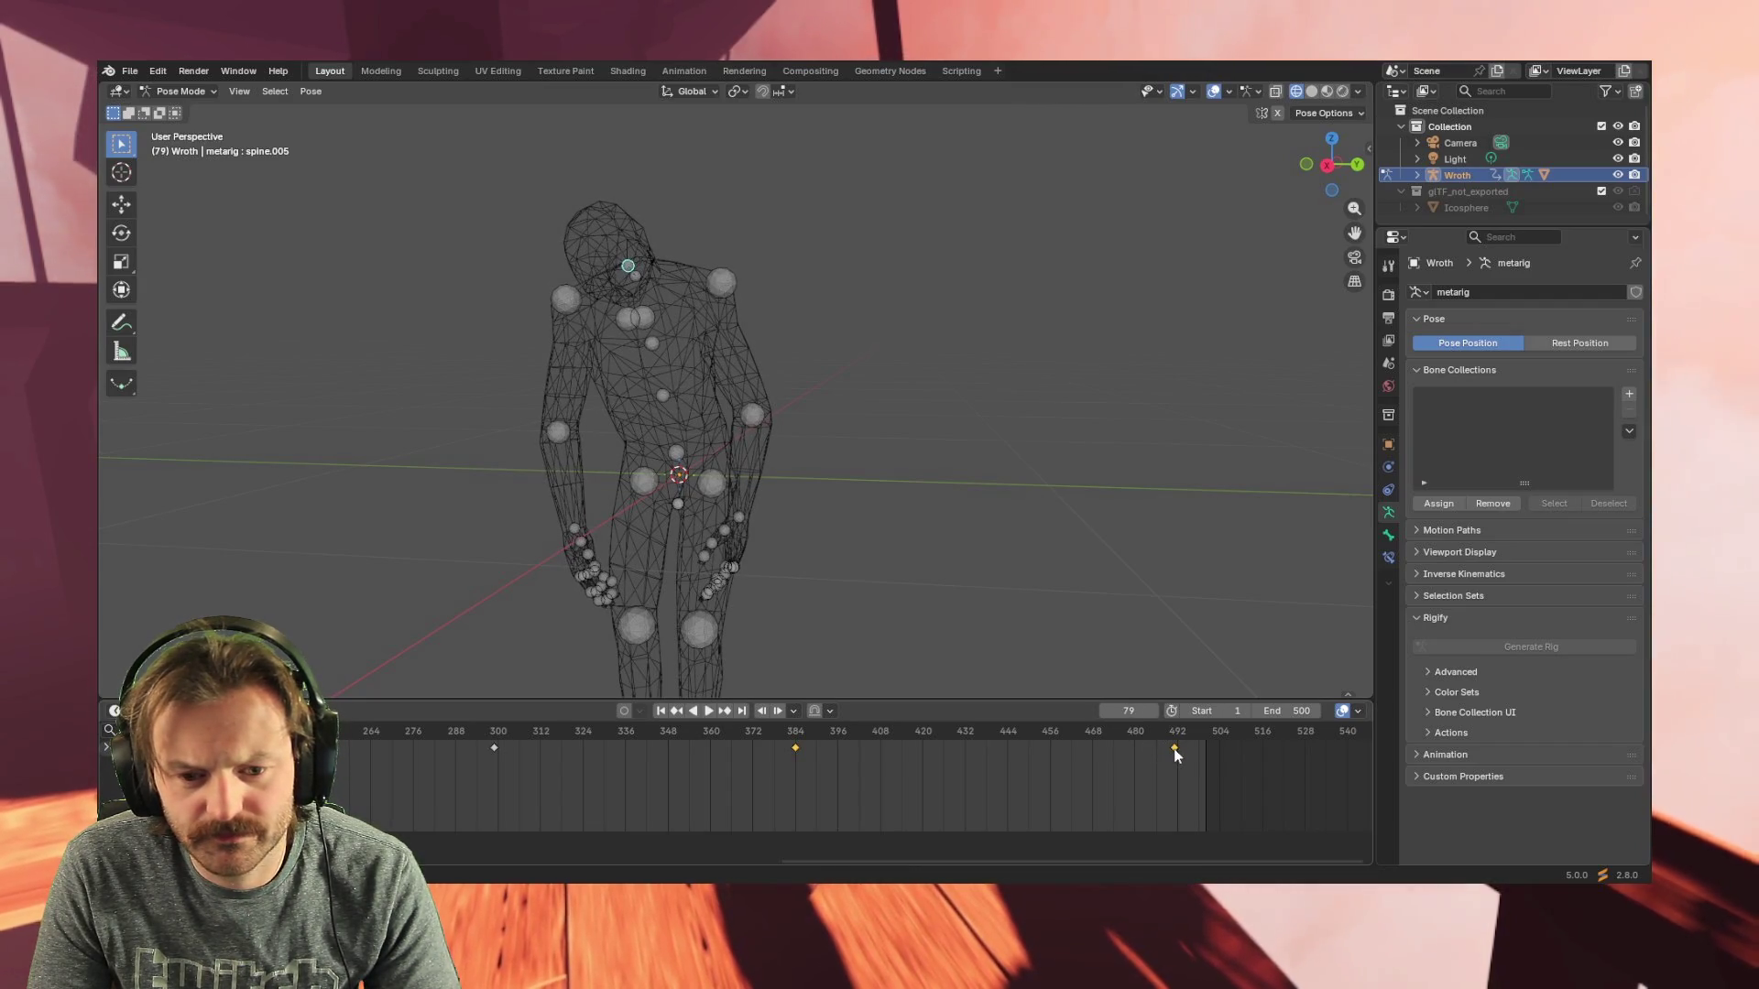
# - Remove the stray key near frame 492, move the frame-384 key to about 396 and play the result
pyautogui.press('g')
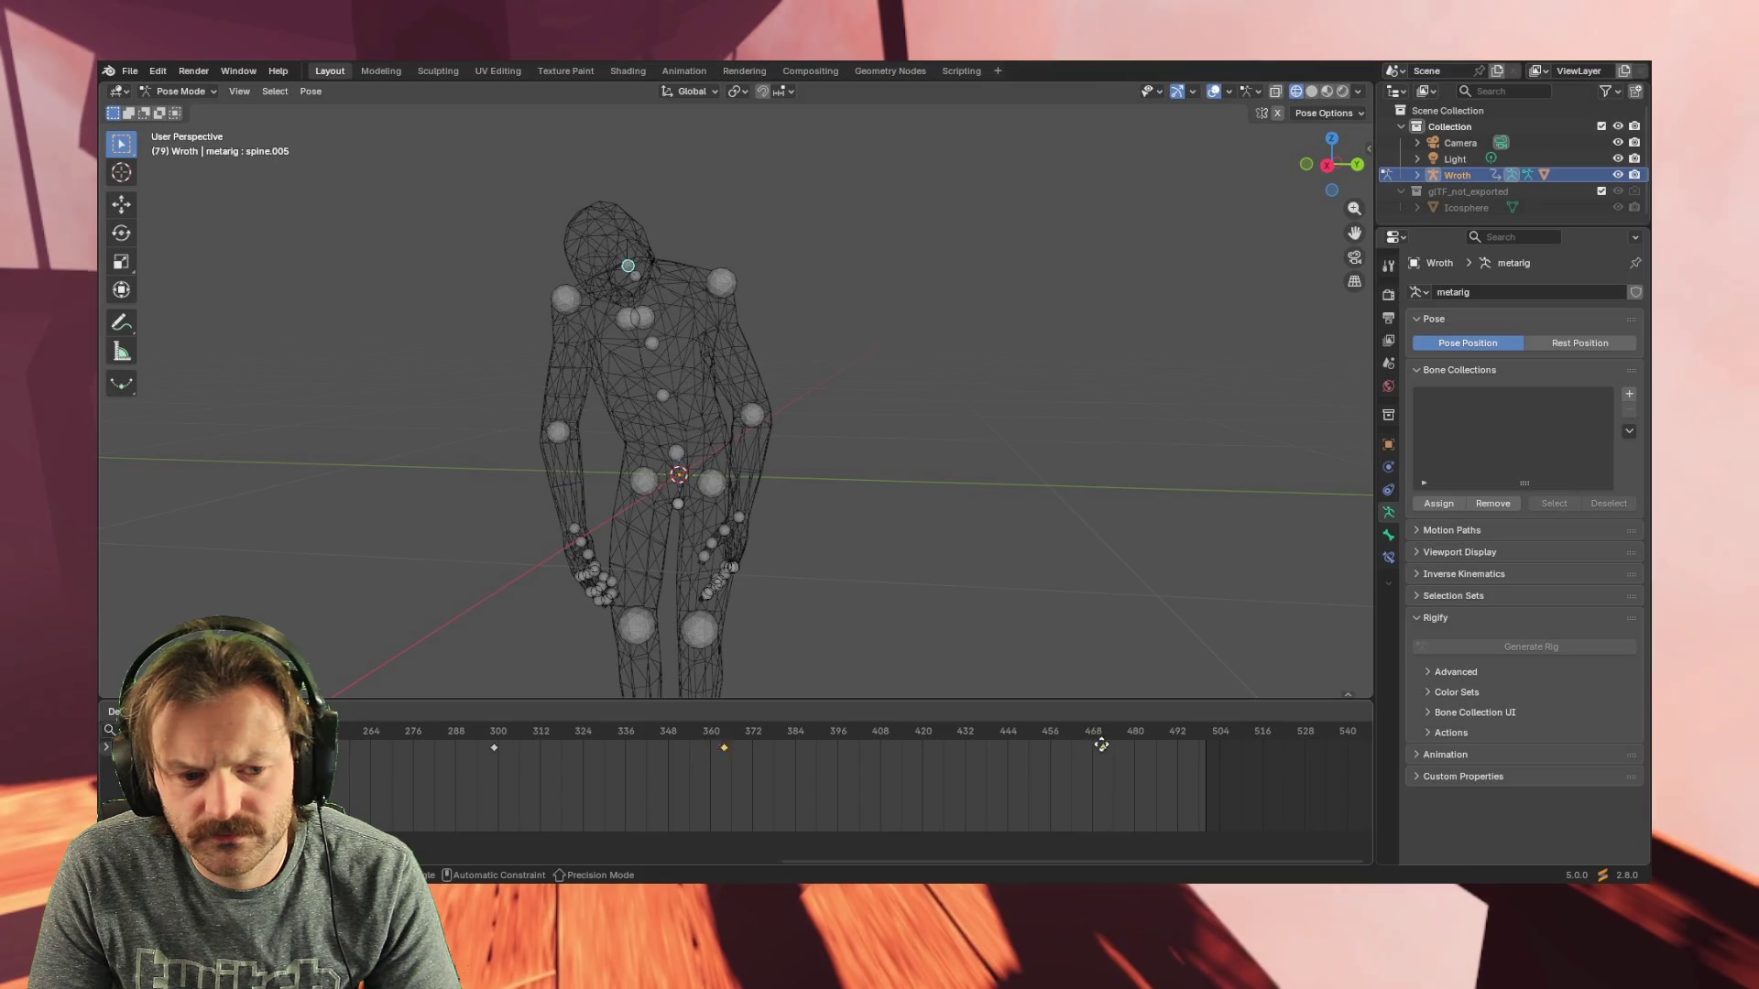
pyautogui.click(1193, 746)
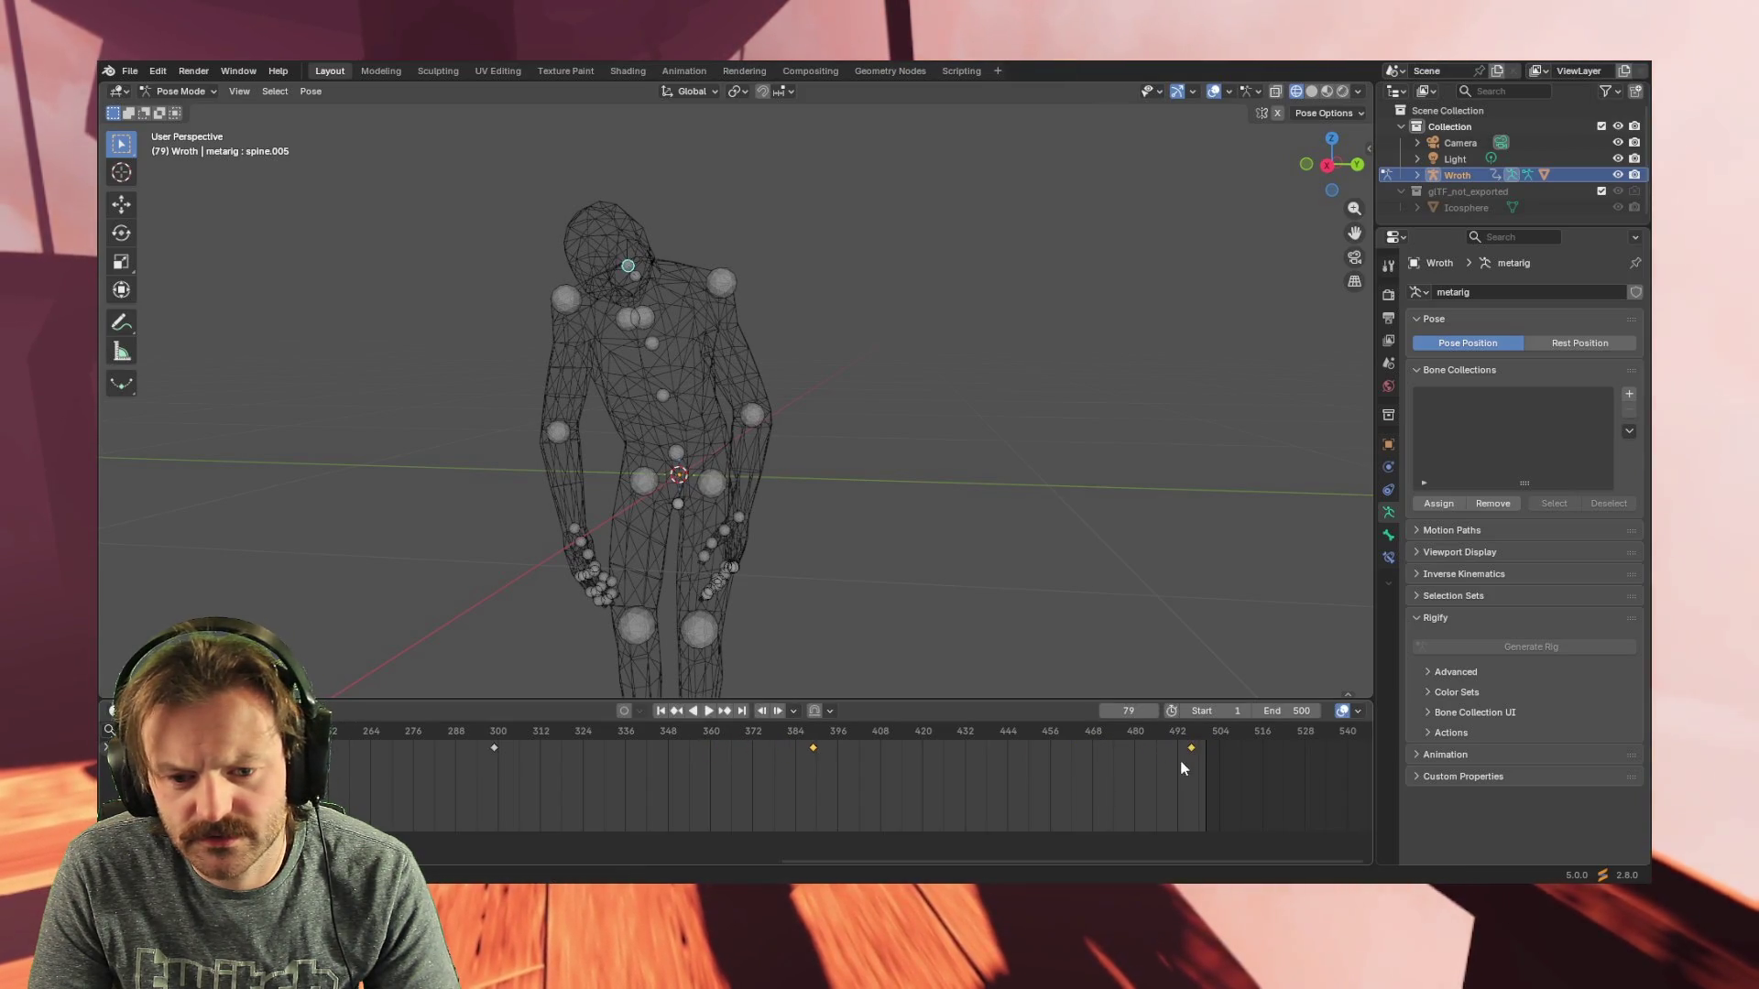
pyautogui.hotkey('ctrl', 'z')
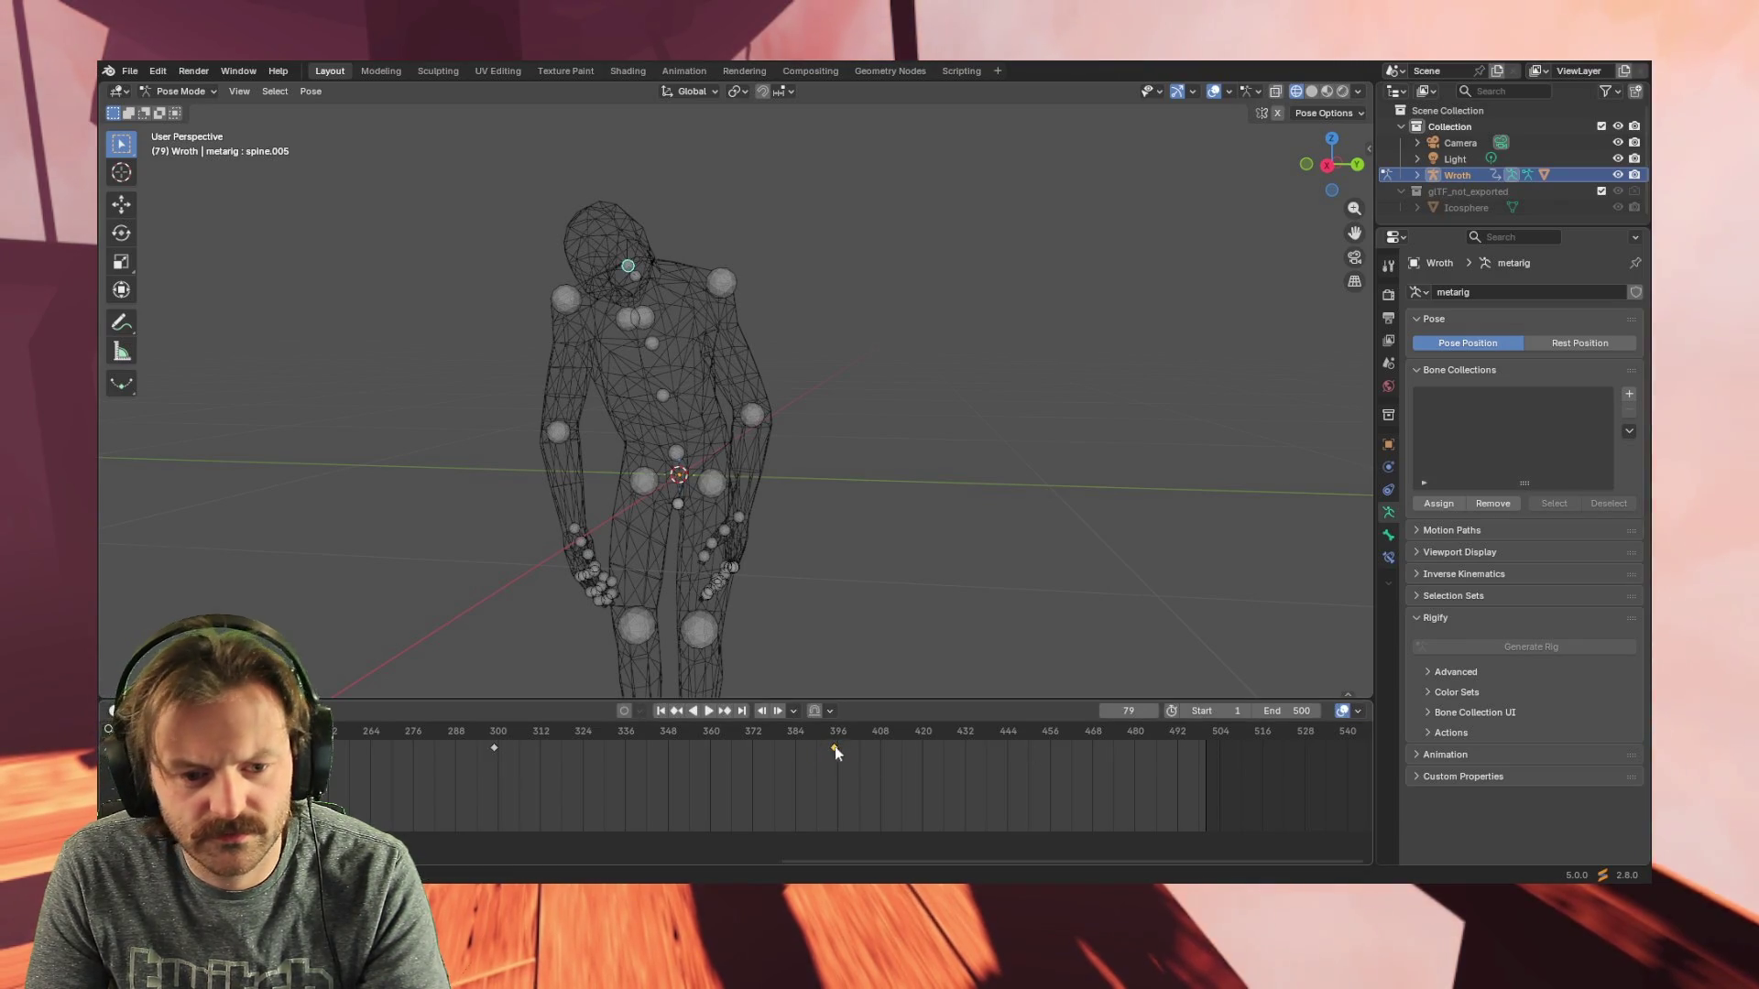
pyautogui.moveTo(817, 749); pyautogui.dragTo(836, 747)
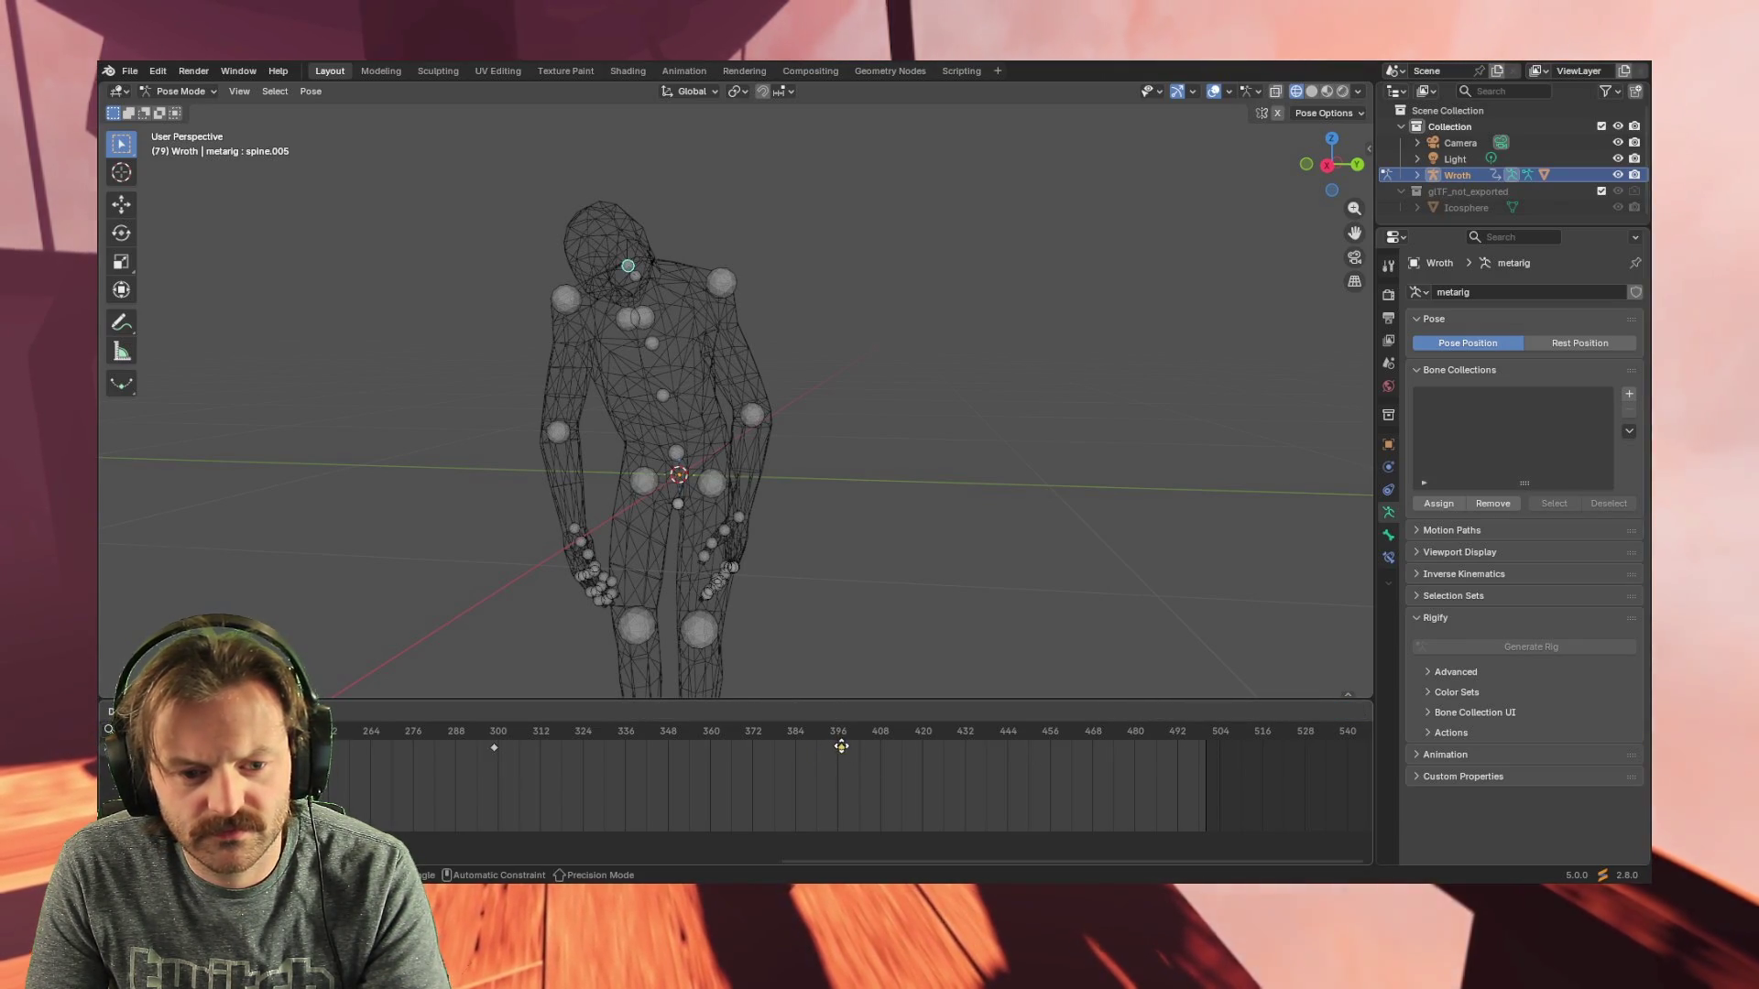
pyautogui.click(839, 751)
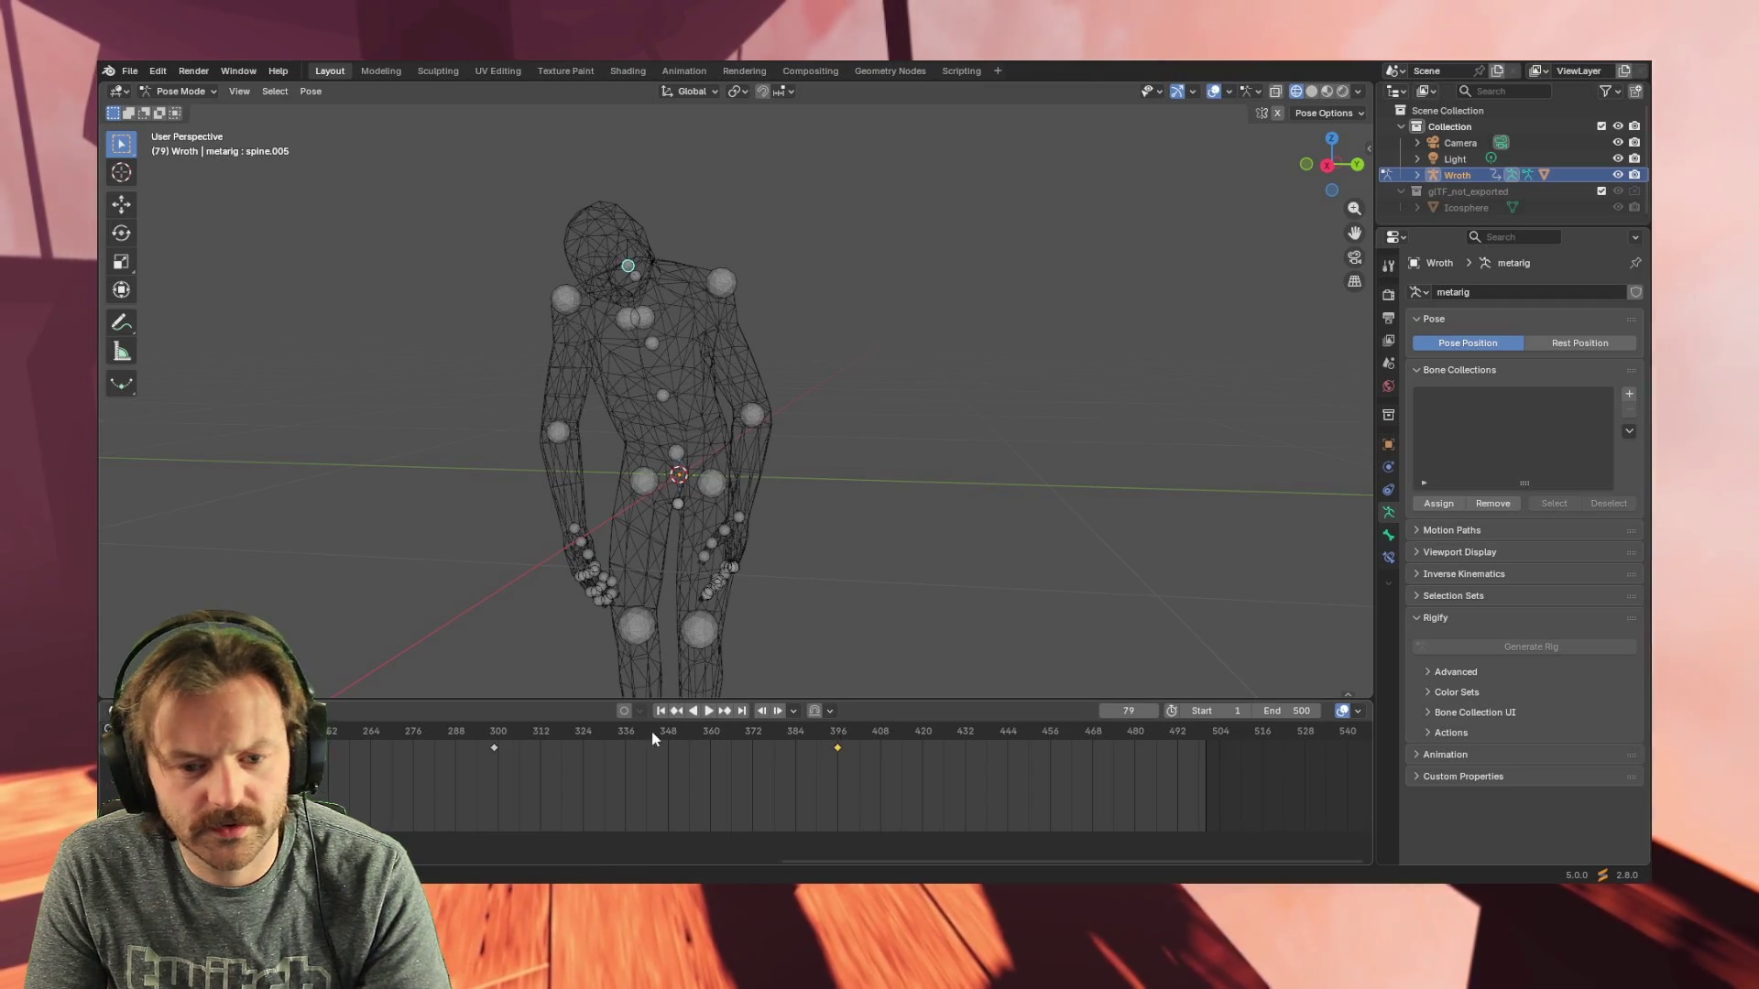
pyautogui.click(709, 712)
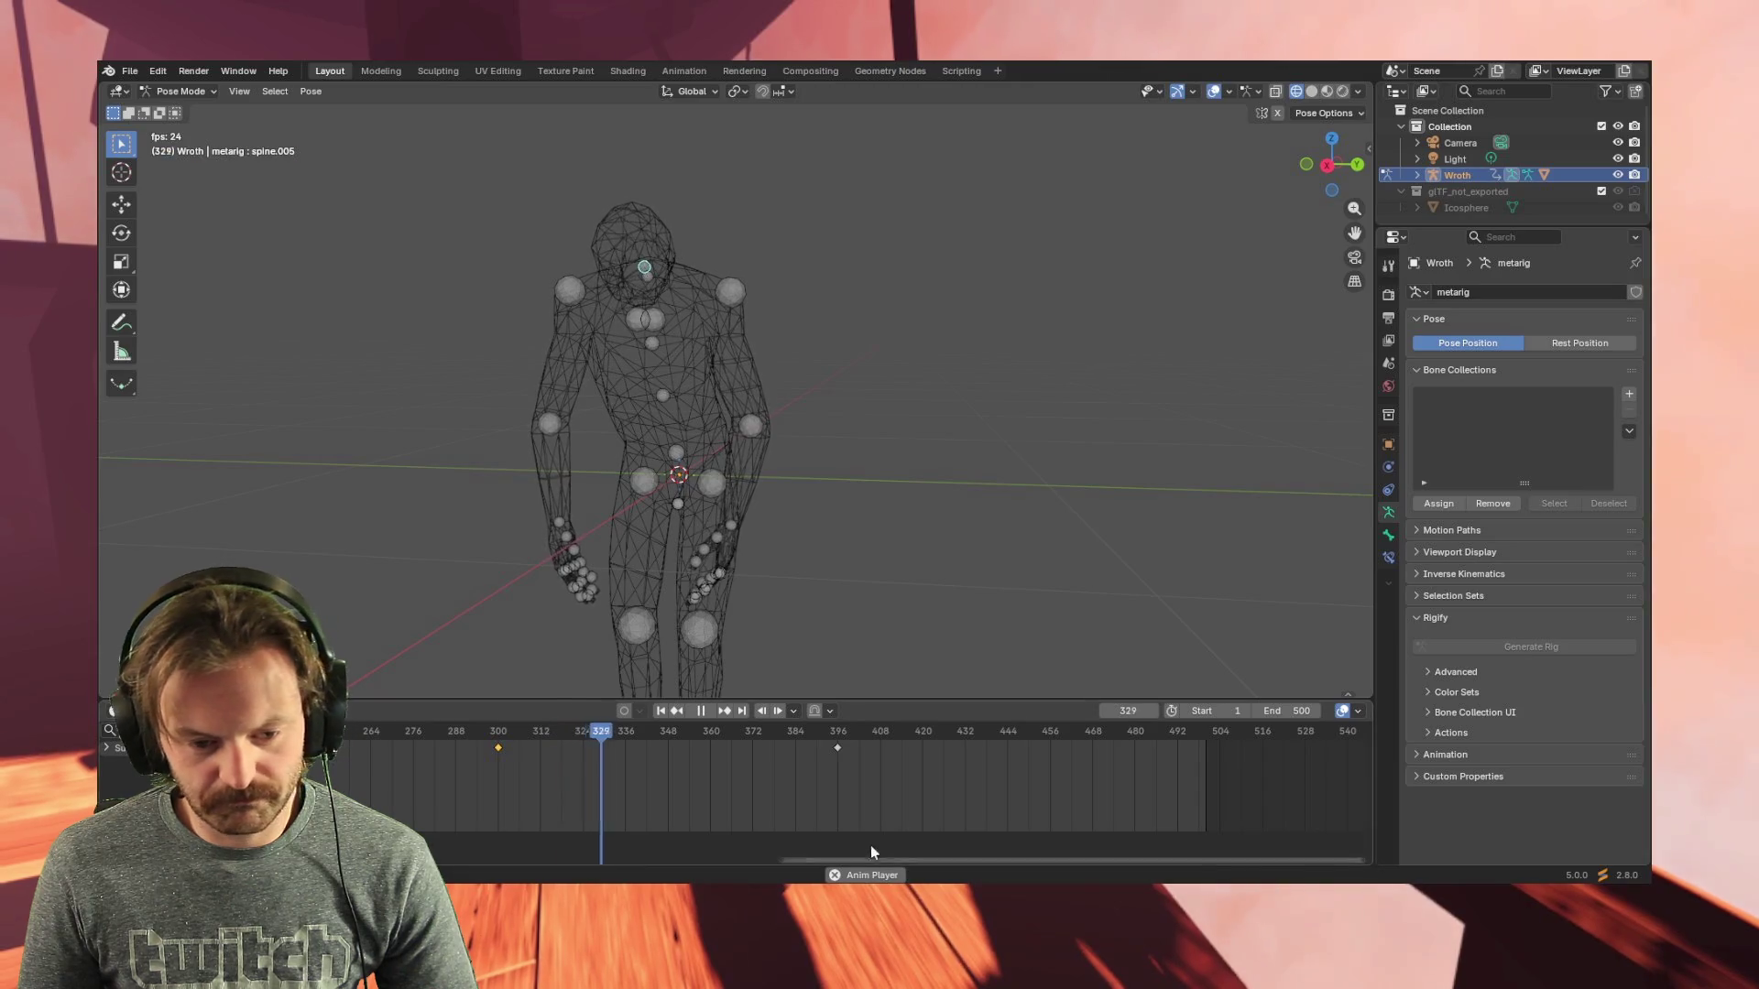
pyautogui.moveTo(857, 857)
pyautogui.mouseDown()
pyautogui.moveTo(622, 845)
pyautogui.moveTo(962, 853)
pyautogui.moveTo(784, 845)
pyautogui.mouseUp()
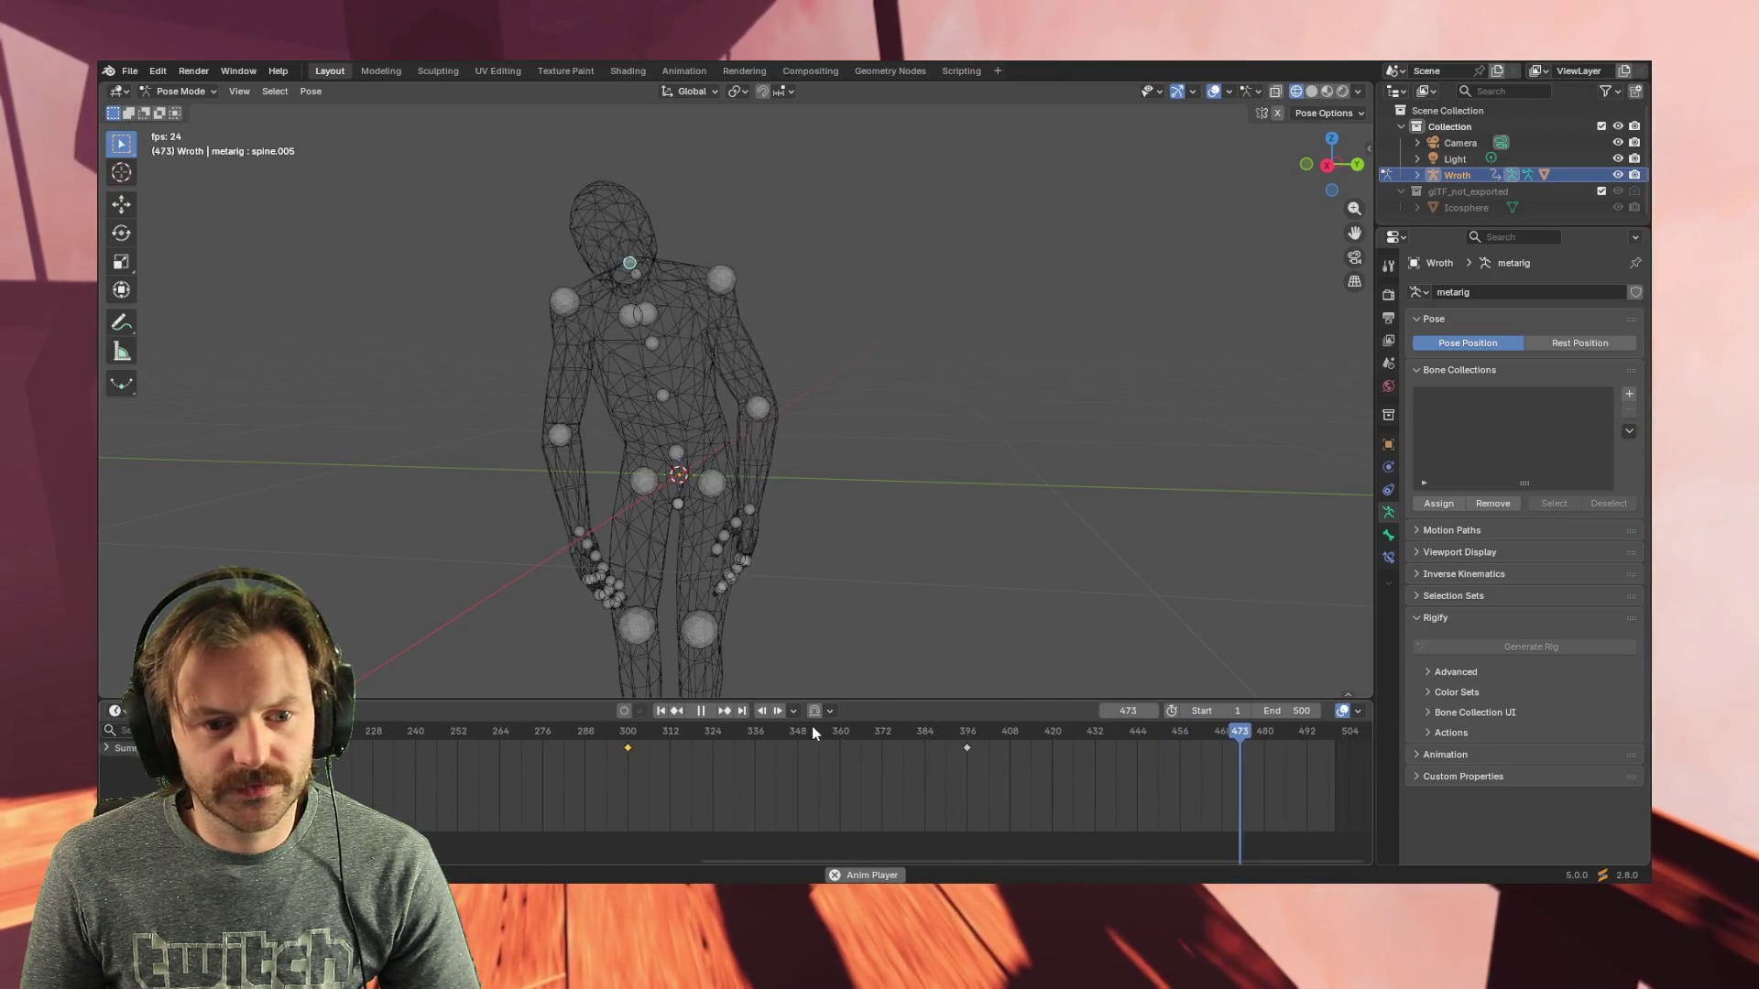
pyautogui.moveTo(1004, 601)
pyautogui.mouseDown(button='middle')
pyautogui.moveTo(800, 592)
pyautogui.moveTo(906, 544)
pyautogui.moveTo(848, 585)
pyautogui.moveTo(826, 568)
pyautogui.moveTo(859, 565)
pyautogui.mouseUp(button='middle')
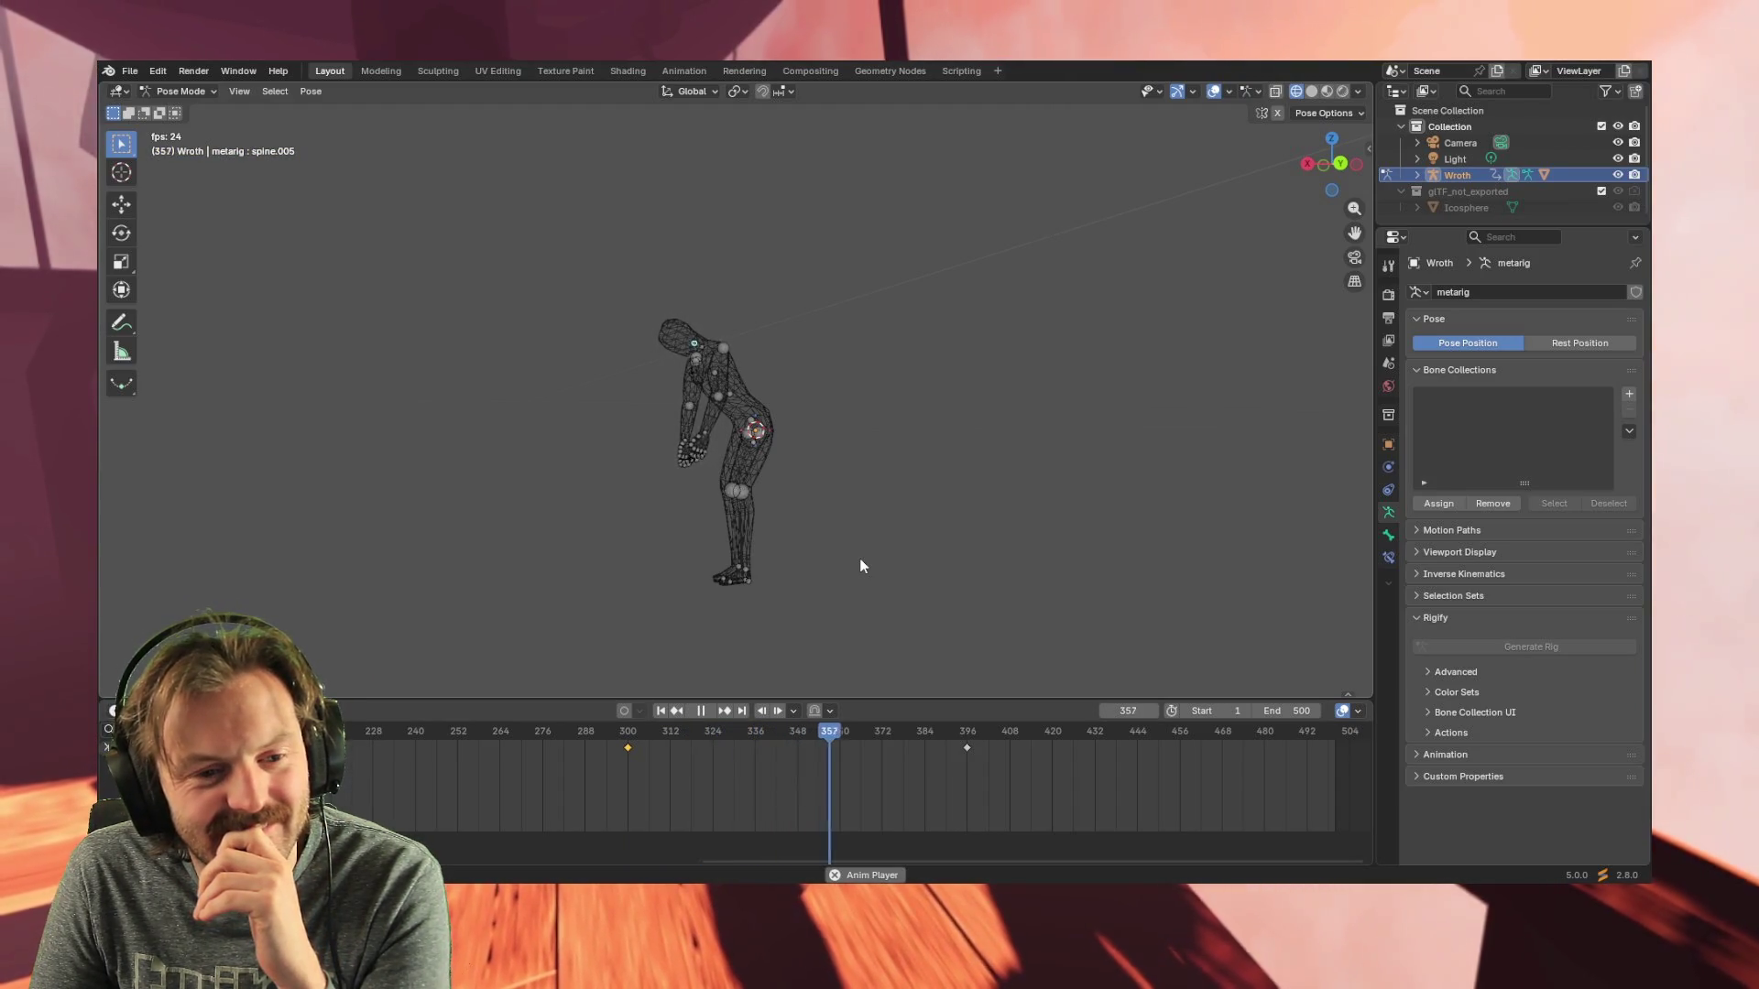
pyautogui.moveTo(860, 565); pyautogui.dragTo(1162, 568, button='middle')
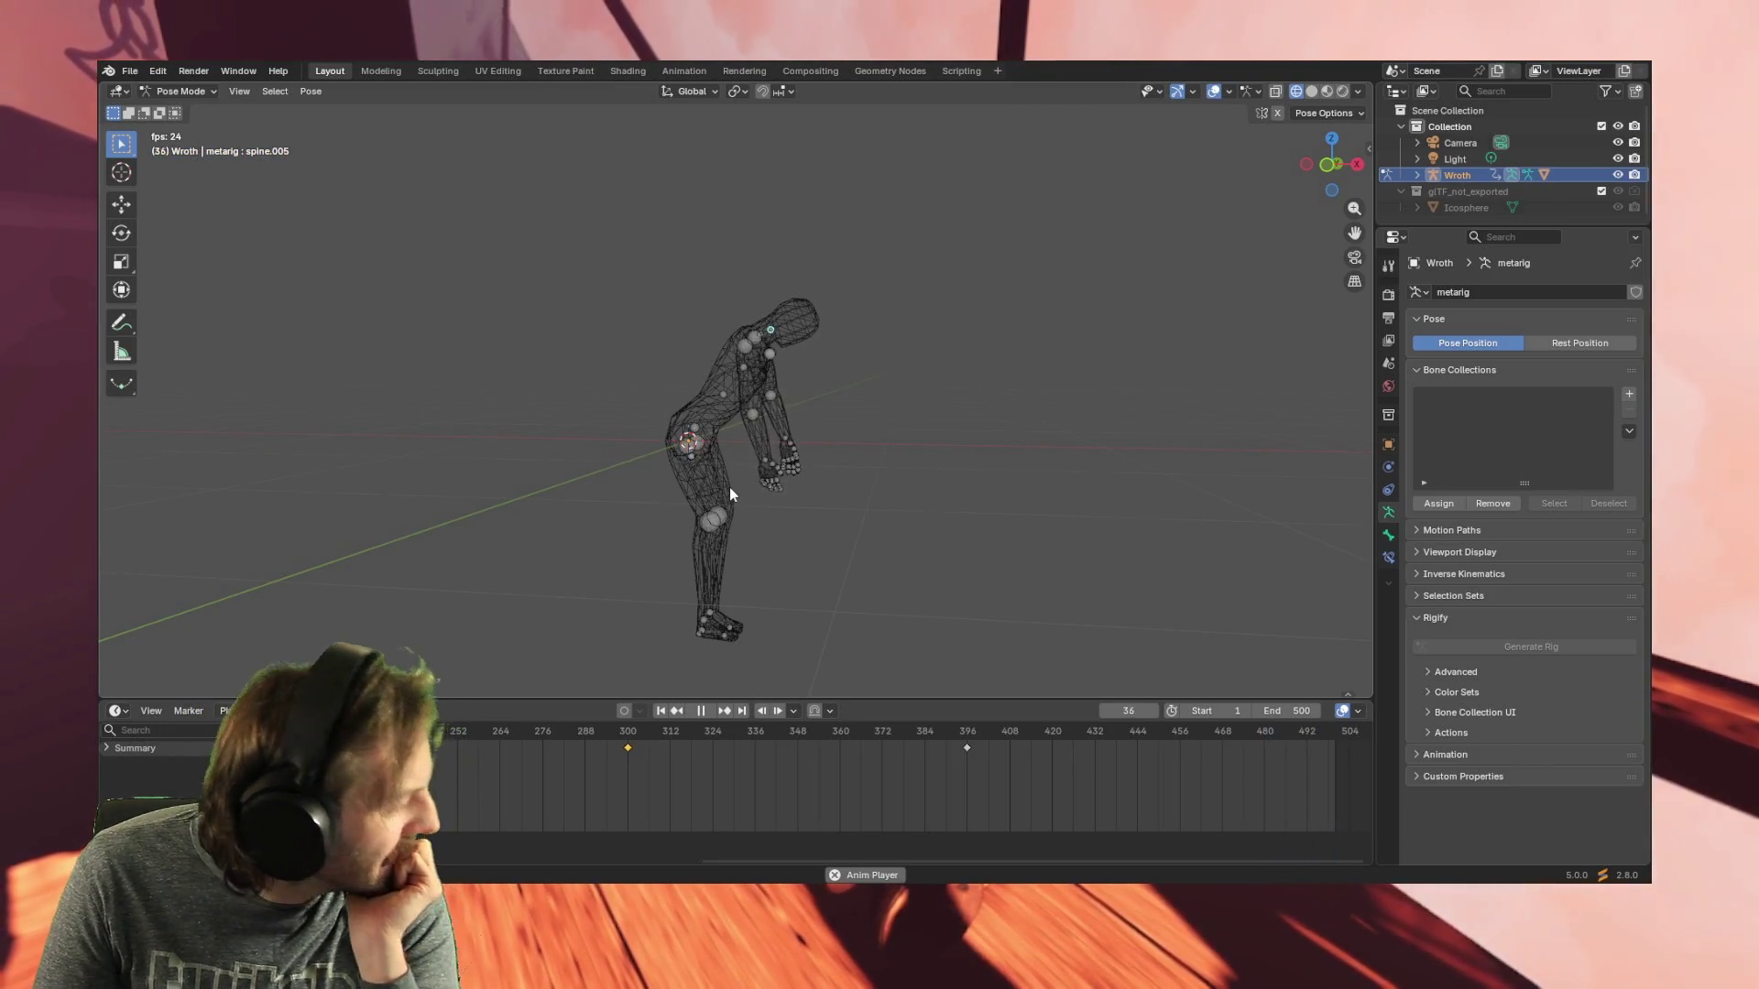
pyautogui.rightClick(824, 528)
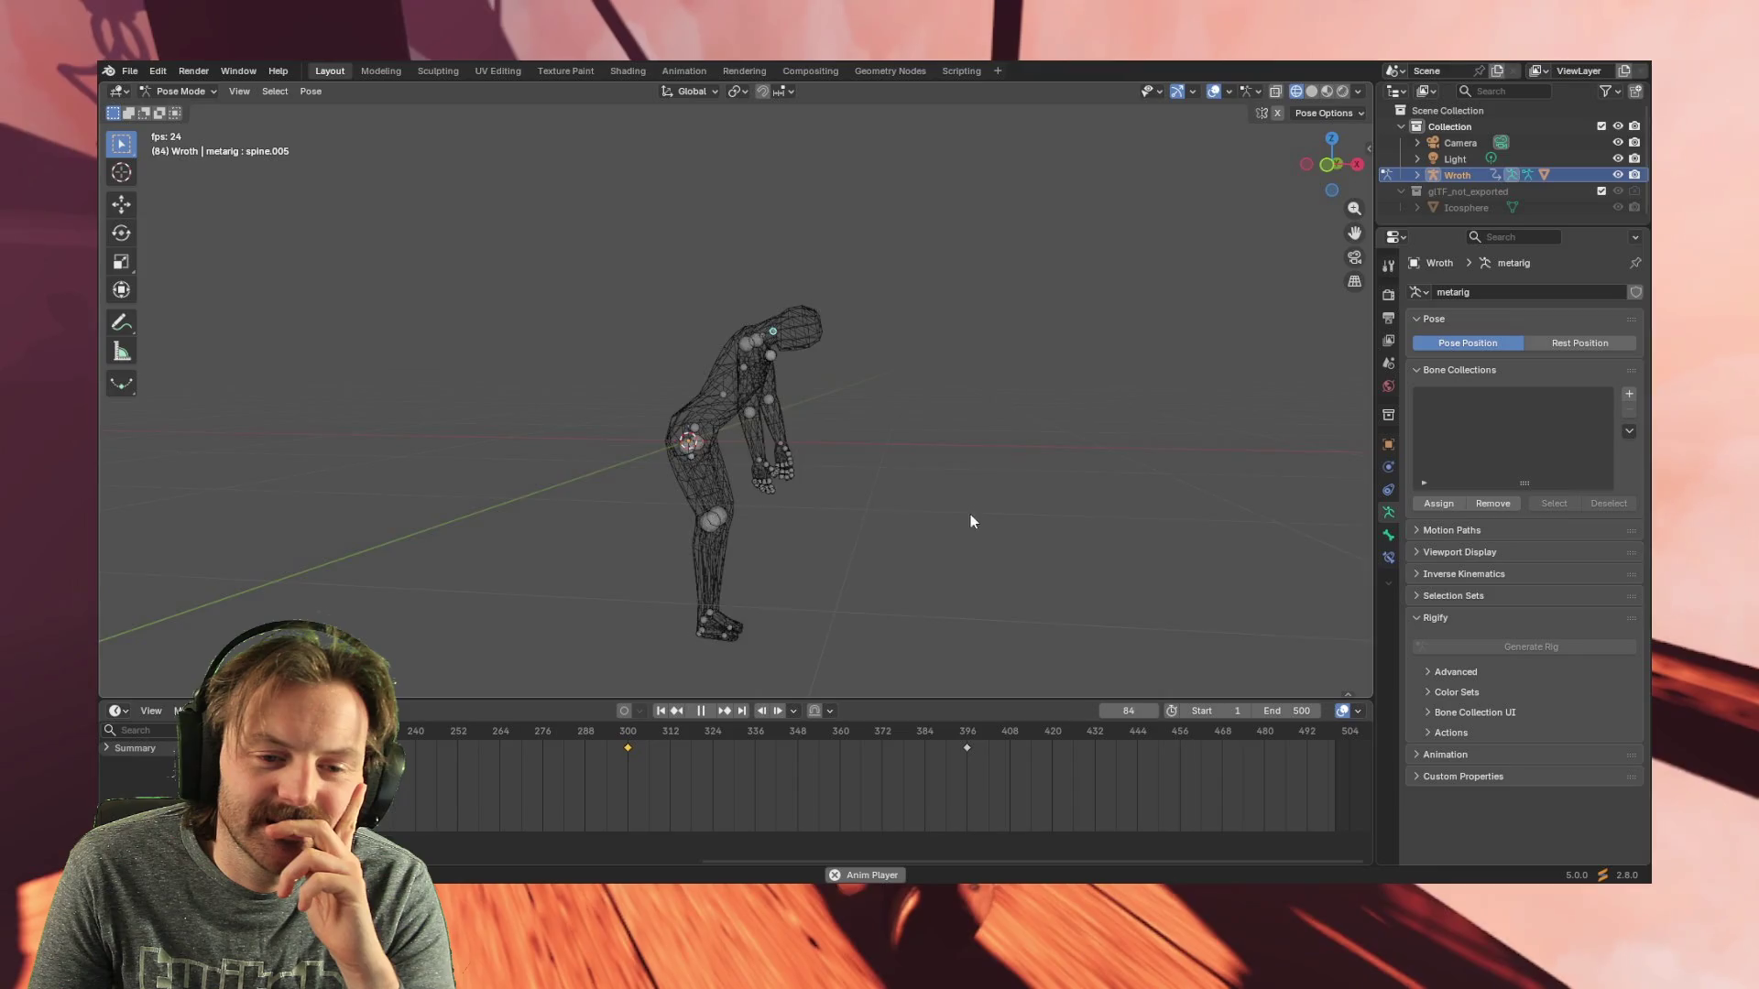
pyautogui.moveTo(640, 508)
pyautogui.mouseDown(button='middle')
pyautogui.moveTo(1028, 508)
pyautogui.moveTo(1006, 507)
pyautogui.mouseUp(button='middle')
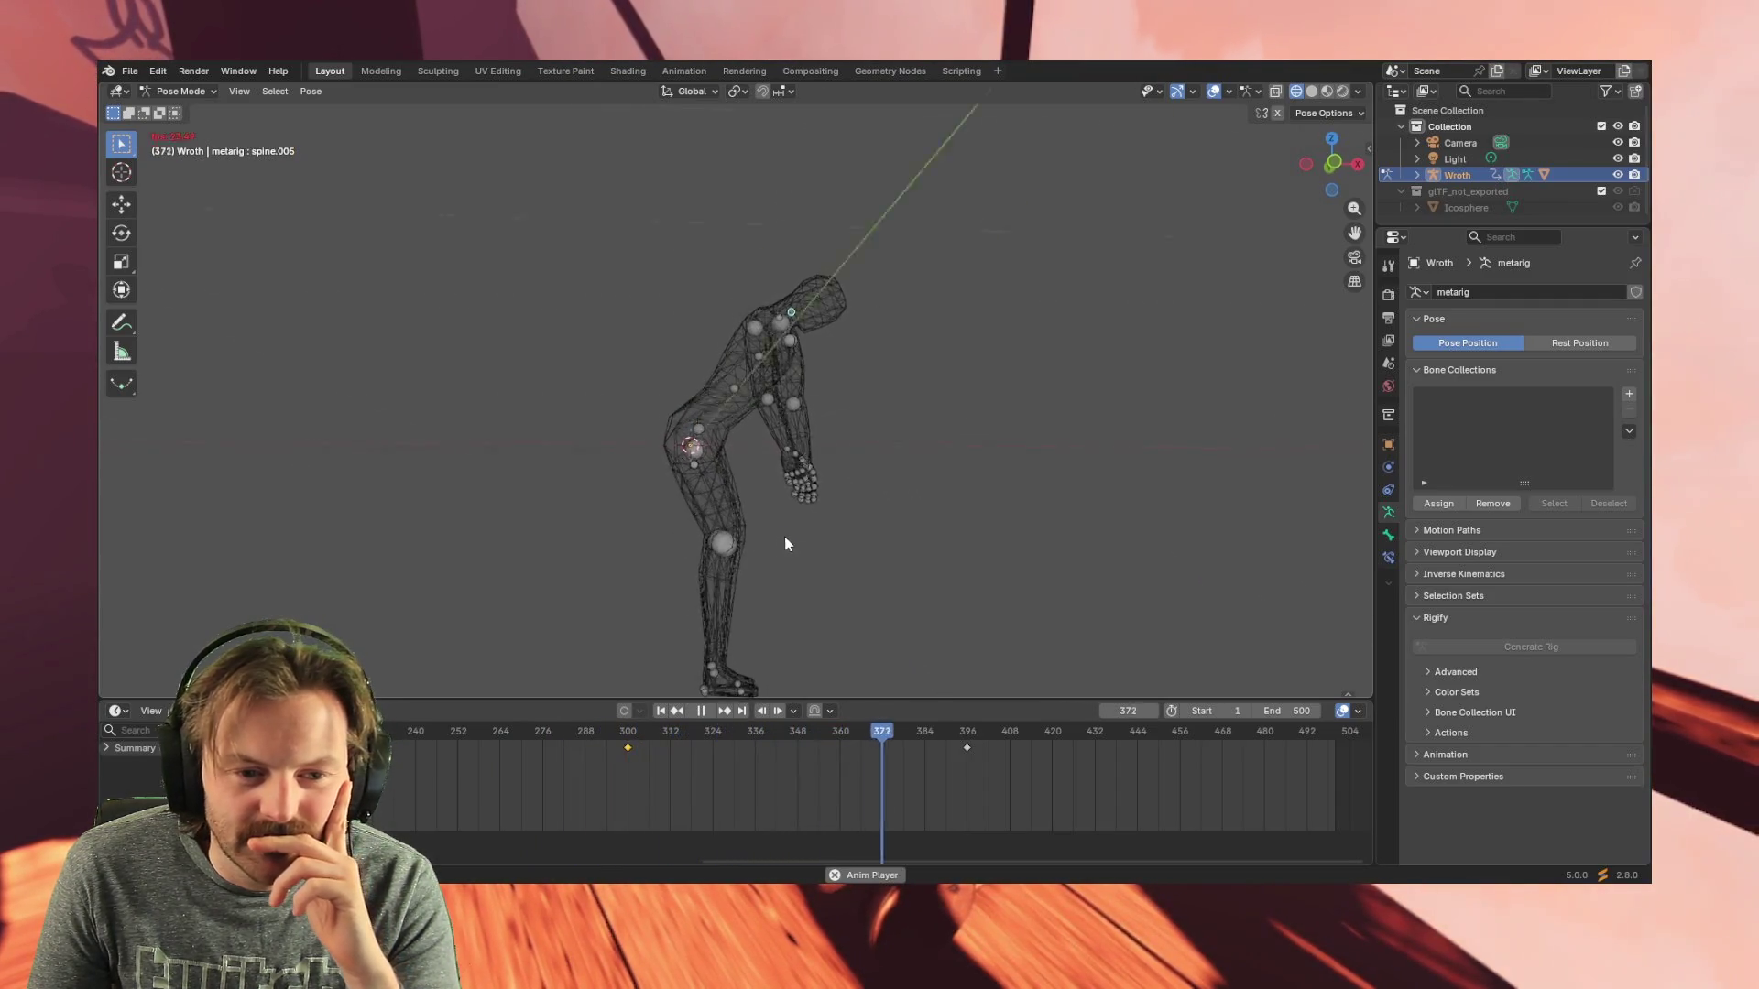
pyautogui.moveTo(722, 526); pyautogui.dragTo(664, 491, button='middle')
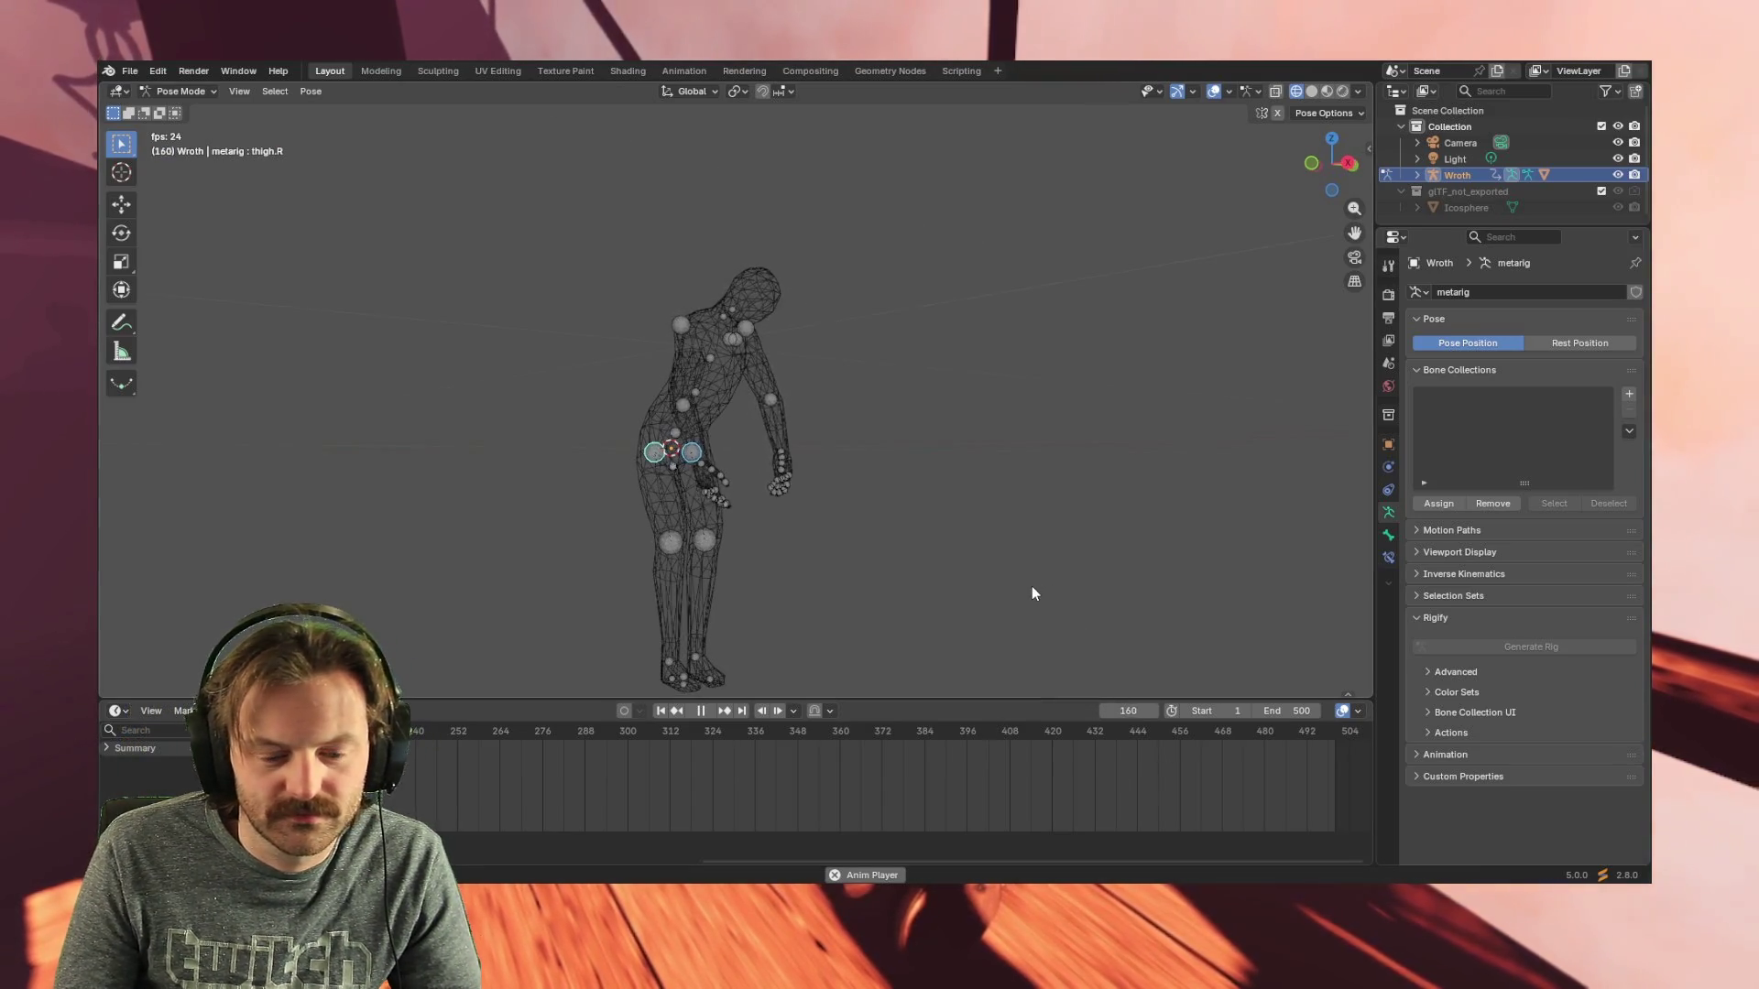
# - Rotate thigh.R forward in side orthographic view
pyautogui.press('KP_1')
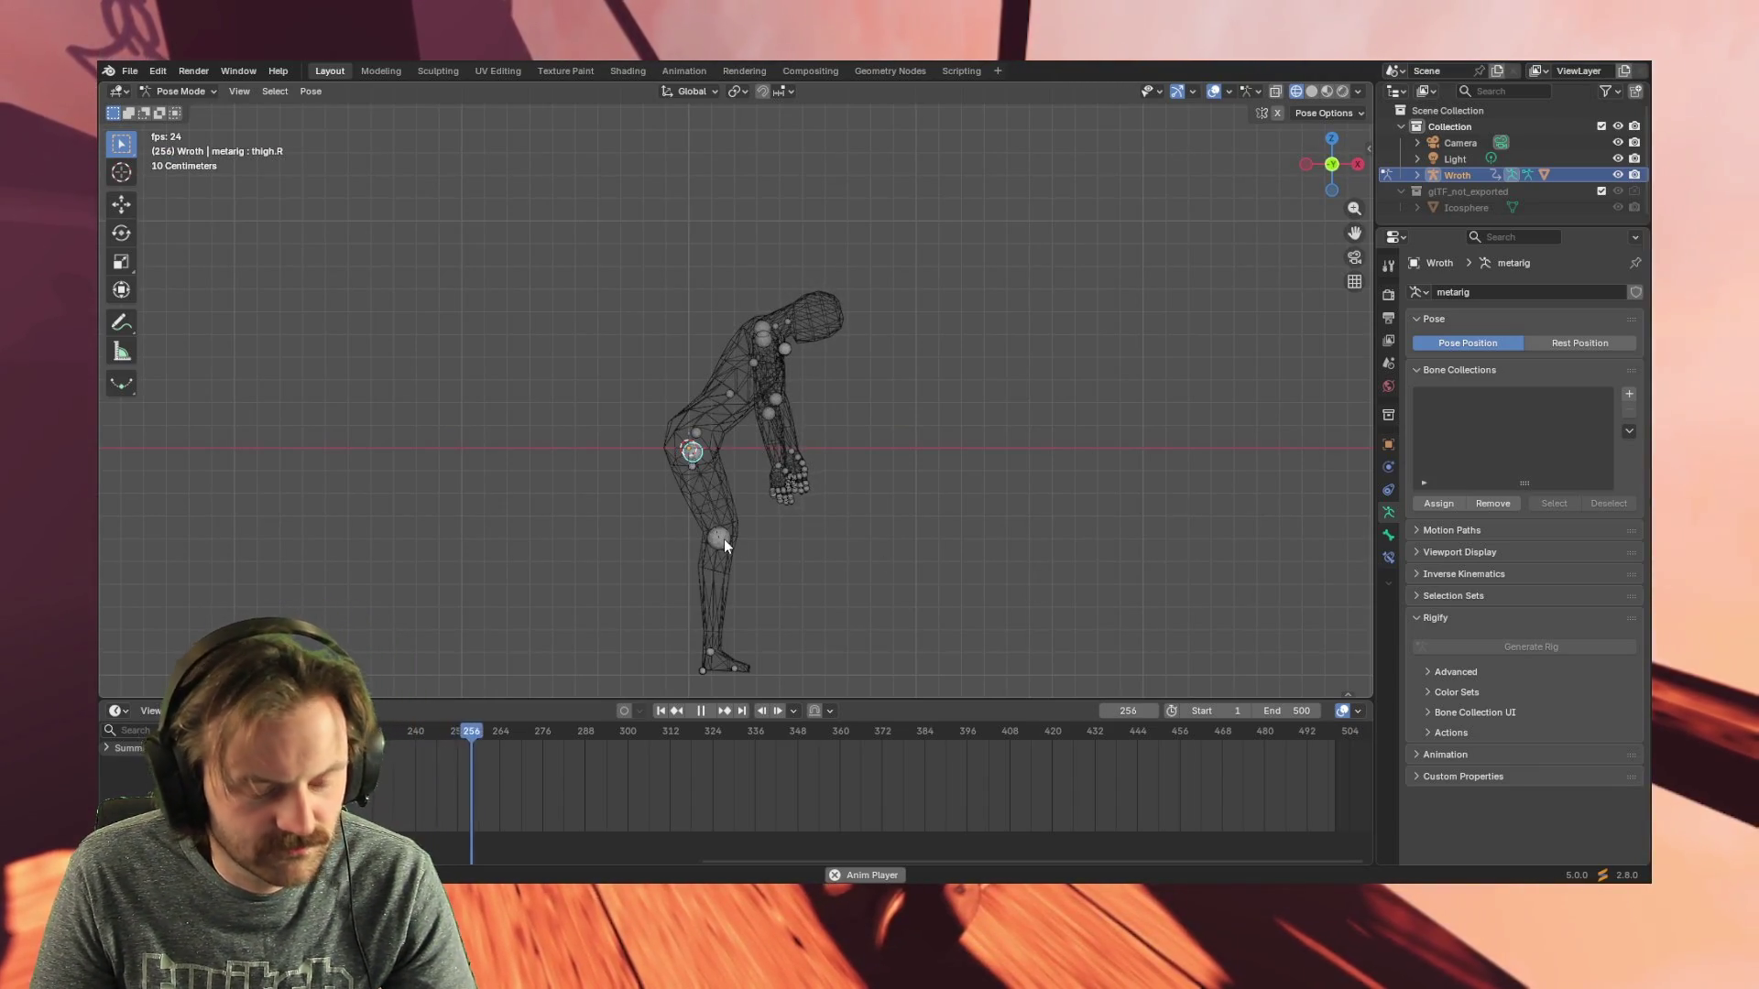
pyautogui.press('r')
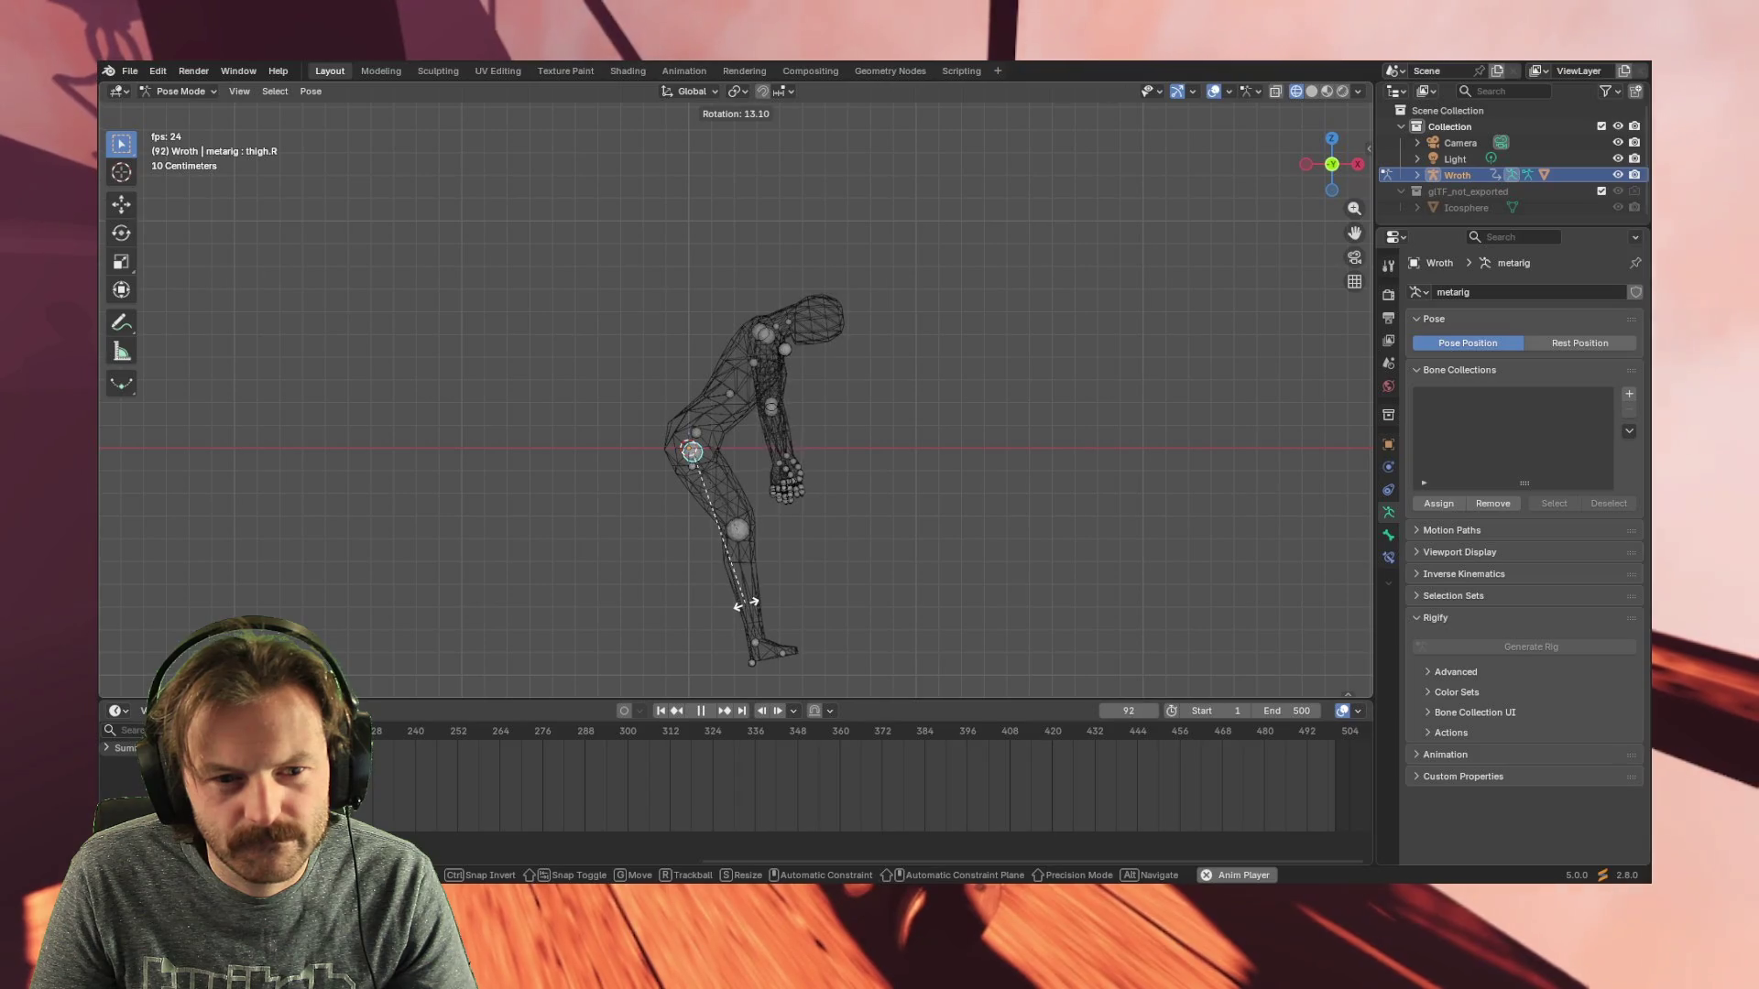
pyautogui.click(743, 603)
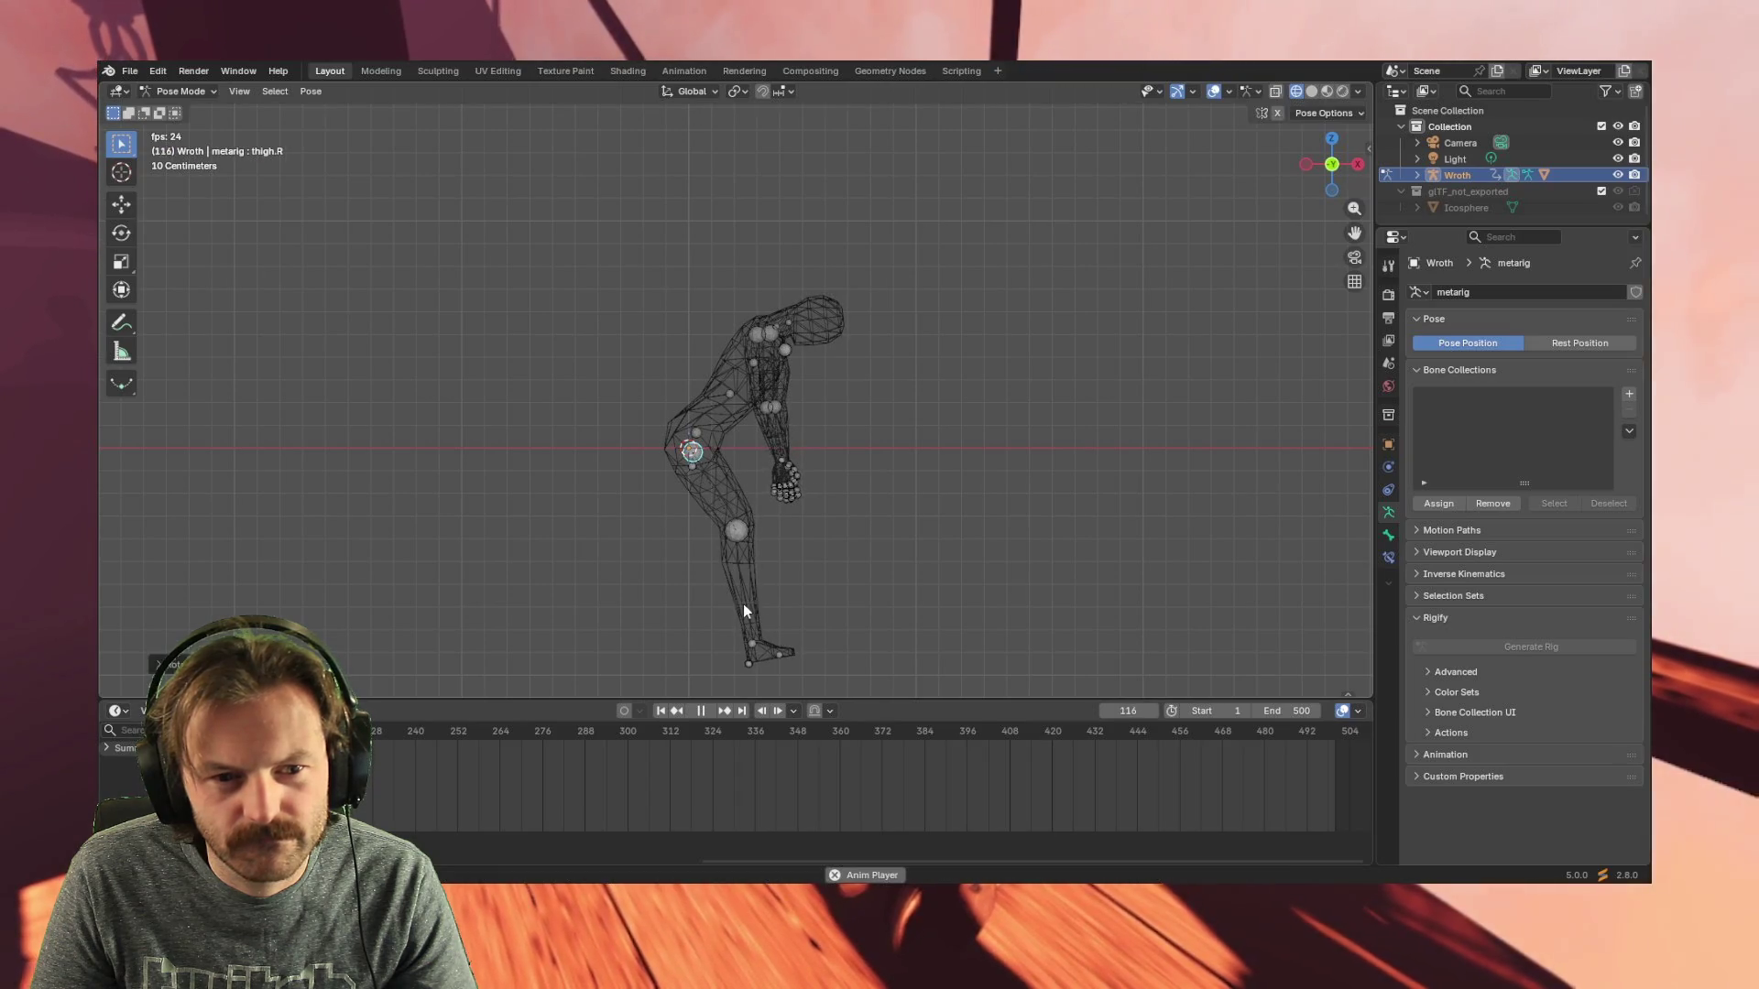
# - Select both shins and rotate them at the knee in side view to bend the legs
pyautogui.click(736, 532)
pyautogui.press('KP_4')
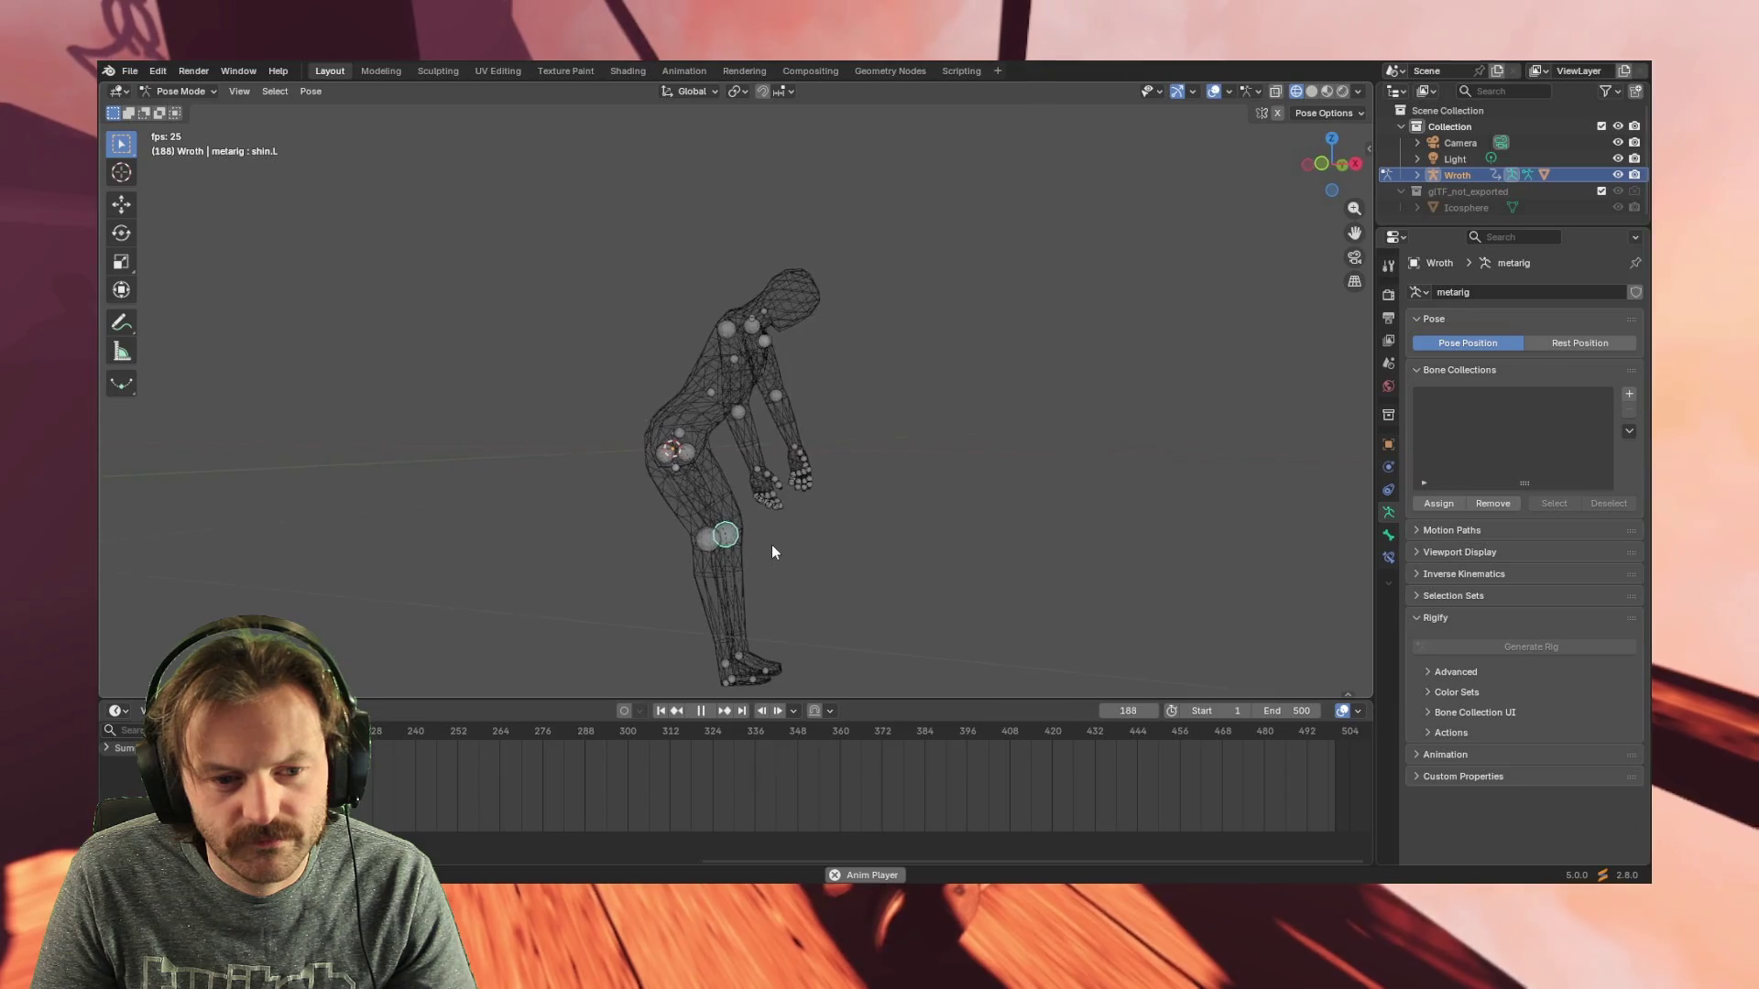
pyautogui.keyDown('shift'); pyautogui.click(704, 537); pyautogui.keyUp('shift')
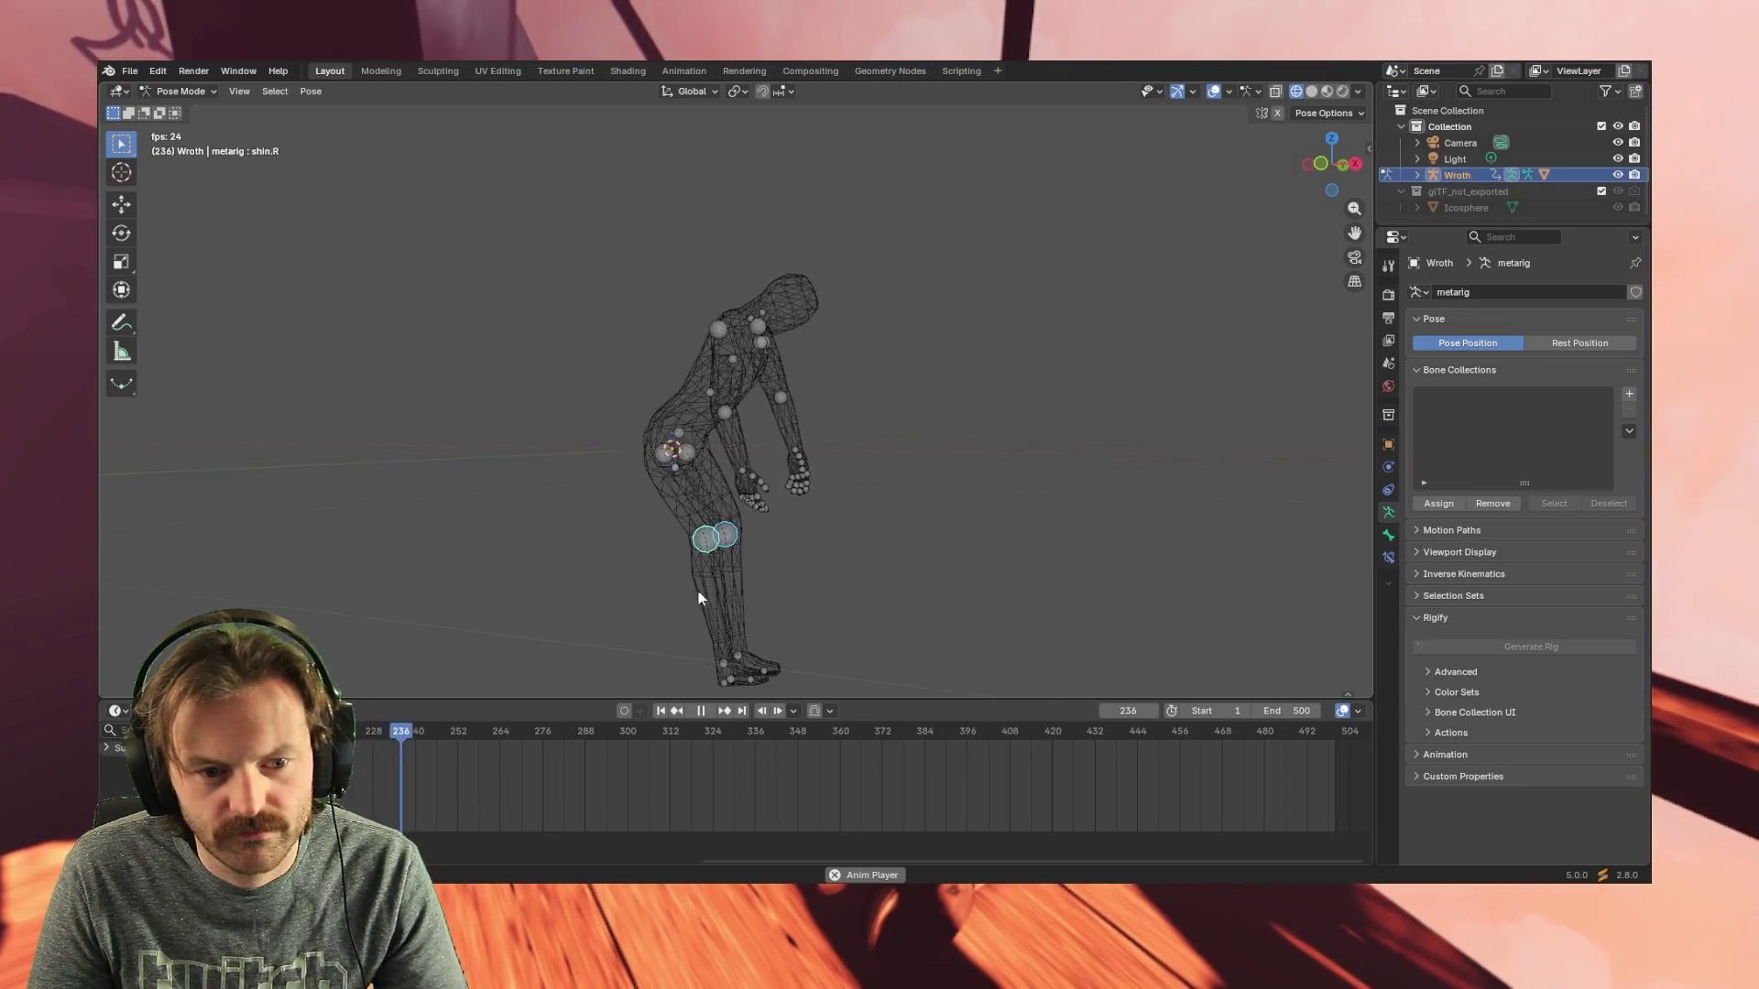
pyautogui.moveTo(700, 590); pyautogui.dragTo(814, 585, button='middle')
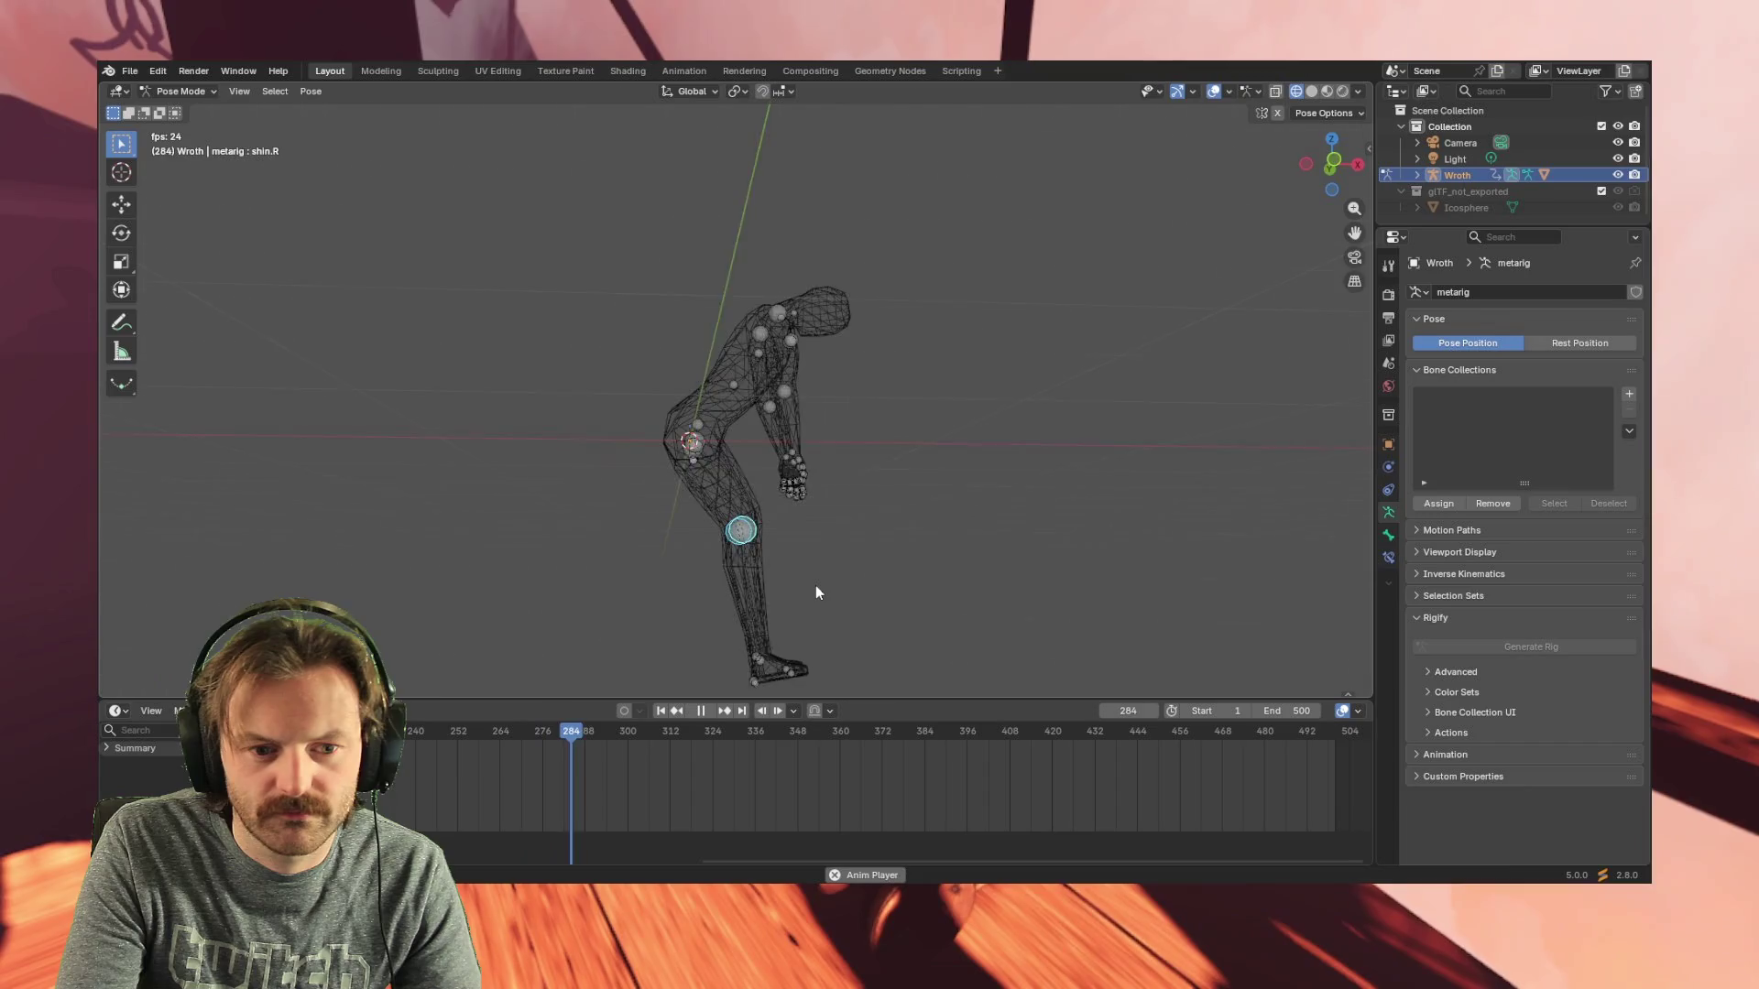
pyautogui.press('KP_1')
pyautogui.press('r')
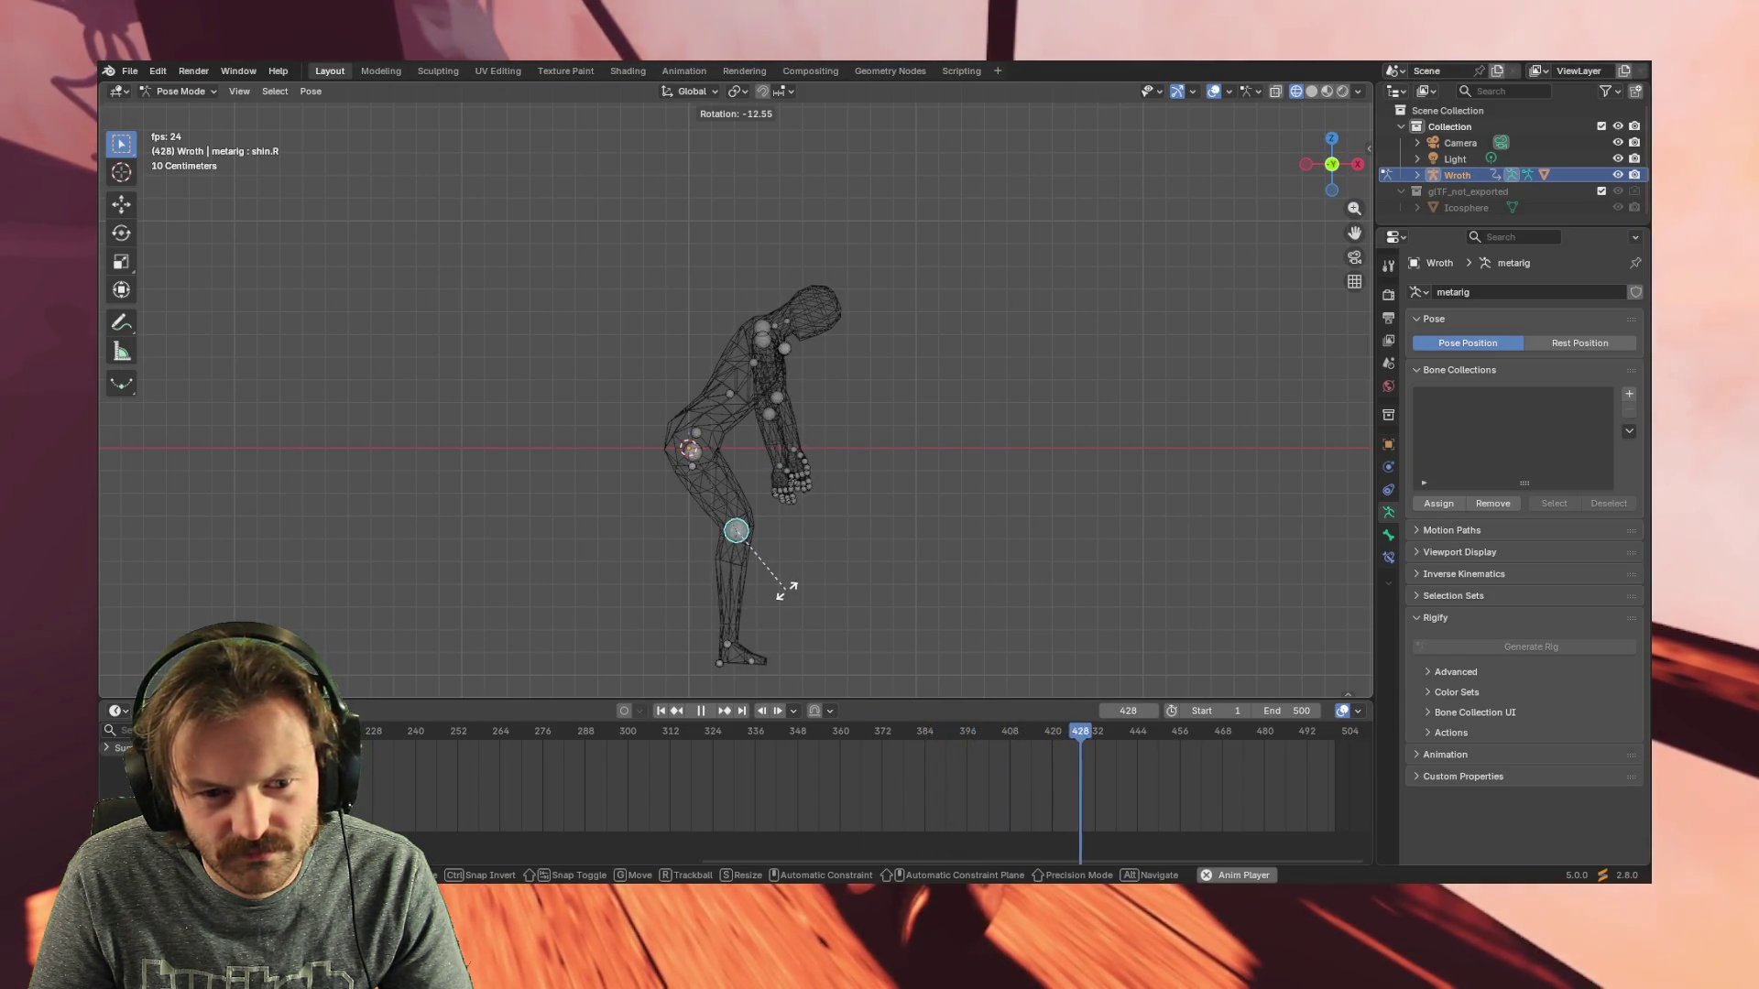
pyautogui.click(785, 588)
pyautogui.moveTo(919, 588); pyautogui.dragTo(742, 592, button='middle')
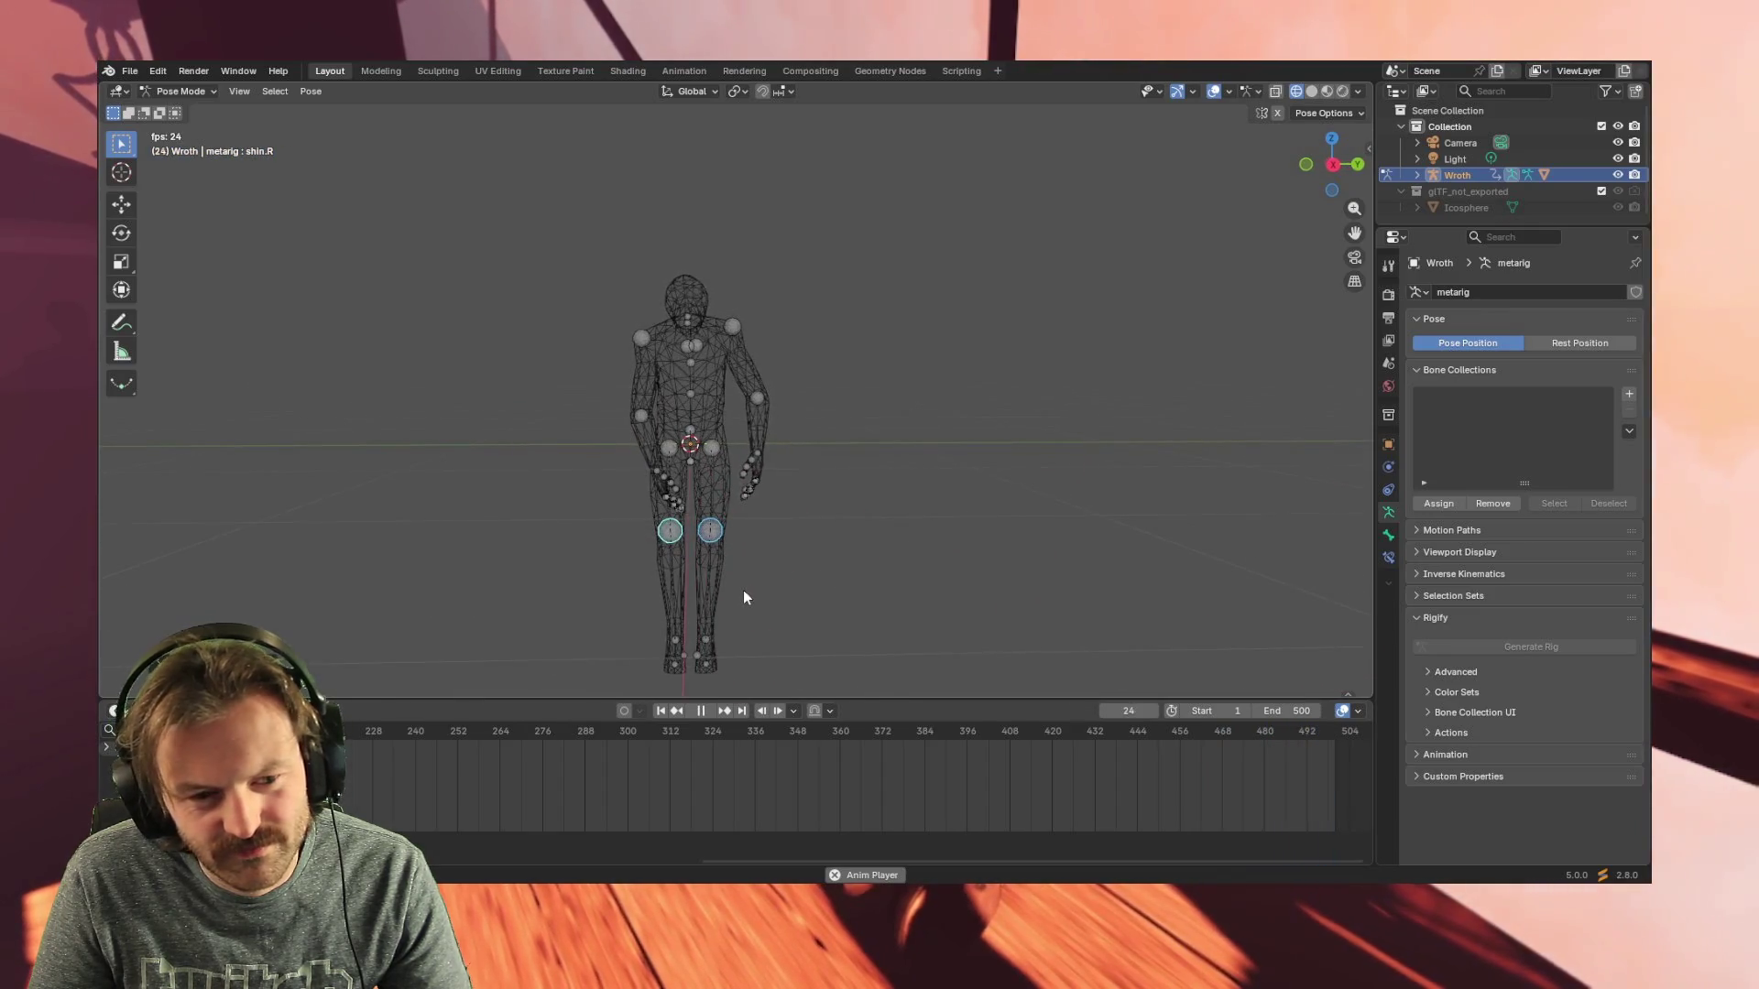
# - Trackball-rotate the right shin in front view, discarding an exaggerated outward leg swing
pyautogui.press('KP_1')
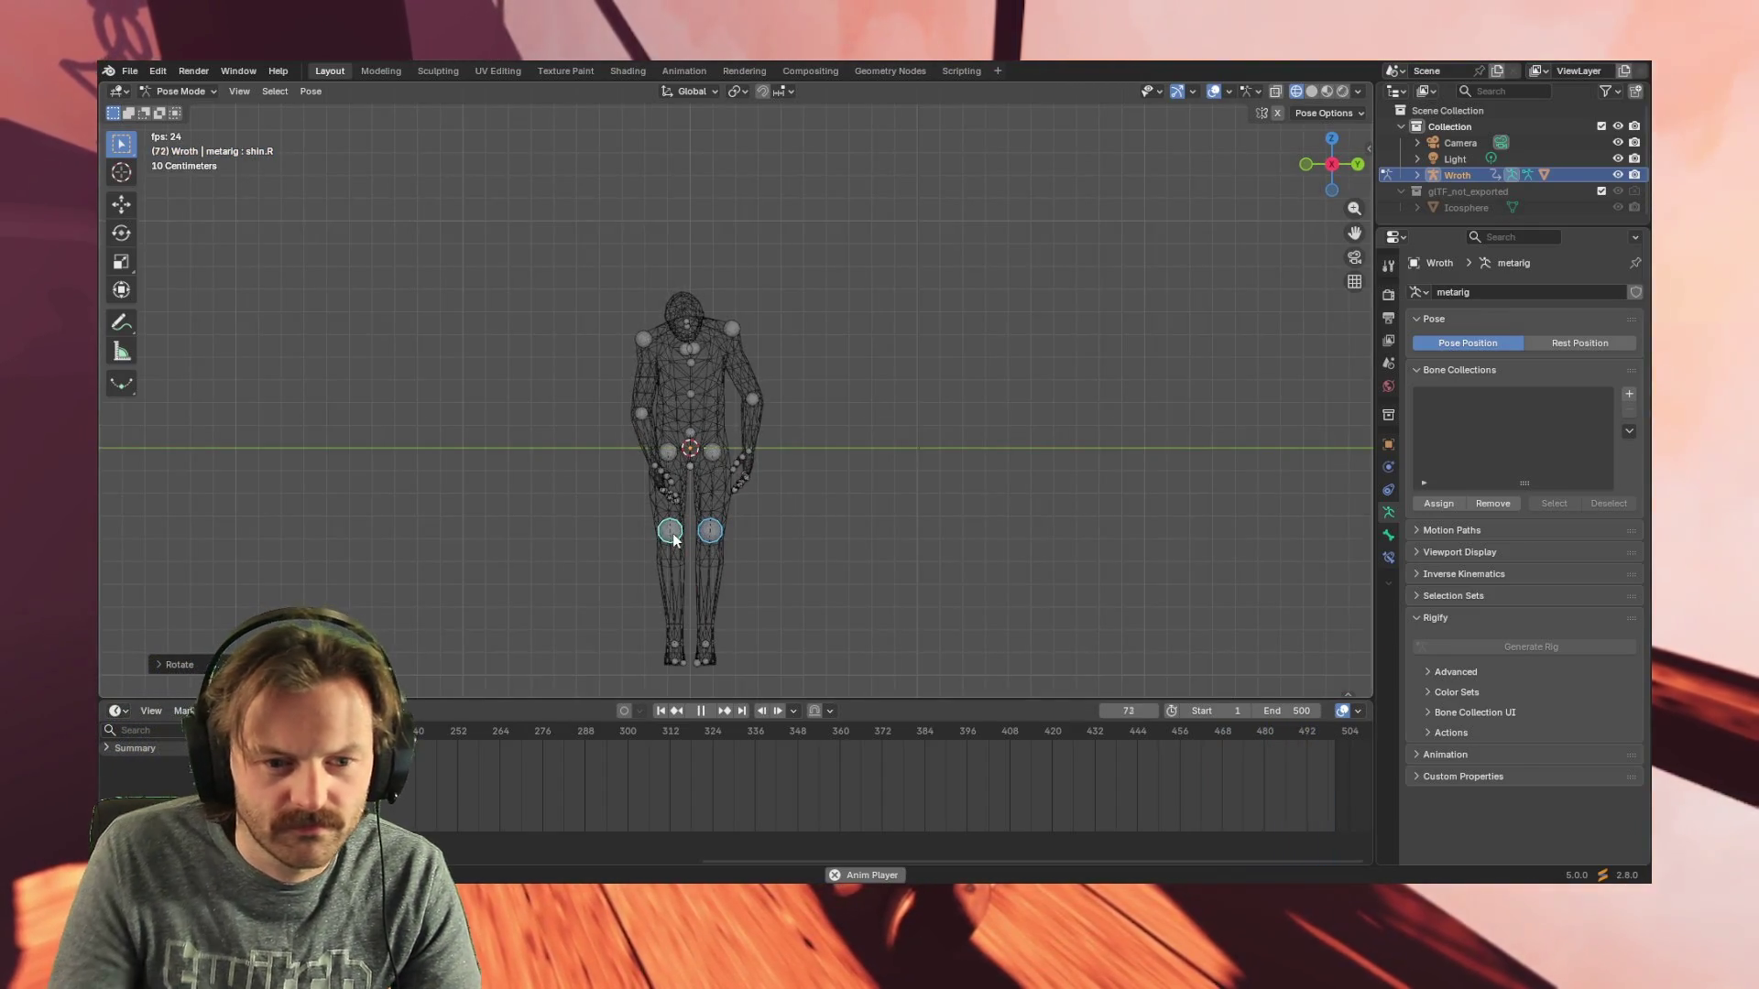
pyautogui.press('r')
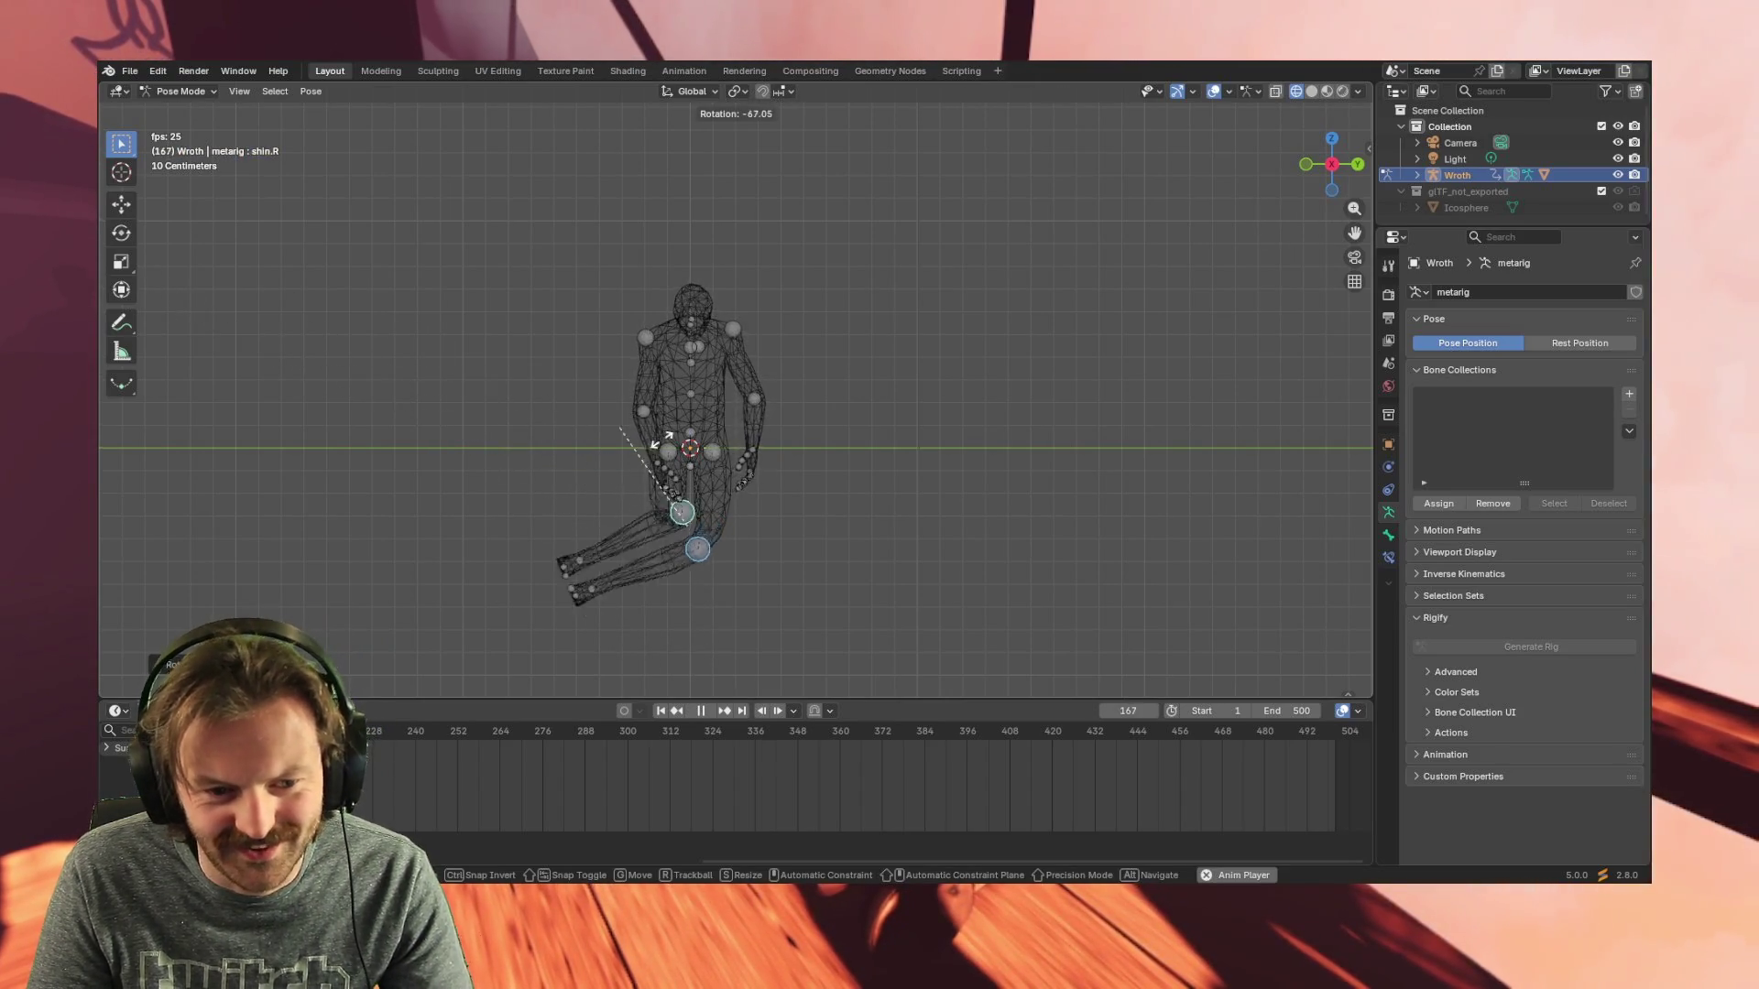
pyautogui.press('Escape')
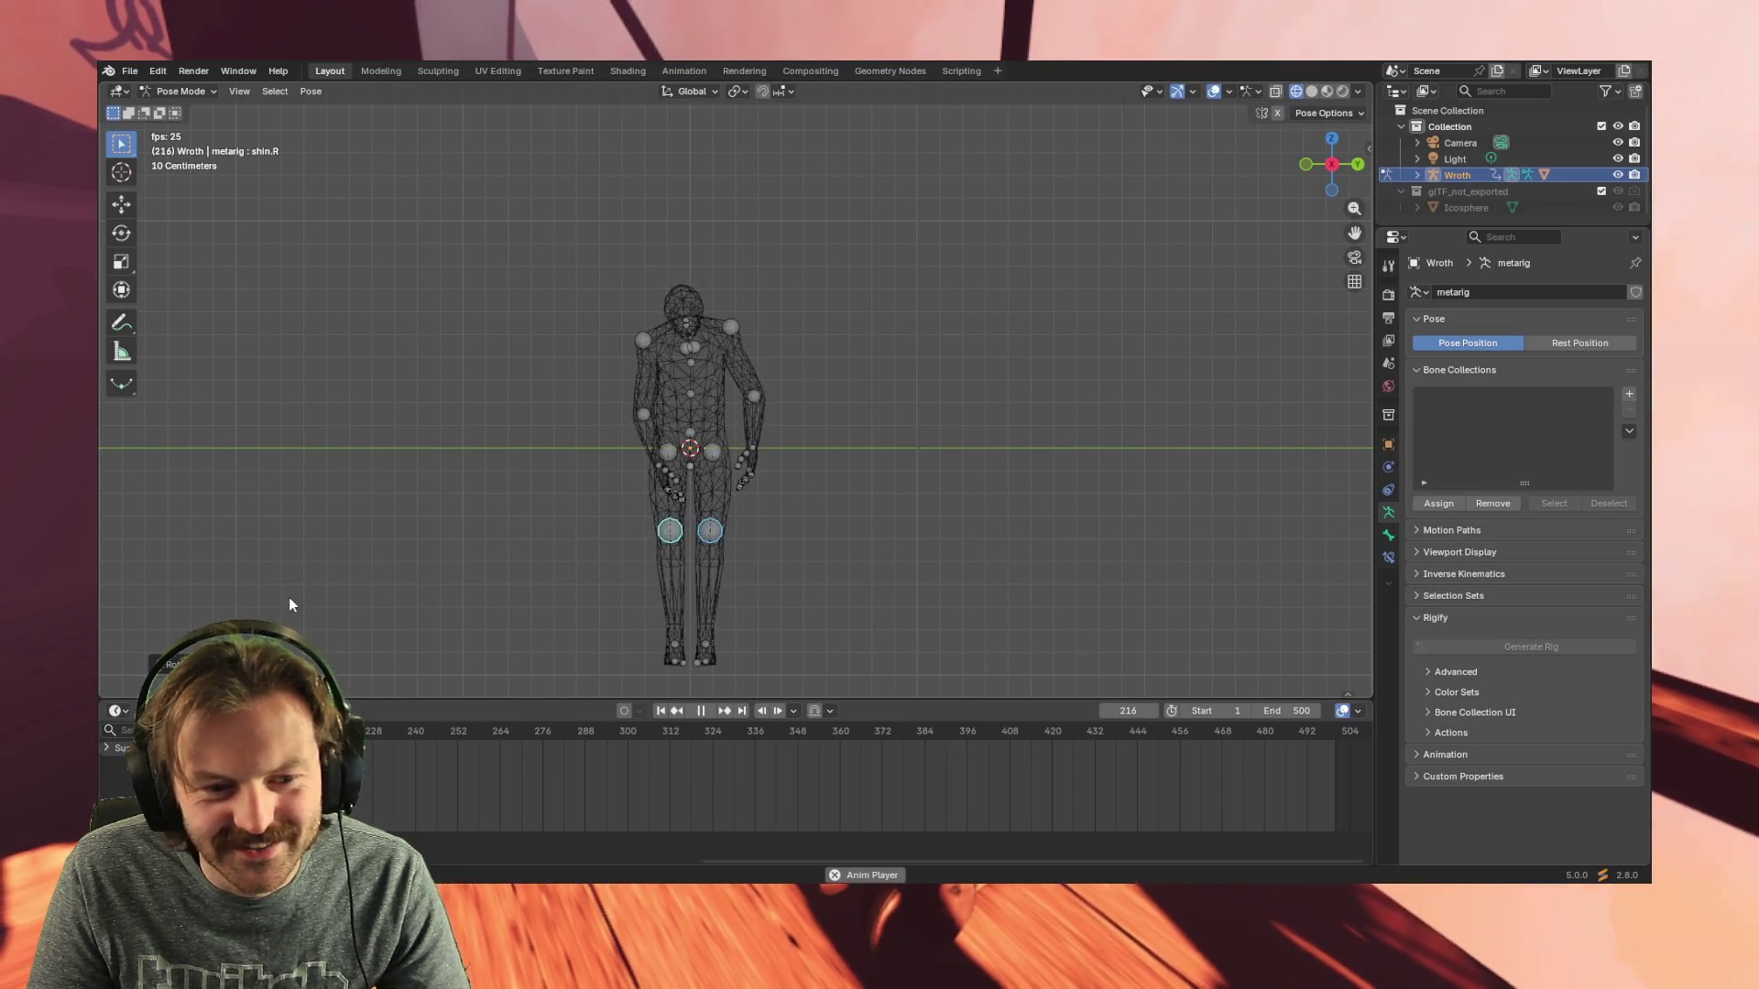
pyautogui.press('r')
pyautogui.press('r')
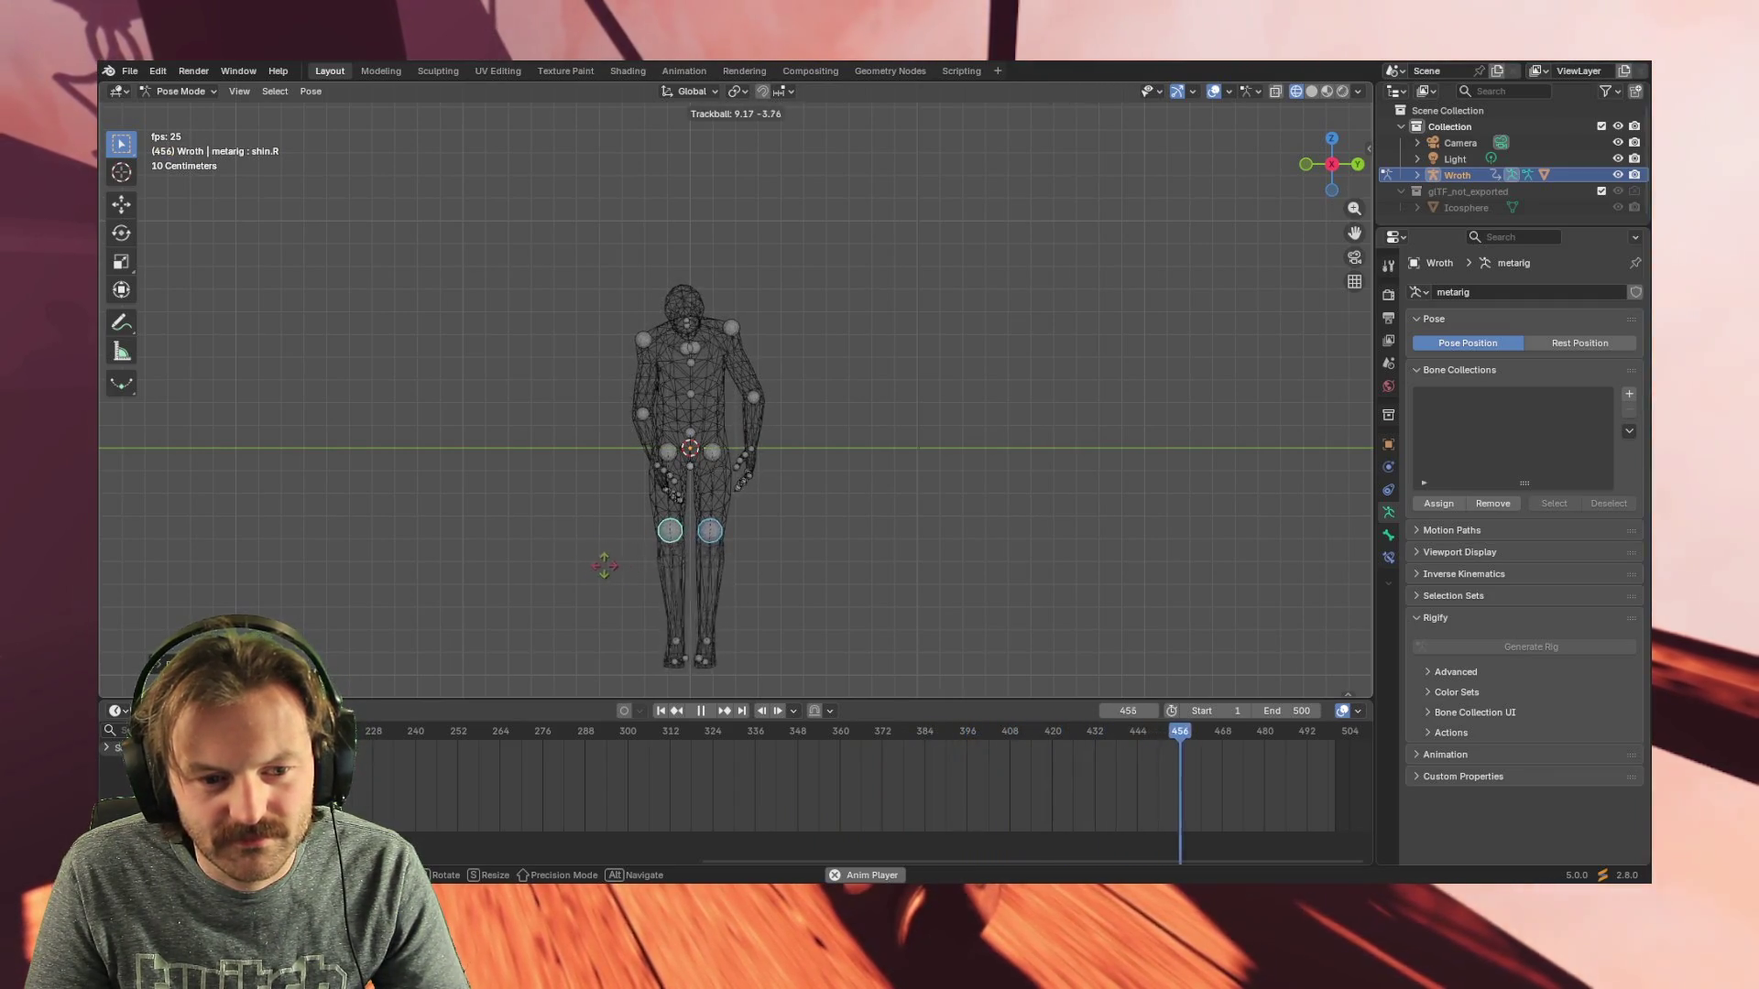
pyautogui.click(671, 540)
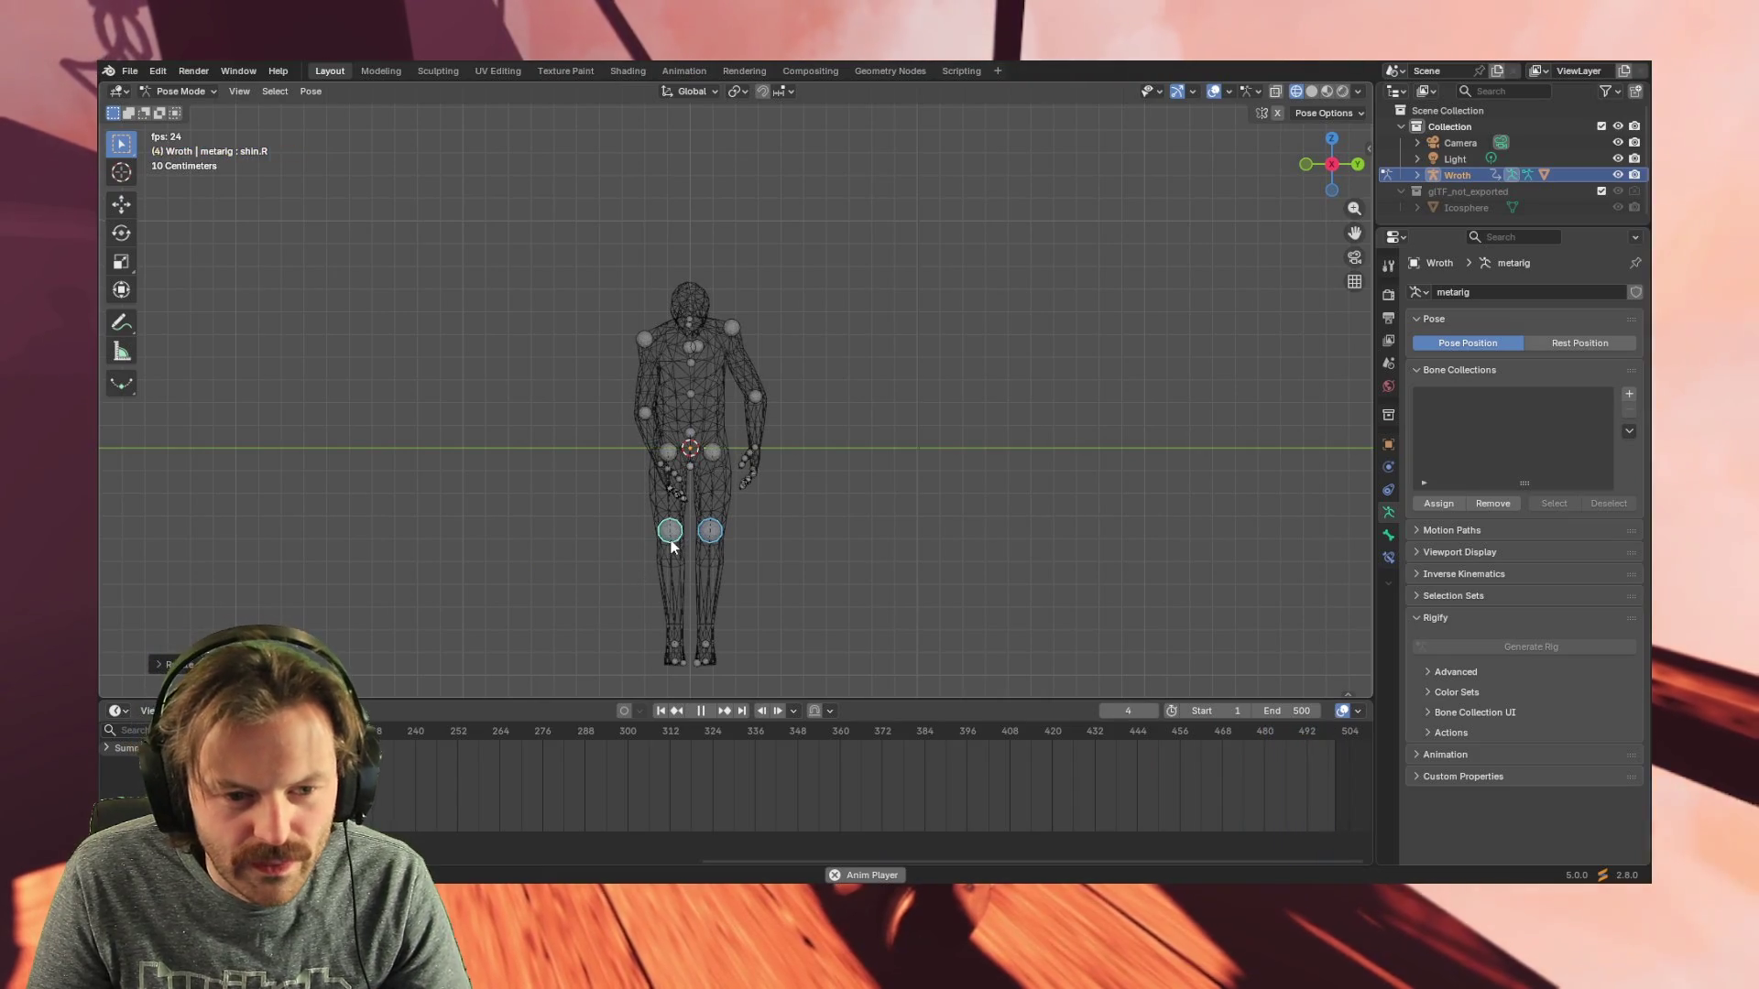
pyautogui.press('r')
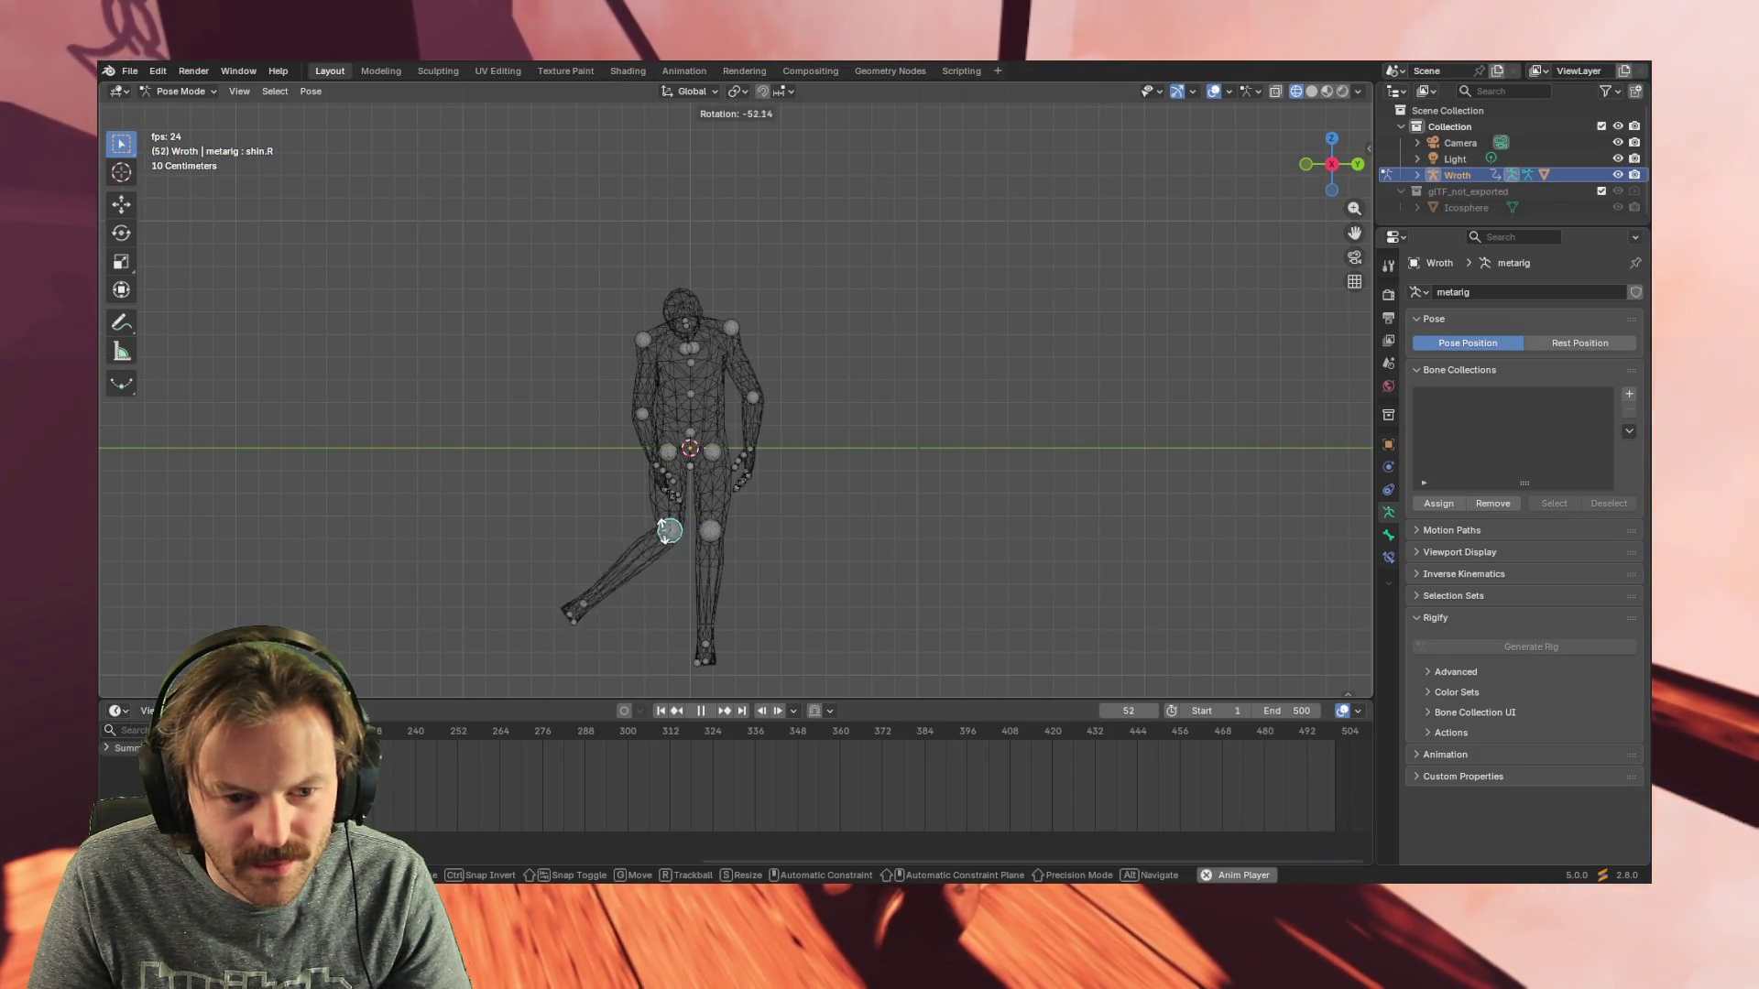
pyautogui.press('r')
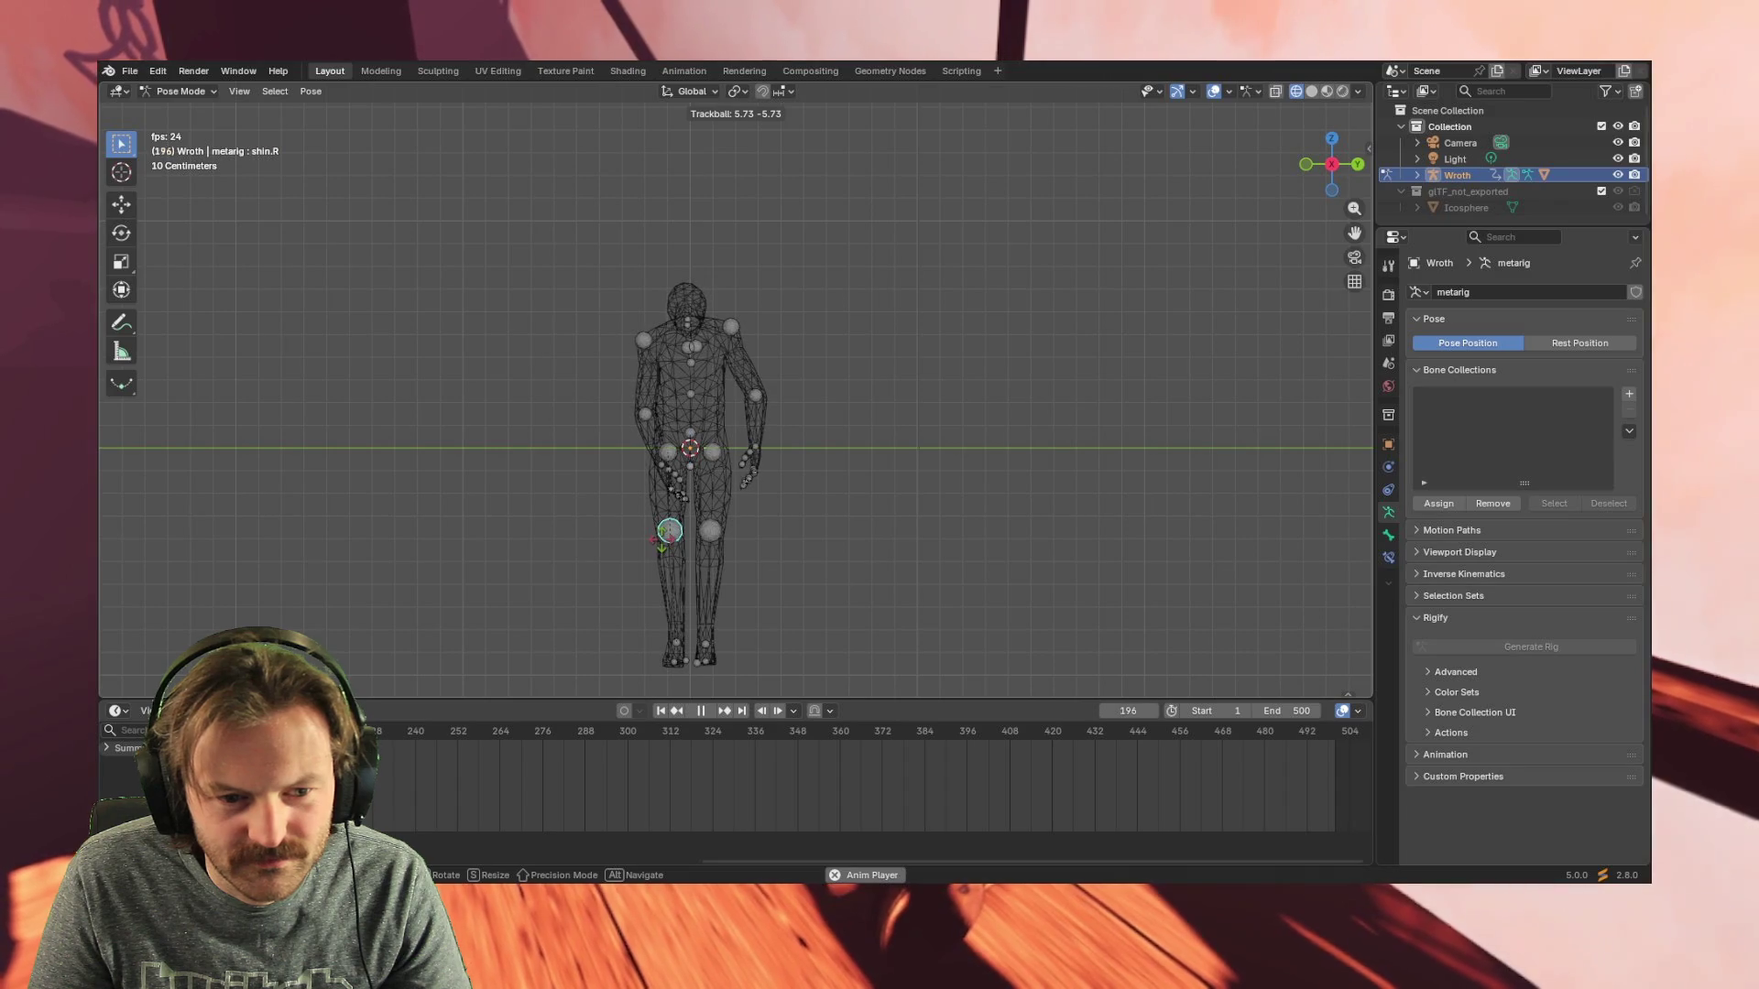
pyautogui.press('Escape')
# - Try rotating the left shin and moving the right shin, cancelling both so they stay put
pyautogui.click(711, 538)
pyautogui.press('r')
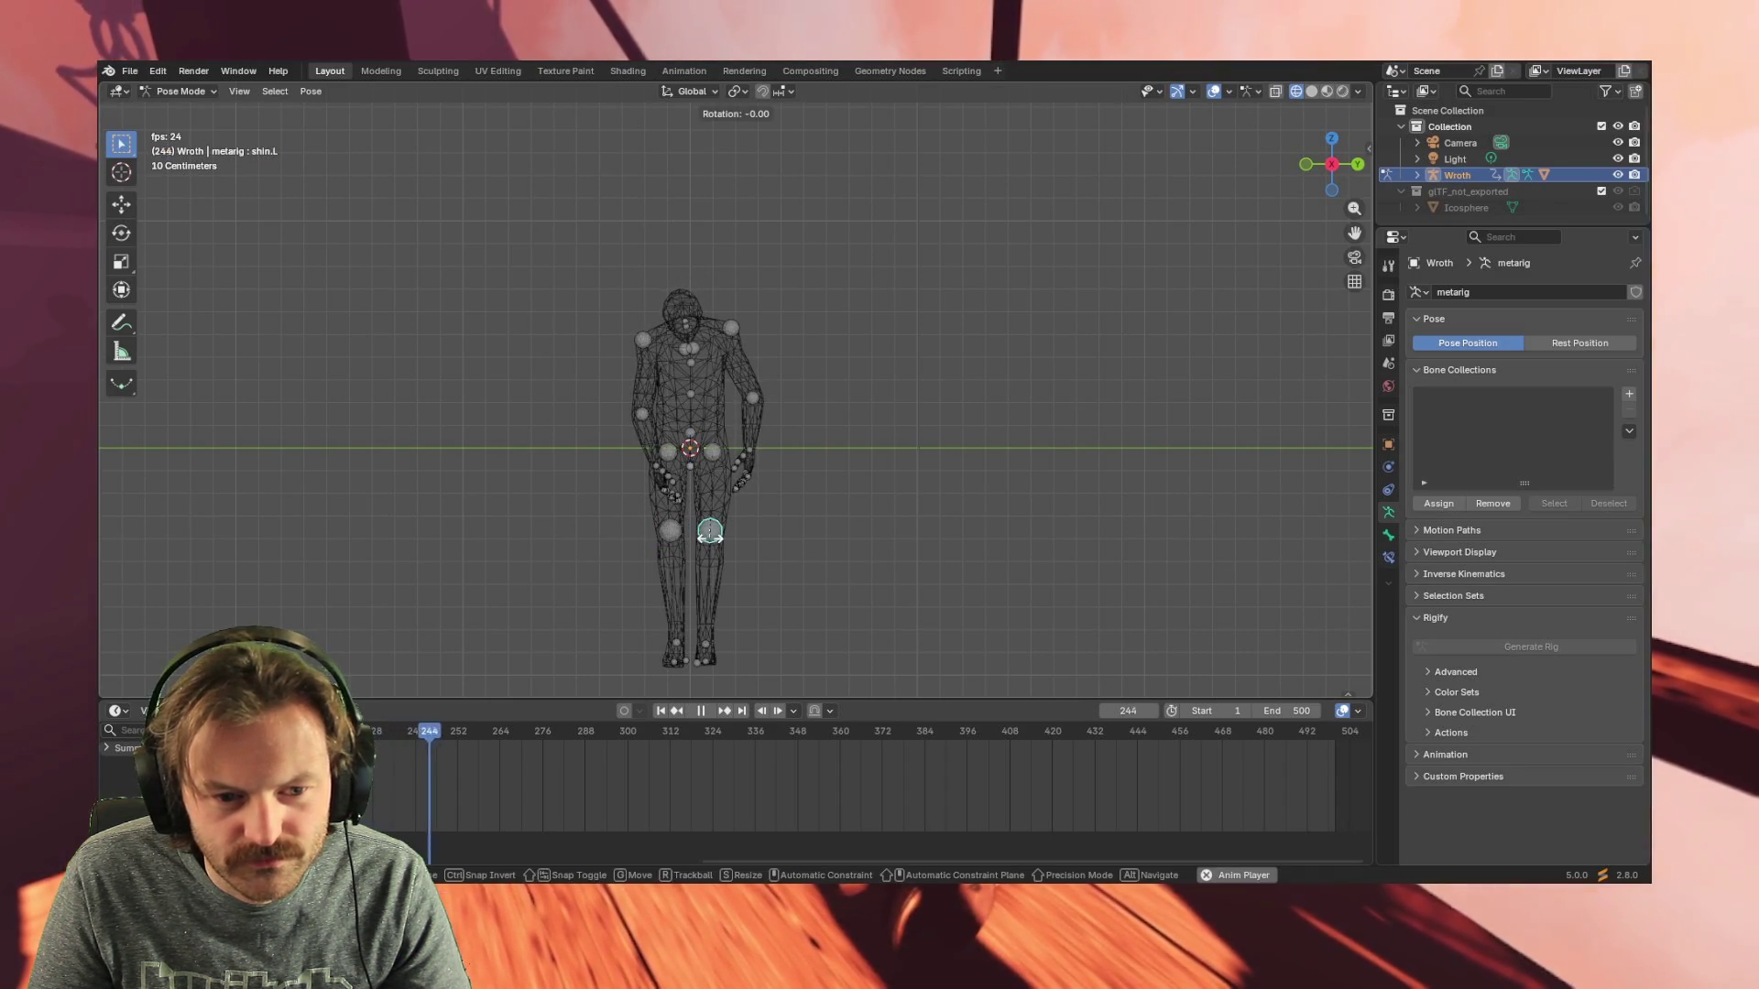
pyautogui.press('Escape')
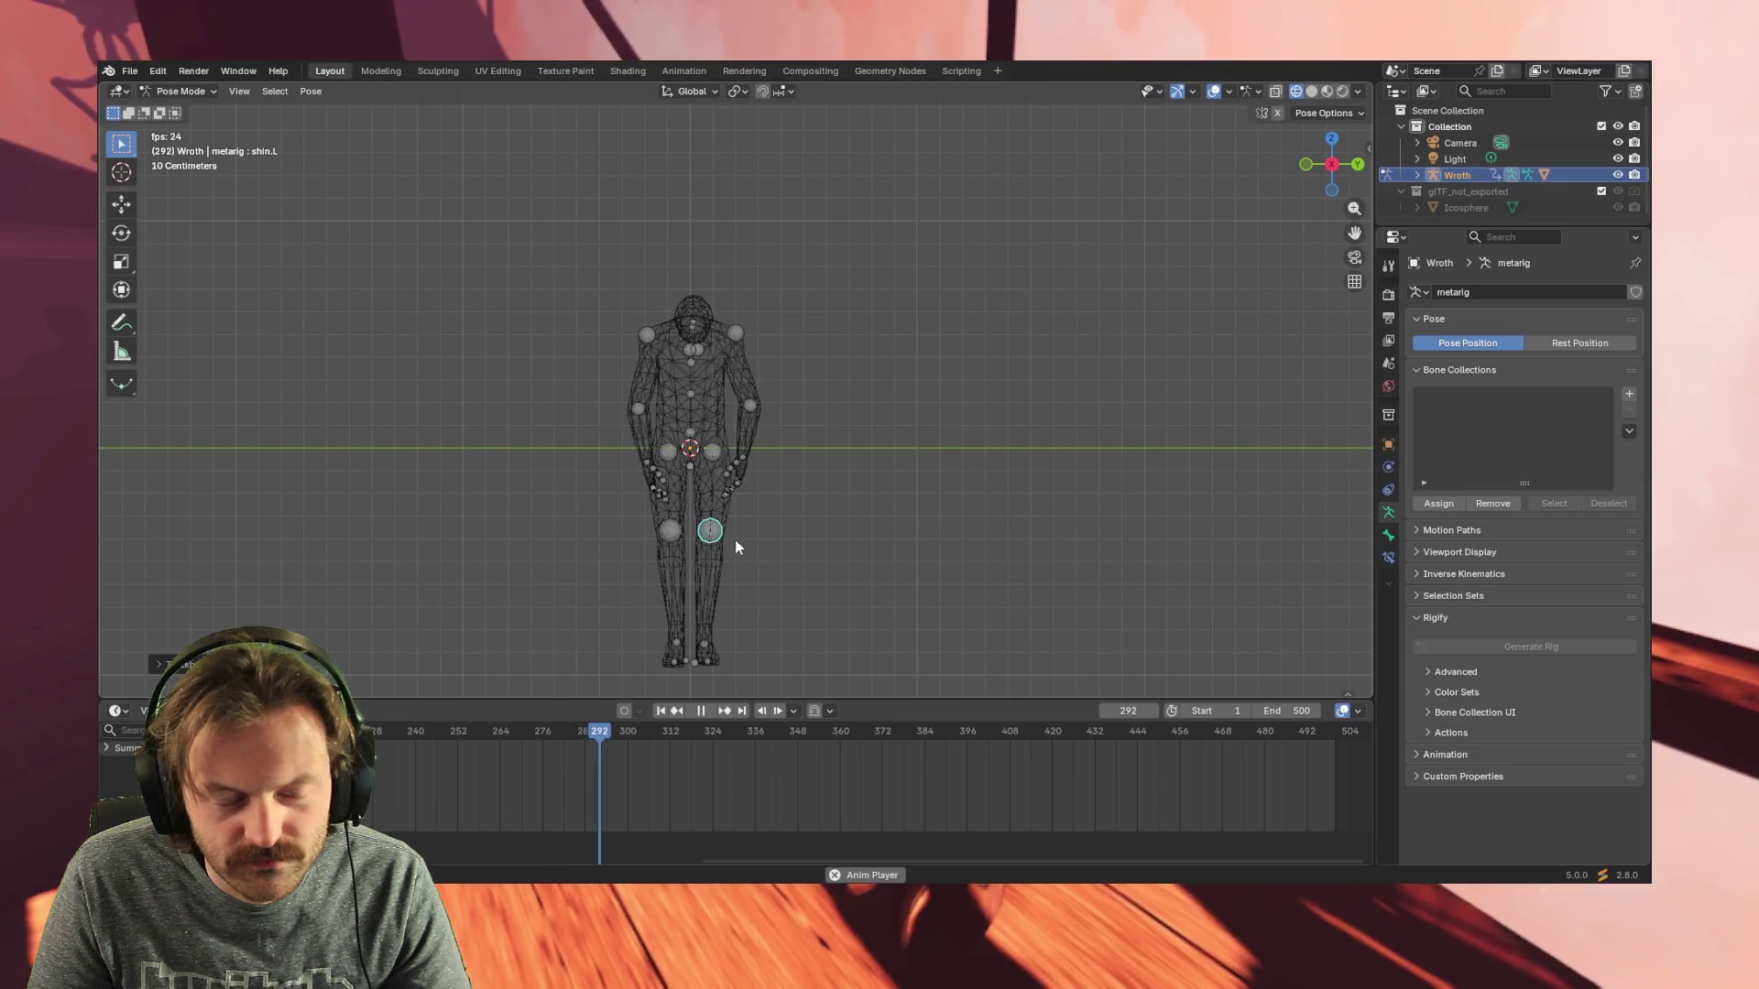
pyautogui.click(669, 530)
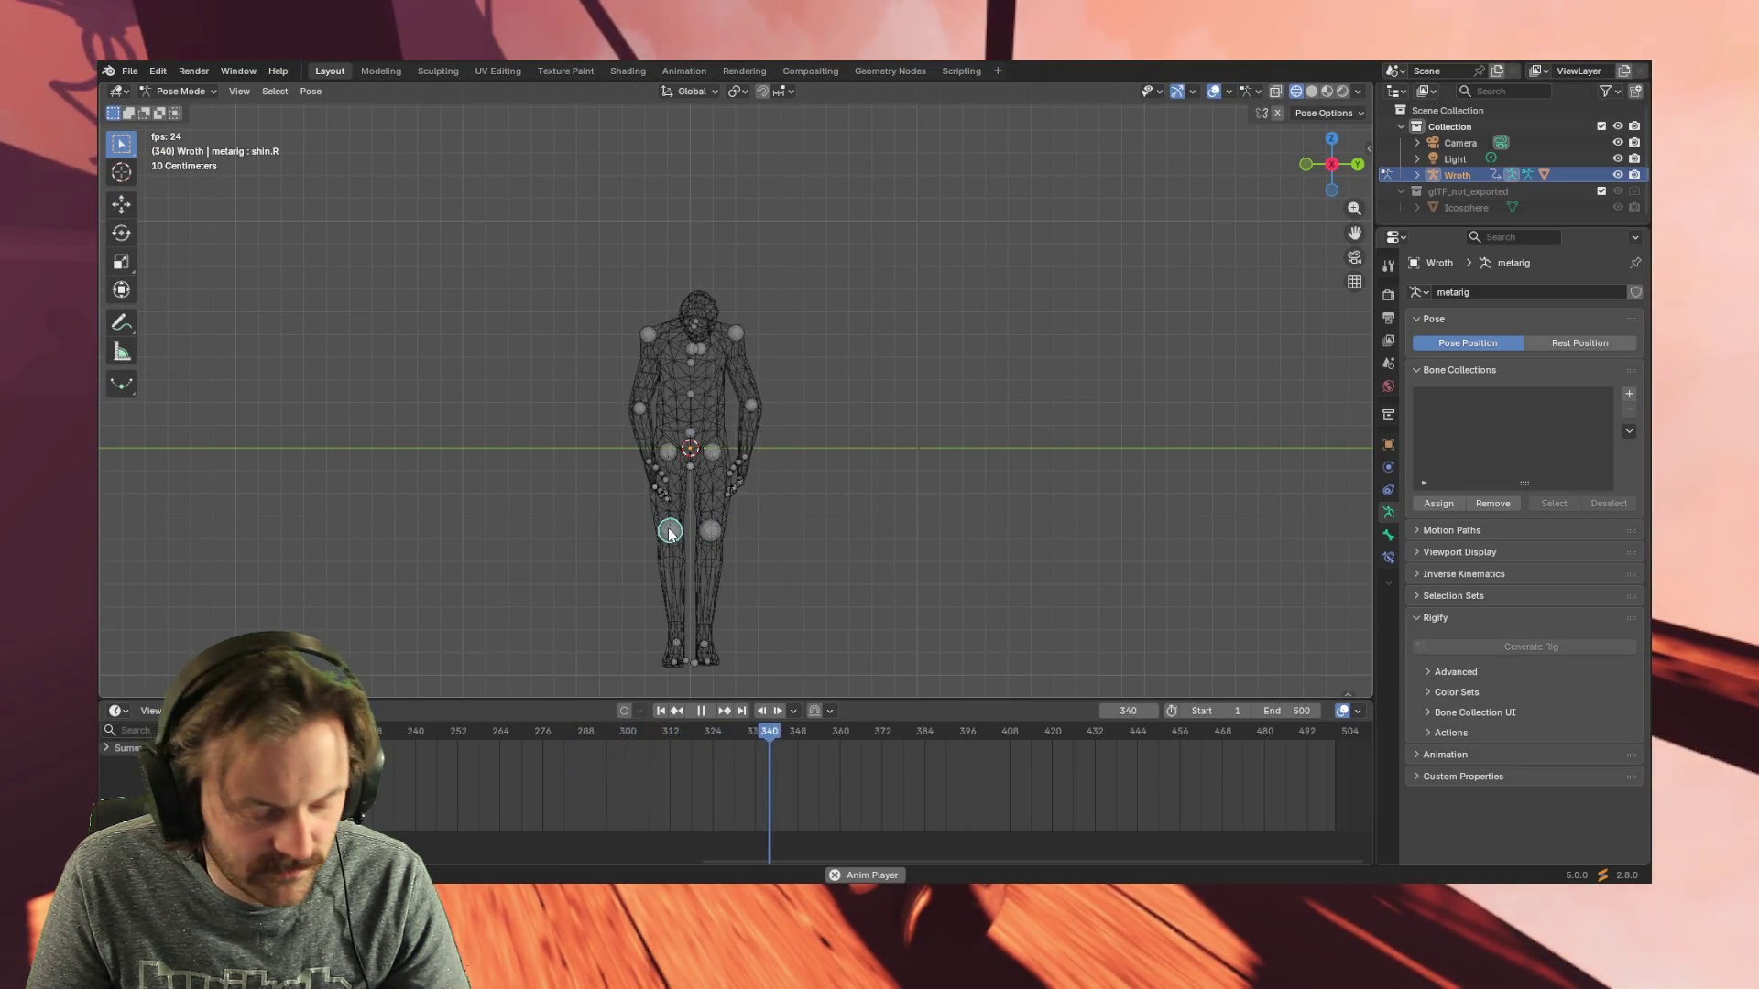
pyautogui.press('g')
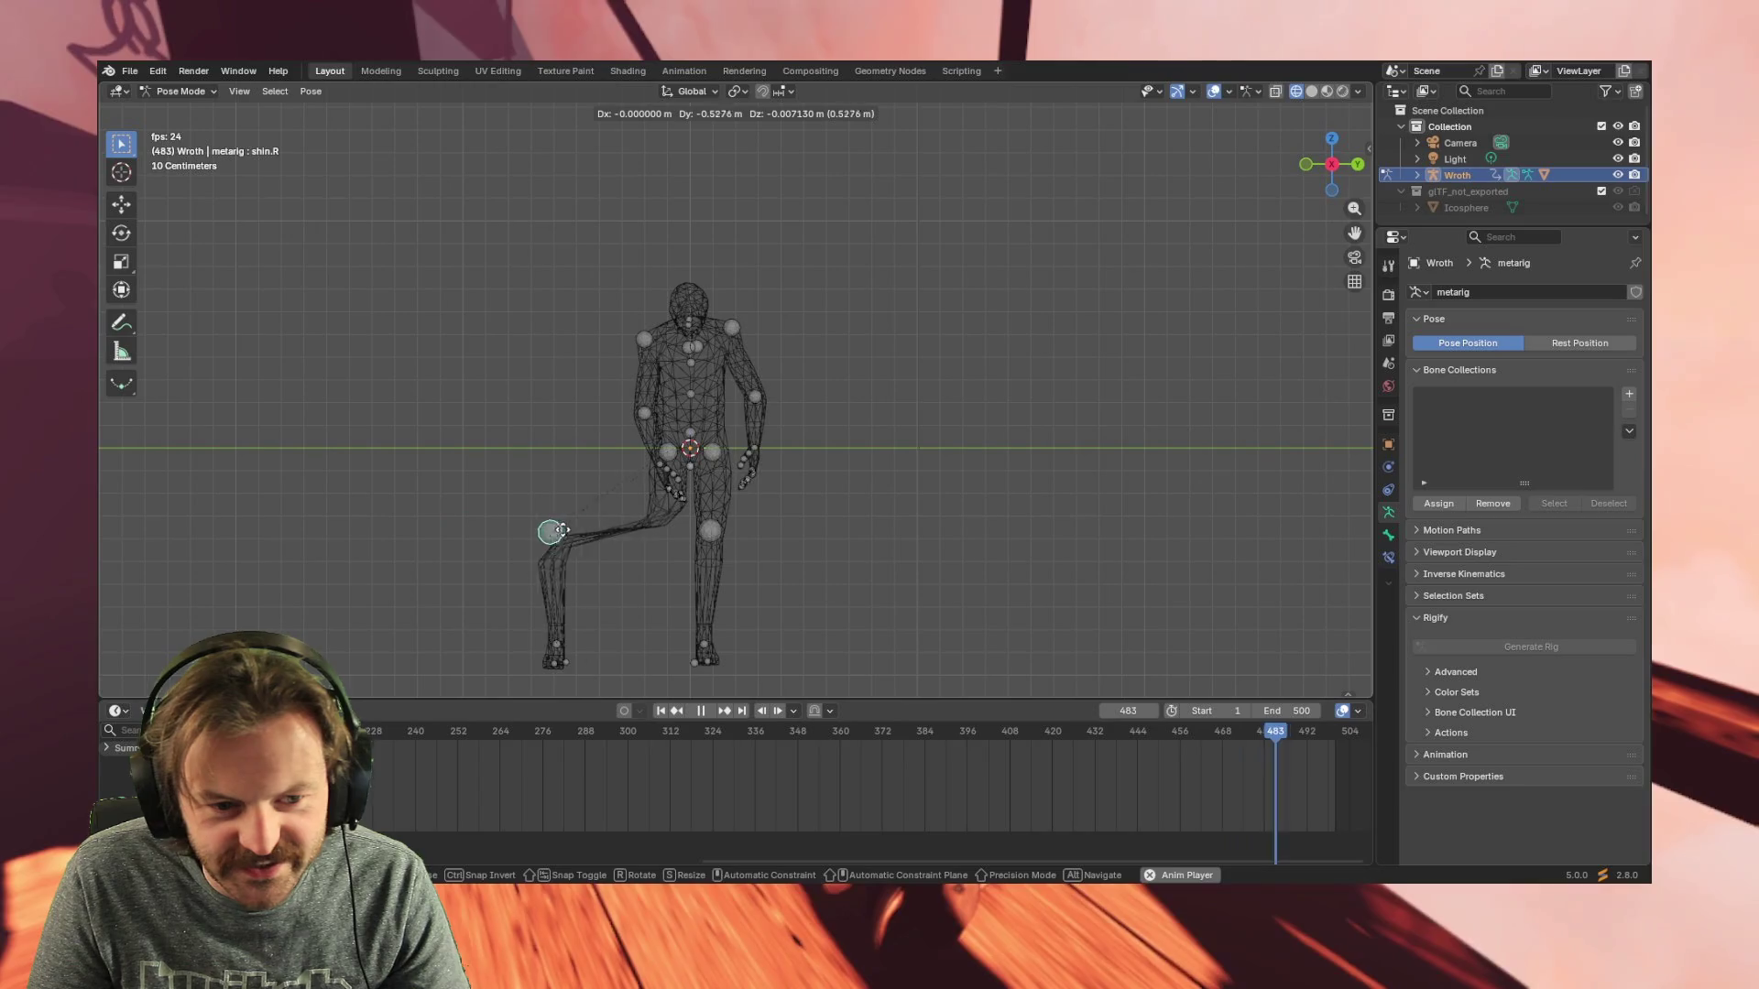
pyautogui.press('Escape')
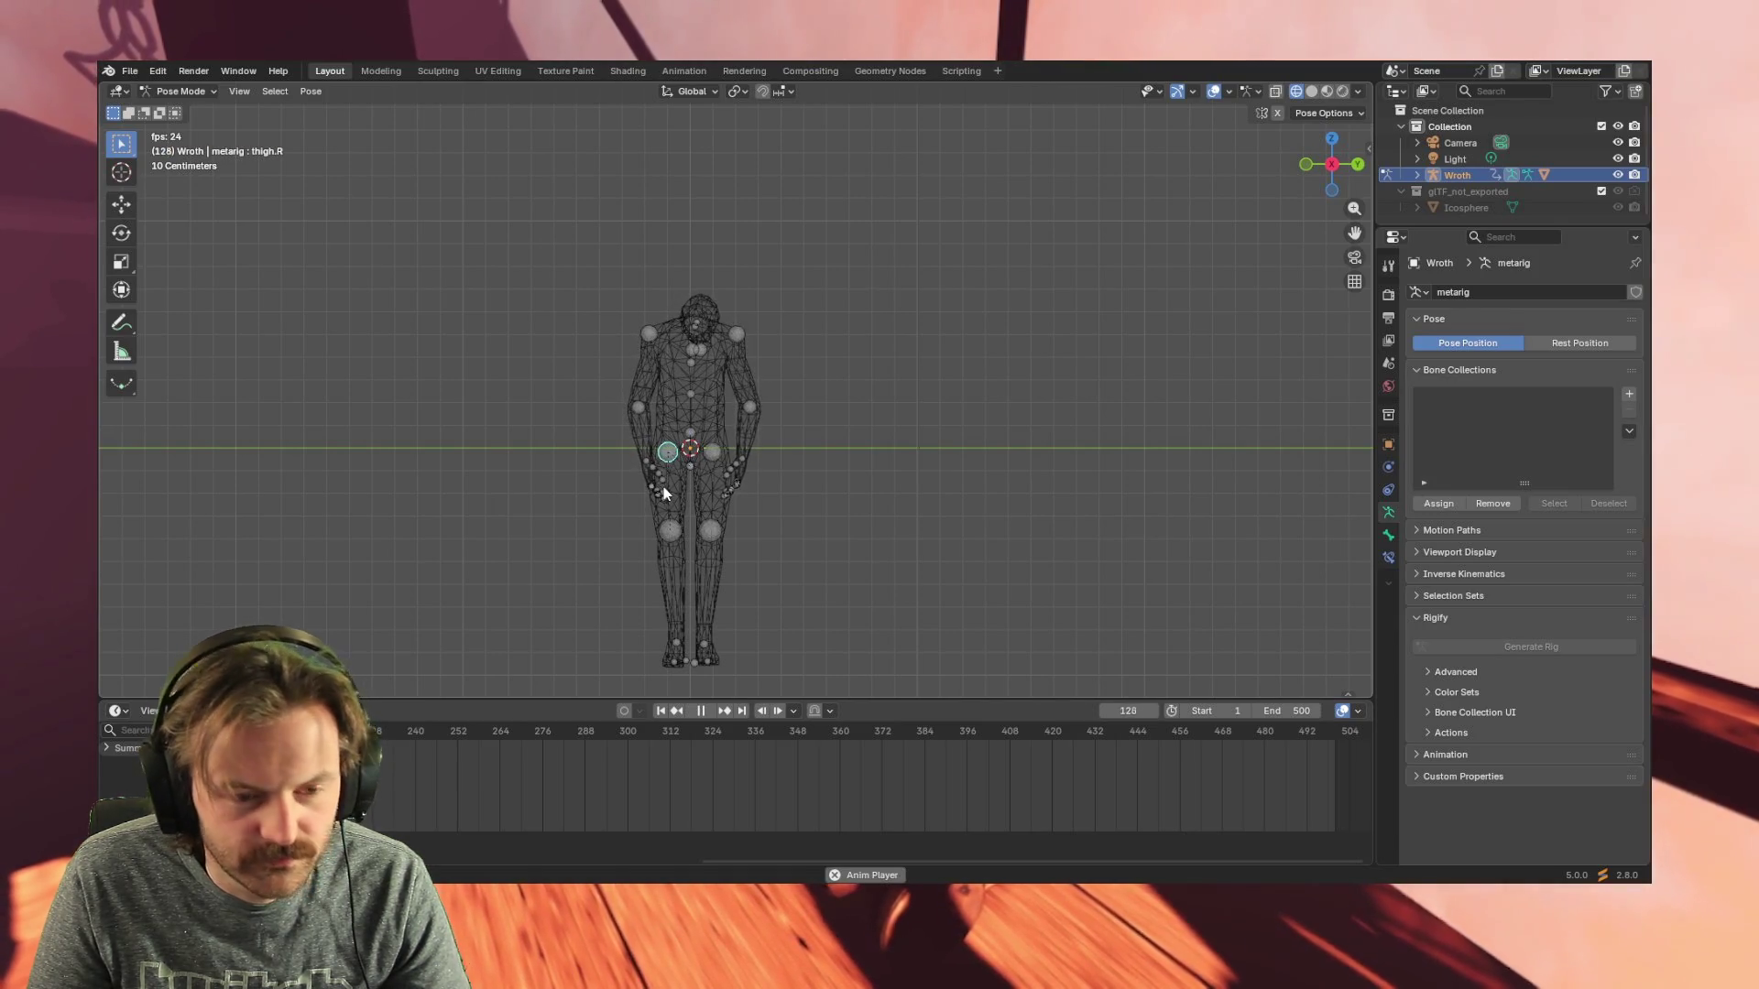
# - Trackball-rotate the thighs, confirming the left thigh rotation so the legs stay nearly straight
pyautogui.press('r')
pyautogui.press('r')
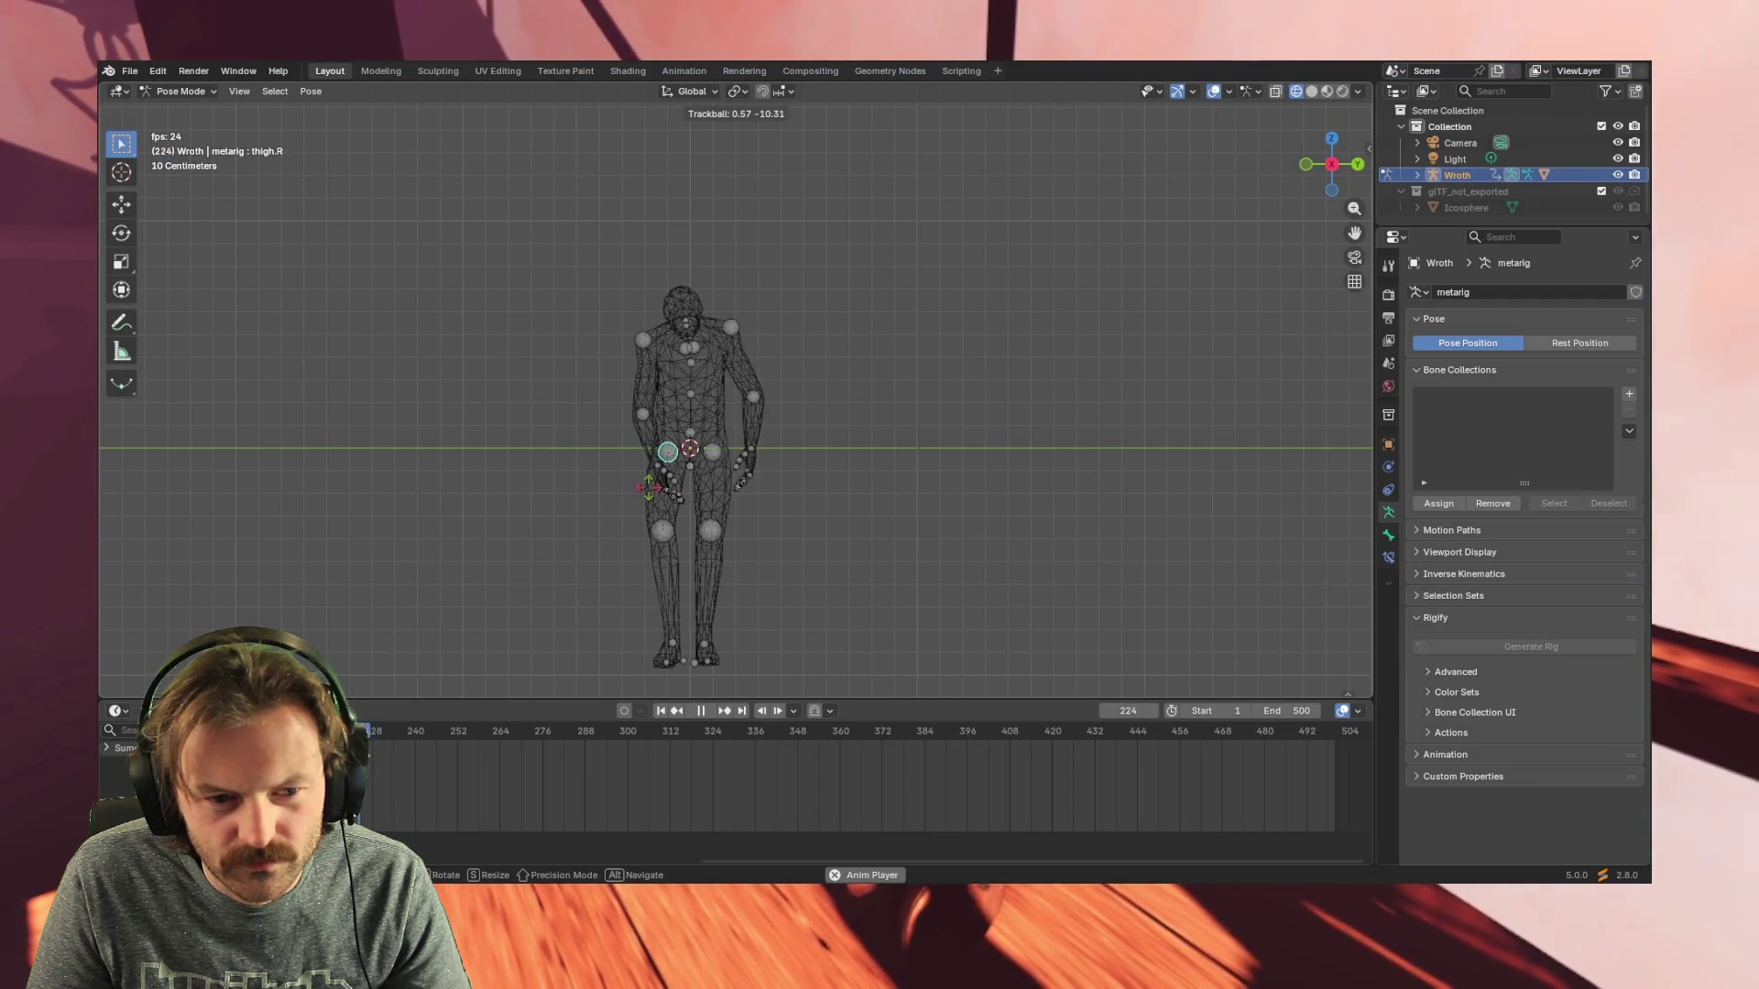
pyautogui.press('r')
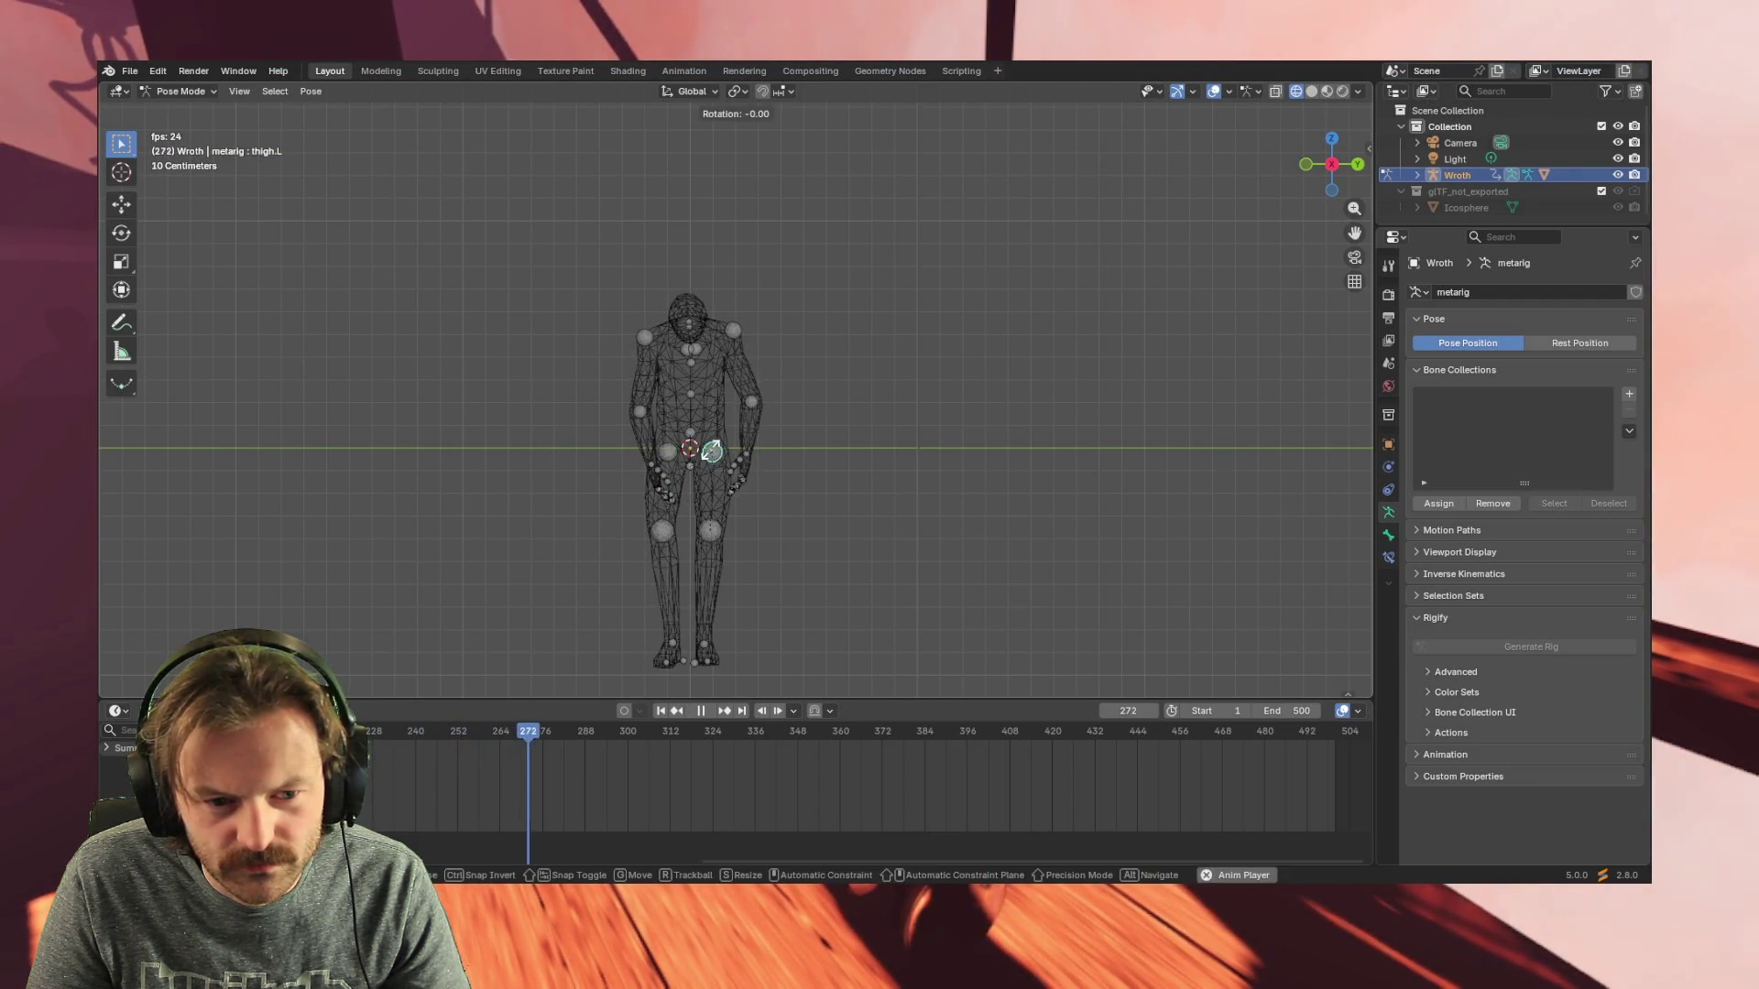
pyautogui.press('r')
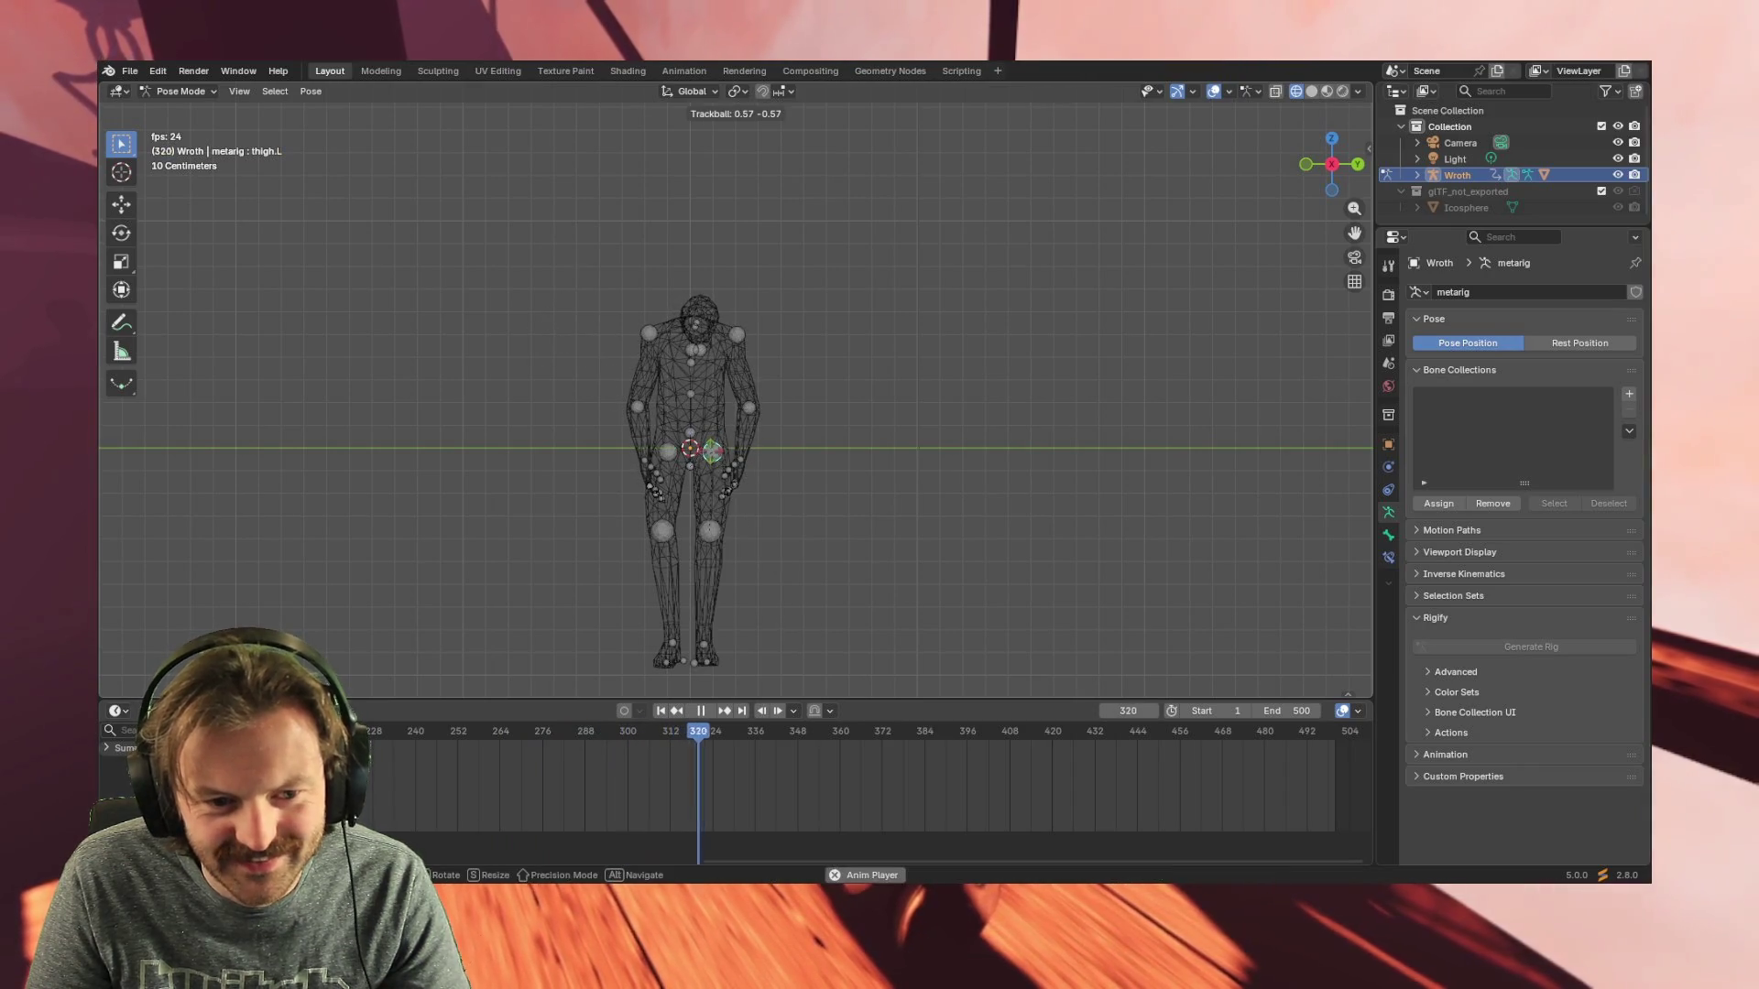
pyautogui.click(725, 449)
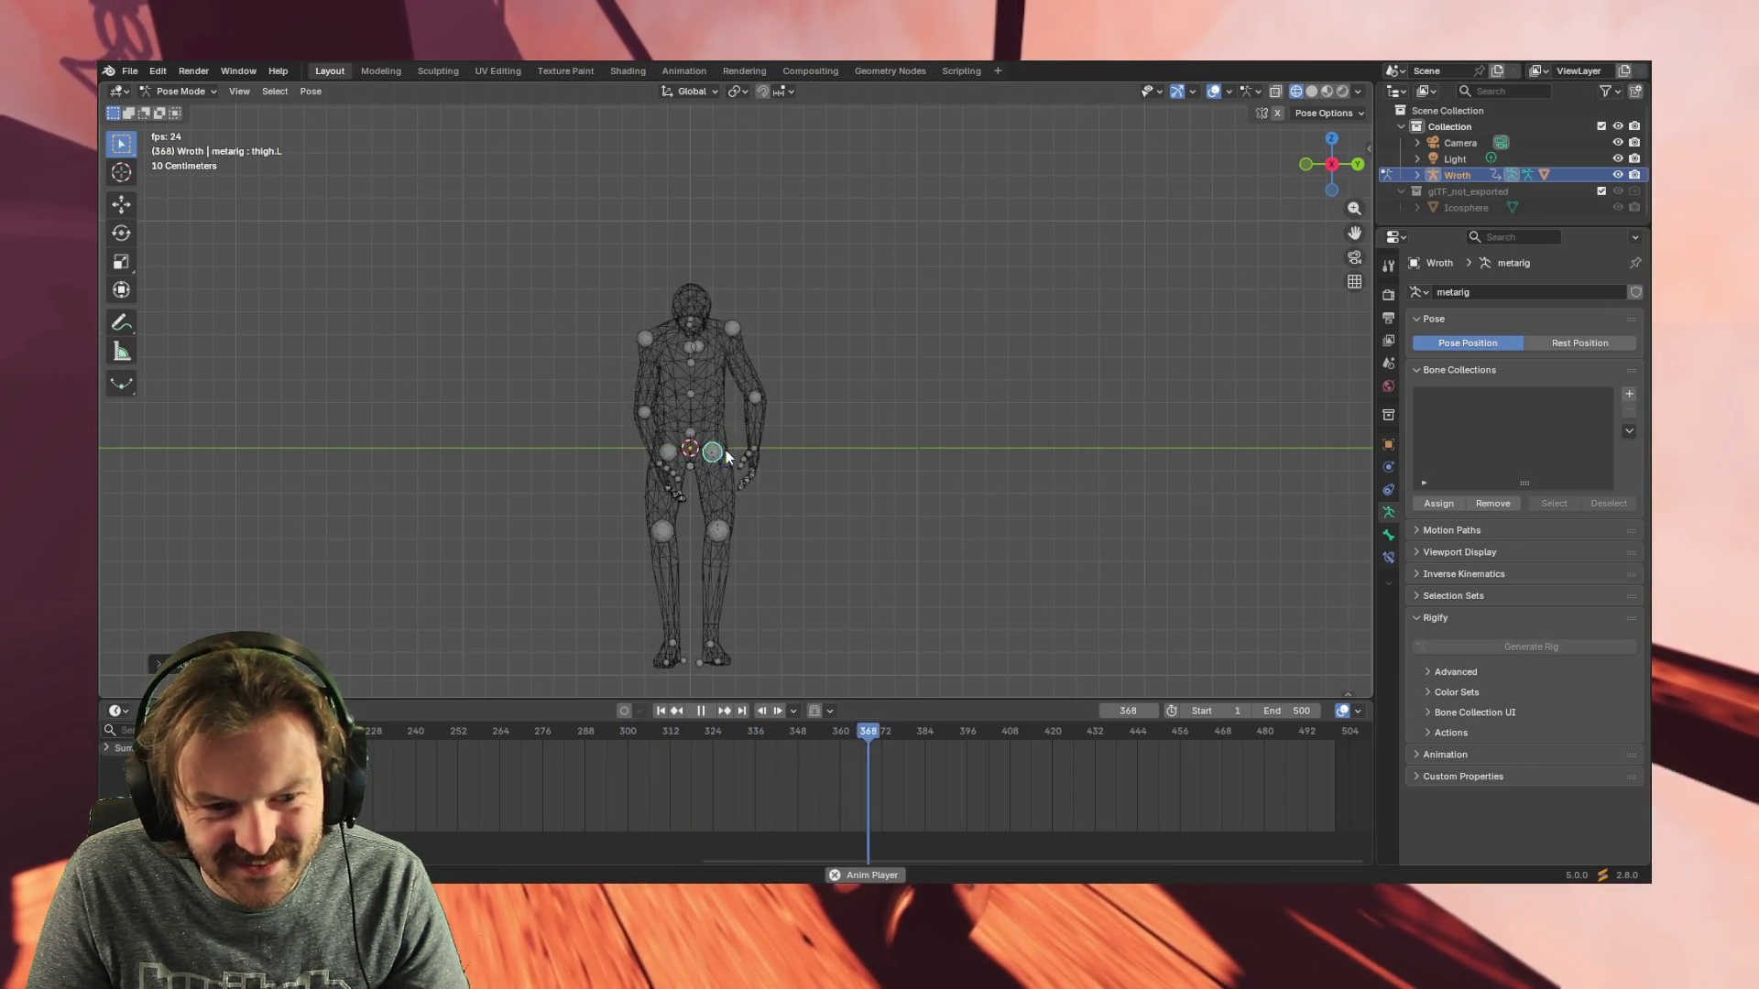
pyautogui.moveTo(754, 568); pyautogui.dragTo(906, 564, button='middle')
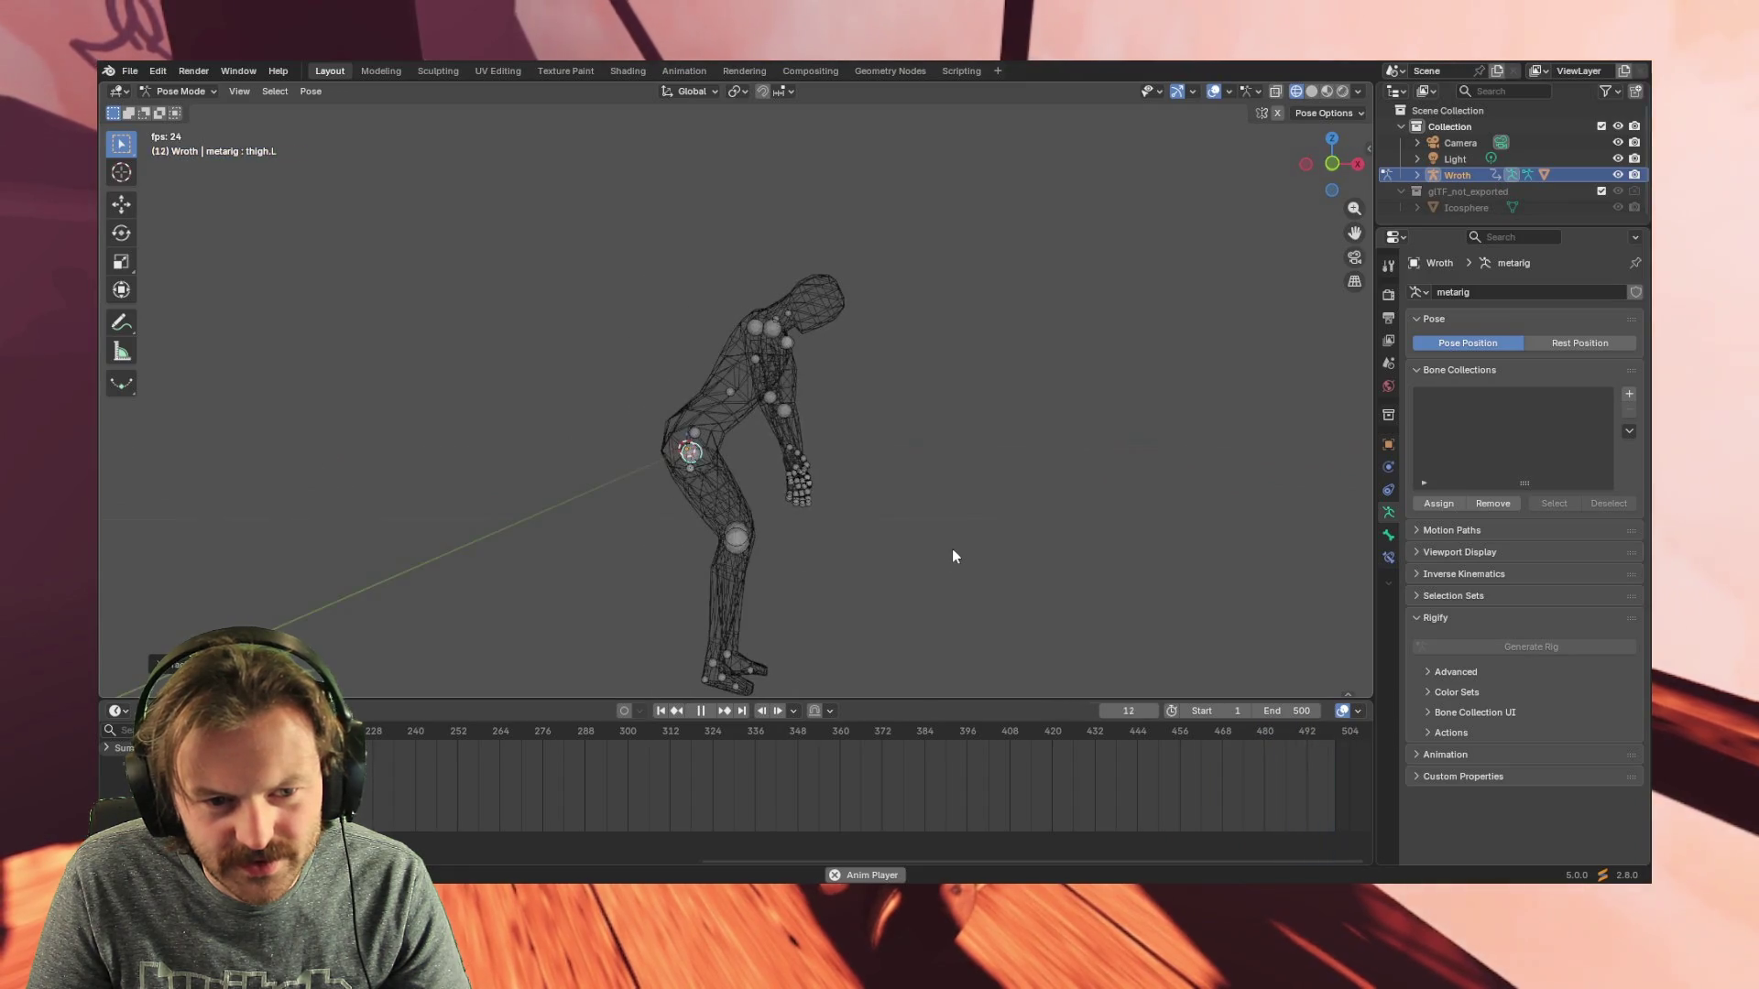
pyautogui.moveTo(953, 549)
pyautogui.mouseDown(button='middle')
pyautogui.moveTo(796, 556)
pyautogui.moveTo(897, 537)
pyautogui.mouseUp(button='middle')
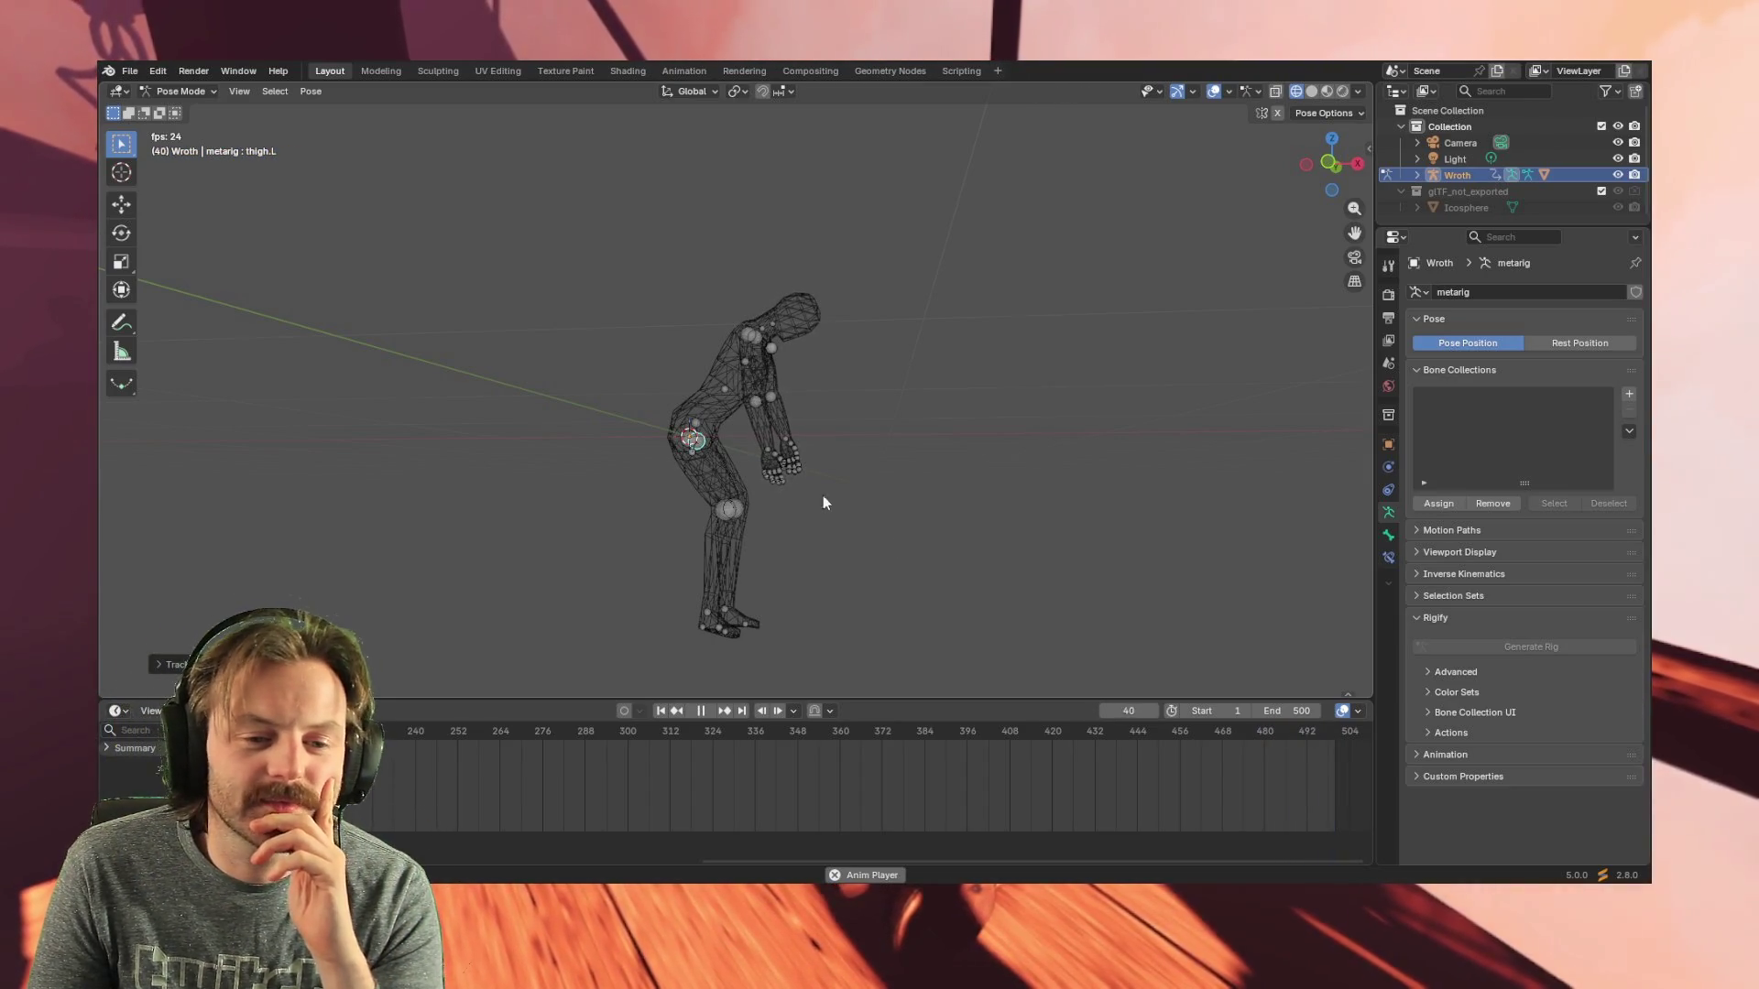
pyautogui.moveTo(815, 485); pyautogui.dragTo(904, 582, button='middle')
pyautogui.moveTo(800, 595)
pyautogui.mouseDown(button='middle')
pyautogui.moveTo(935, 590)
pyautogui.moveTo(862, 588)
pyautogui.moveTo(878, 585)
pyautogui.mouseUp(button='middle')
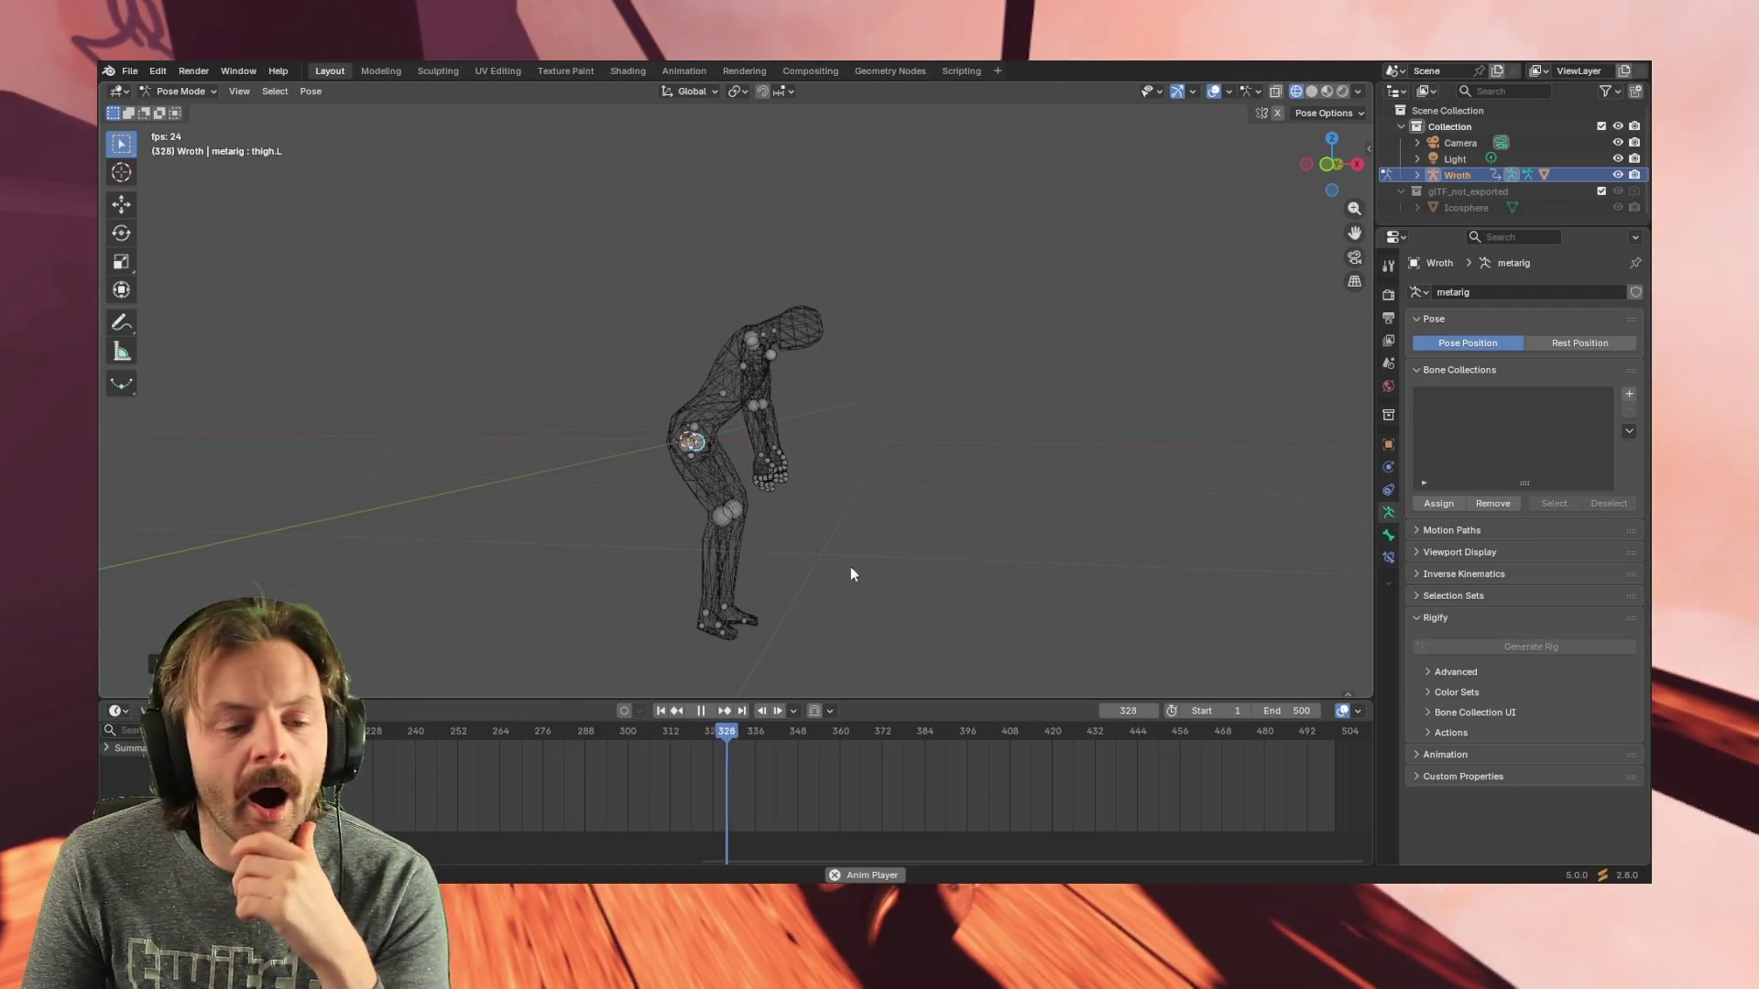
pyautogui.moveTo(788, 515); pyautogui.dragTo(845, 518, button='middle')
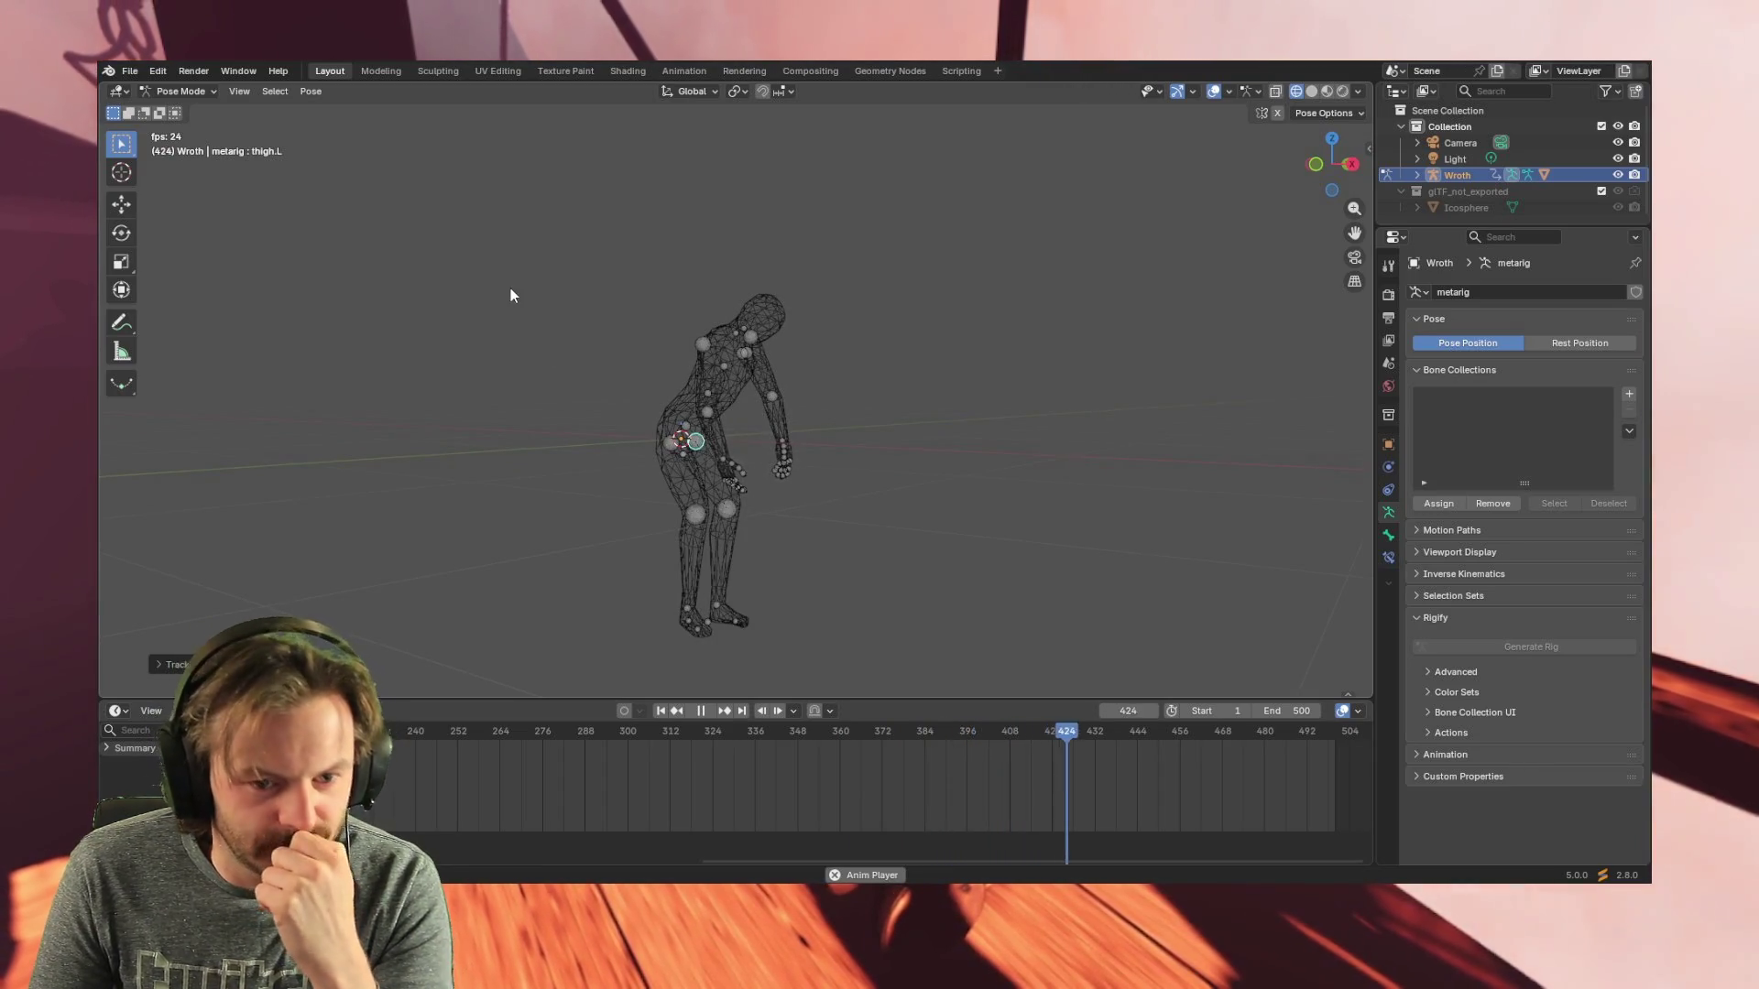
# - Select the hand.L bone, stop playback and return the playhead to the first frame
pyautogui.moveTo(801, 463); pyautogui.dragTo(717, 478, button='middle')
pyautogui.scroll(2, 717, 477)
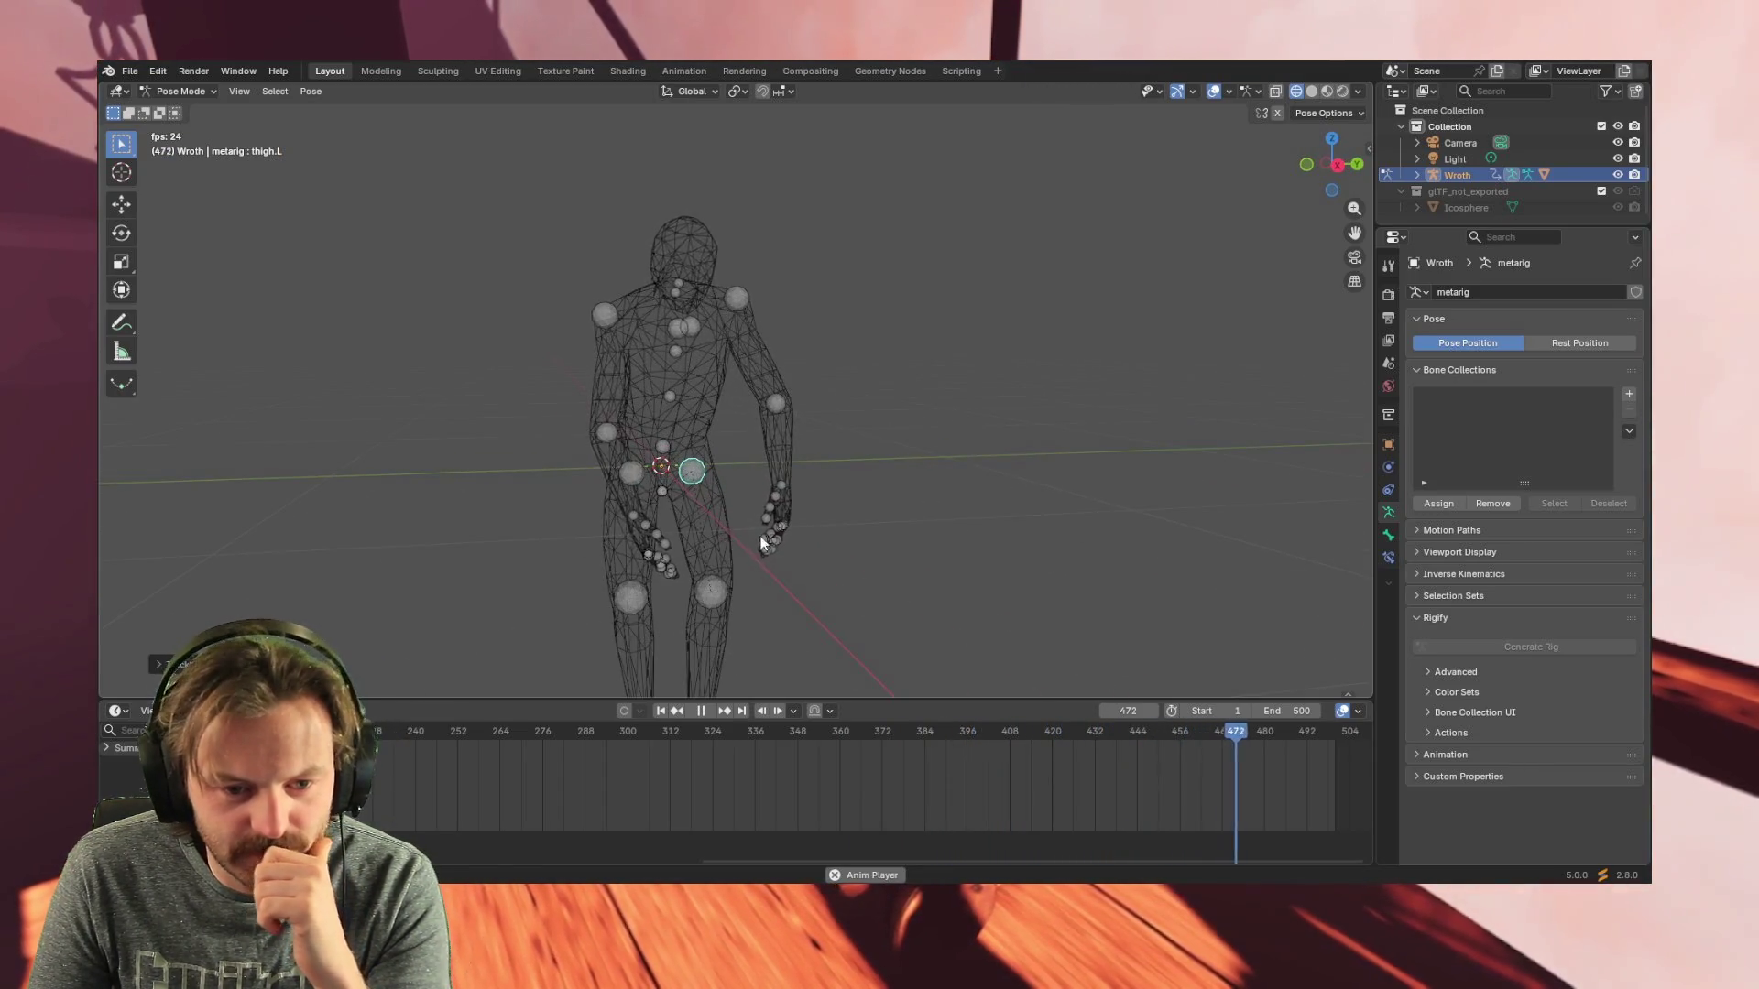
pyautogui.scroll(1, 717, 517)
pyautogui.moveTo(702, 489); pyautogui.dragTo(626, 474, button='middle')
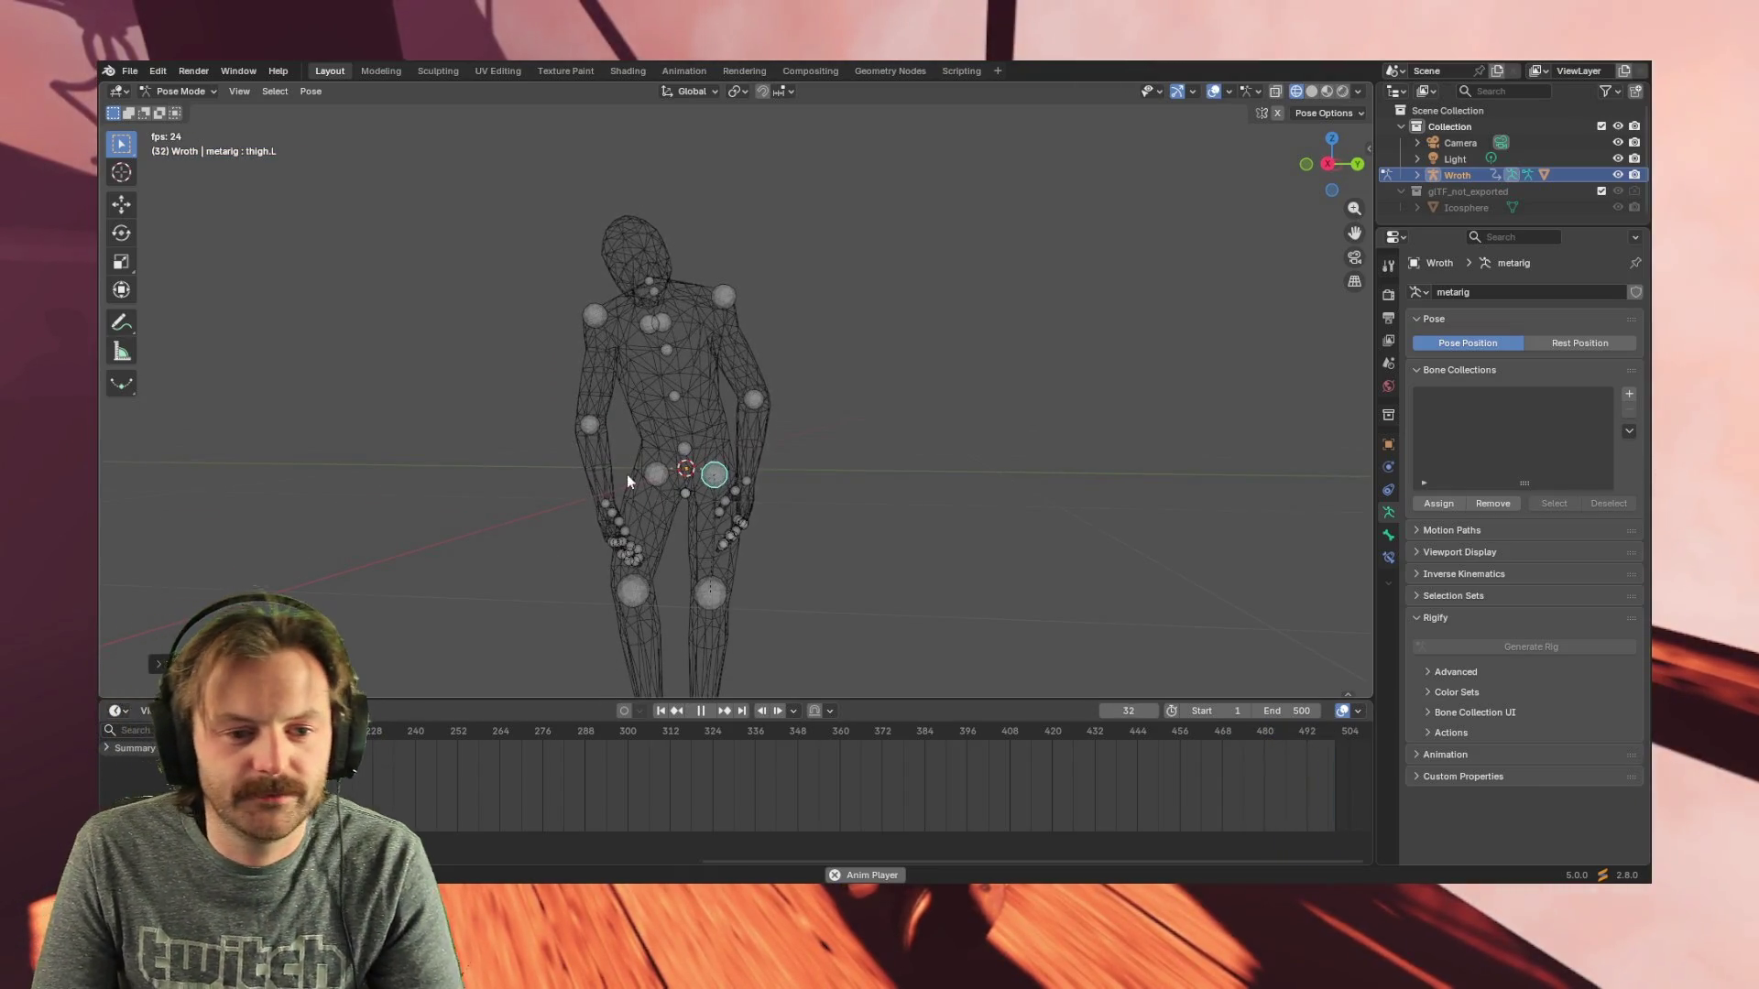
pyautogui.click(741, 482)
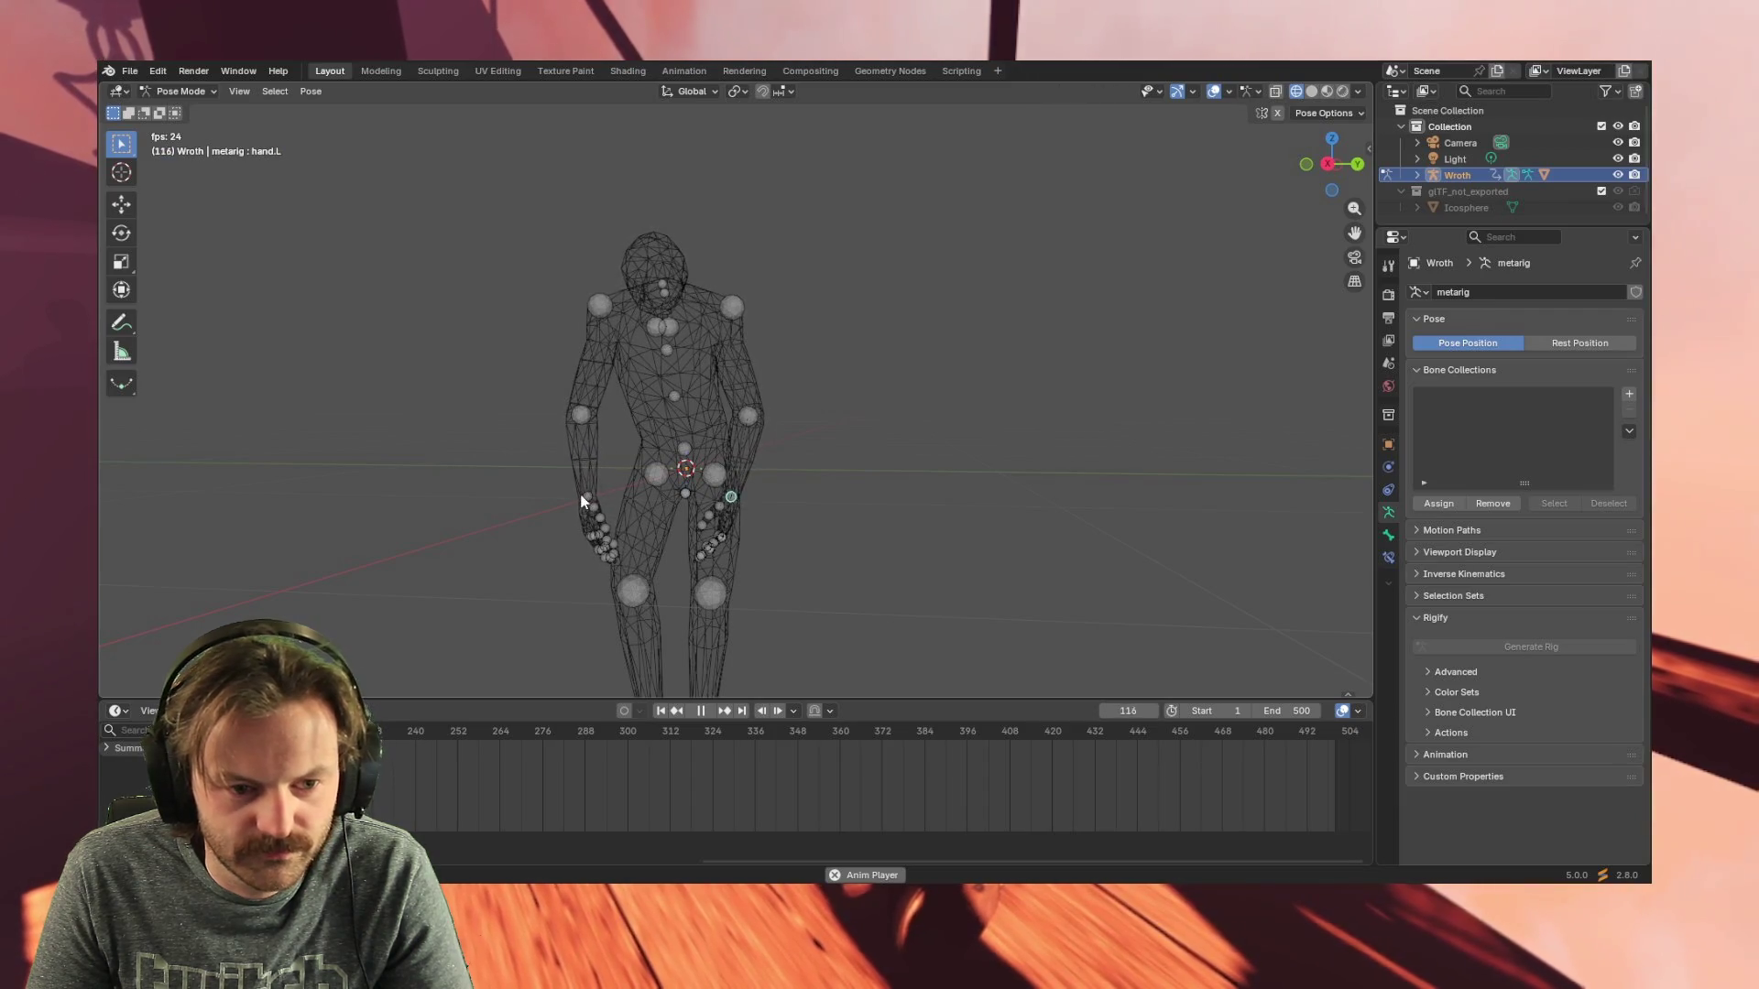
pyautogui.click(700, 711)
pyautogui.moveTo(1289, 725); pyautogui.dragTo(298, 731)
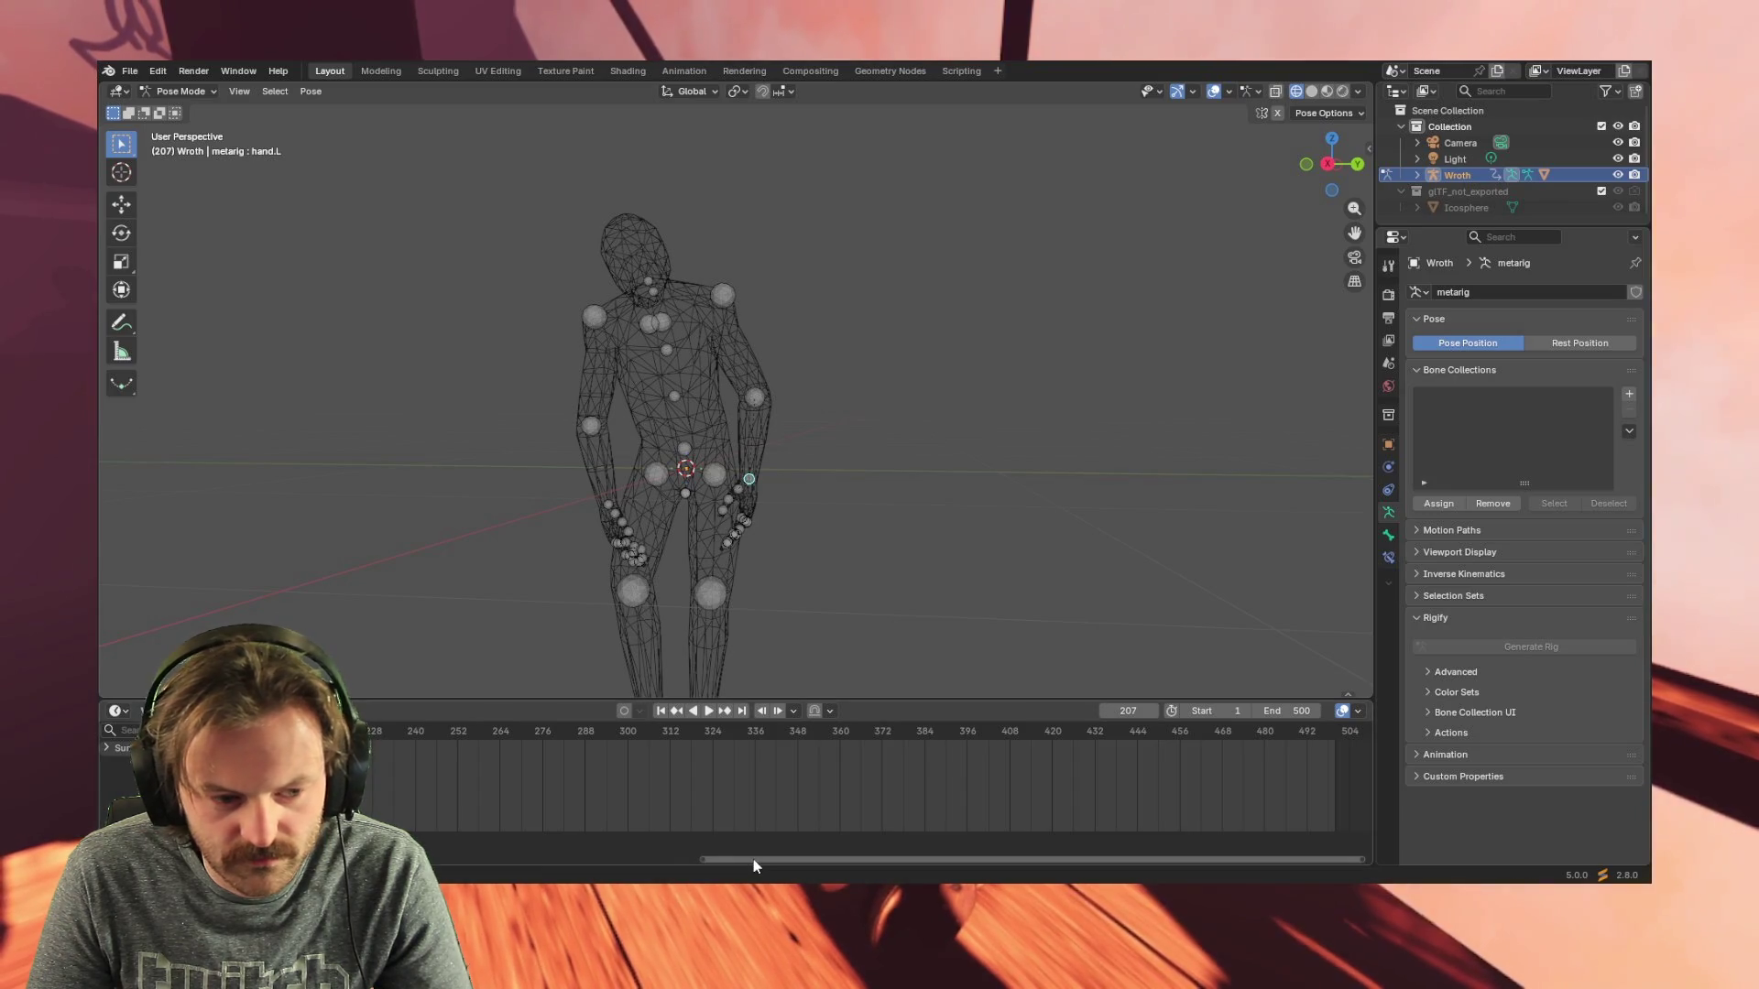
pyautogui.moveTo(753, 865); pyautogui.dragTo(479, 866)
pyautogui.click(384, 733)
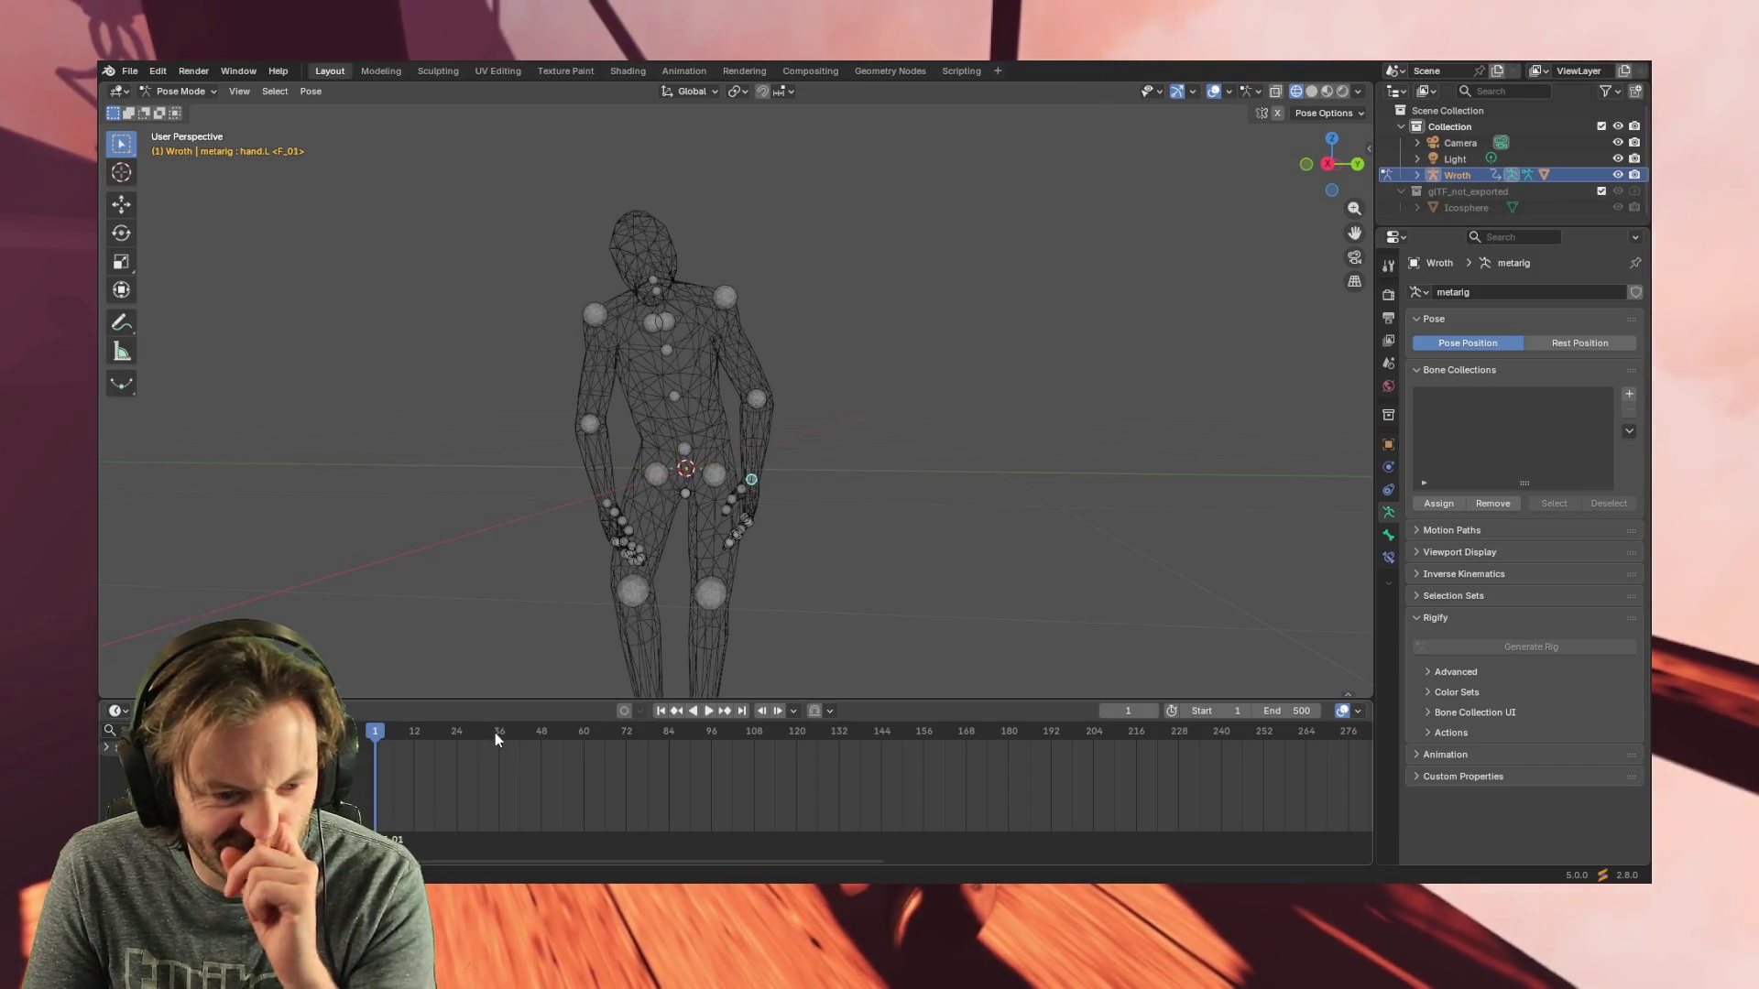
# - Insert a keyframe for hand.L at frame 1 via Pose > Animation, then play to around frame 60
pyautogui.press('i')
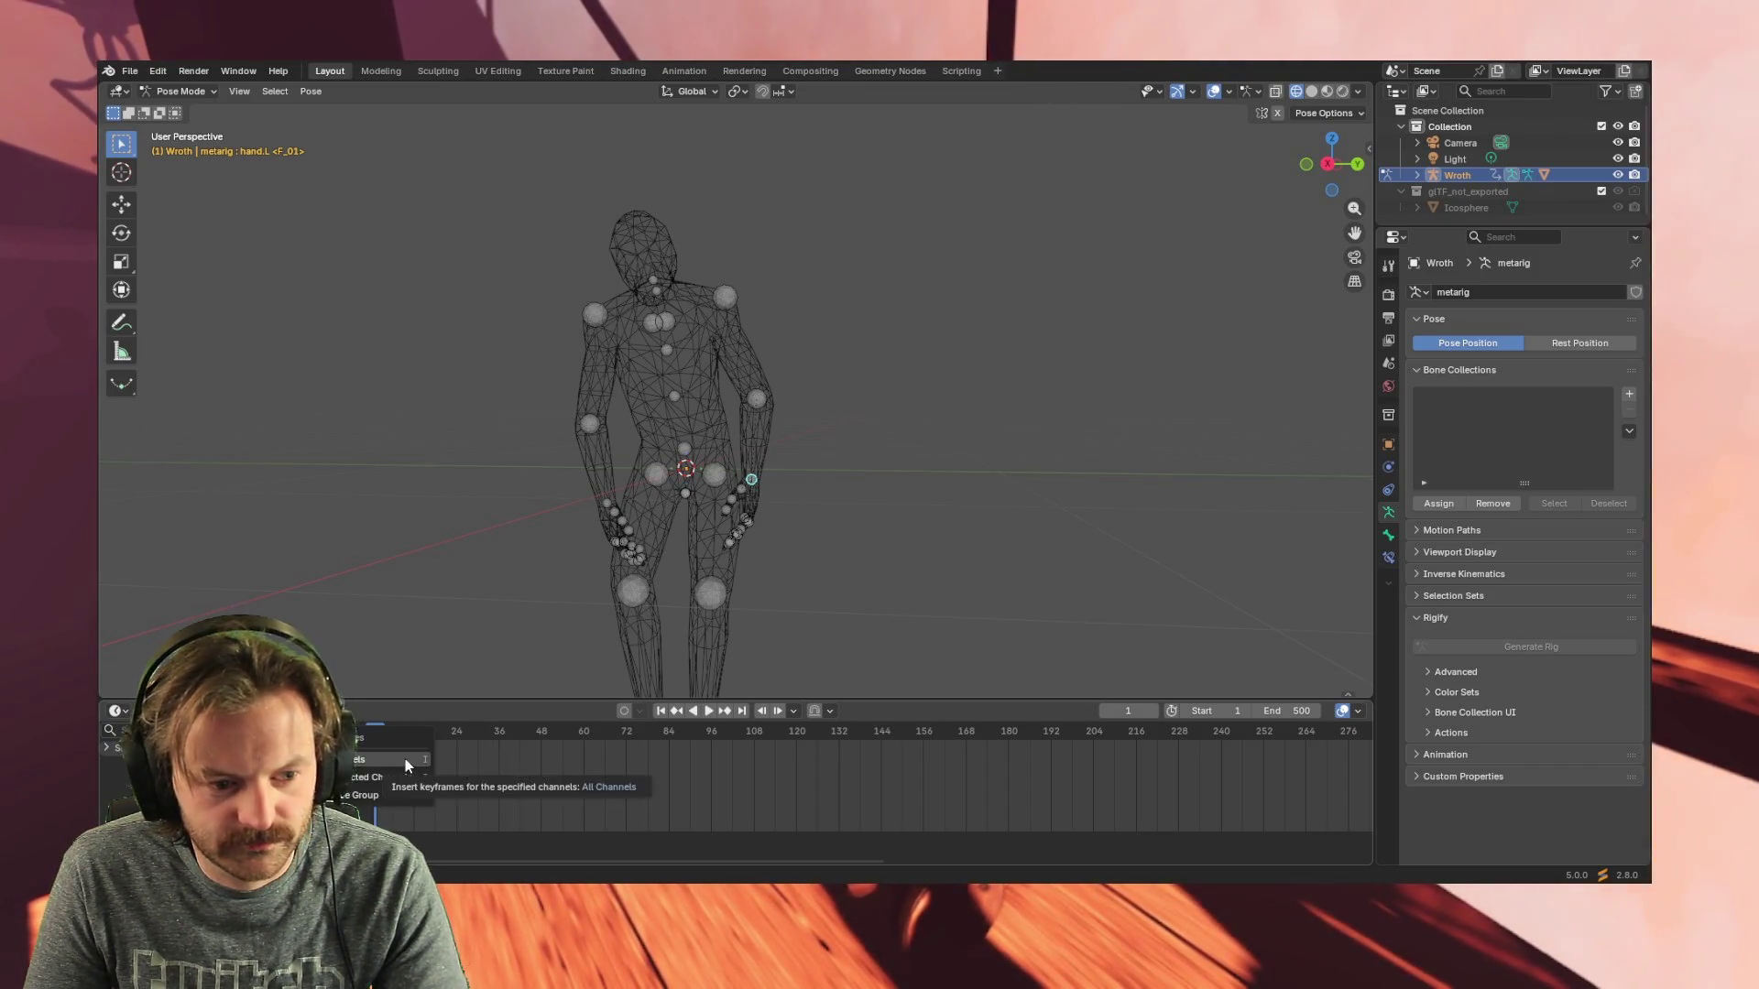
pyautogui.click(404, 759)
pyautogui.moveTo(415, 731); pyautogui.dragTo(388, 738)
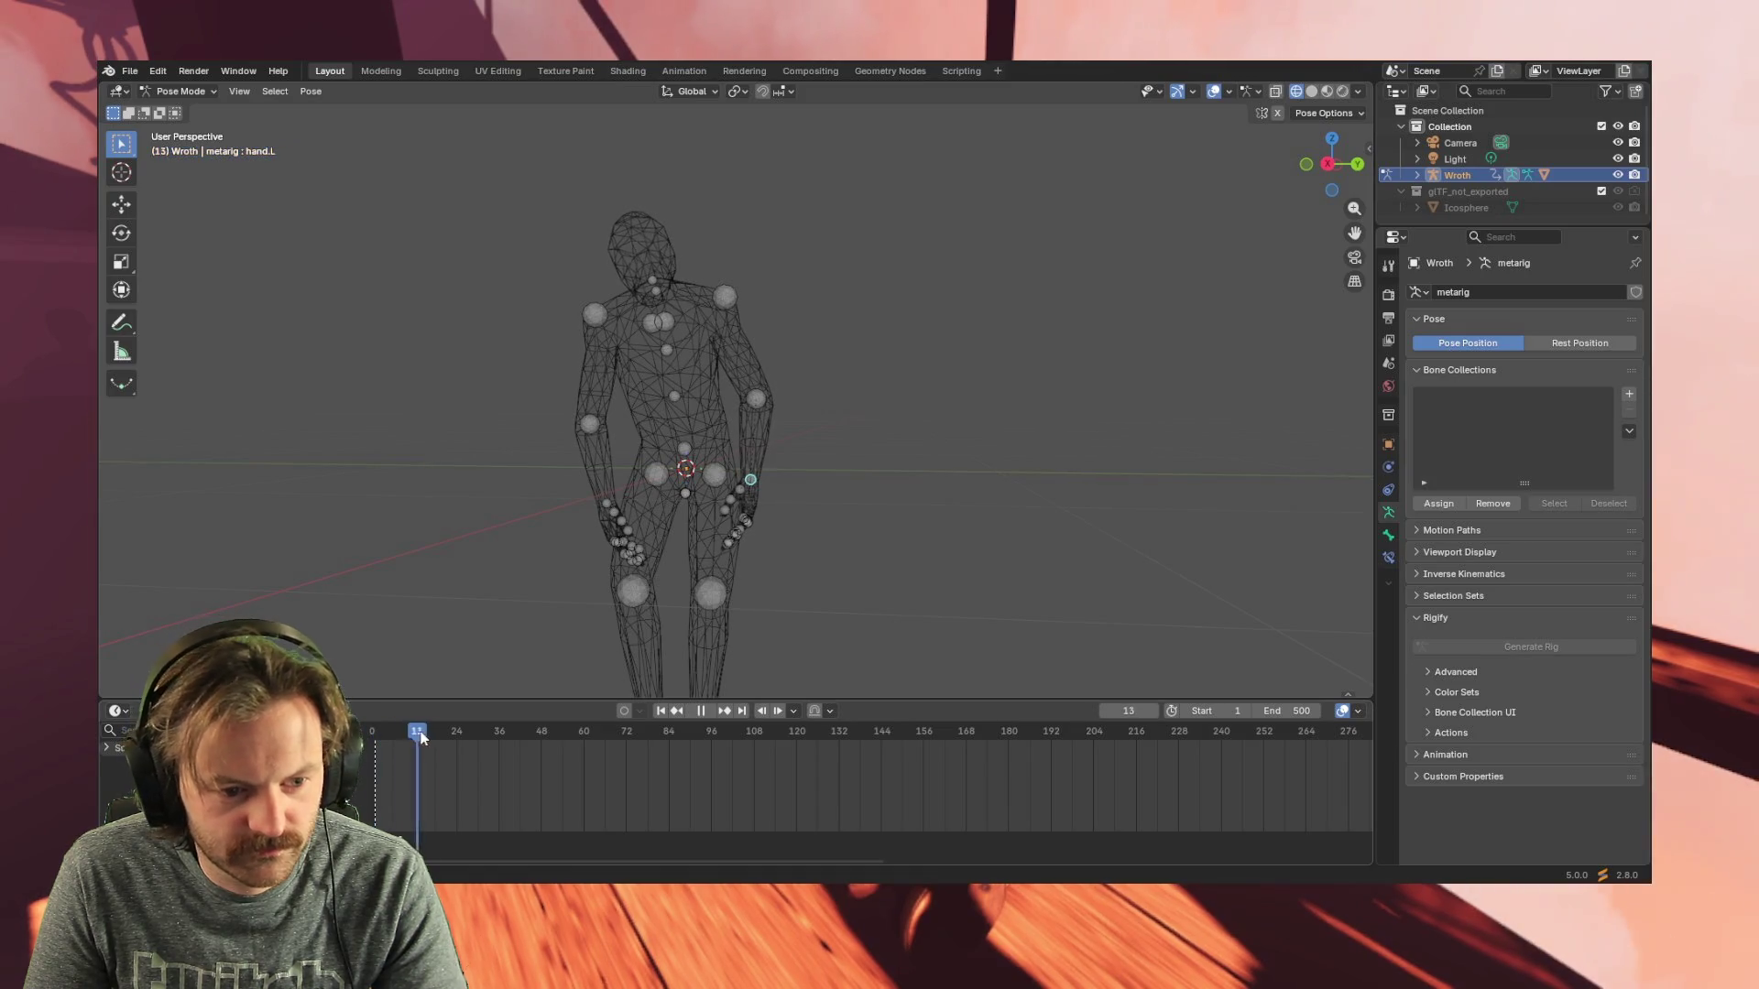
pyautogui.press('Escape')
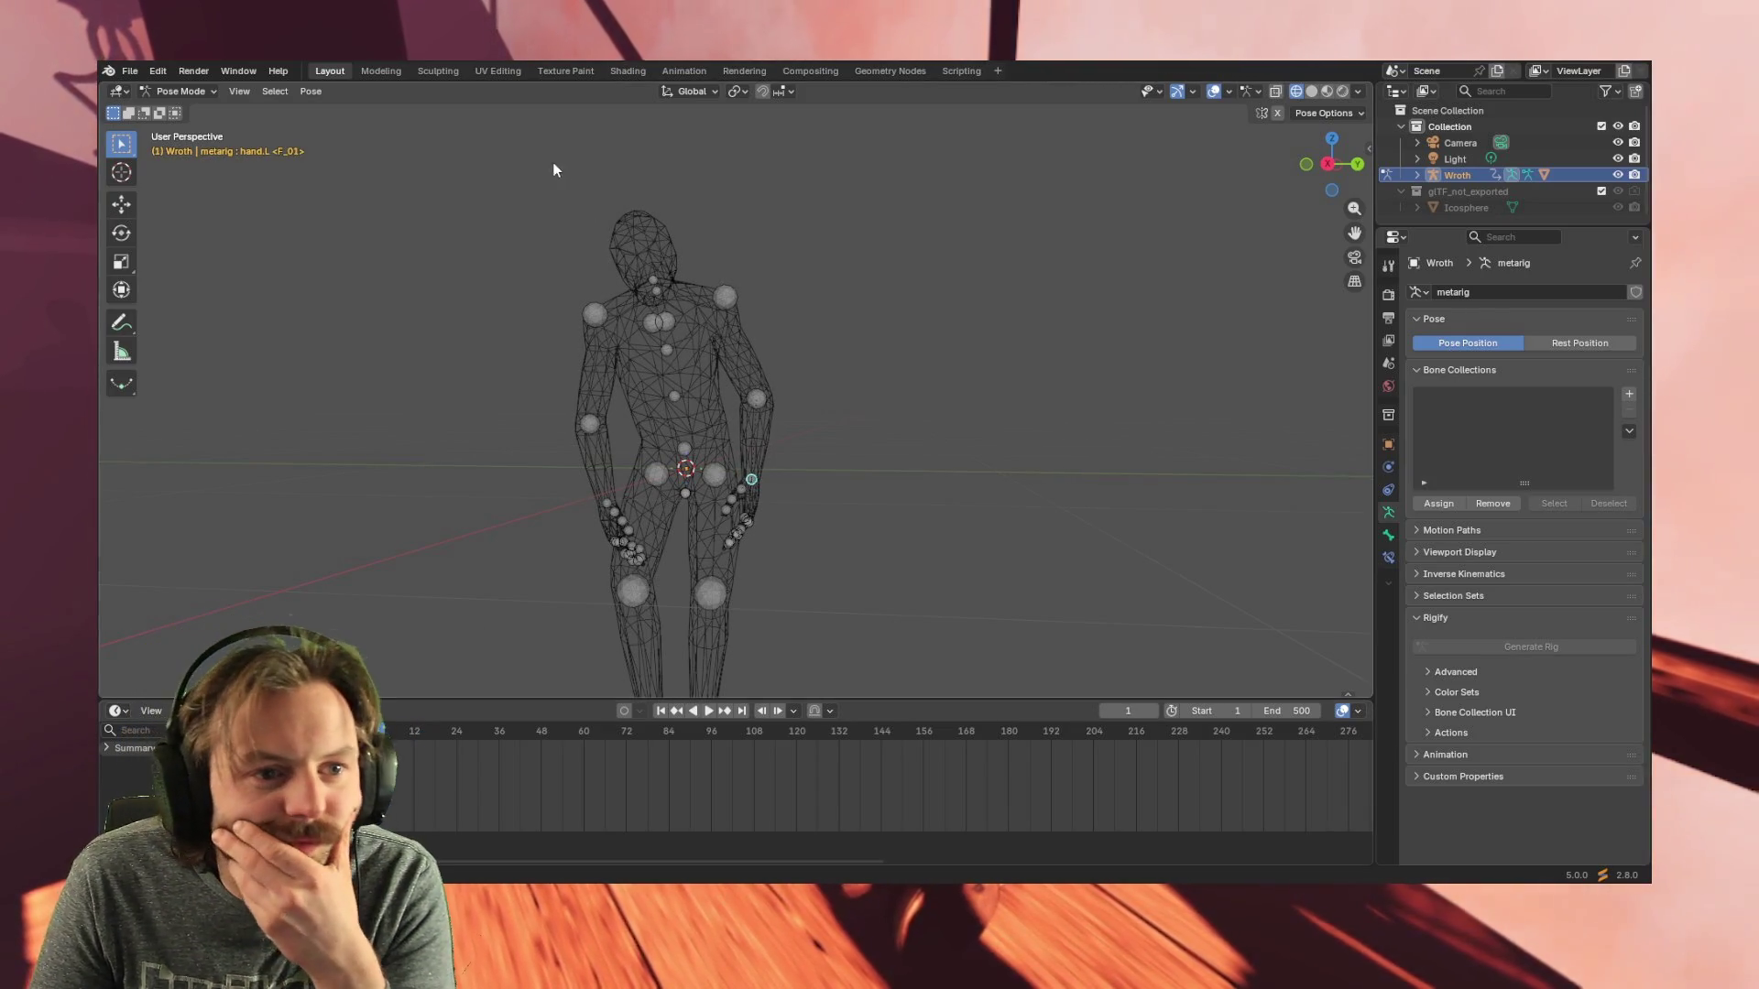
pyautogui.click(311, 92)
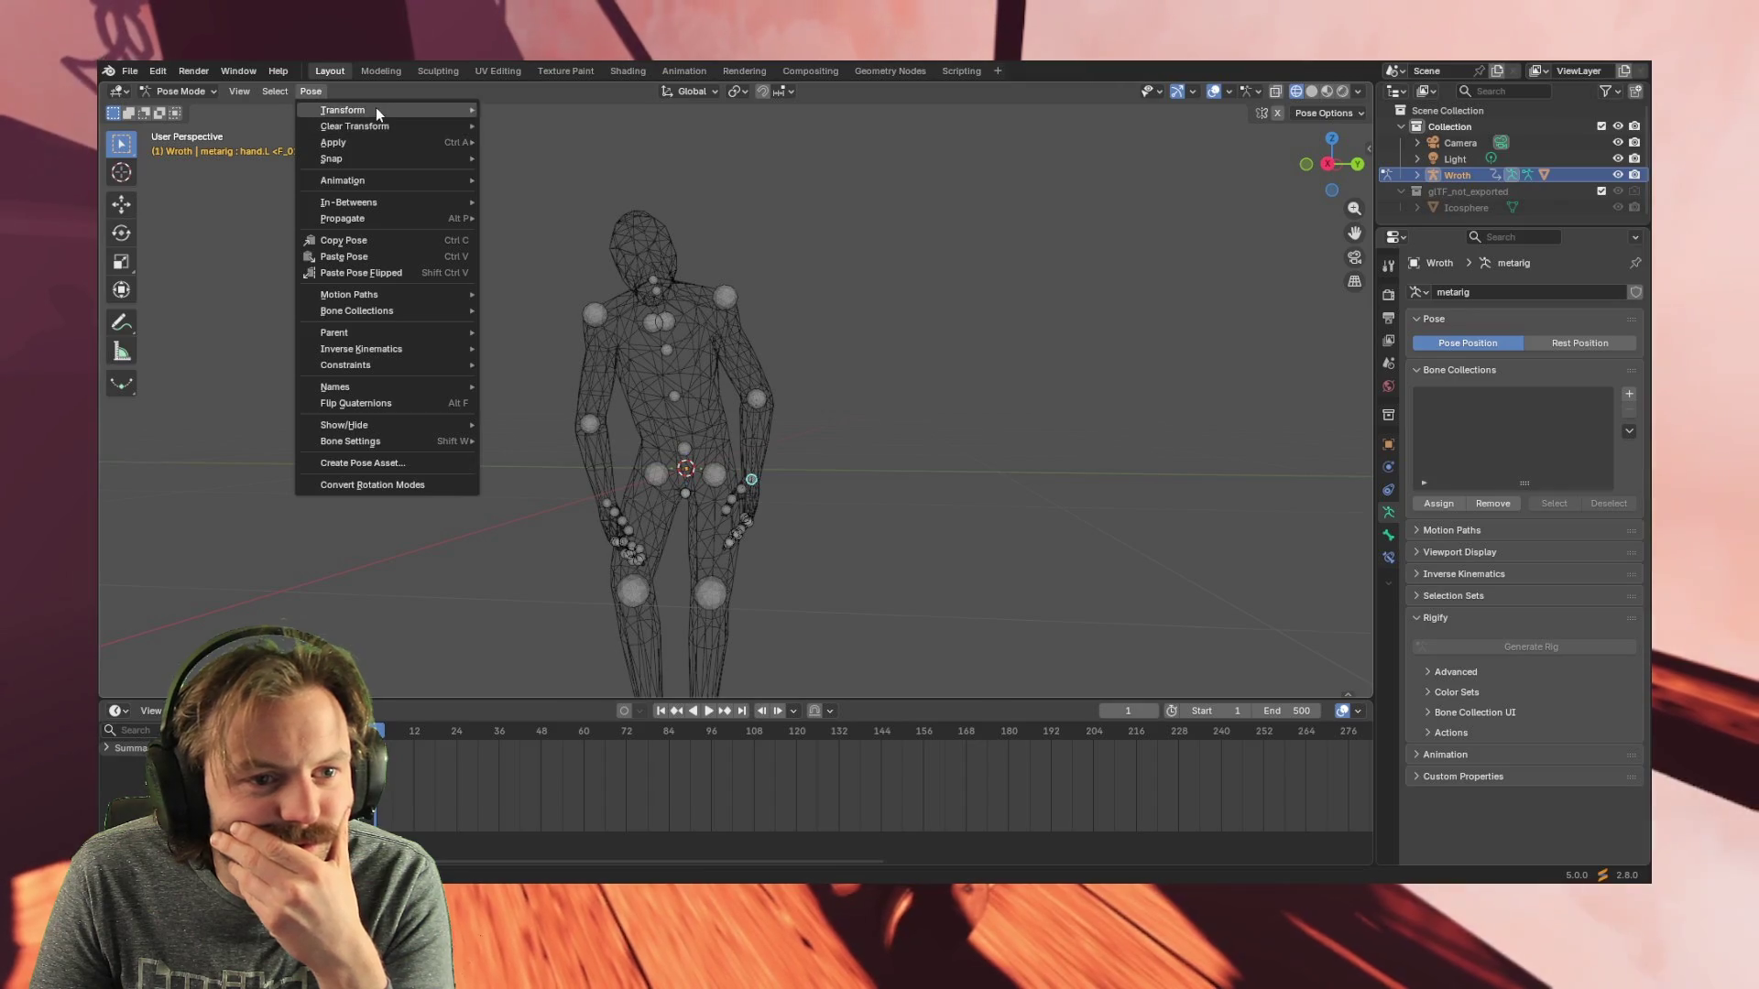
pyautogui.moveTo(344, 181)
pyautogui.click(536, 183)
pyautogui.press('space')
pyautogui.moveTo(376, 737)
pyautogui.mouseDown()
pyautogui.moveTo(620, 736)
pyautogui.moveTo(579, 738)
pyautogui.mouseUp()
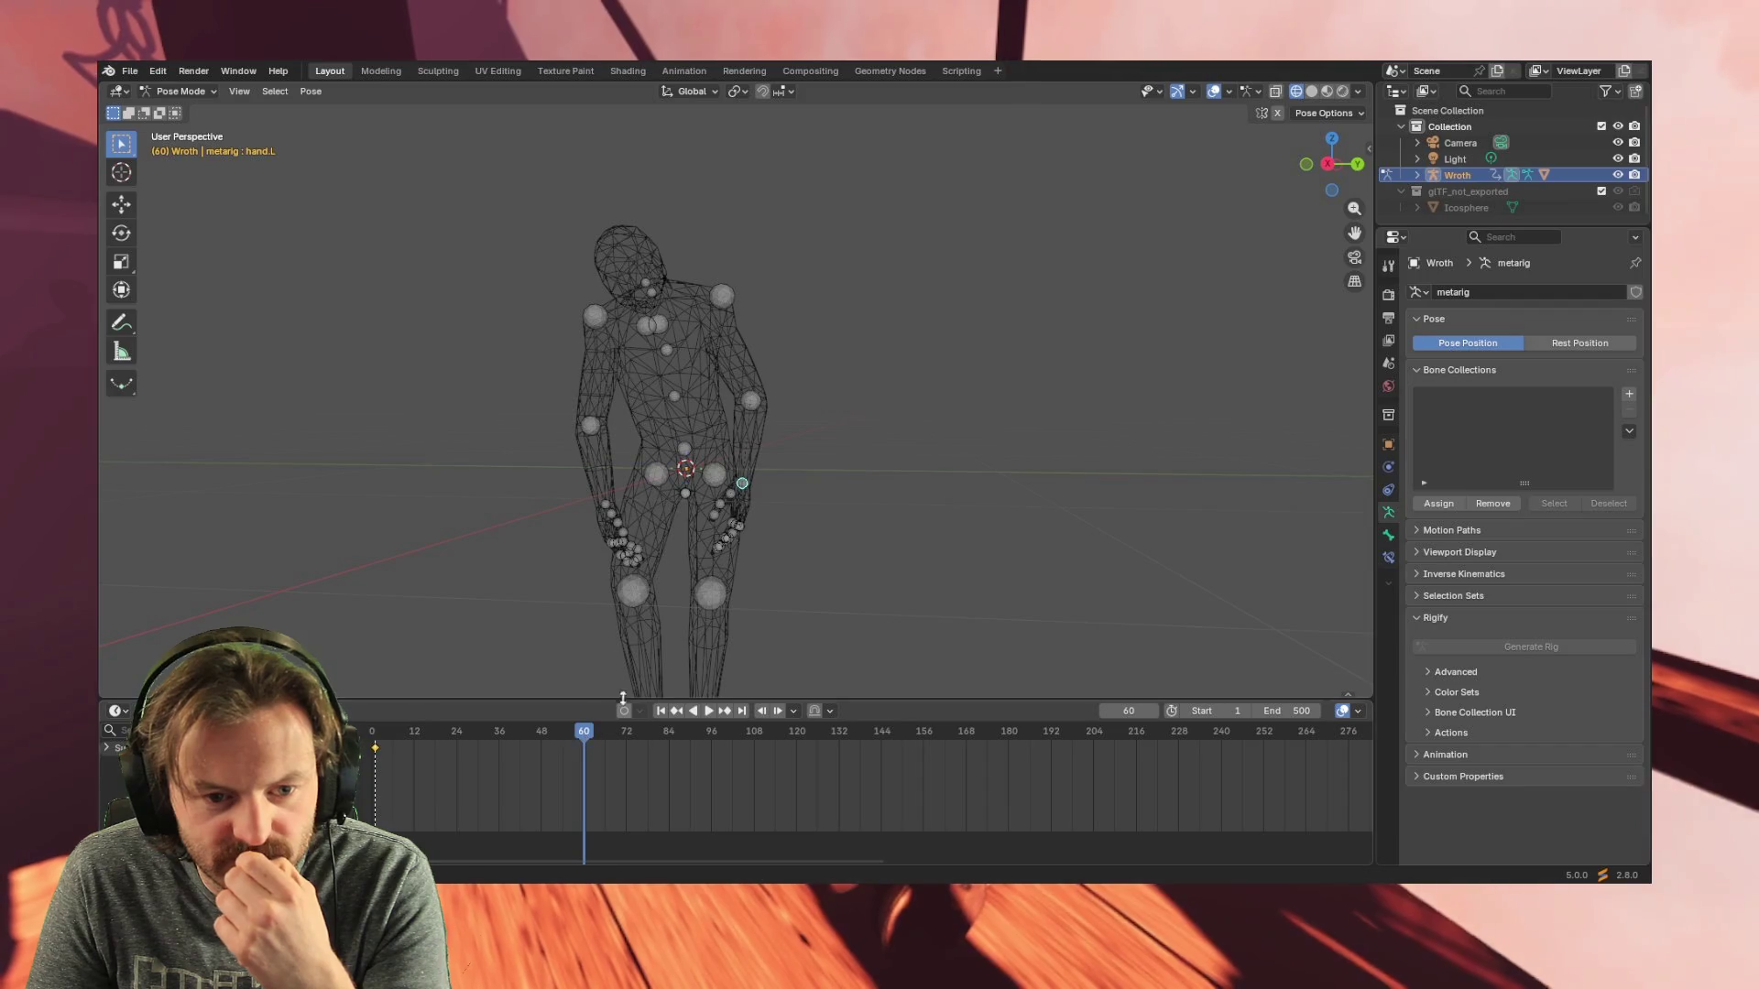
# - Rotate hand.L about -16° at frame 60 and key all channels, then play back
pyautogui.press('r')
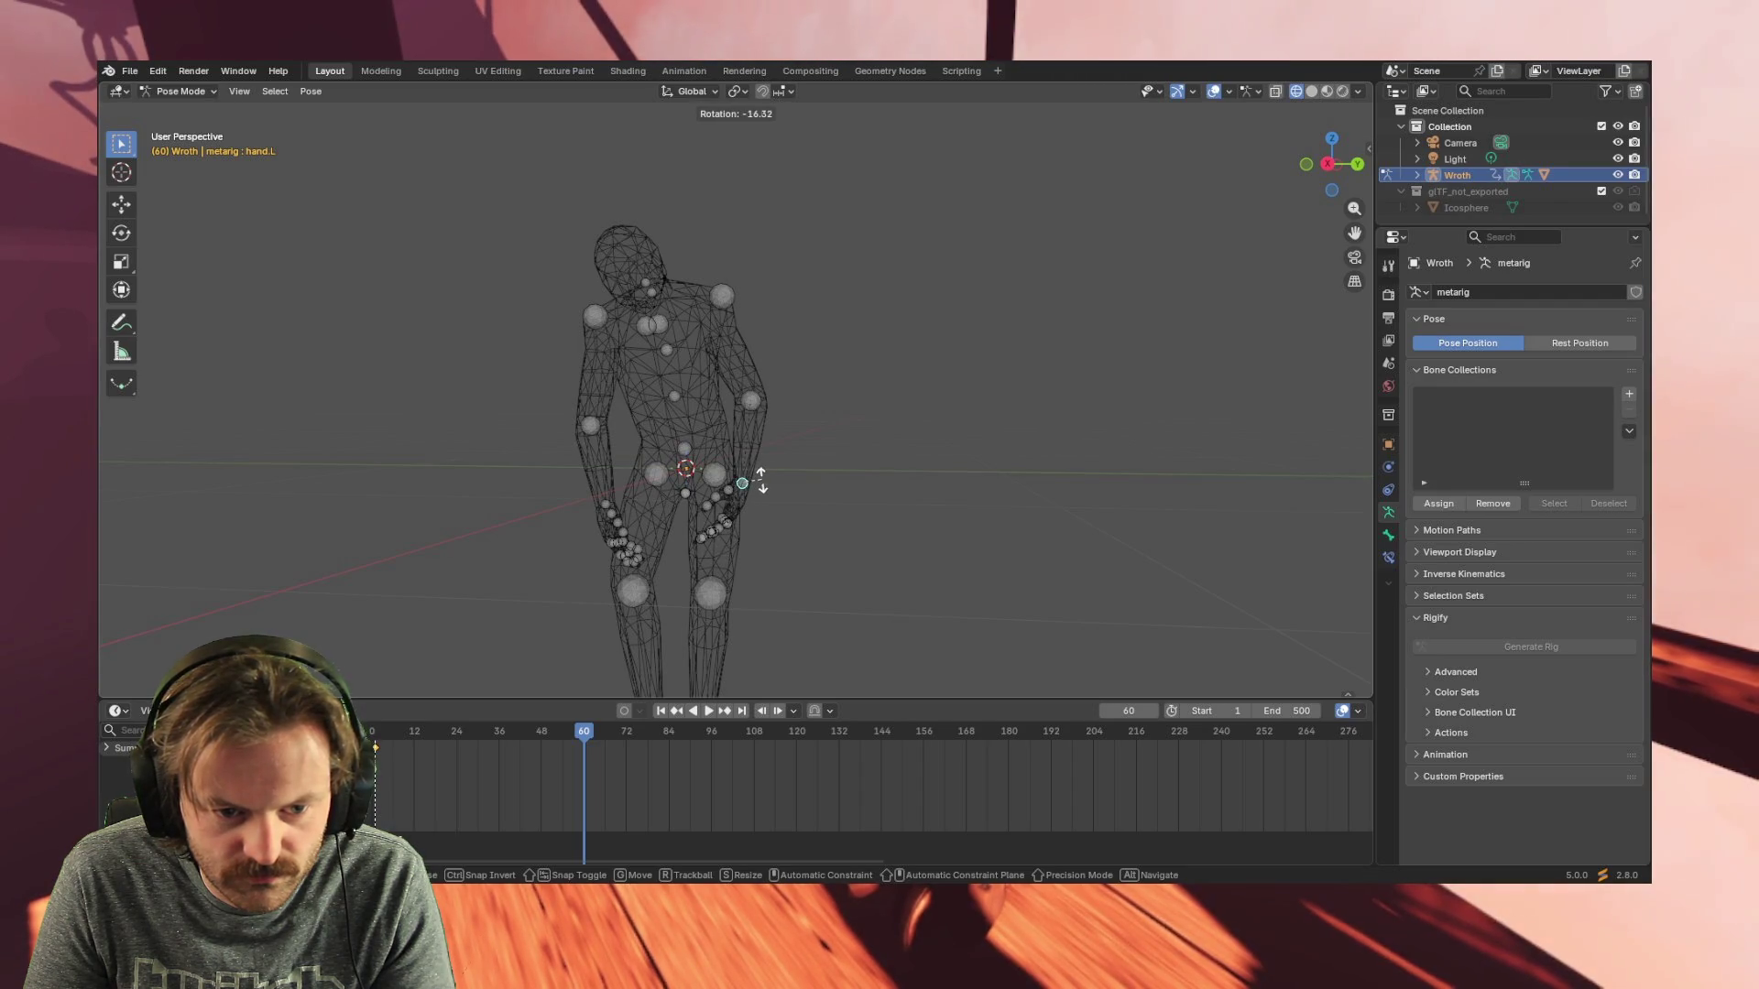
pyautogui.click(762, 480)
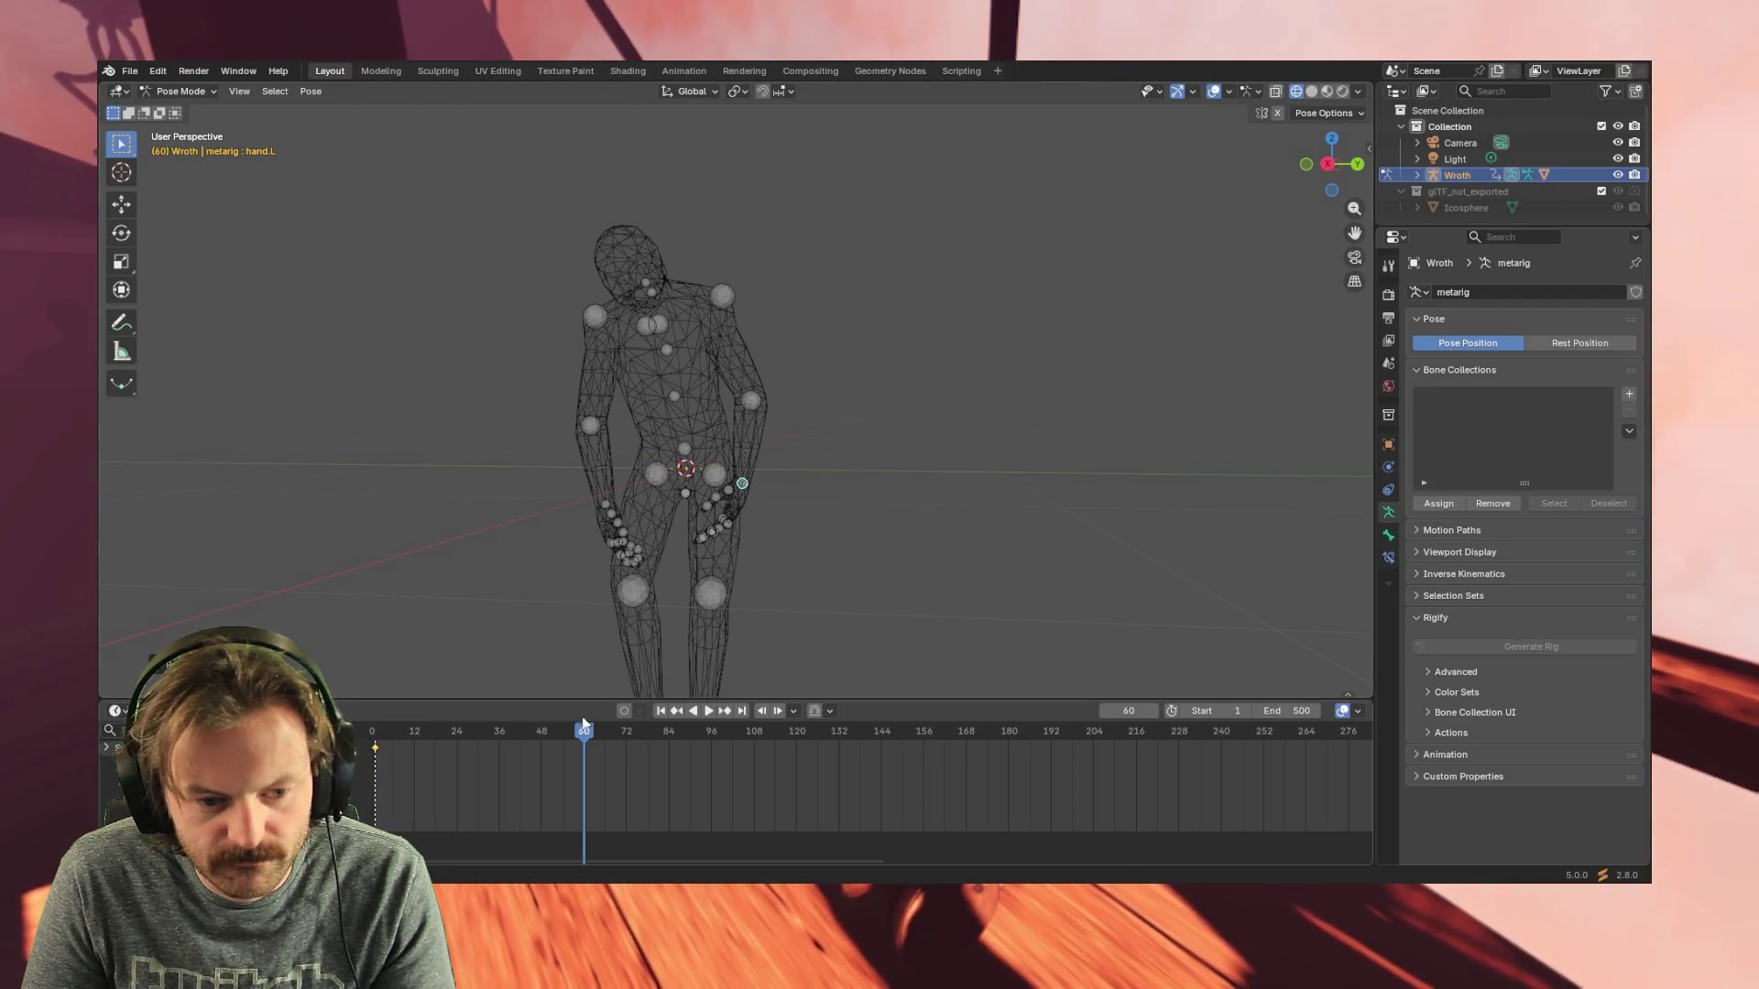
pyautogui.press('i')
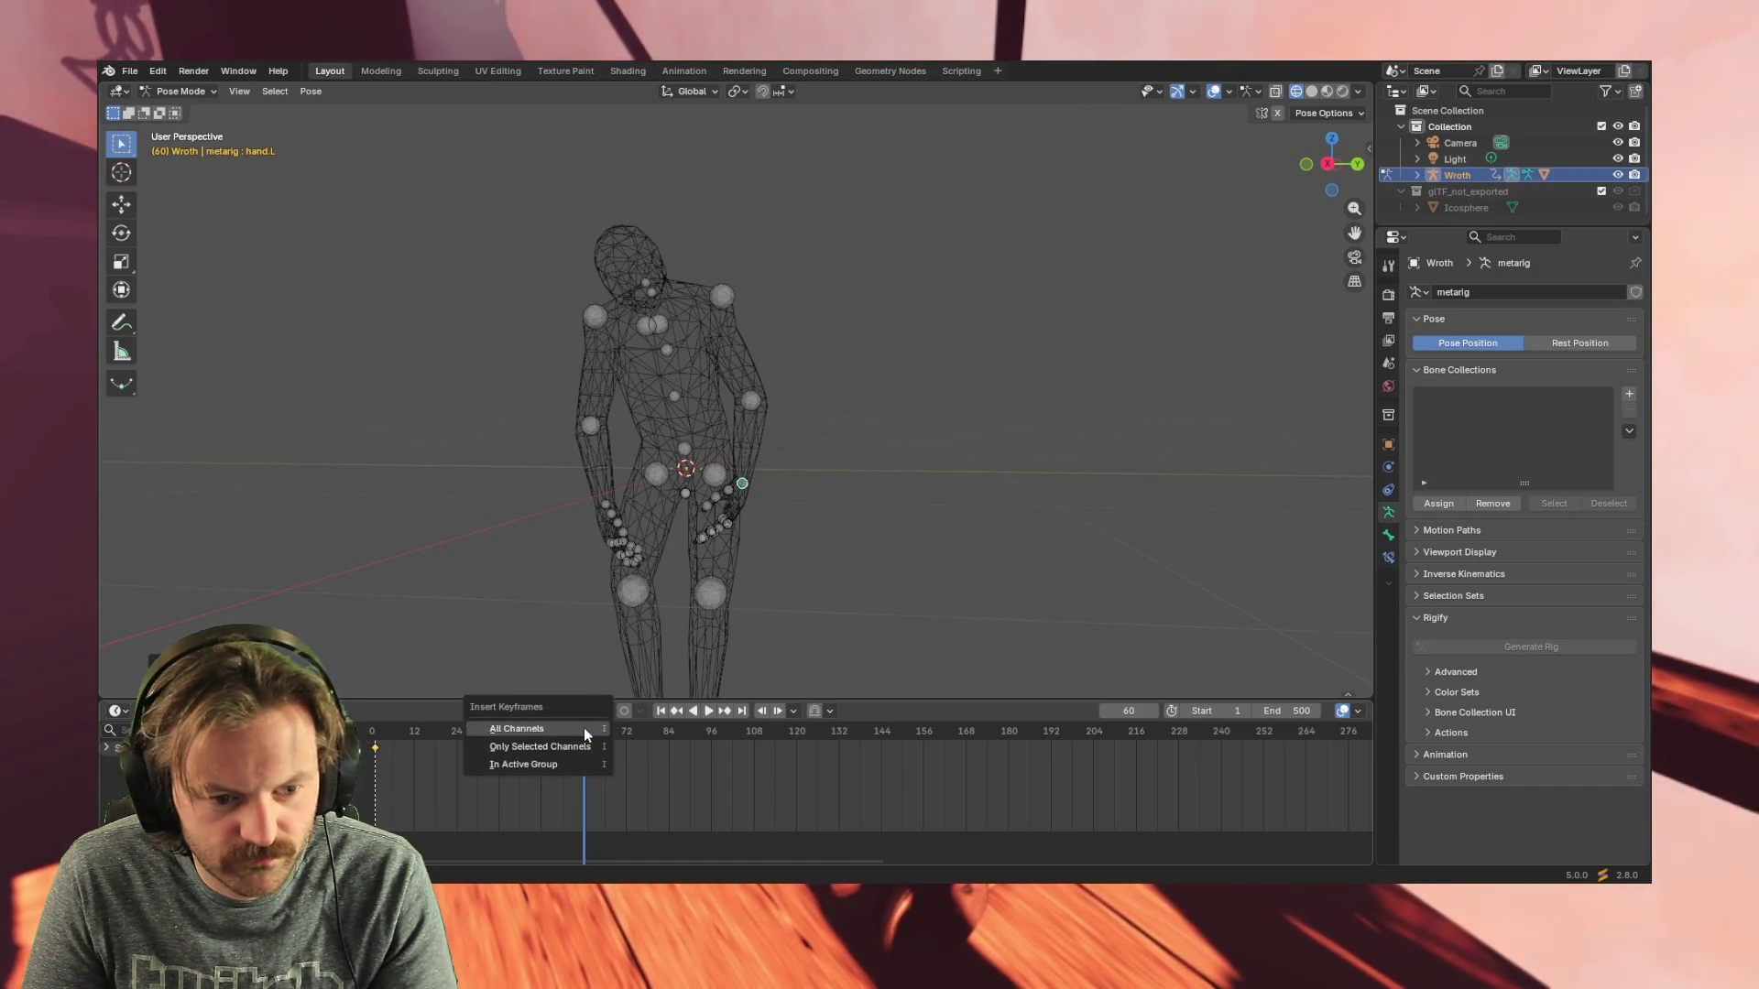
pyautogui.click(584, 727)
pyautogui.press('space')
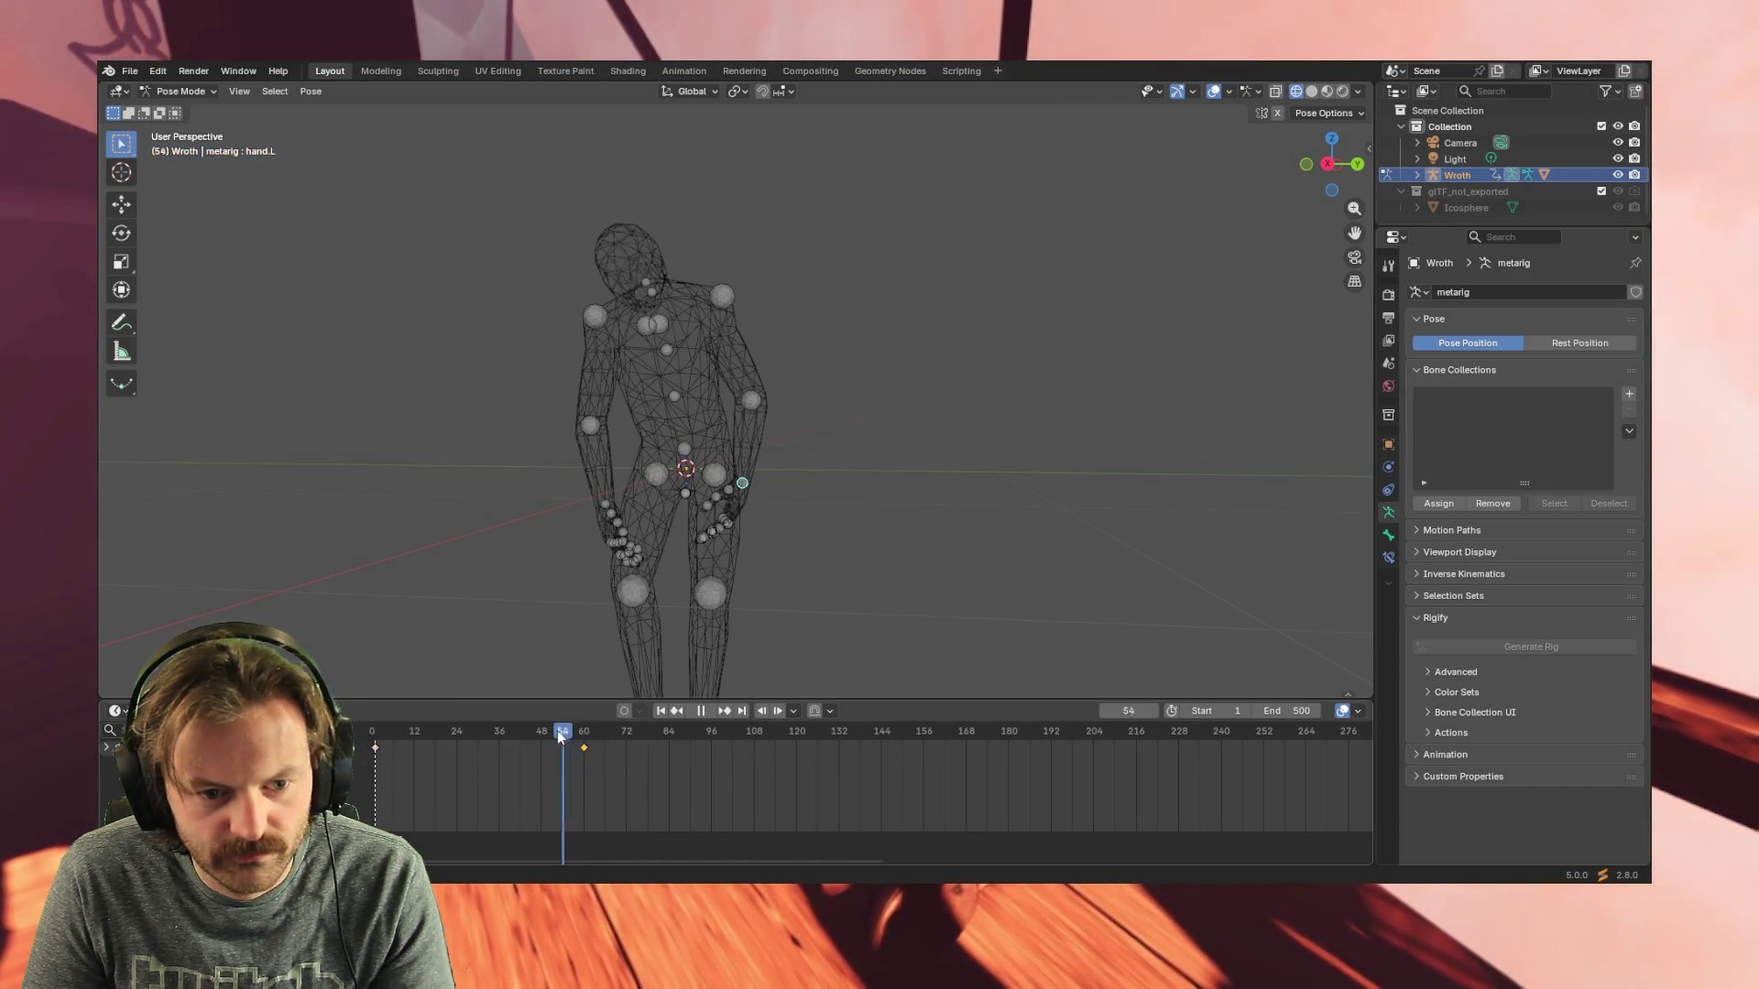
# - Copy hand.L's frame-0 key to frame 120 and scrub back to review the loop
pyautogui.click(419, 735)
pyautogui.moveTo(419, 736); pyautogui.dragTo(627, 736)
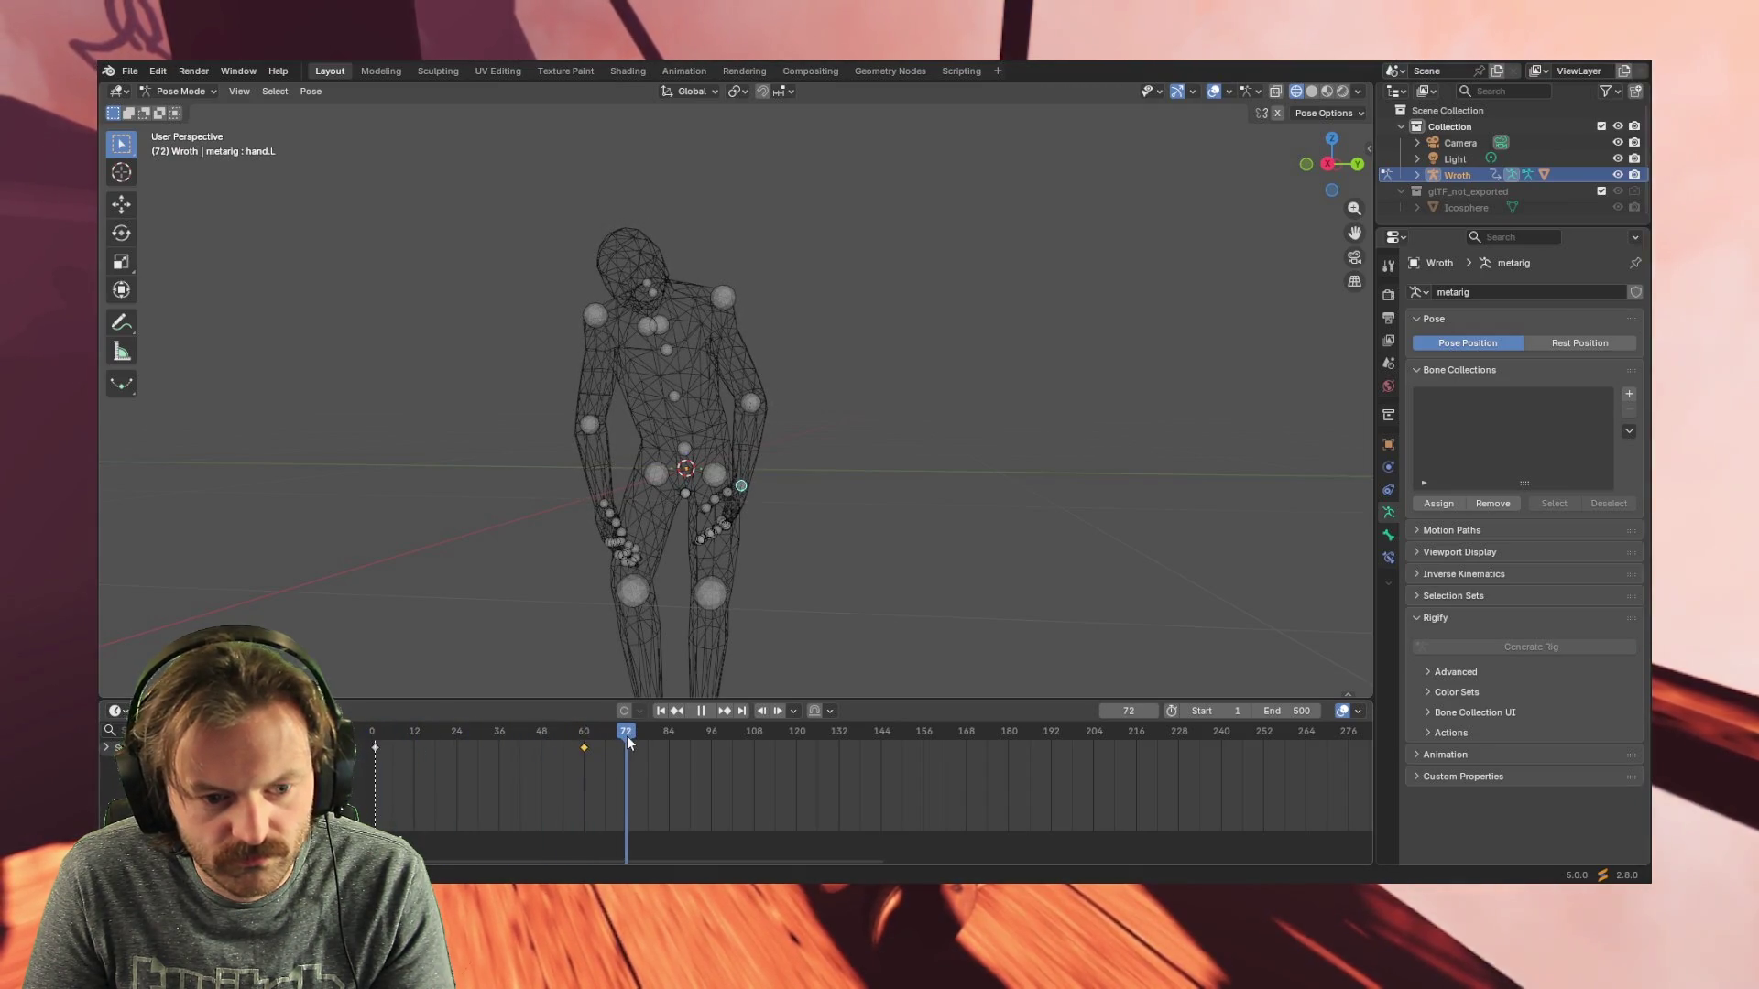
pyautogui.click(375, 748)
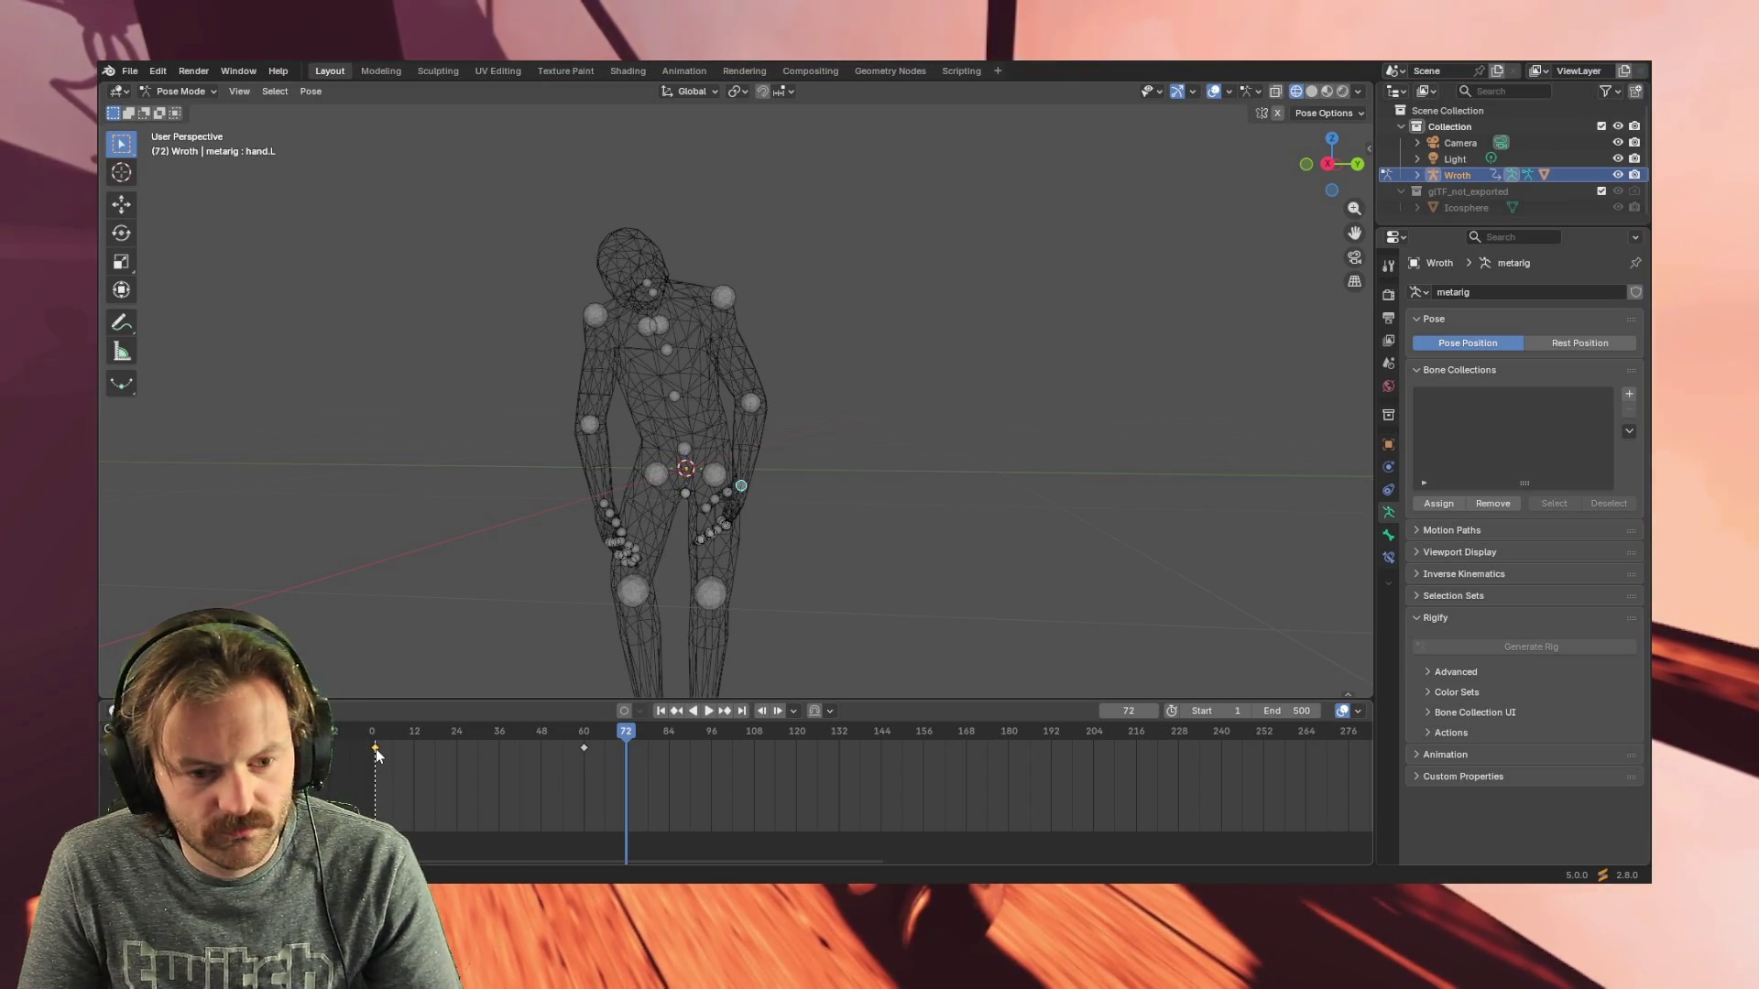
pyautogui.moveTo(800, 747); pyautogui.dragTo(802, 748)
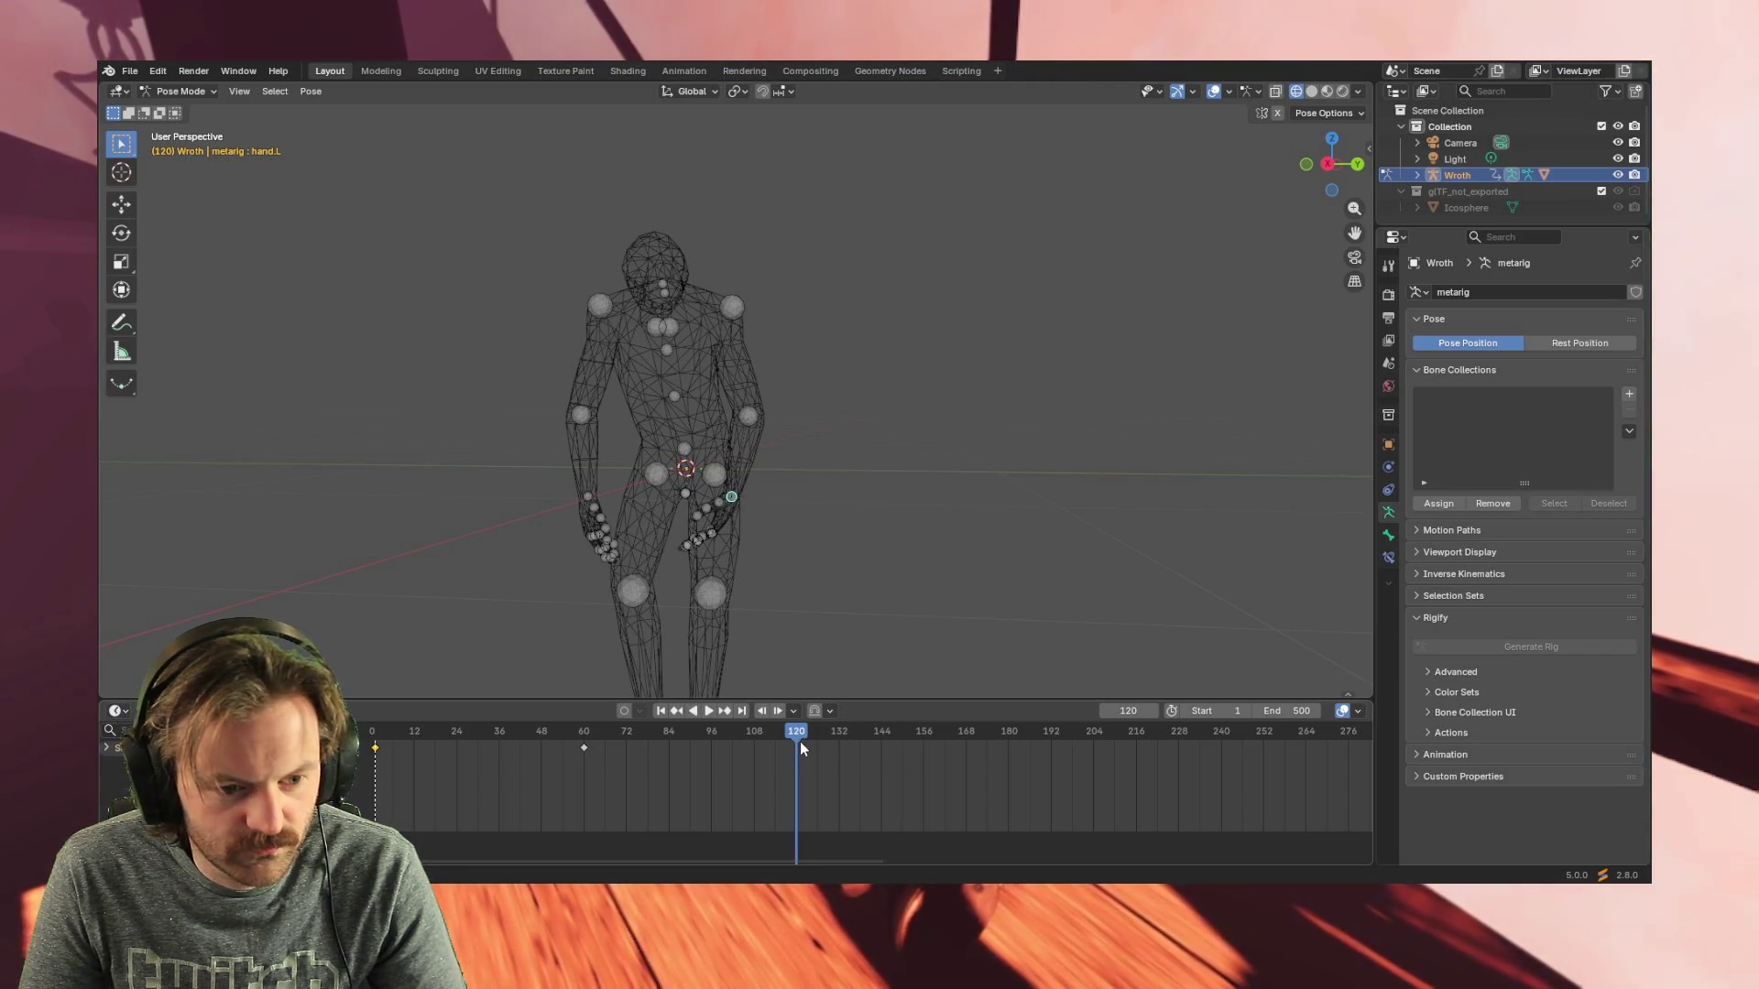
pyautogui.press('i')
pyautogui.moveTo(787, 732)
pyautogui.mouseDown()
pyautogui.moveTo(386, 741)
pyautogui.moveTo(991, 734)
pyautogui.moveTo(792, 735)
pyautogui.mouseUp()
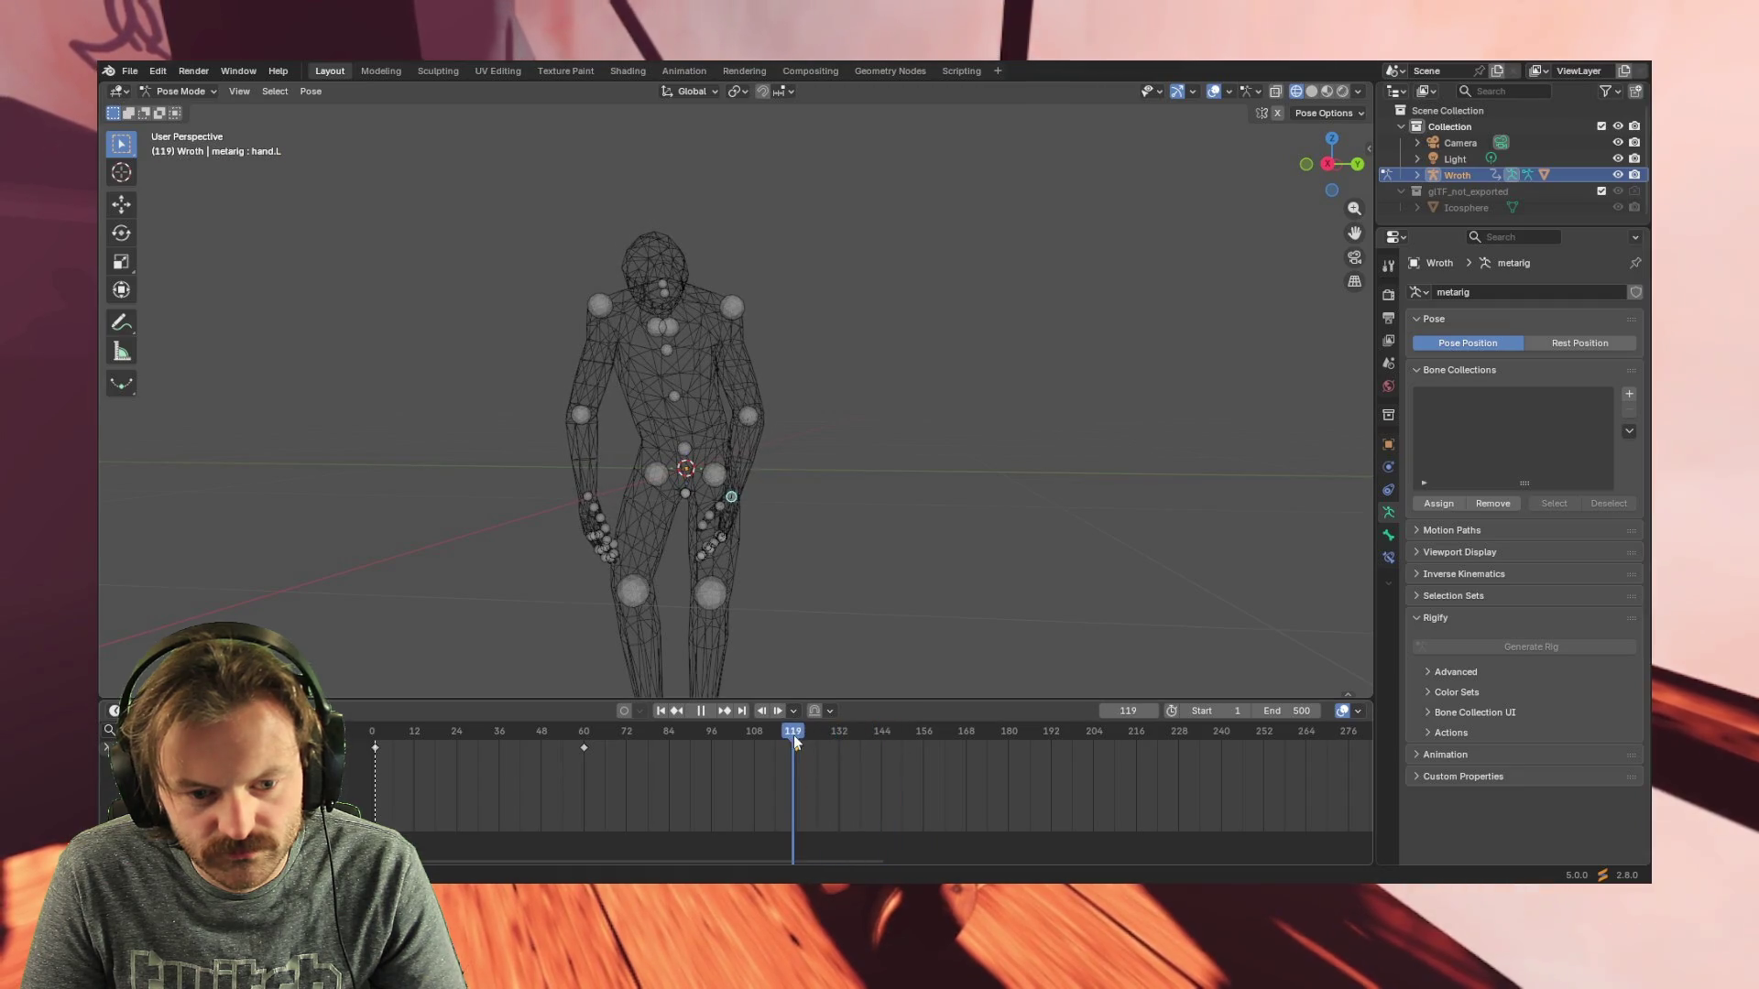
pyautogui.moveTo(813, 550)
pyautogui.mouseDown(button='middle')
pyautogui.moveTo(677, 529)
pyautogui.moveTo(736, 536)
pyautogui.mouseUp(button='middle')
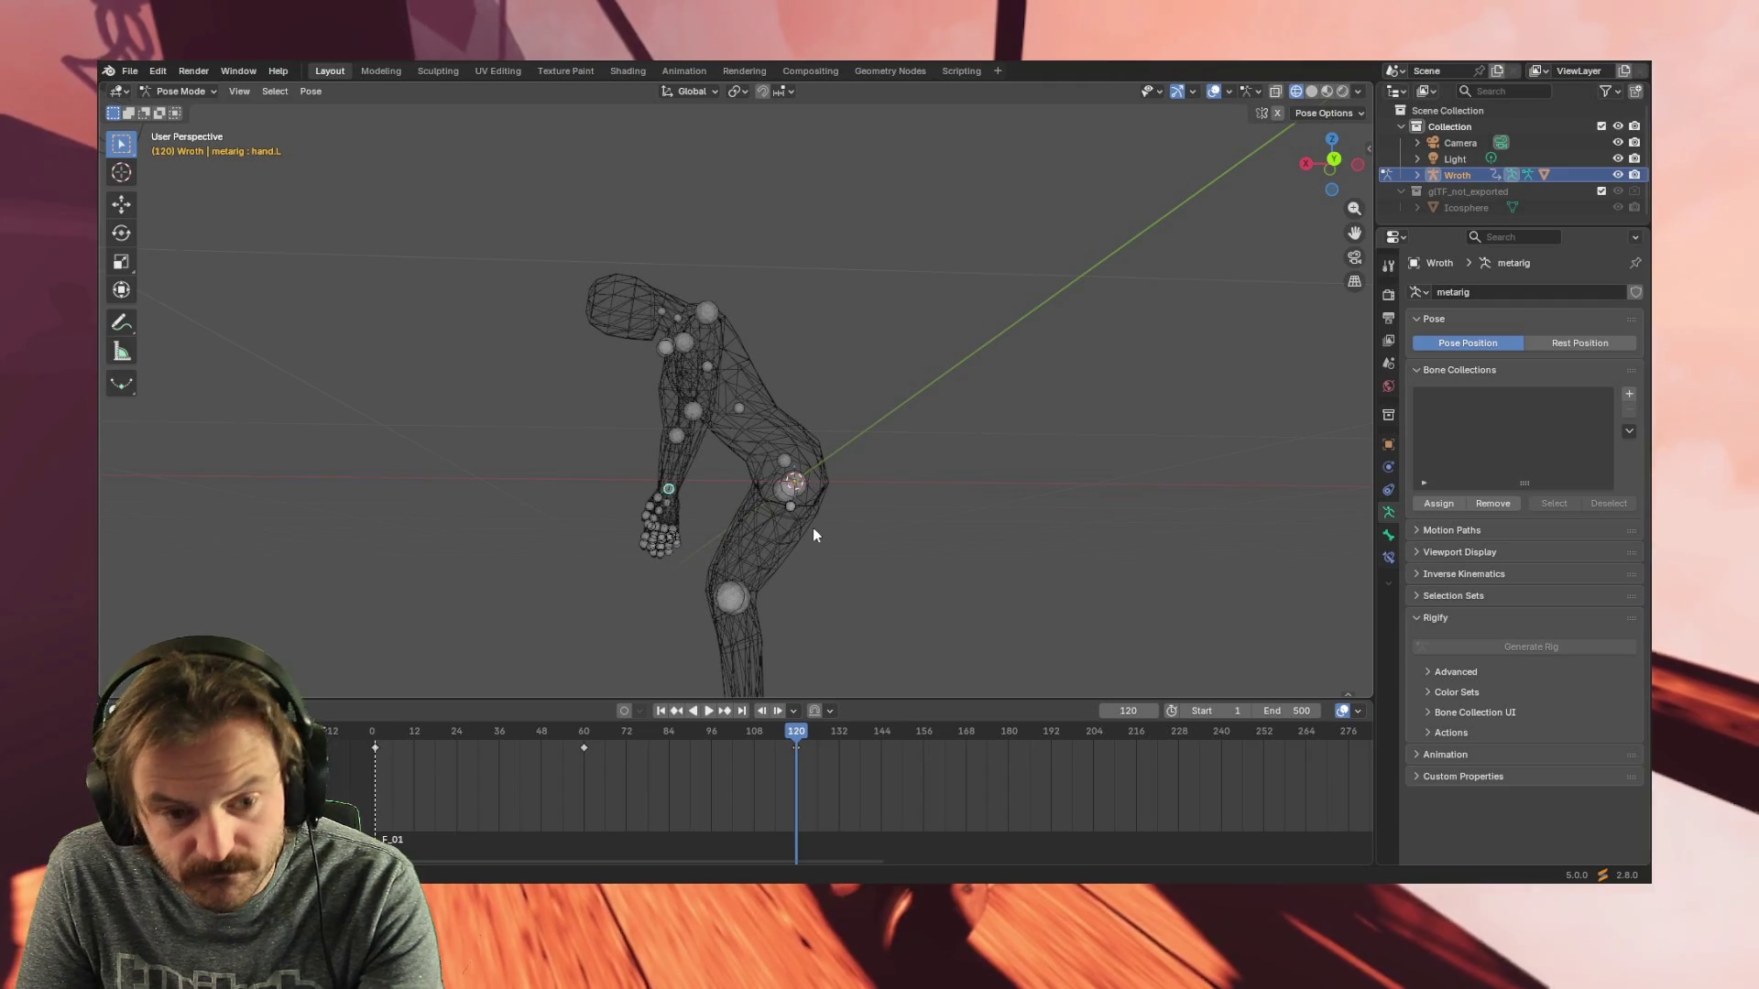
# - Inspect the bent-over pose from side, front and top orthographic views, briefly in solid shading
pyautogui.press('KP_3')
pyautogui.press('KP_1')
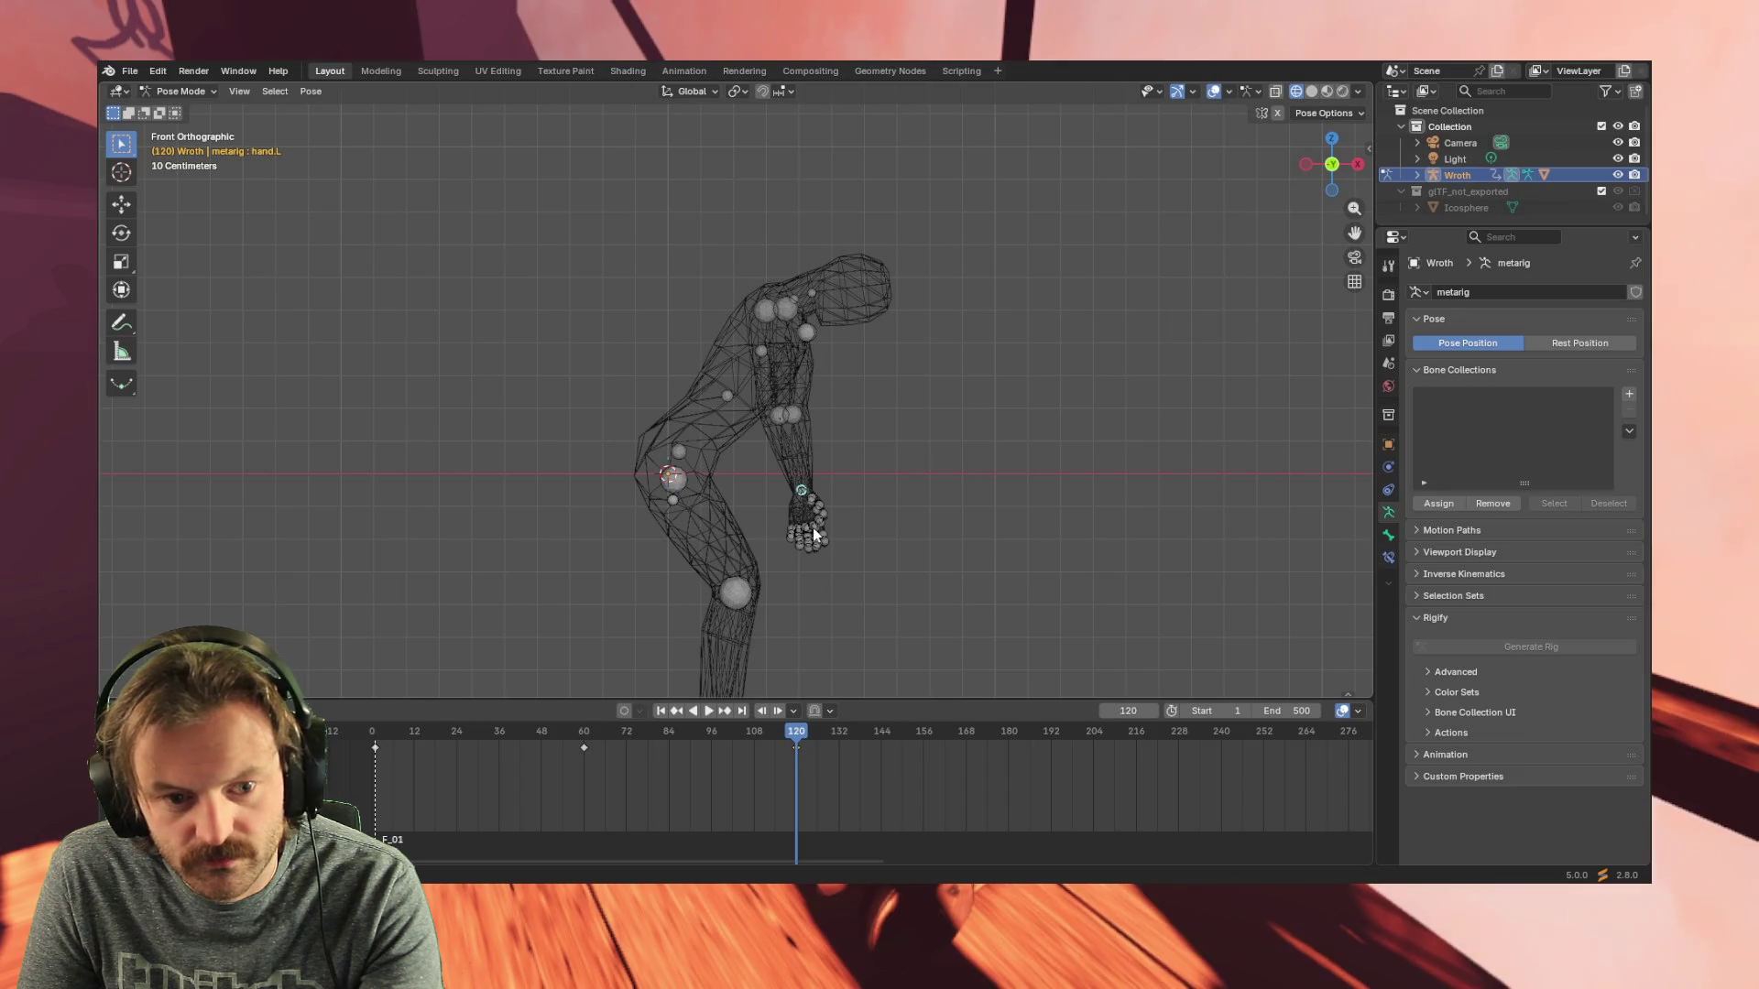
pyautogui.press('KP_7')
pyautogui.moveTo(812, 529); pyautogui.dragTo(813, 525, button='middle')
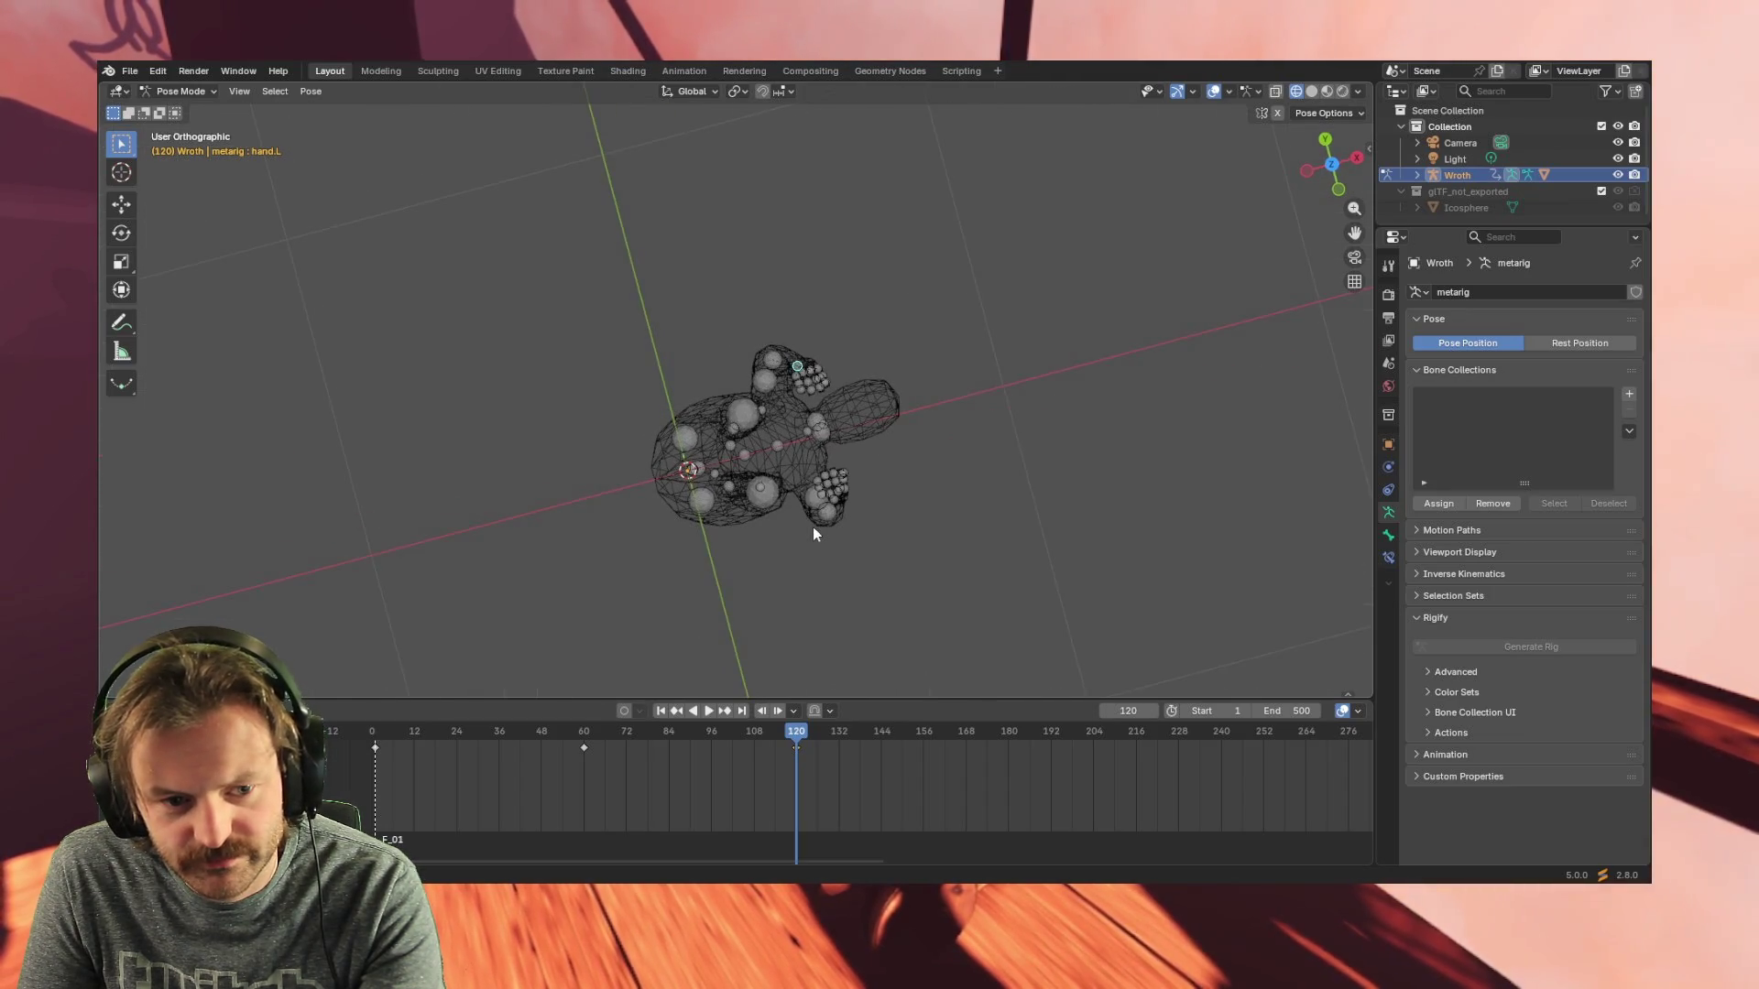
pyautogui.press('KP_9')
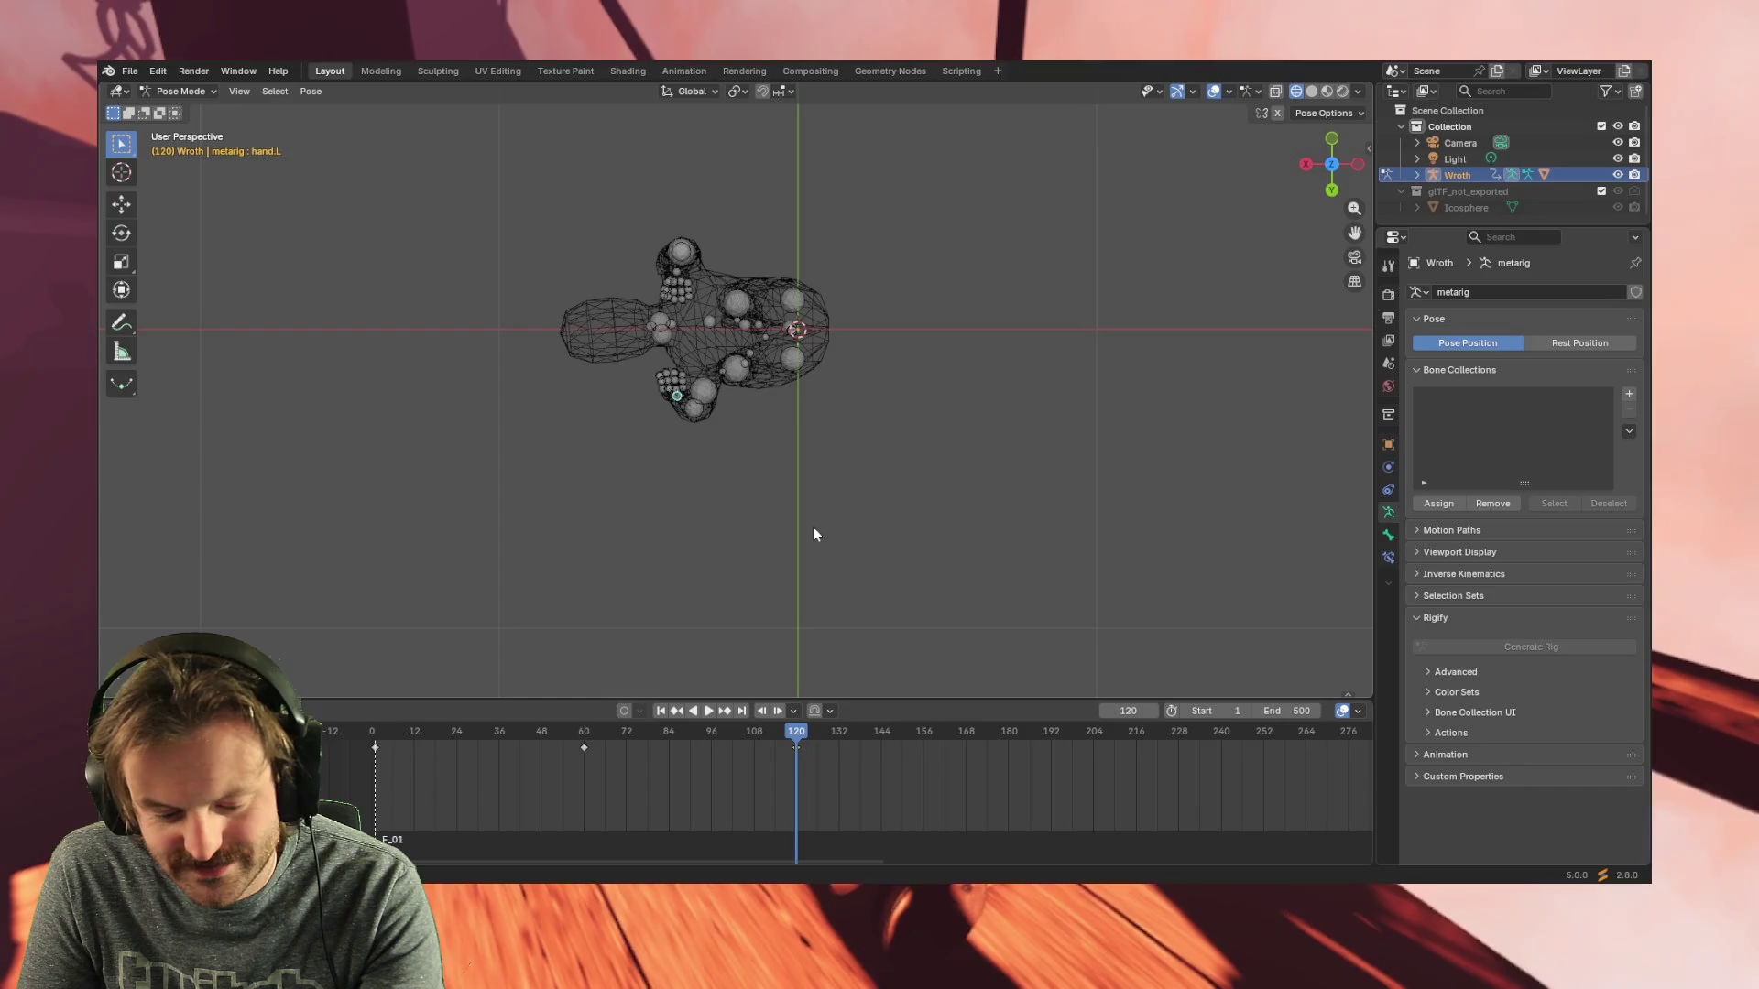
pyautogui.press('KP_8')
pyautogui.press('KP_8')
pyautogui.press('KP_8')
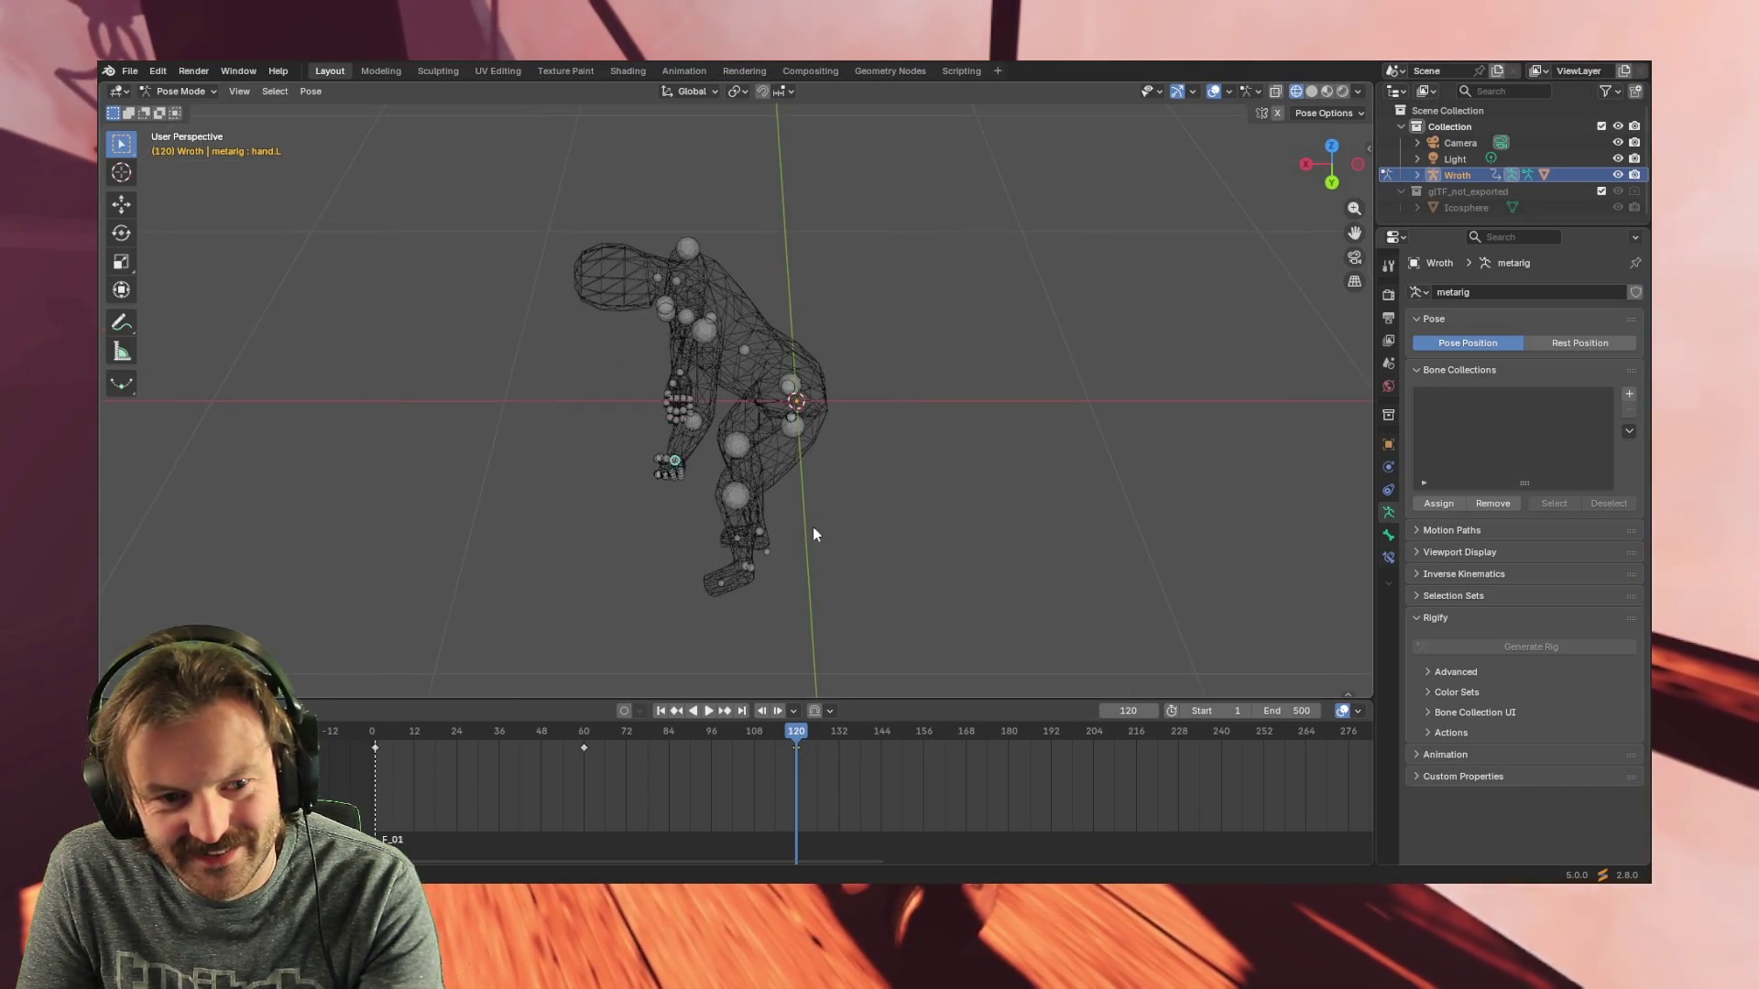
pyautogui.press('KP_8')
pyautogui.press('KP_8')
pyautogui.press('KP_8')
pyautogui.press('KP_8')
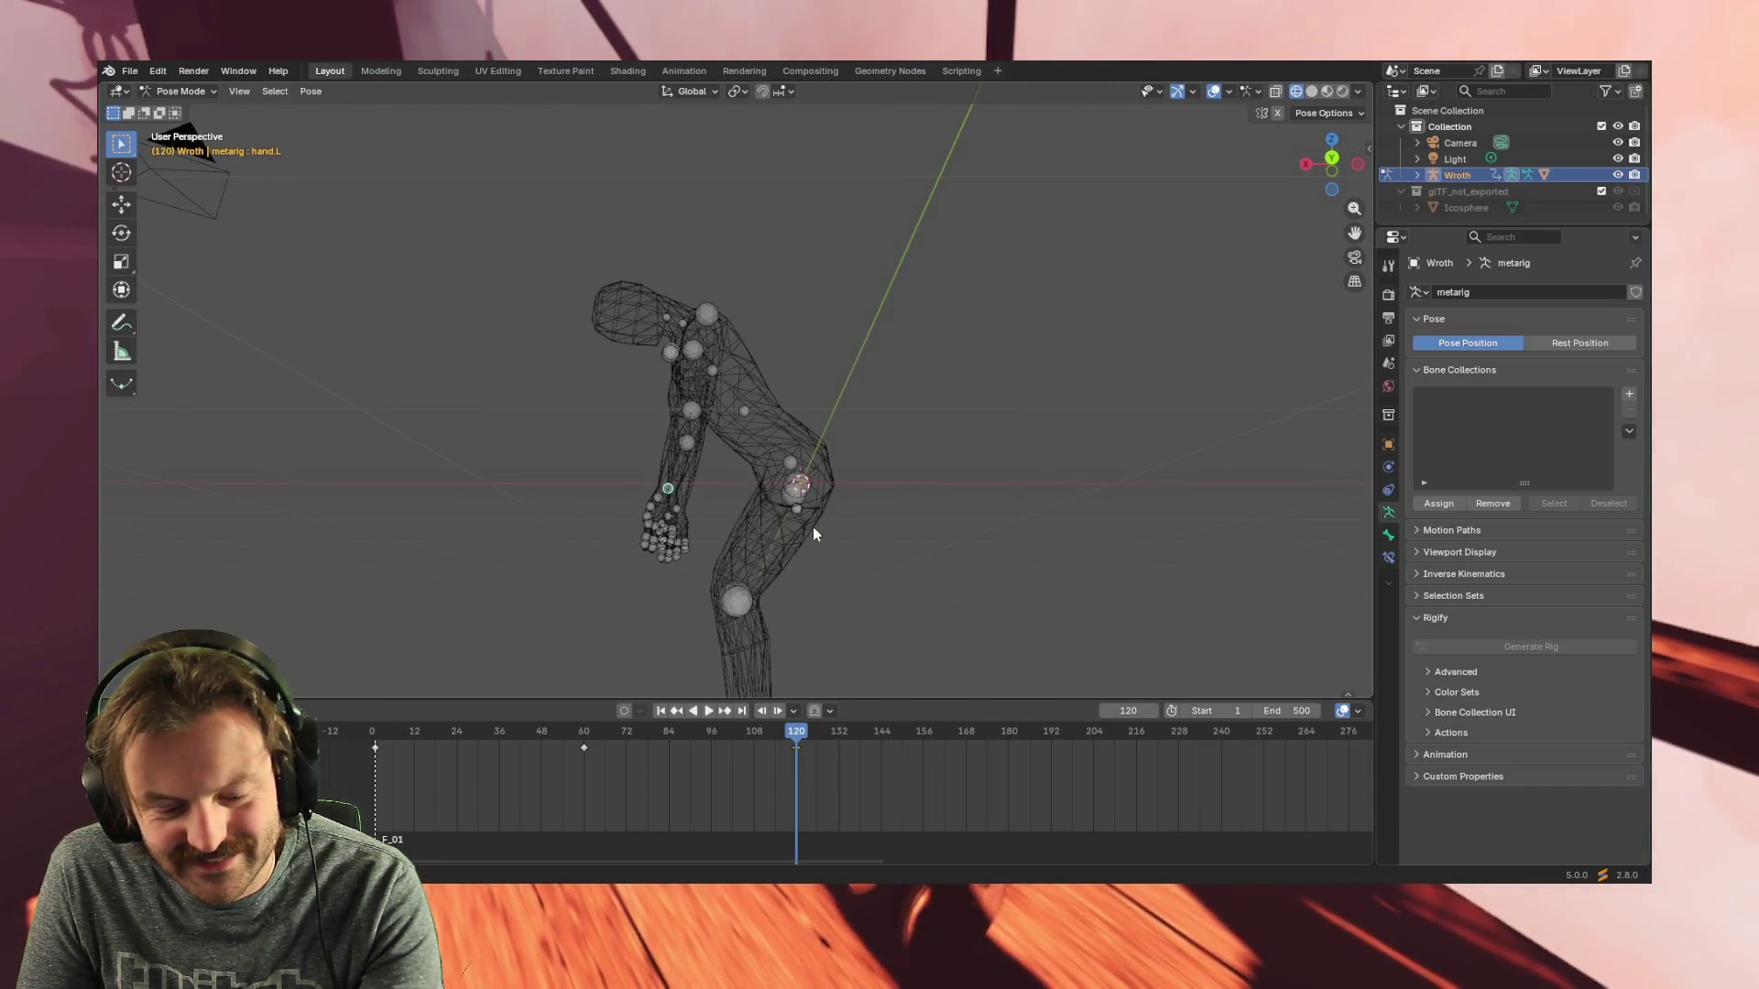
pyautogui.press('KP_3')
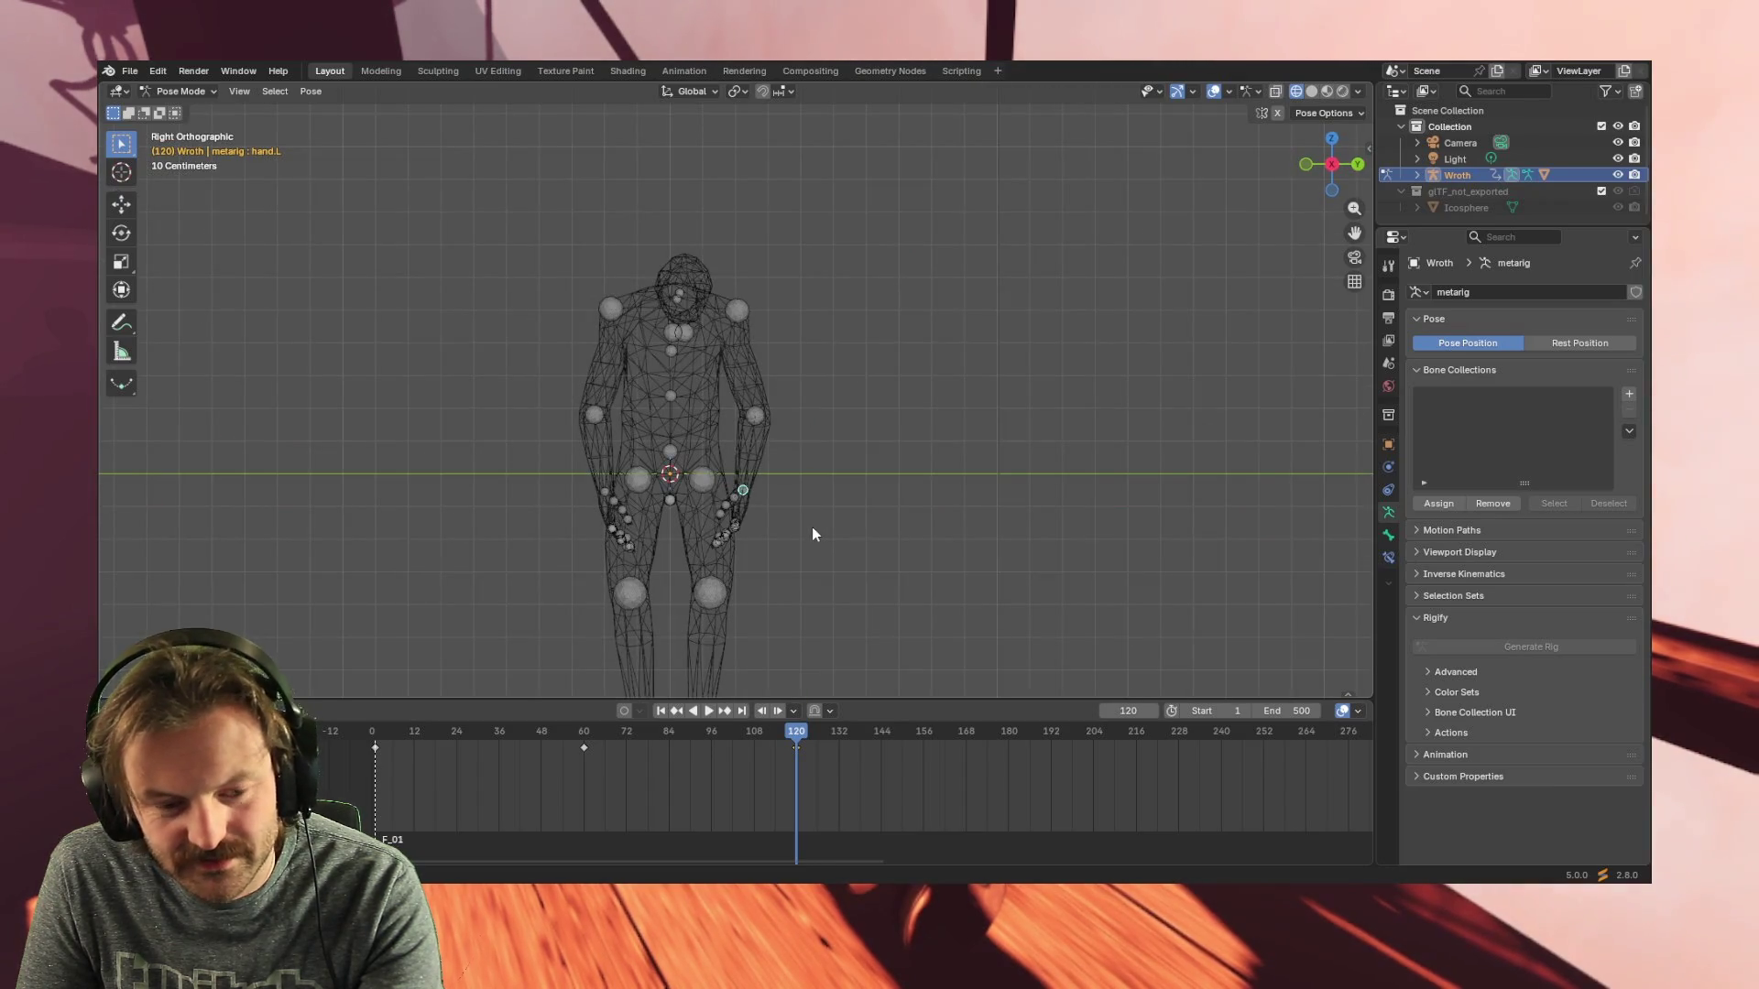
pyautogui.press('KP_1')
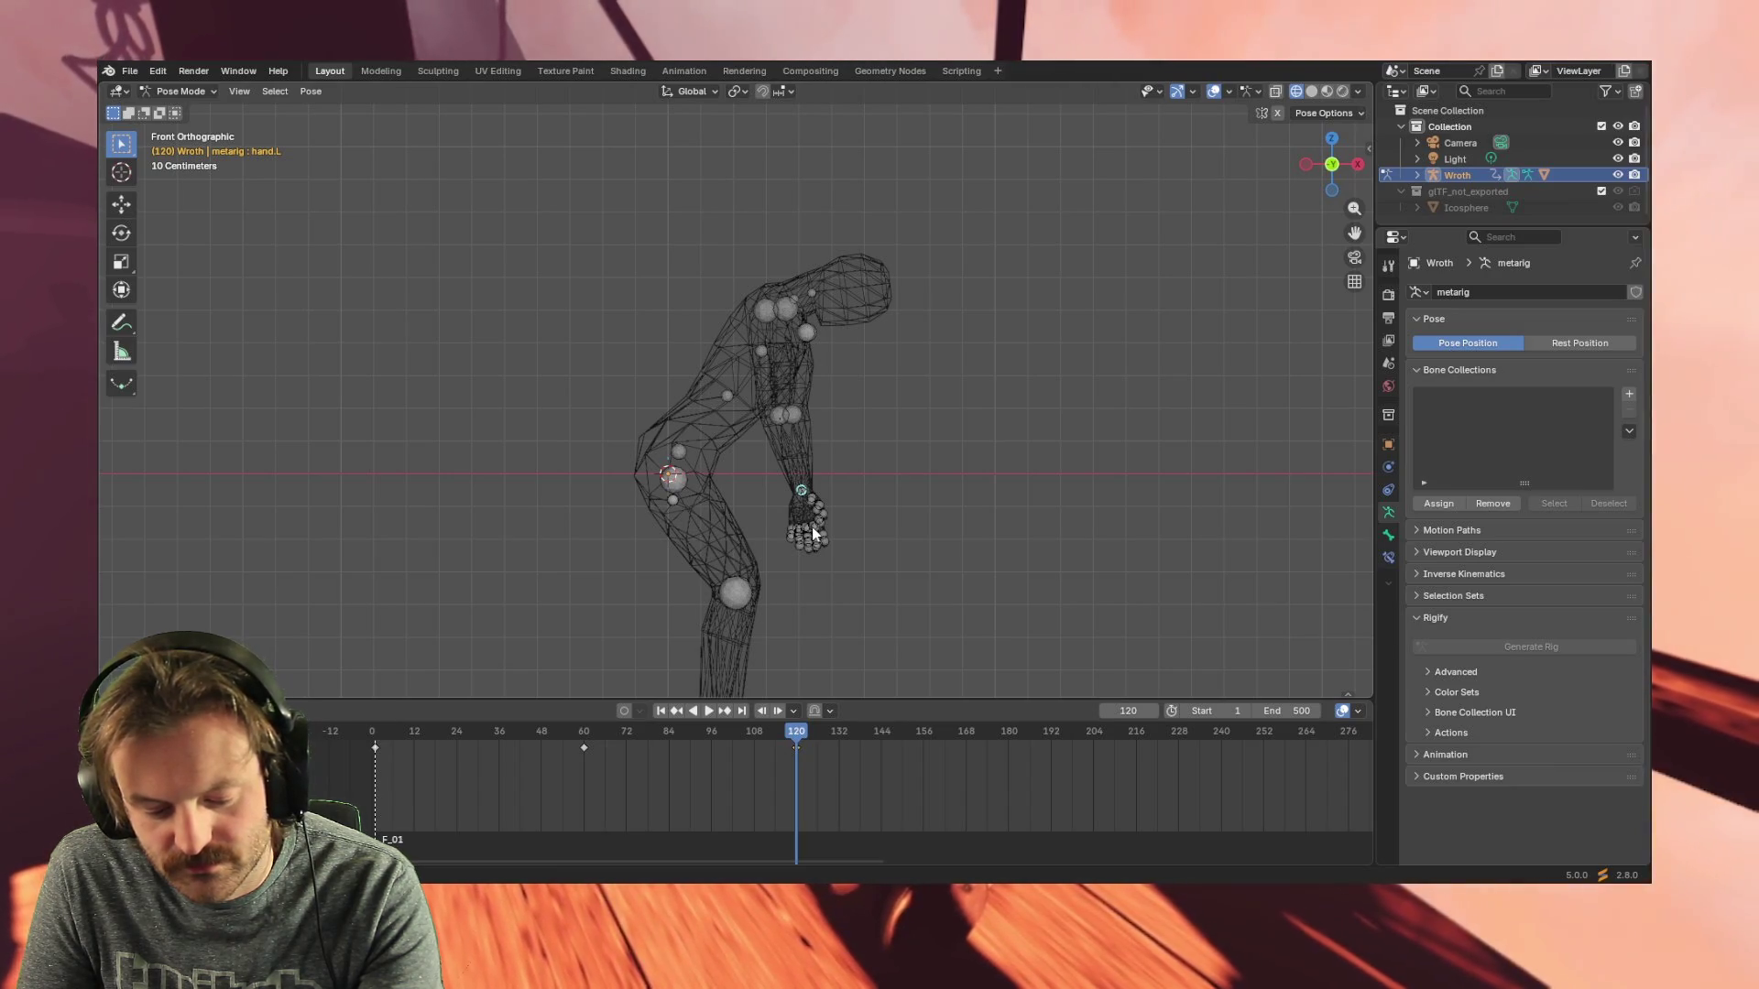
pyautogui.hotkey('shift', 'z')
pyautogui.hotkey('shift', 'z')
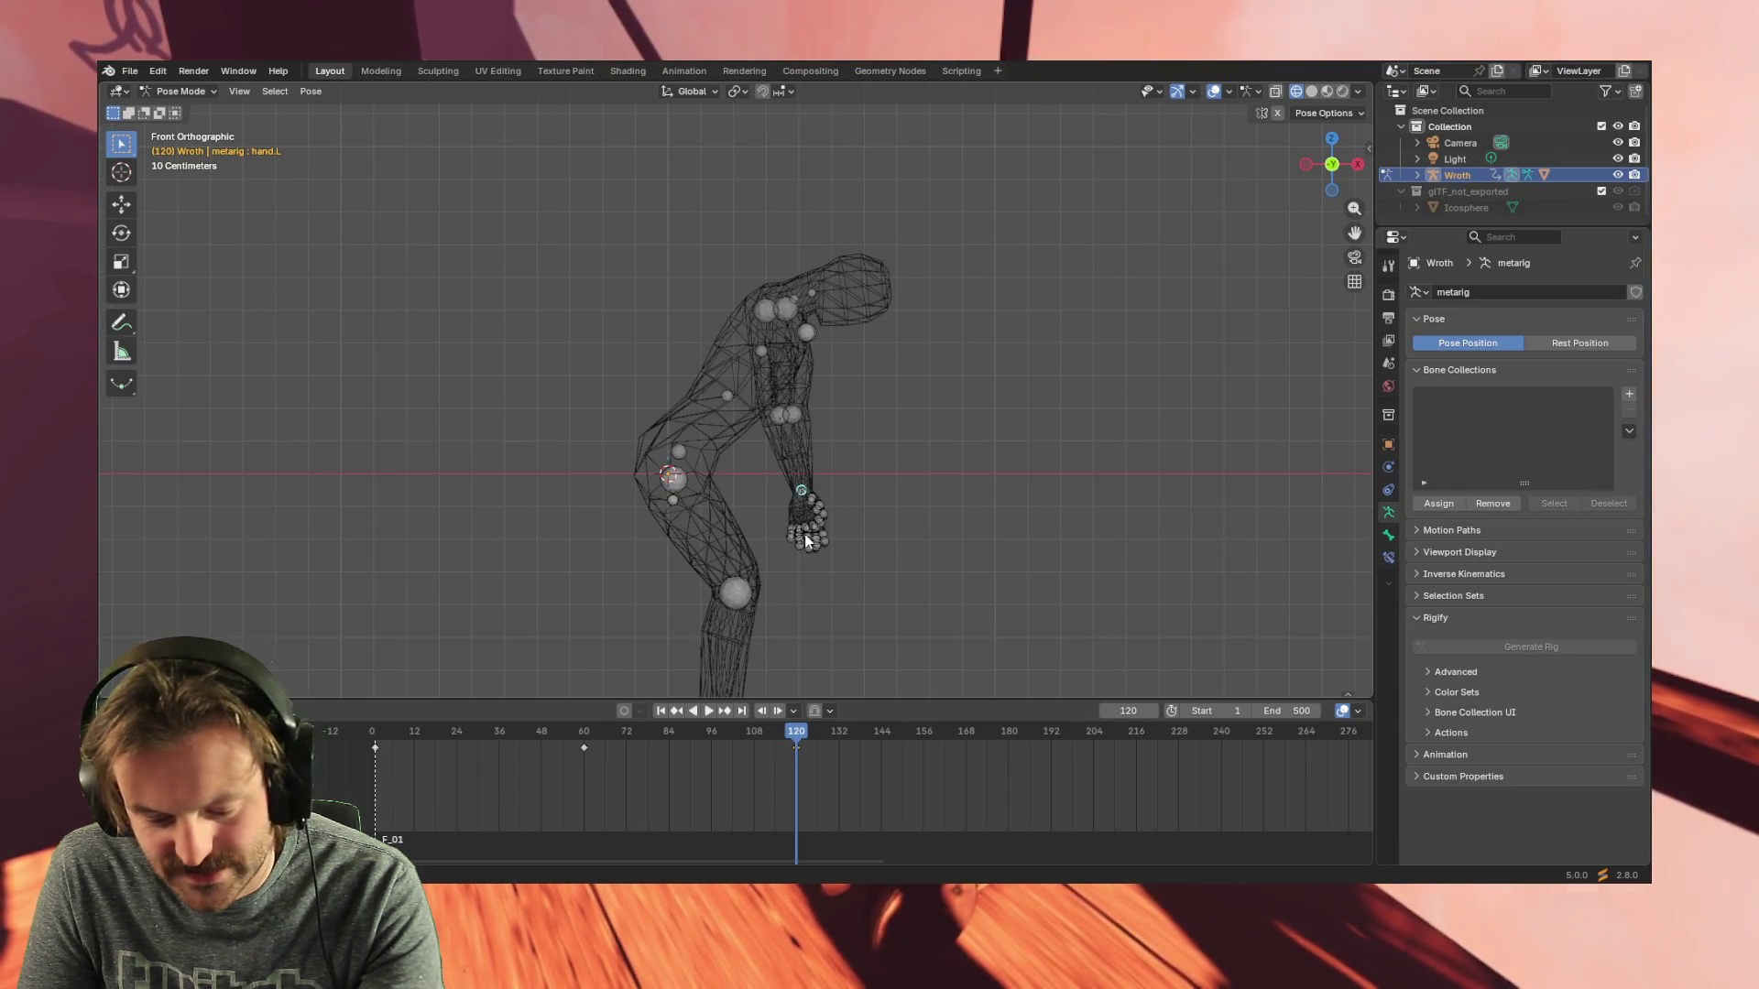
# - Turn back toward the figure's front and begin rotating hand.L at frame 120
pyautogui.press('KP_3')
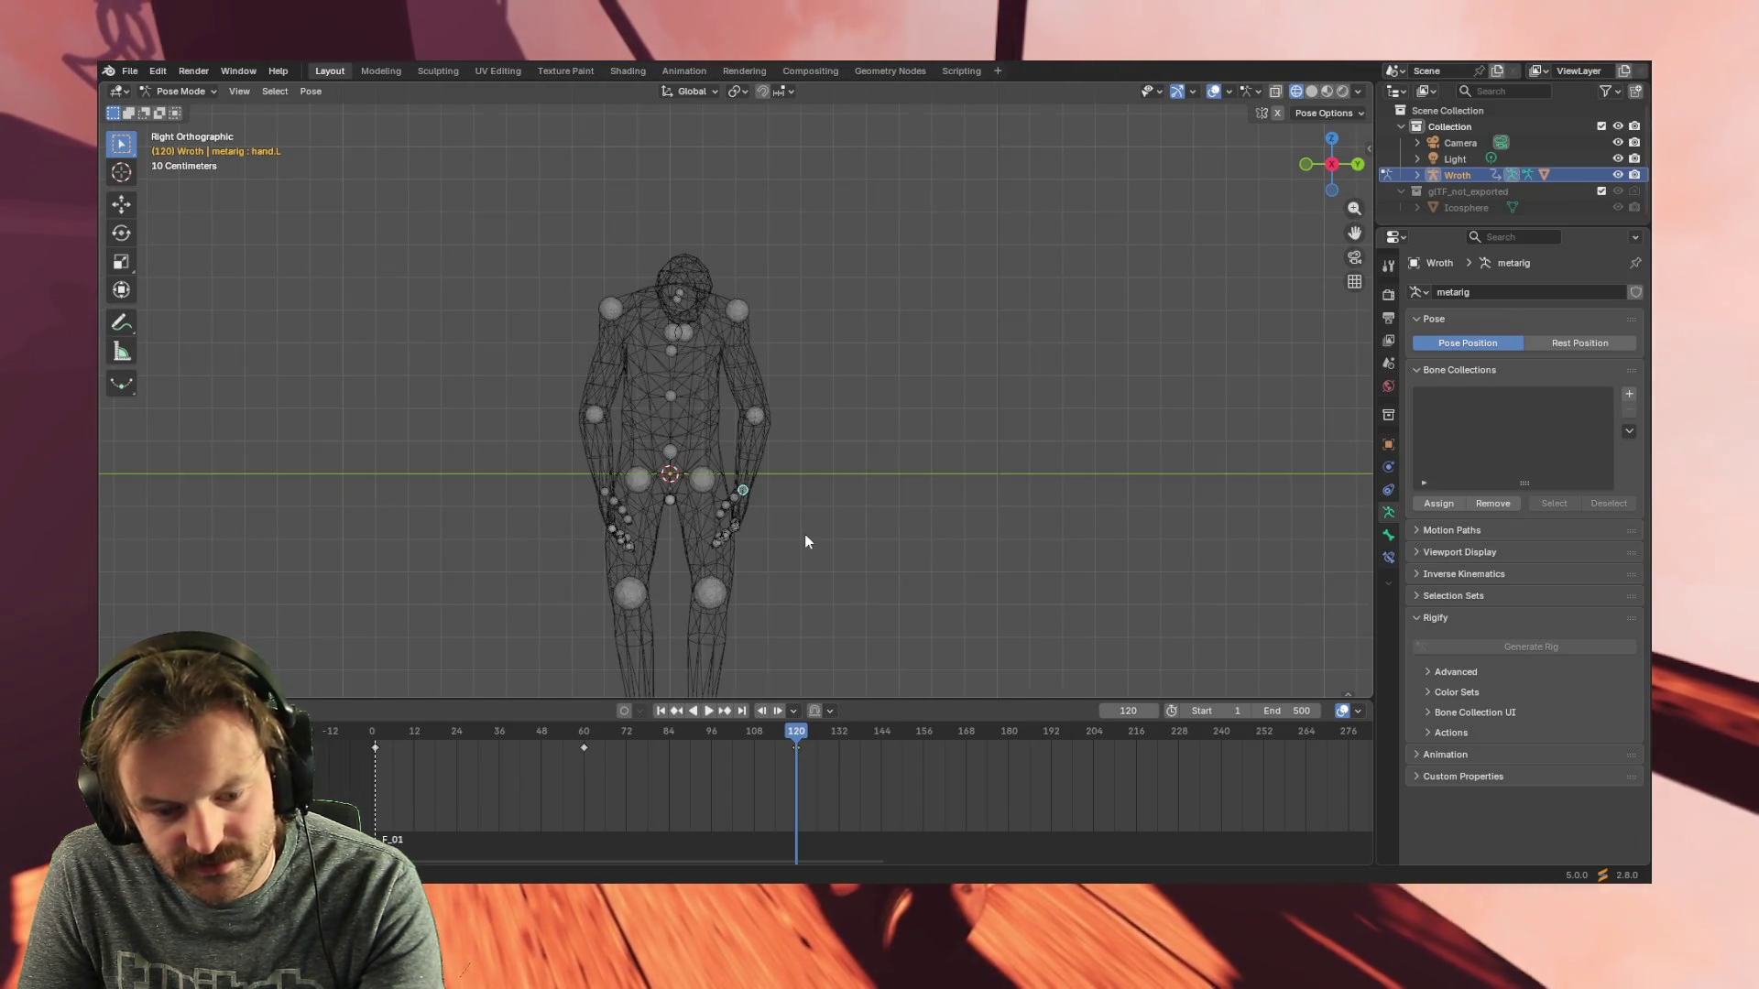
pyautogui.press('KP_6')
pyautogui.press('KP_6')
pyautogui.press('KP_6')
pyautogui.press('KP_6')
pyautogui.press('KP_6')
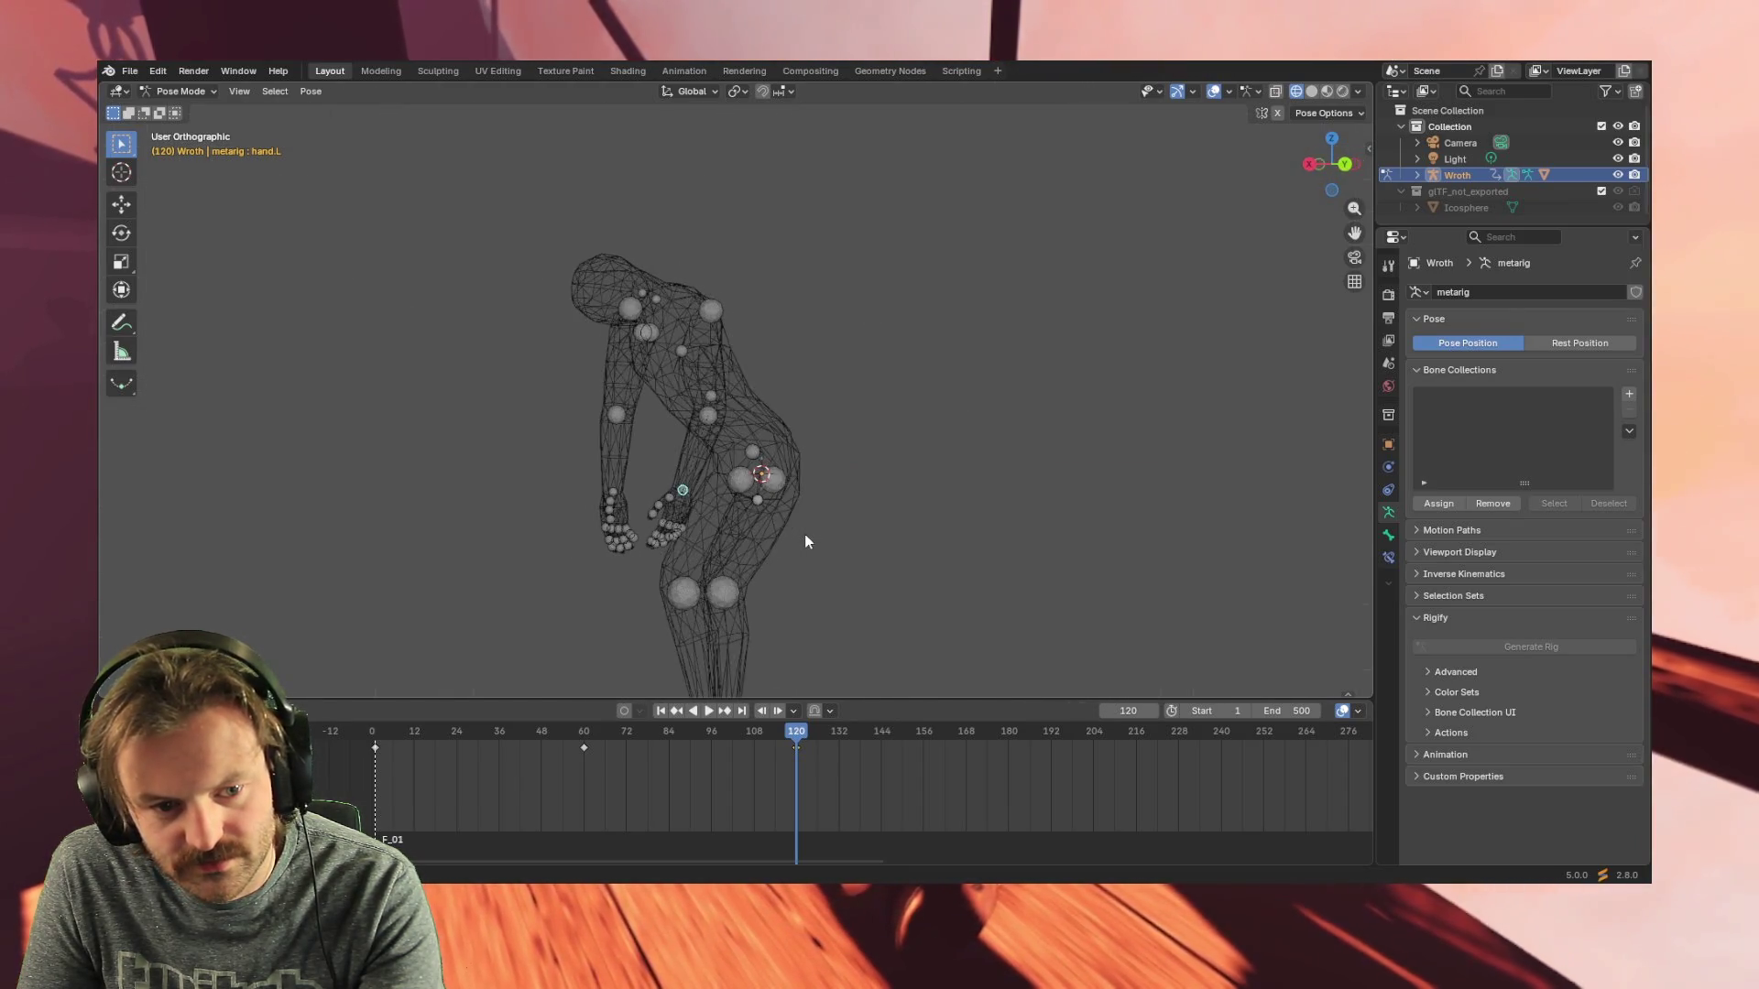
pyautogui.press('KP_6')
pyautogui.press('KP_6')
pyautogui.press('KP_6')
pyautogui.press('KP_6')
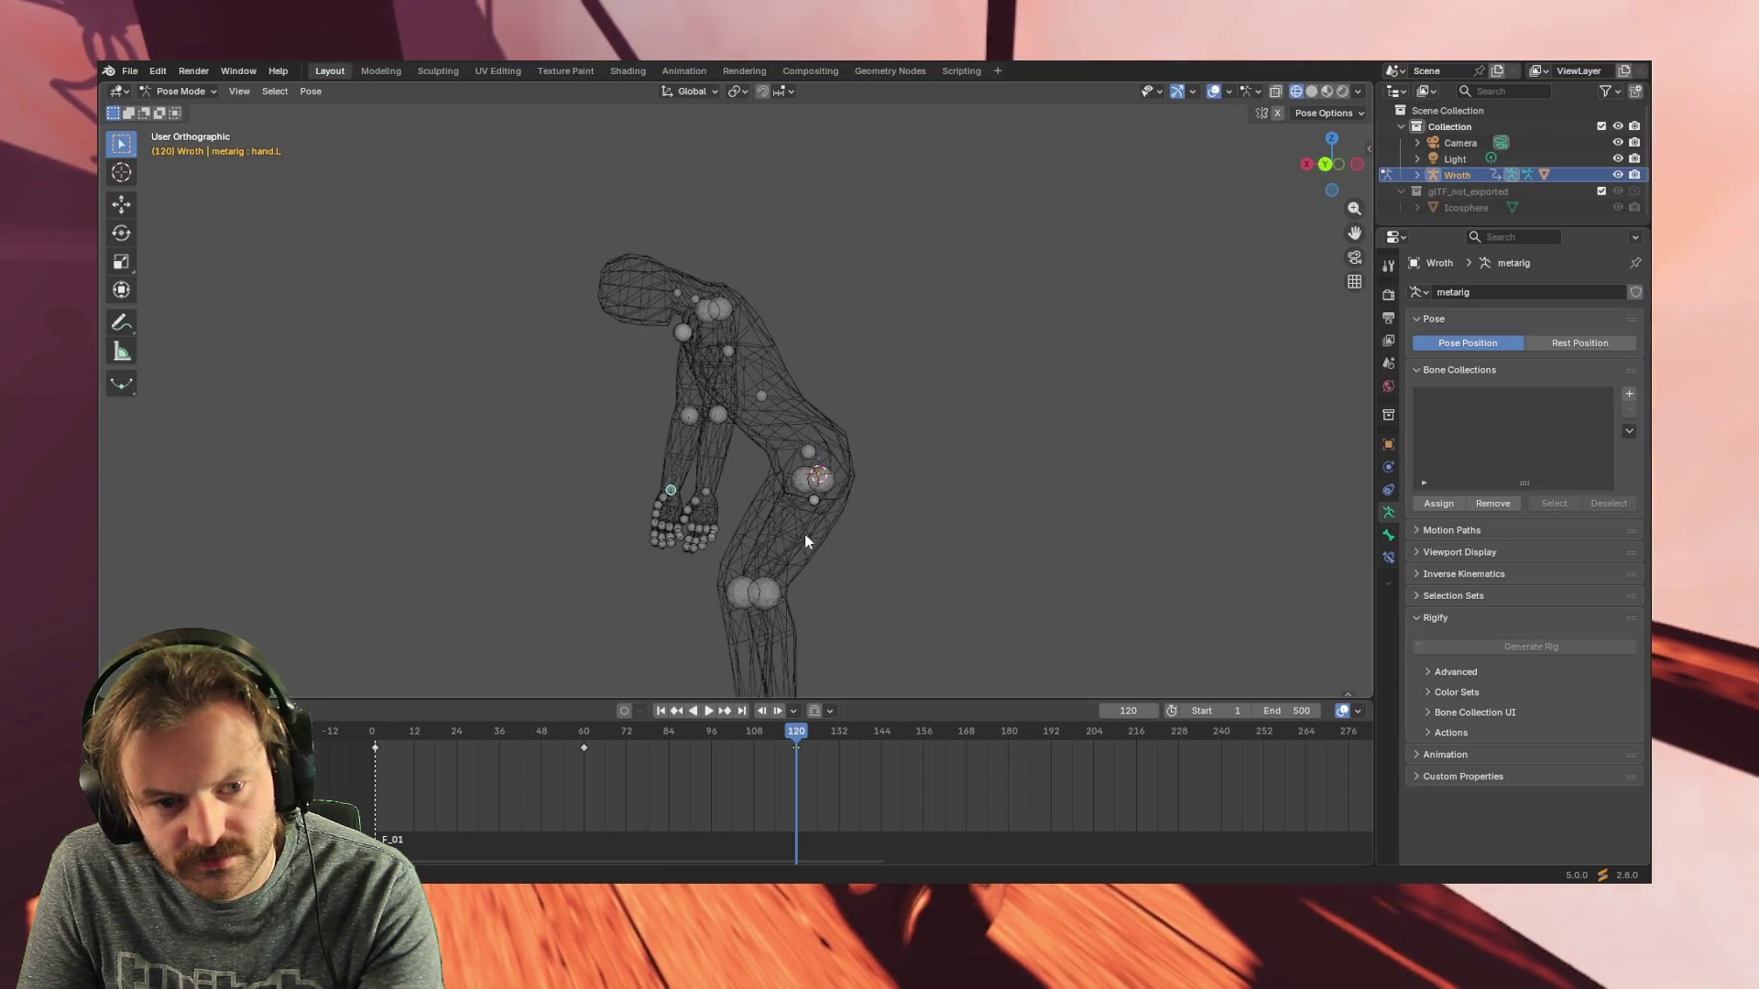
pyautogui.press('KP_4')
pyautogui.press('KP_4')
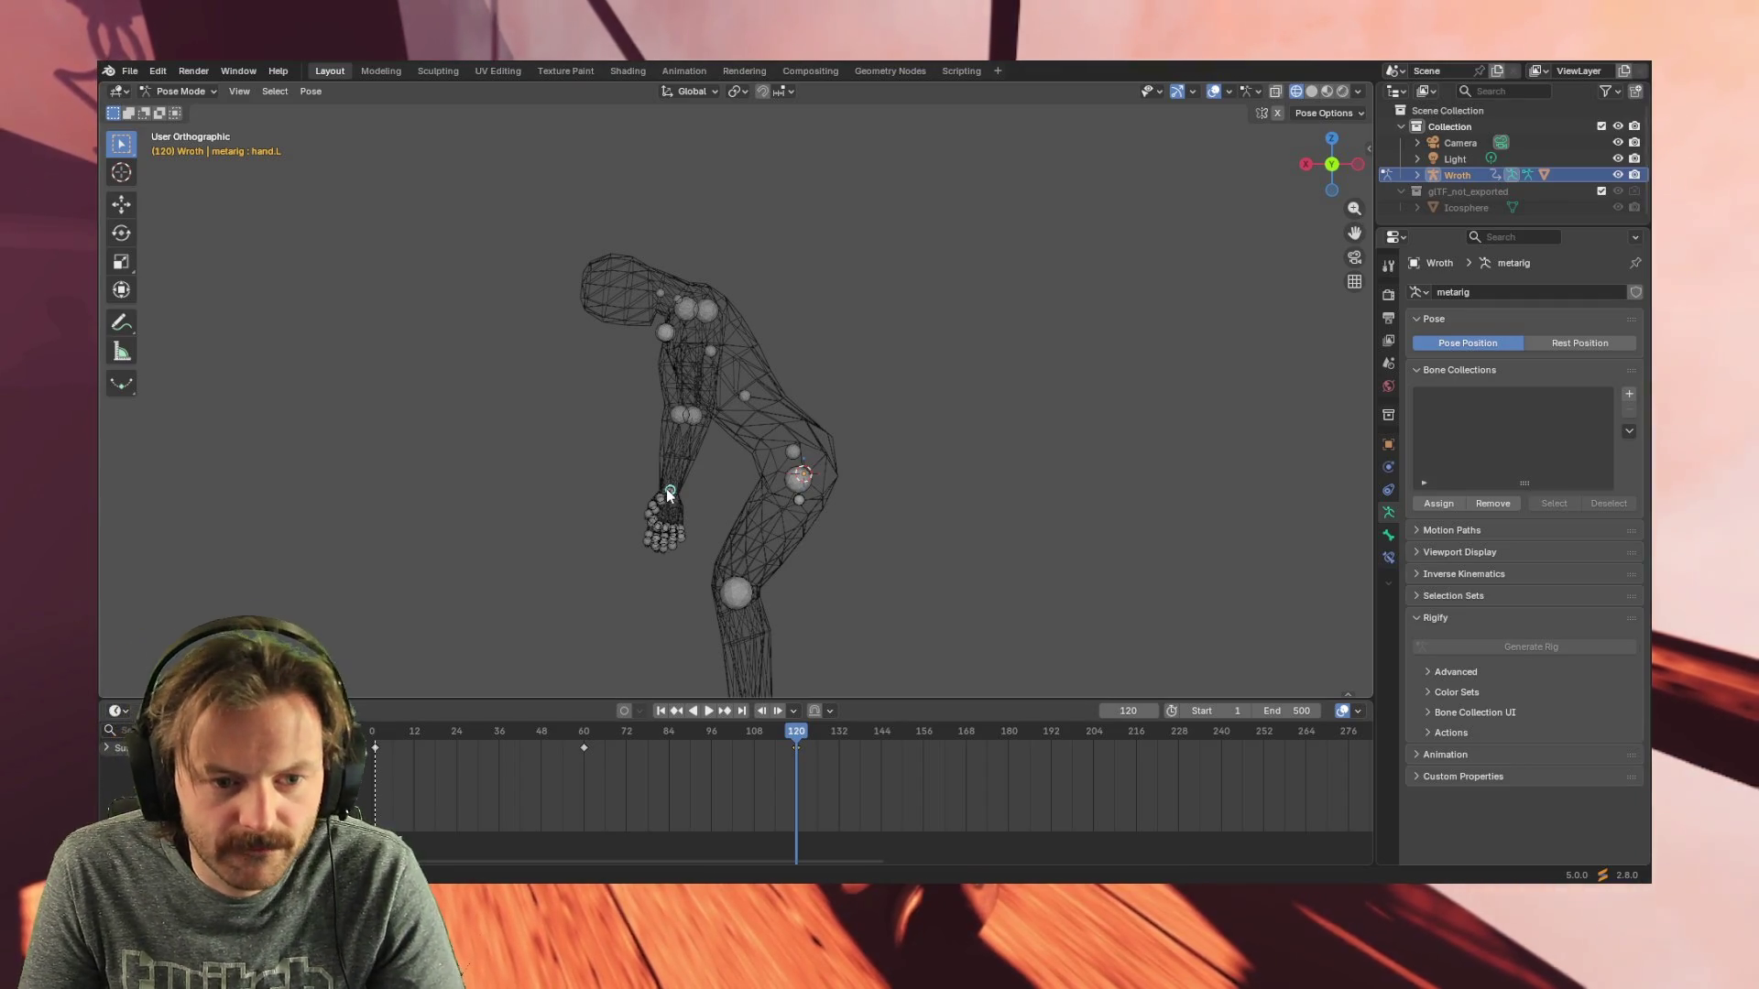
pyautogui.press('r')
pyautogui.press('r')
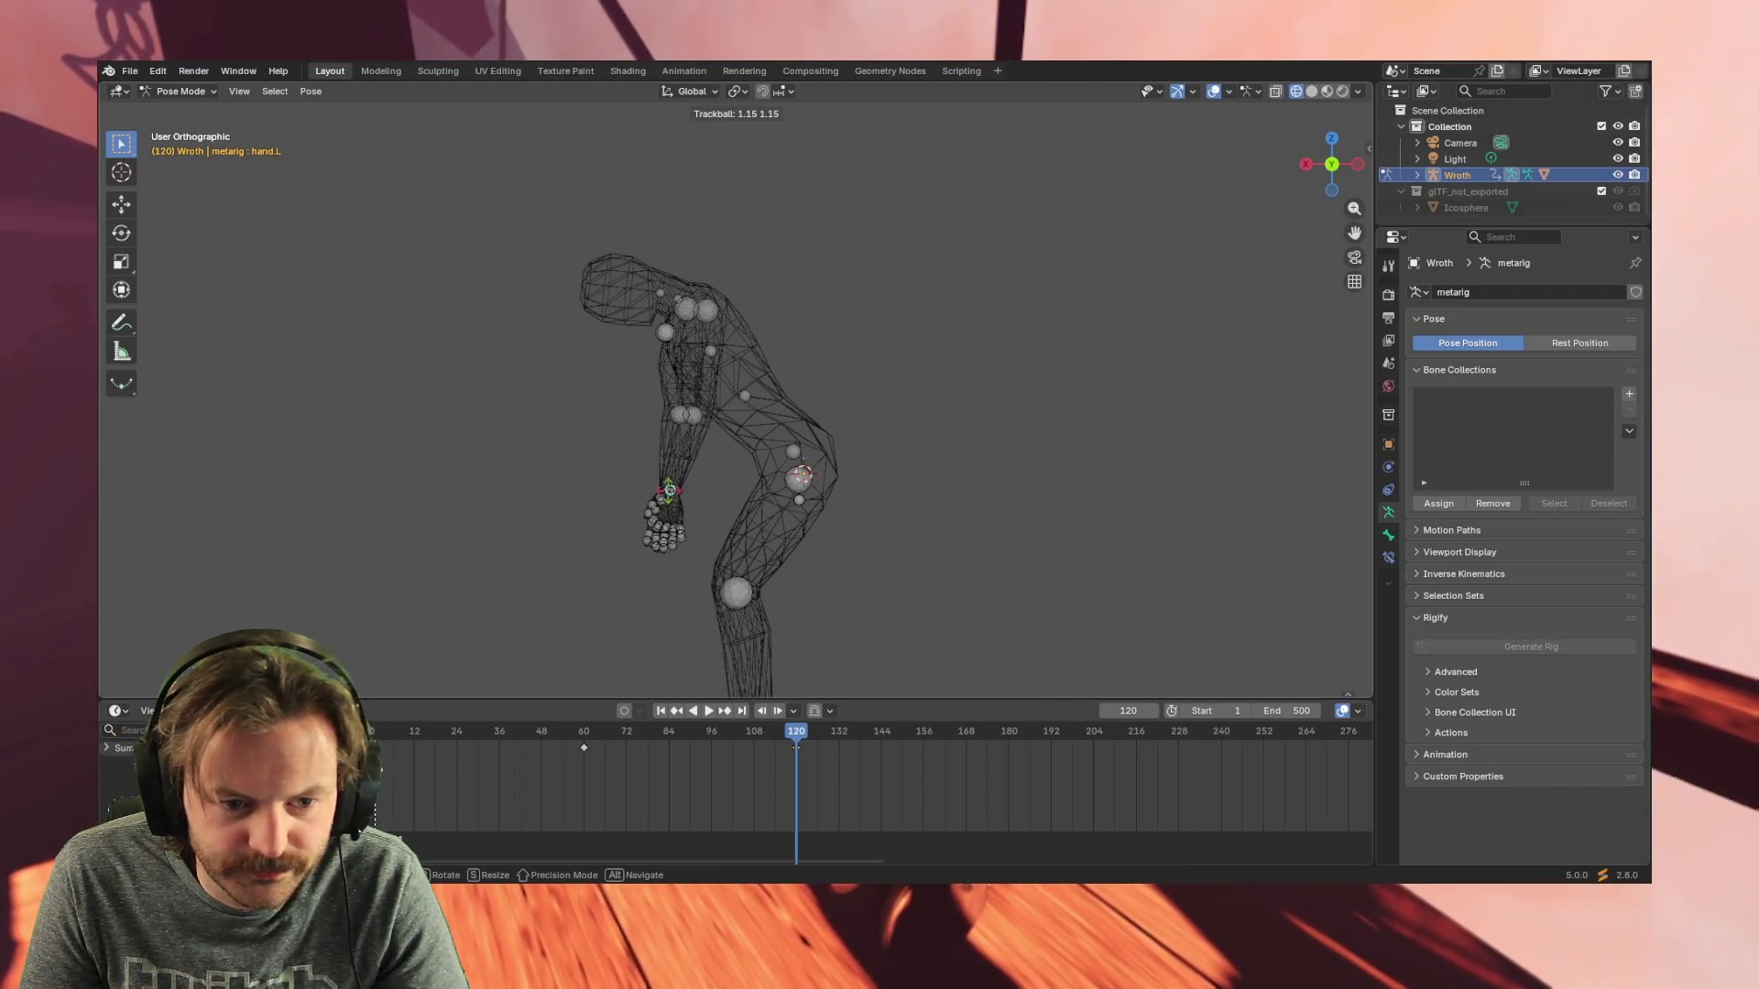
# - Confirm hand.L's new rotation at frame 120 and scrub the timeline to preview the motion
pyautogui.click(653, 490)
pyautogui.moveTo(591, 521)
pyautogui.mouseDown(button='middle')
pyautogui.moveTo(803, 521)
pyautogui.moveTo(752, 522)
pyautogui.moveTo(783, 521)
pyautogui.mouseUp(button='middle')
pyautogui.moveTo(793, 736)
pyautogui.mouseDown()
pyautogui.moveTo(380, 730)
pyautogui.moveTo(588, 732)
pyautogui.moveTo(490, 728)
pyautogui.mouseUp()
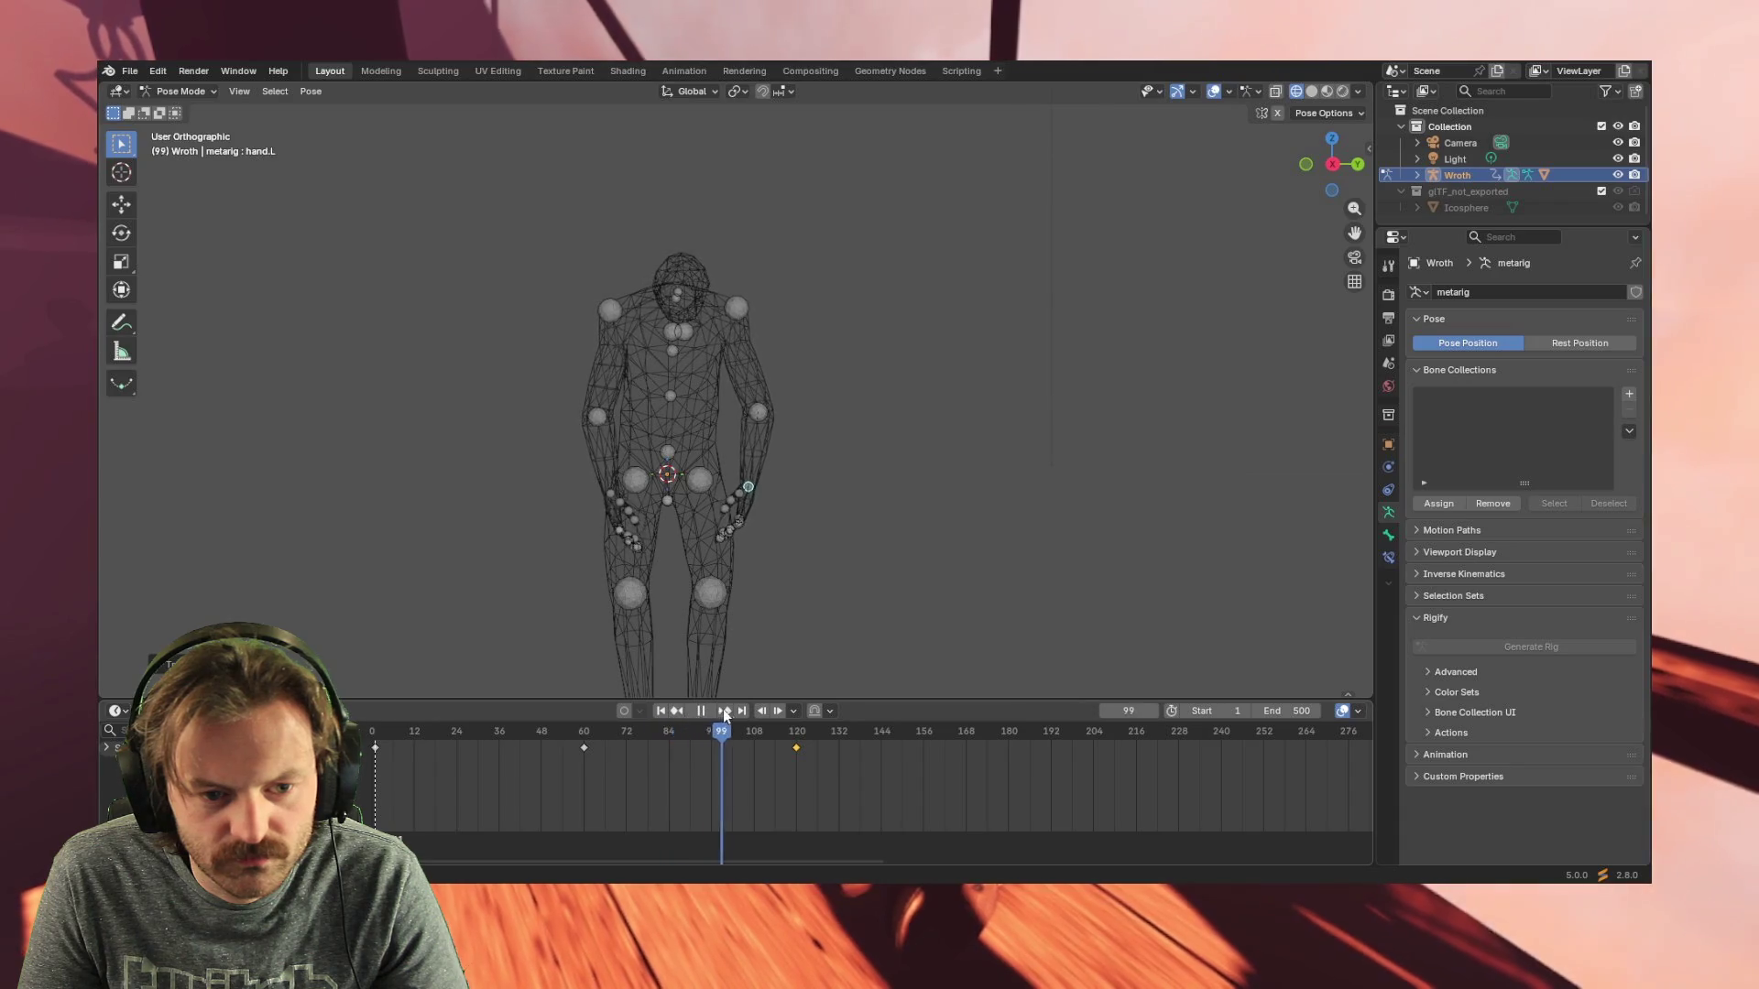
pyautogui.moveTo(722, 714)
pyautogui.mouseDown()
pyautogui.moveTo(862, 679)
pyautogui.moveTo(356, 672)
pyautogui.moveTo(857, 673)
pyautogui.mouseUp()
# - Select the keys at frames 0, 60 and 120 and Shift+D duplicate them to start at frame 180
pyautogui.press('space')
pyautogui.moveTo(810, 755); pyautogui.dragTo(360, 740)
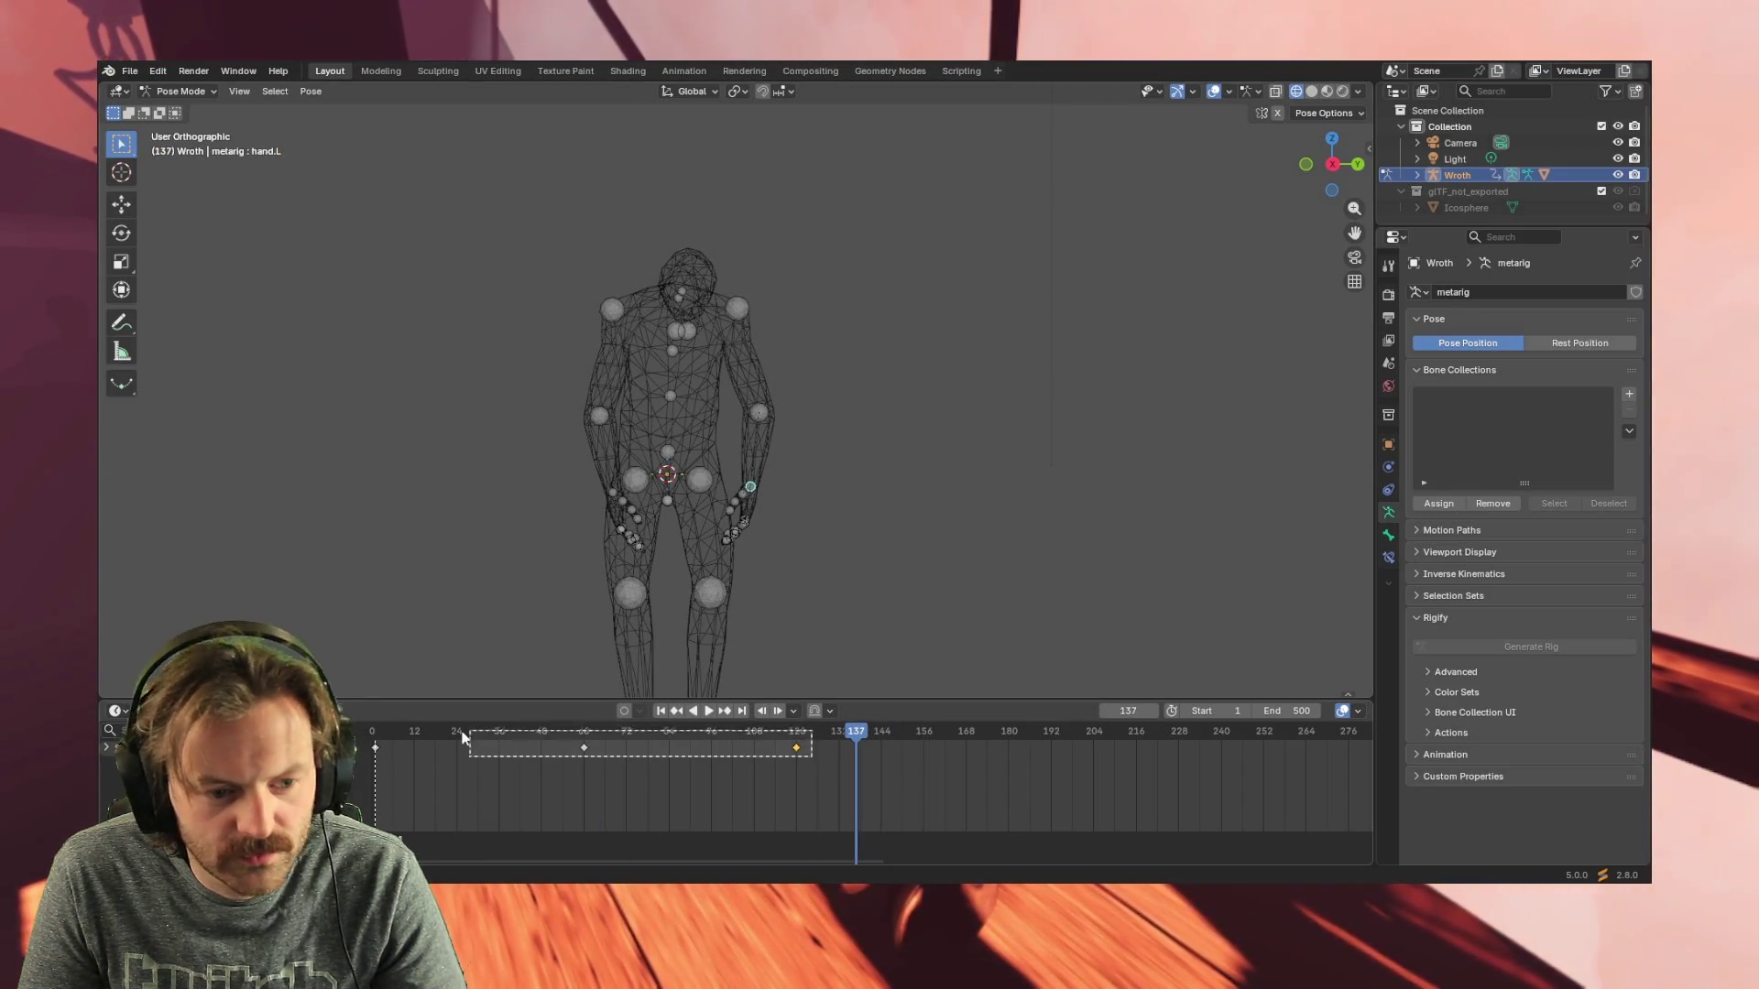
pyautogui.moveTo(846, 736); pyautogui.dragTo(1010, 716)
pyautogui.press('i')
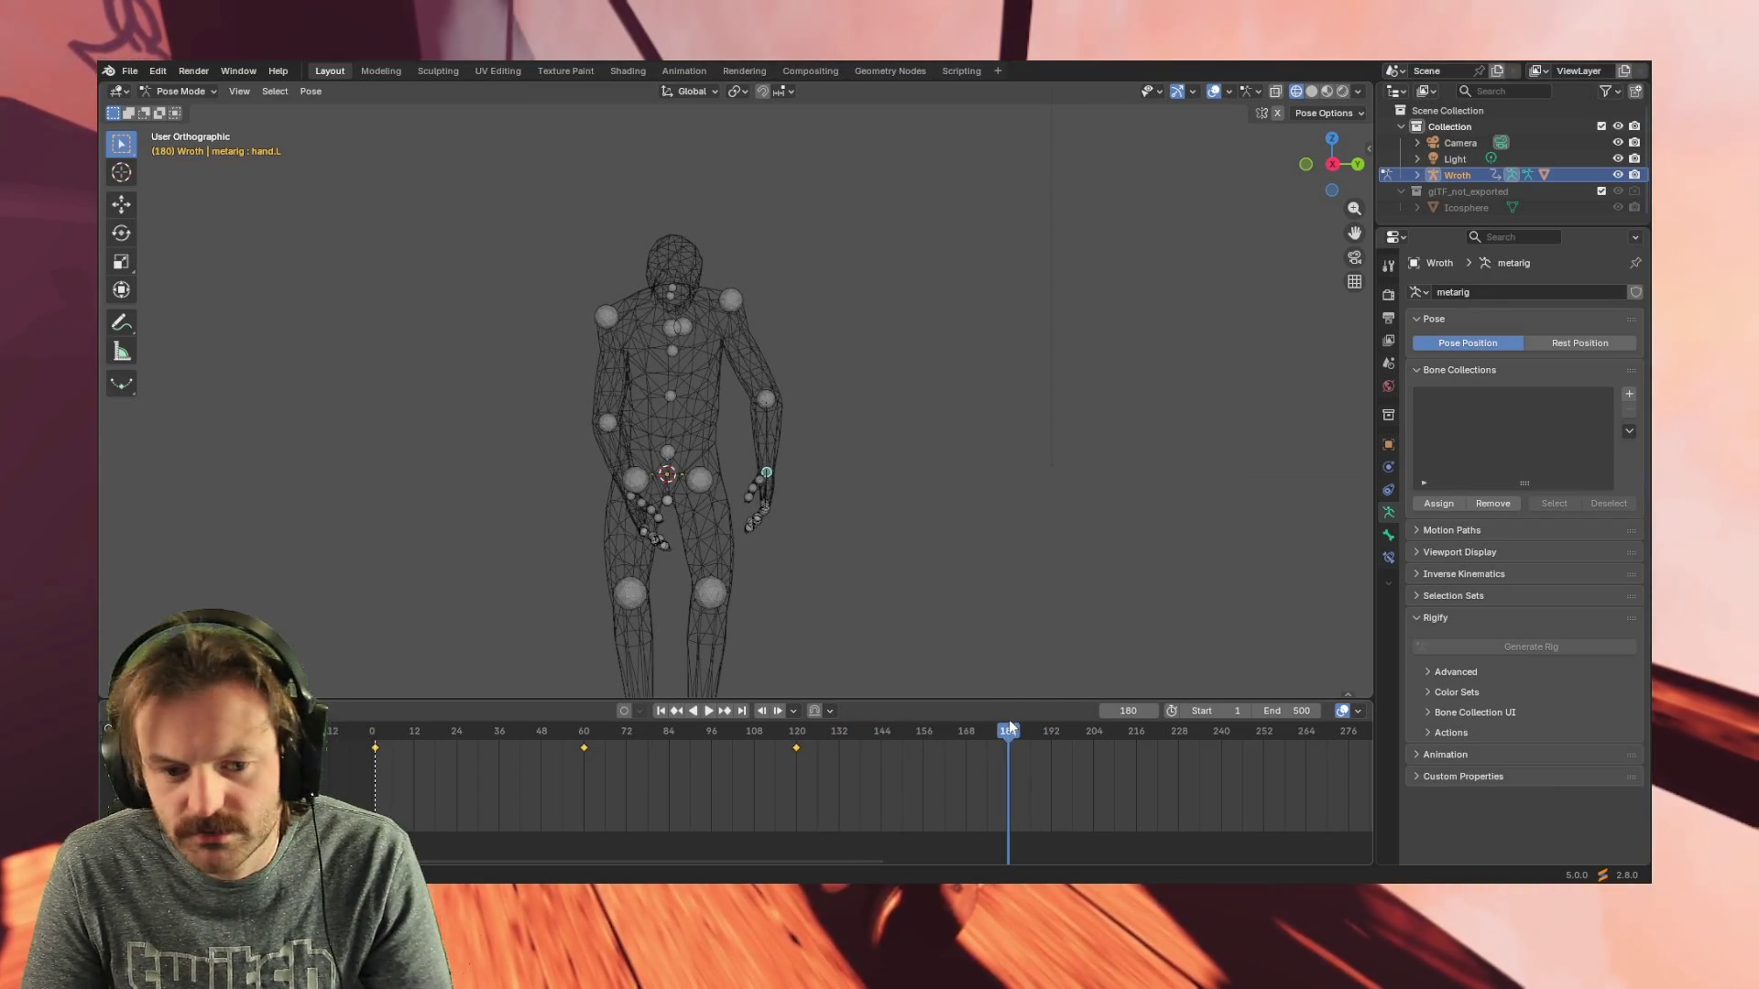
pyautogui.moveTo(814, 859); pyautogui.dragTo(846, 854)
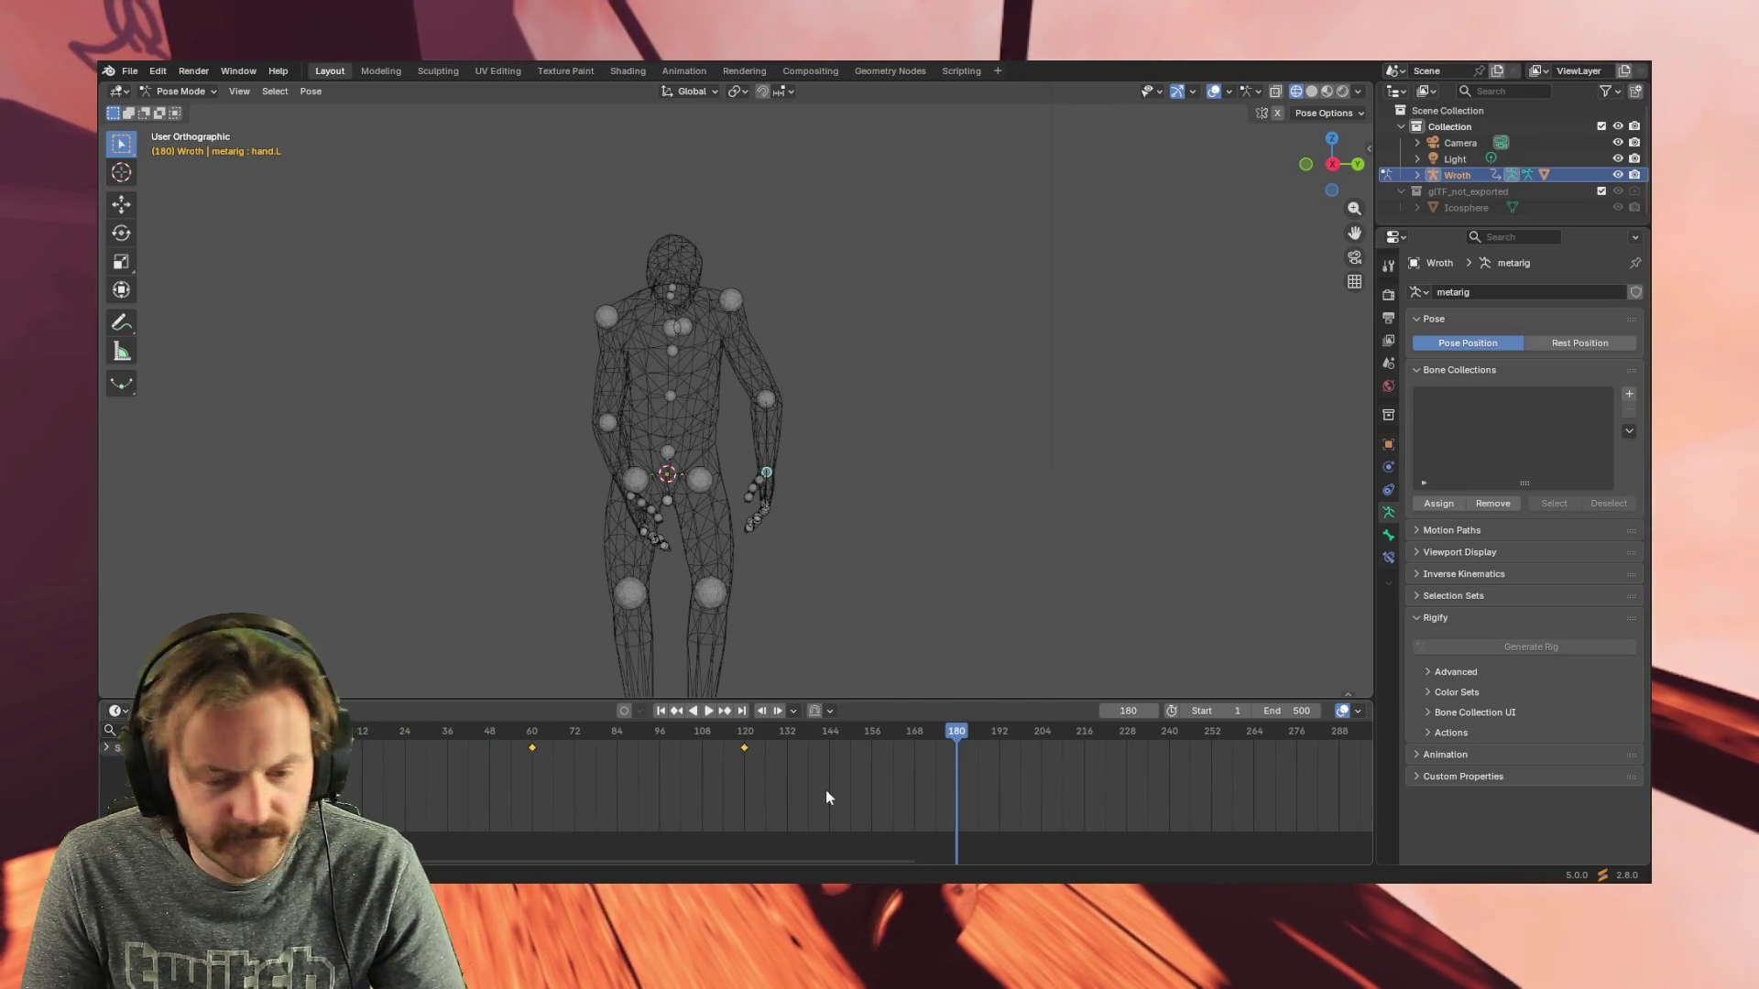
pyautogui.hotkey('shift', 'd')
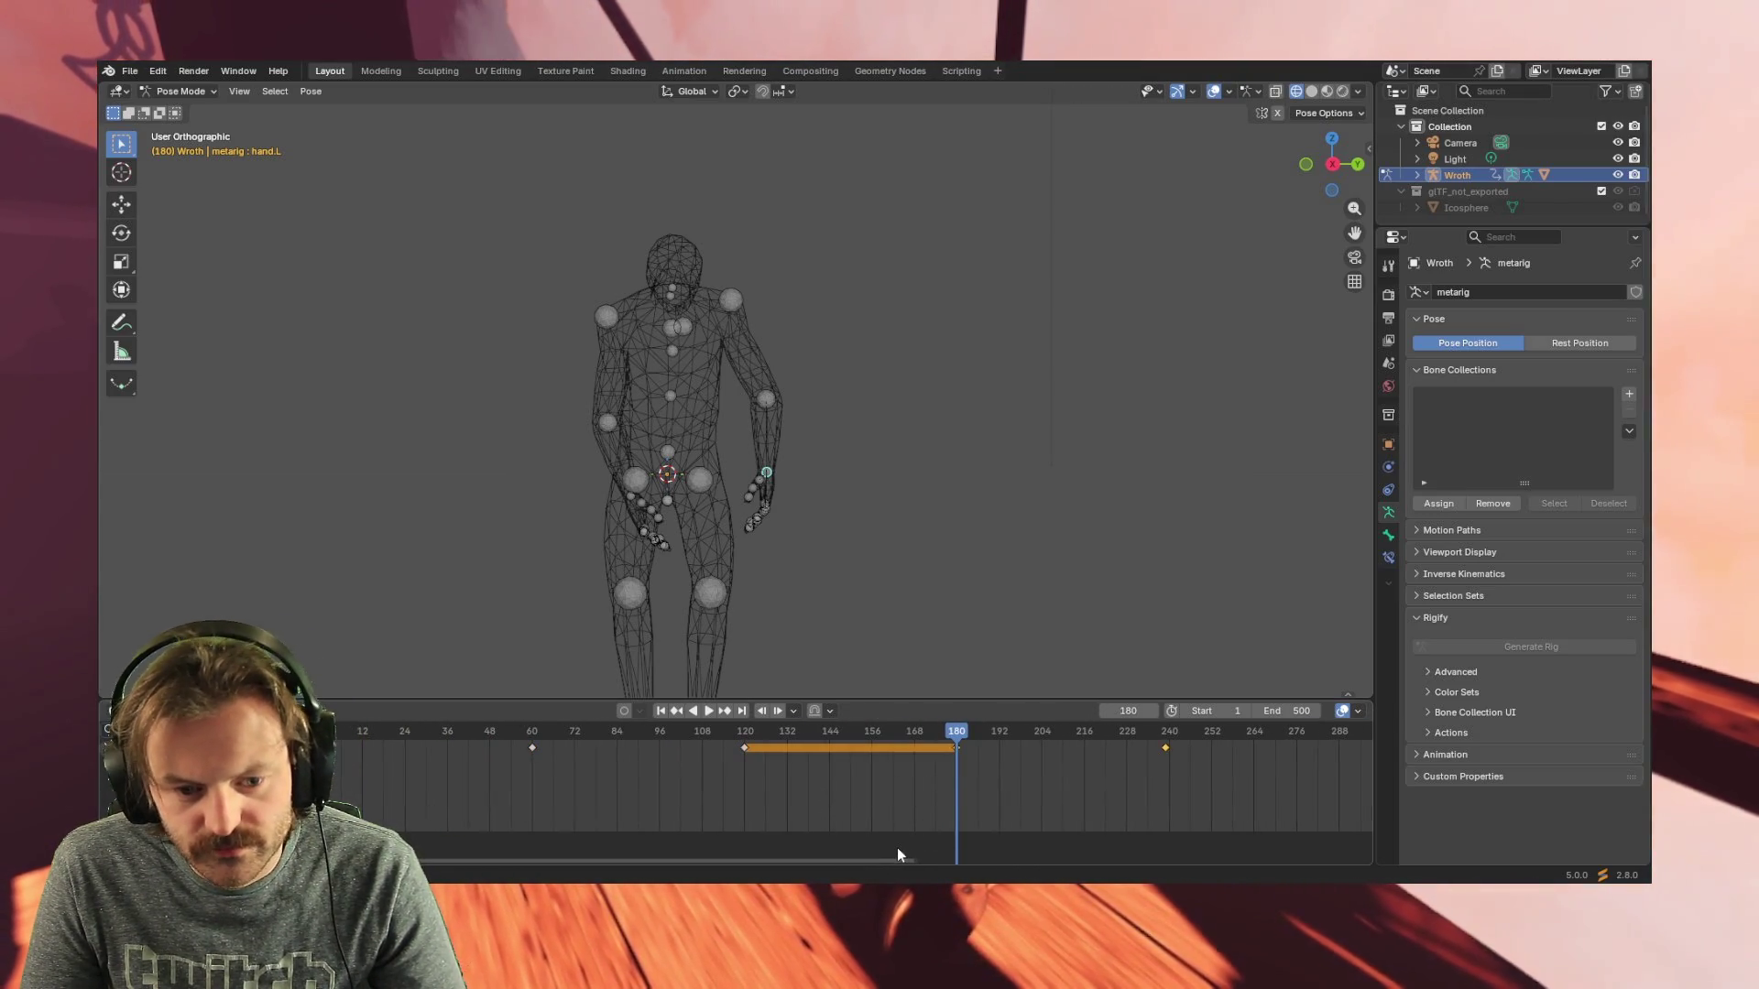
pyautogui.moveTo(870, 860)
pyautogui.mouseDown()
pyautogui.moveTo(1014, 851)
pyautogui.moveTo(889, 844)
pyautogui.mouseUp()
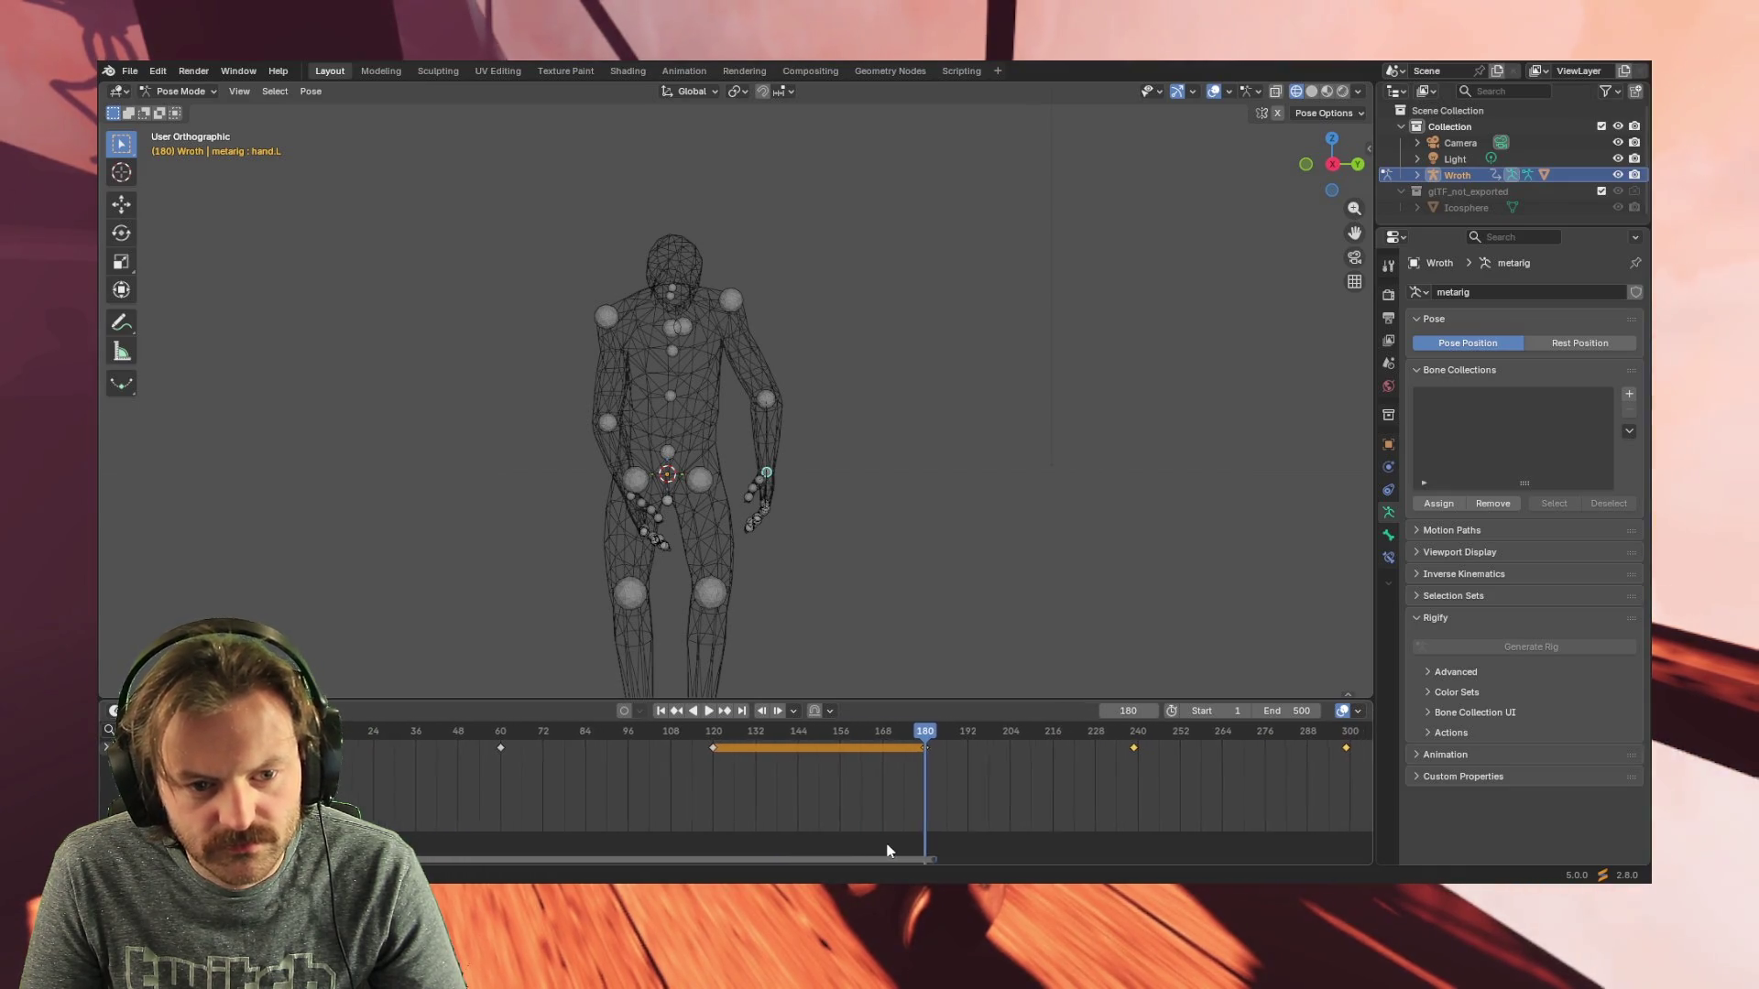
pyautogui.moveTo(883, 850); pyautogui.dragTo(880, 844)
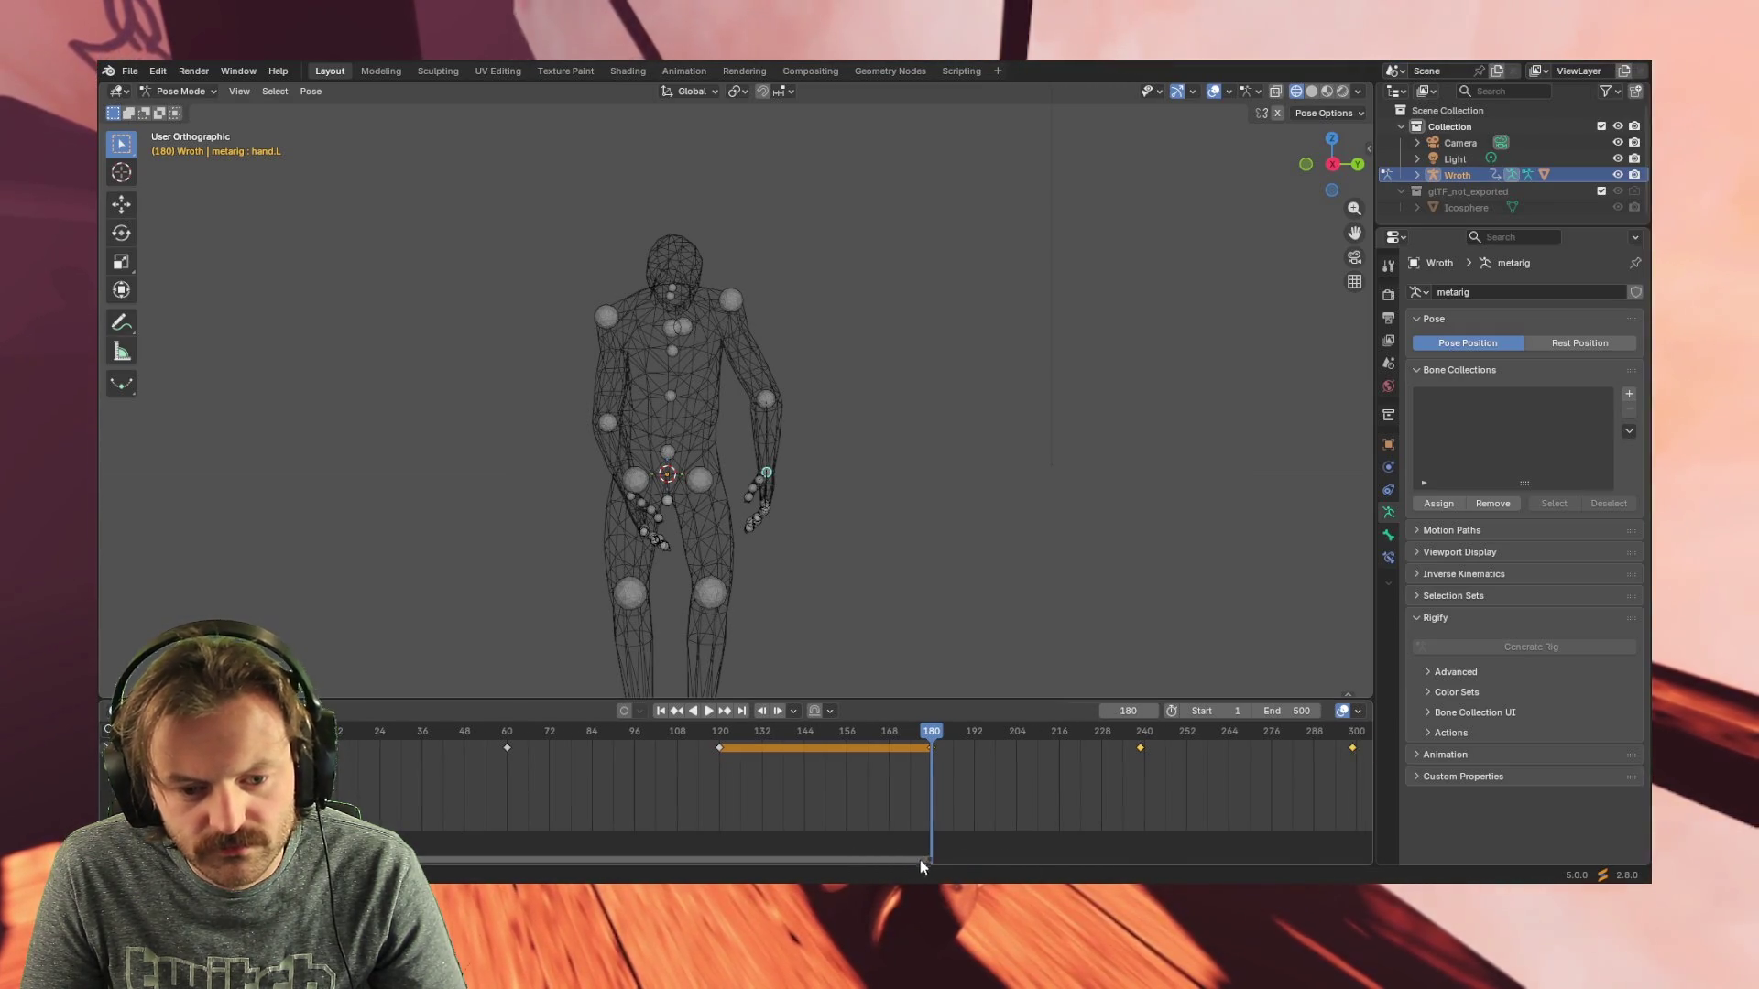
pyautogui.moveTo(909, 863); pyautogui.dragTo(1225, 859)
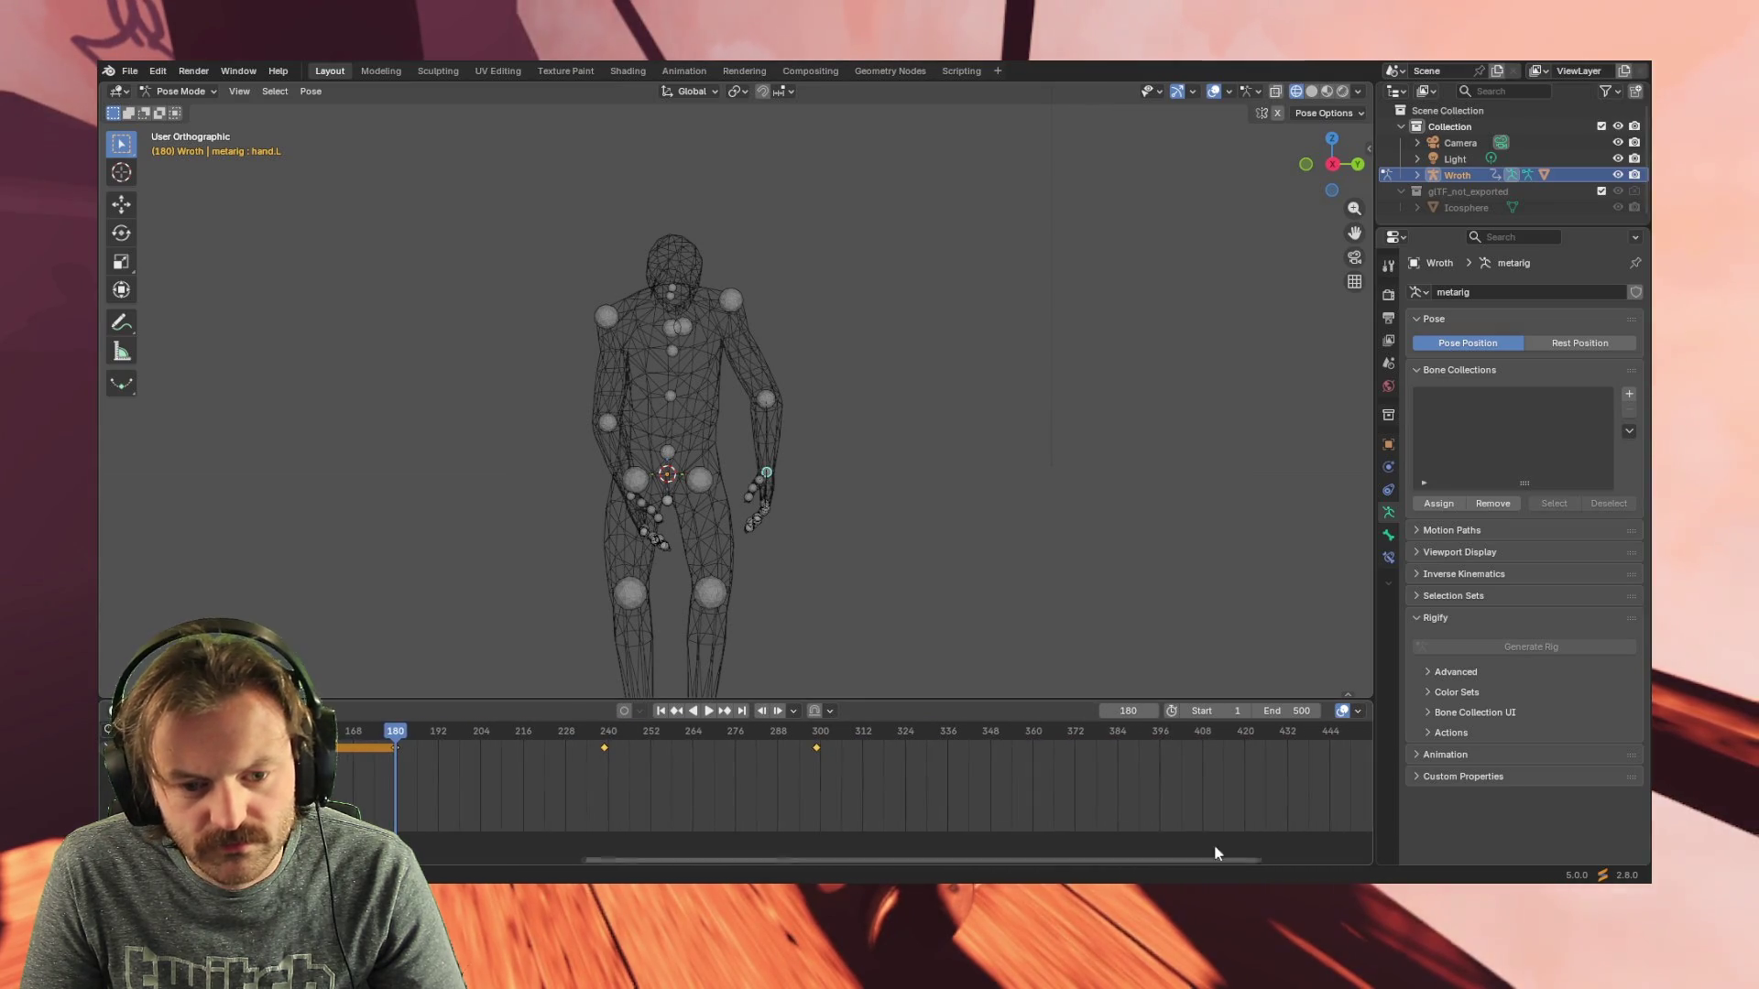
# - Duplicate the keys again past frame 300 out to about frame 480, then play the looping animation
pyautogui.click(1033, 729)
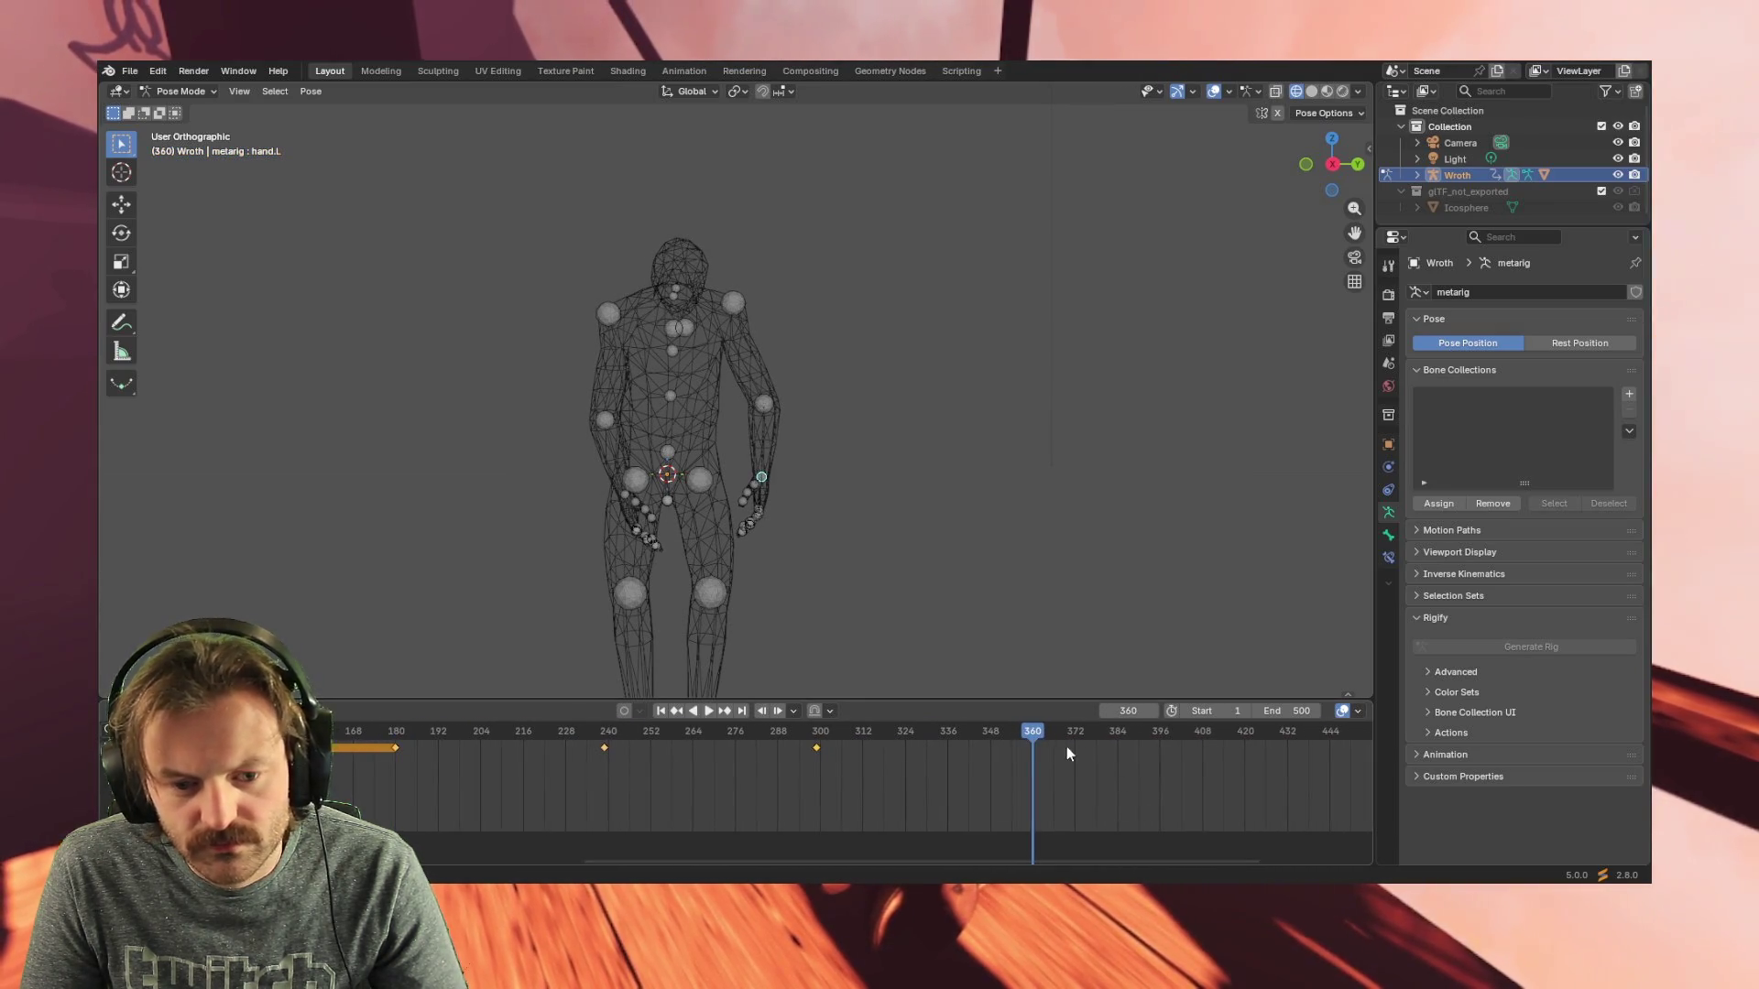
pyautogui.press('i')
pyautogui.moveTo(867, 863)
pyautogui.mouseDown()
pyautogui.moveTo(1133, 860)
pyautogui.moveTo(1099, 856)
pyautogui.mouseUp()
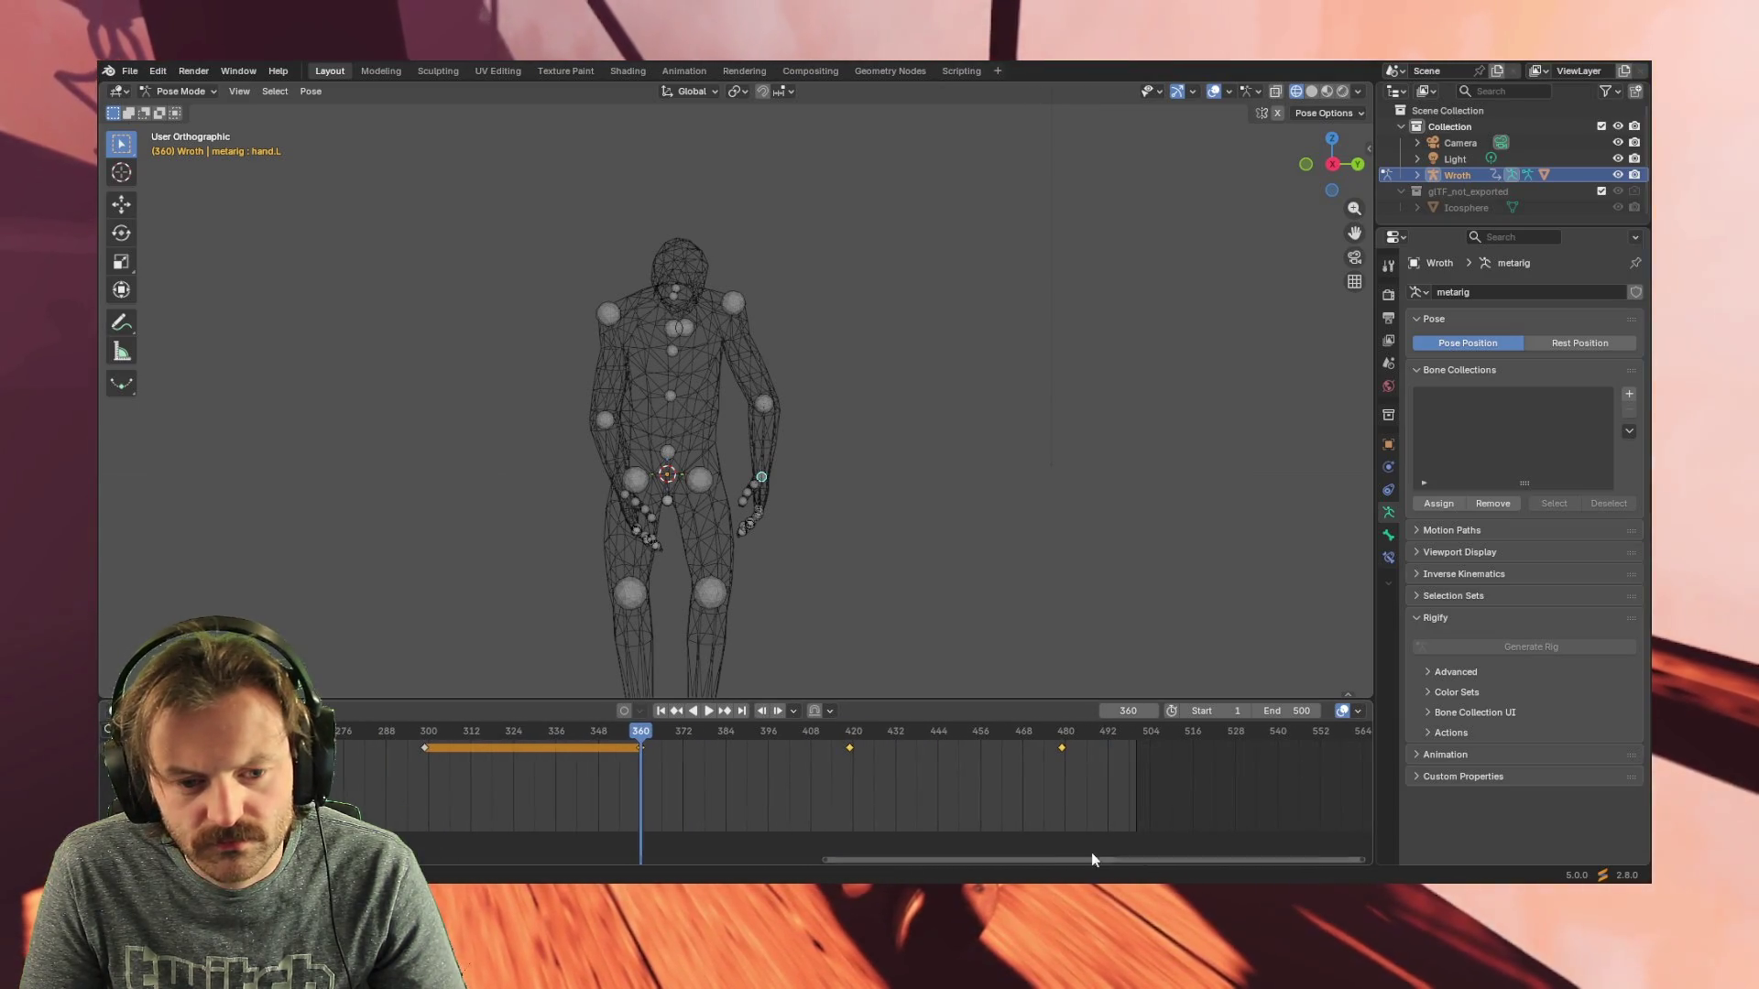
pyautogui.moveTo(844, 729)
pyautogui.mouseDown()
pyautogui.moveTo(1071, 735)
pyautogui.moveTo(956, 735)
pyautogui.mouseUp()
pyautogui.press('space')
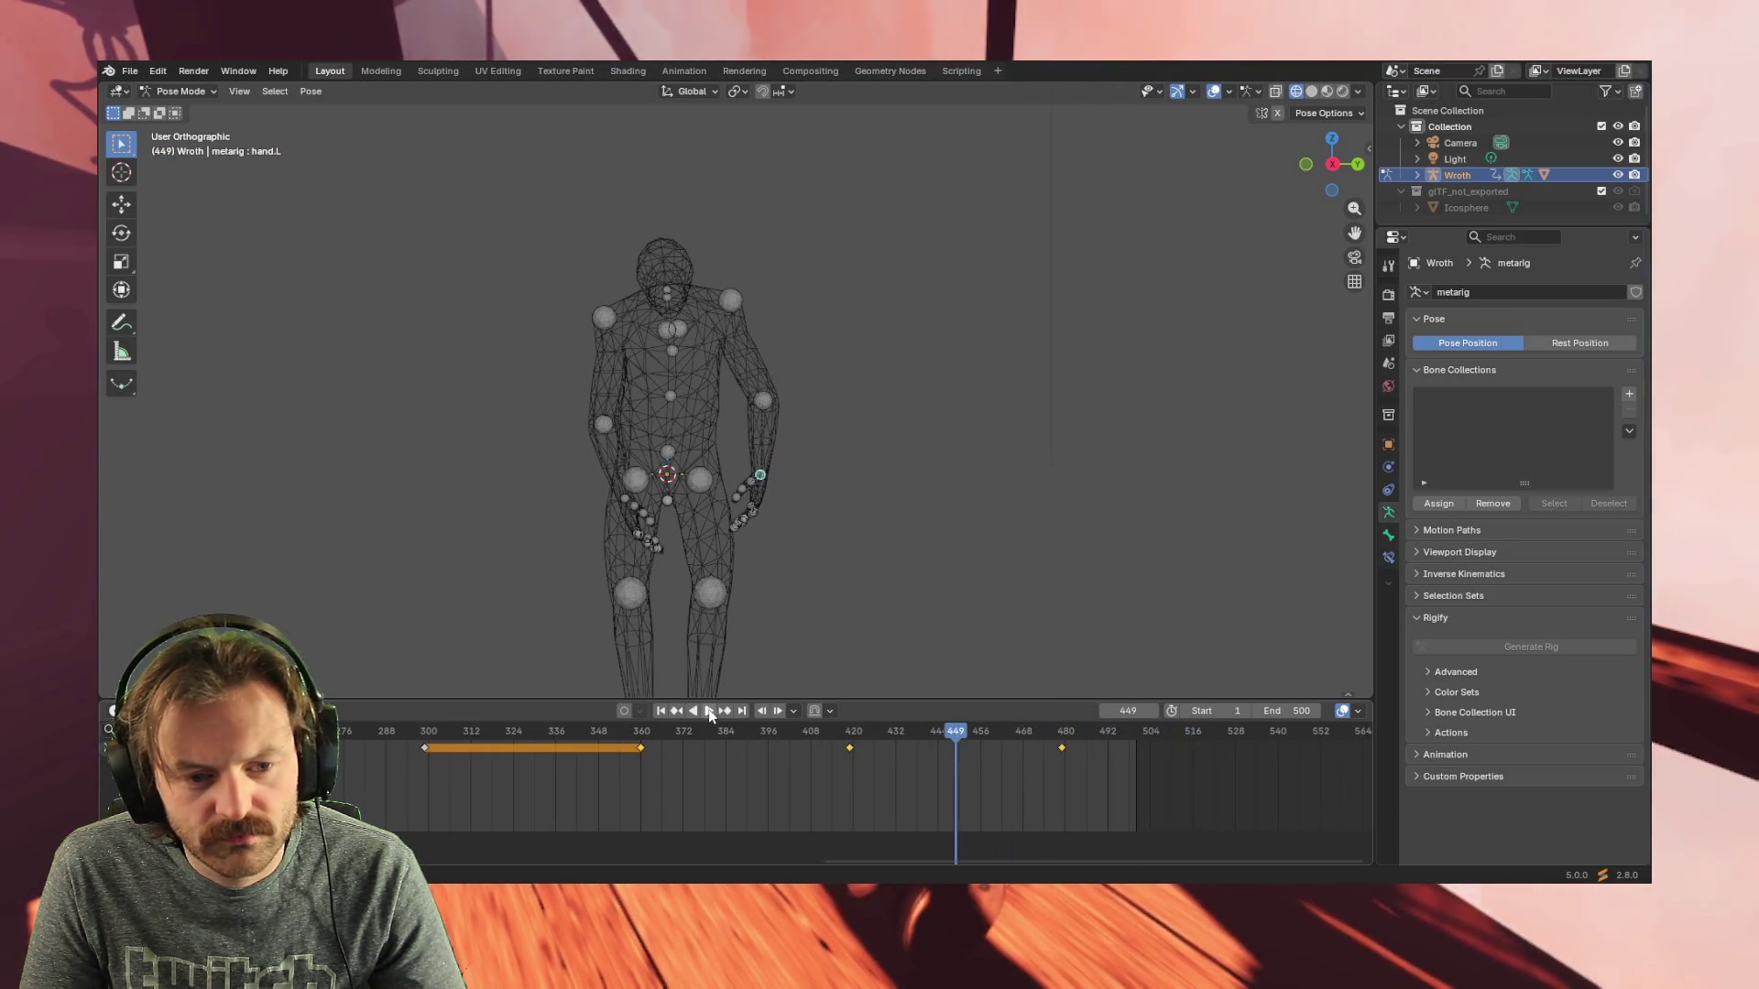
pyautogui.click(710, 707)
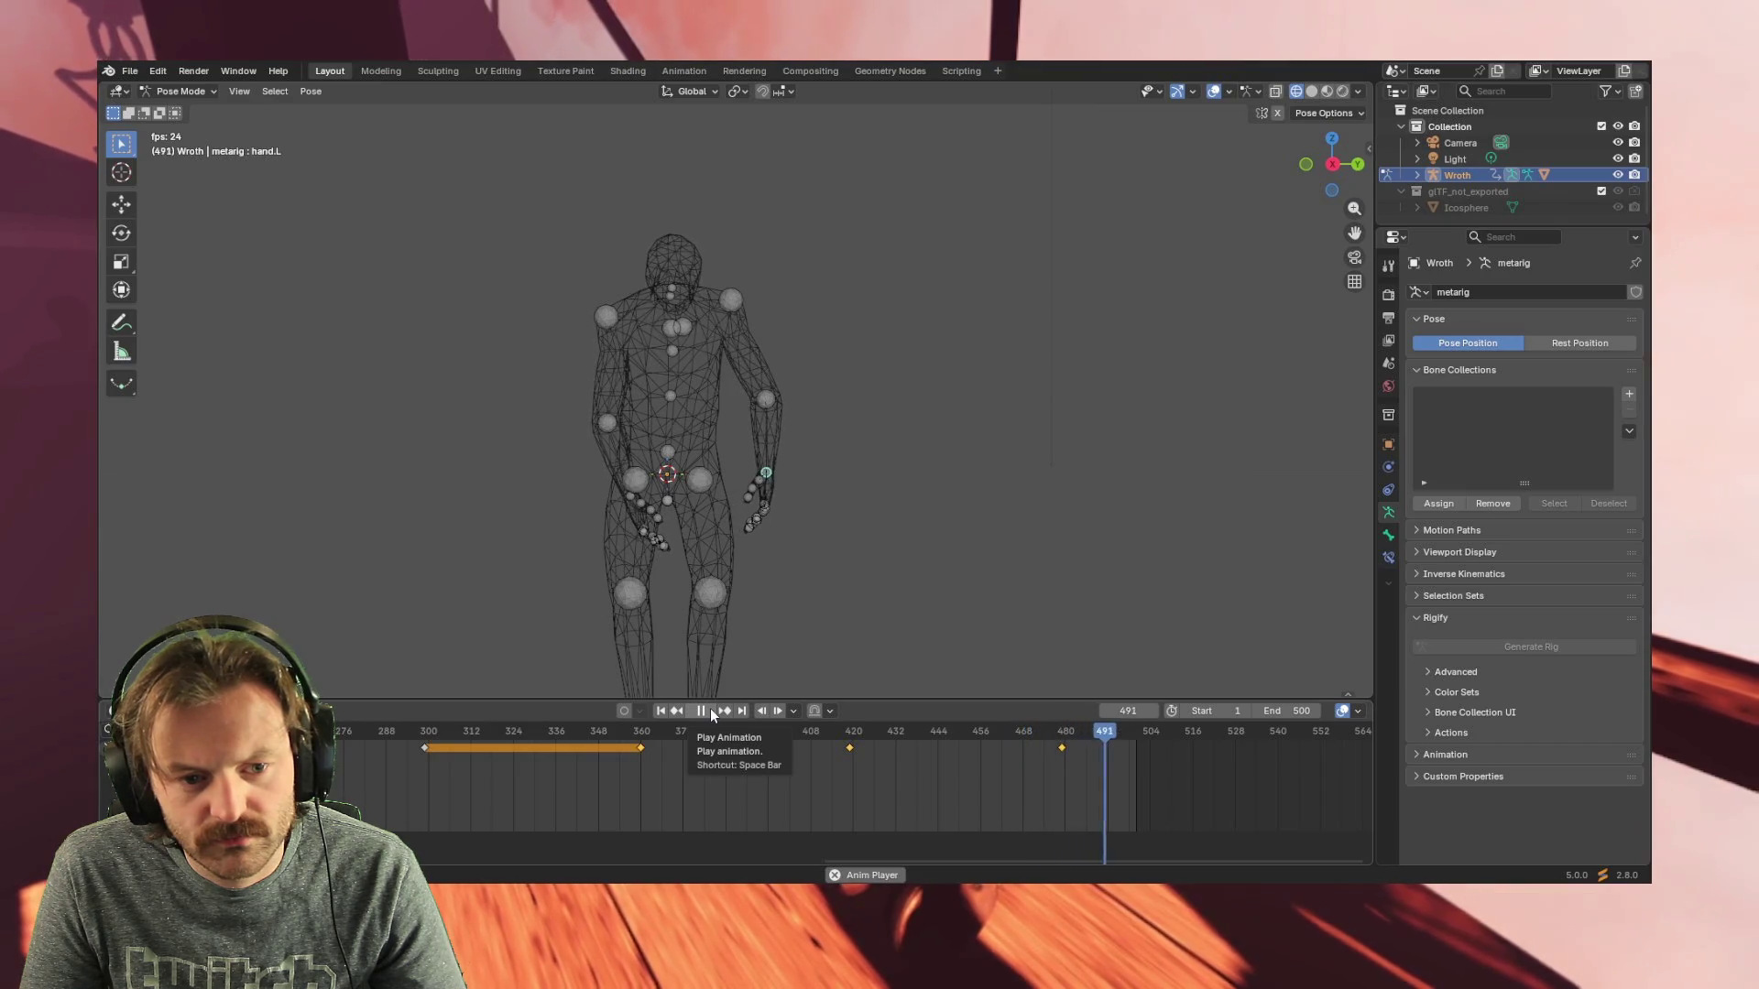
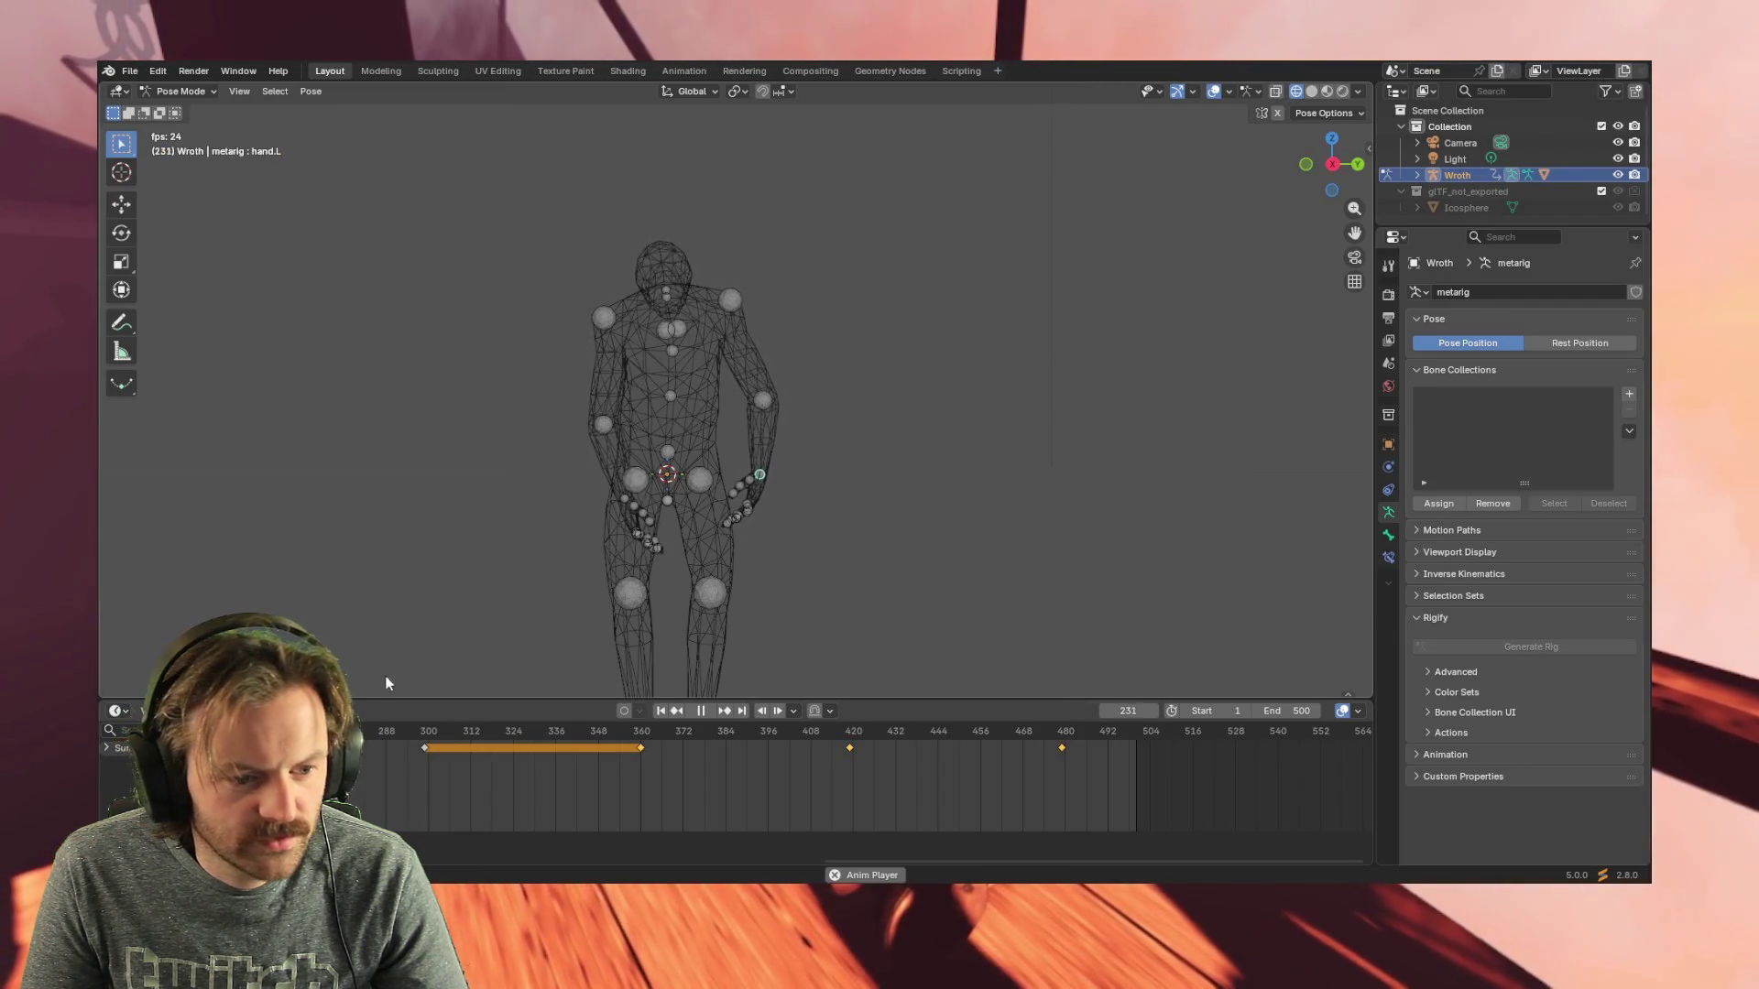
# - Stop playback, select the hand.R bone and view the rig front-on in orthographic view
pyautogui.press('space')
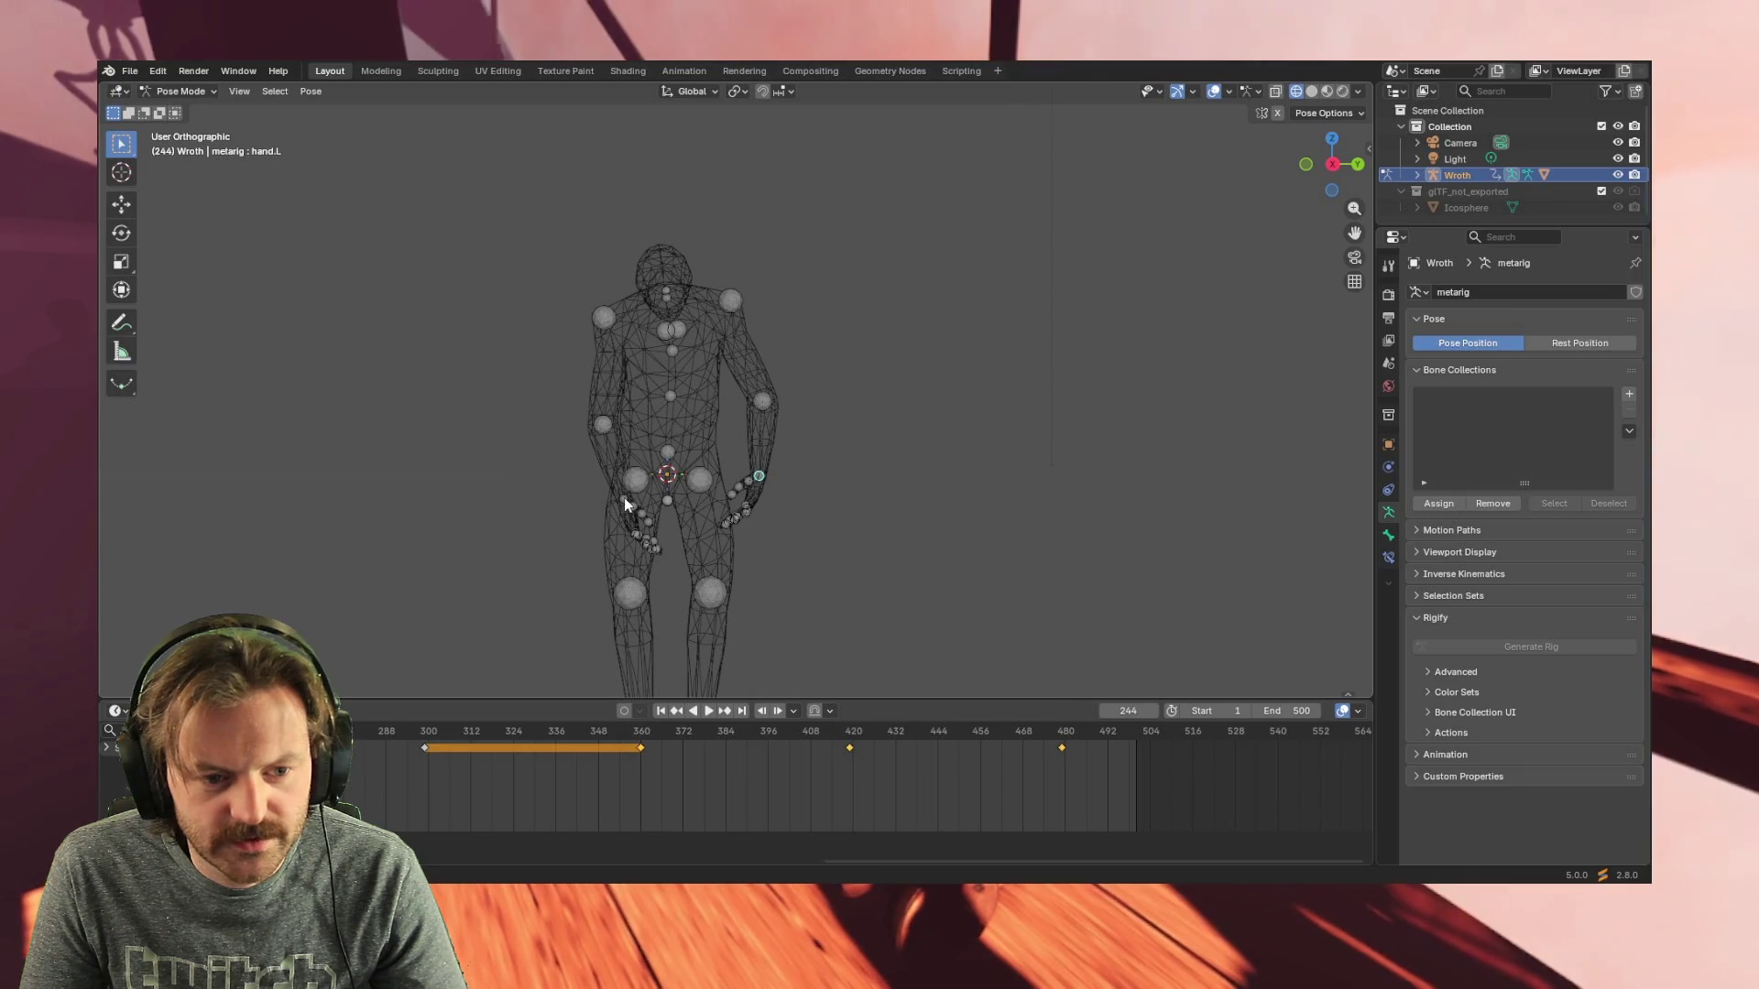
pyautogui.click(624, 497)
pyautogui.moveTo(883, 858); pyautogui.dragTo(372, 860)
pyautogui.click(361, 732)
pyautogui.press('space')
pyautogui.press('space')
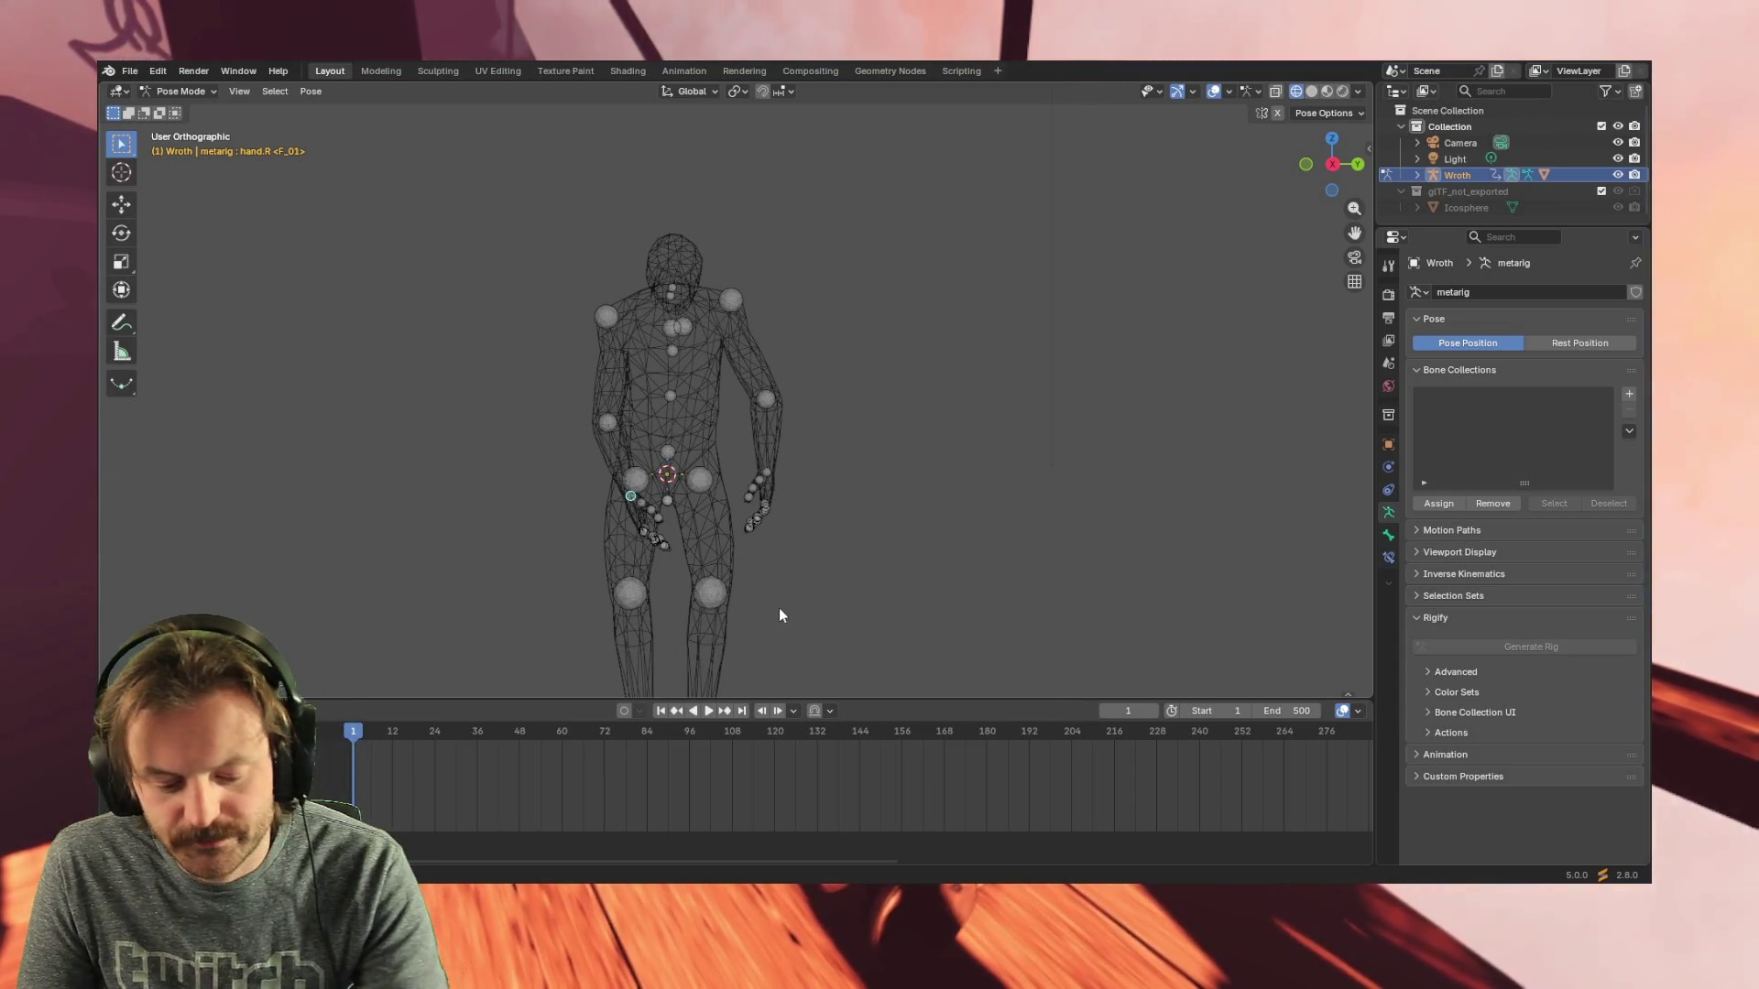
pyautogui.press('KP_3')
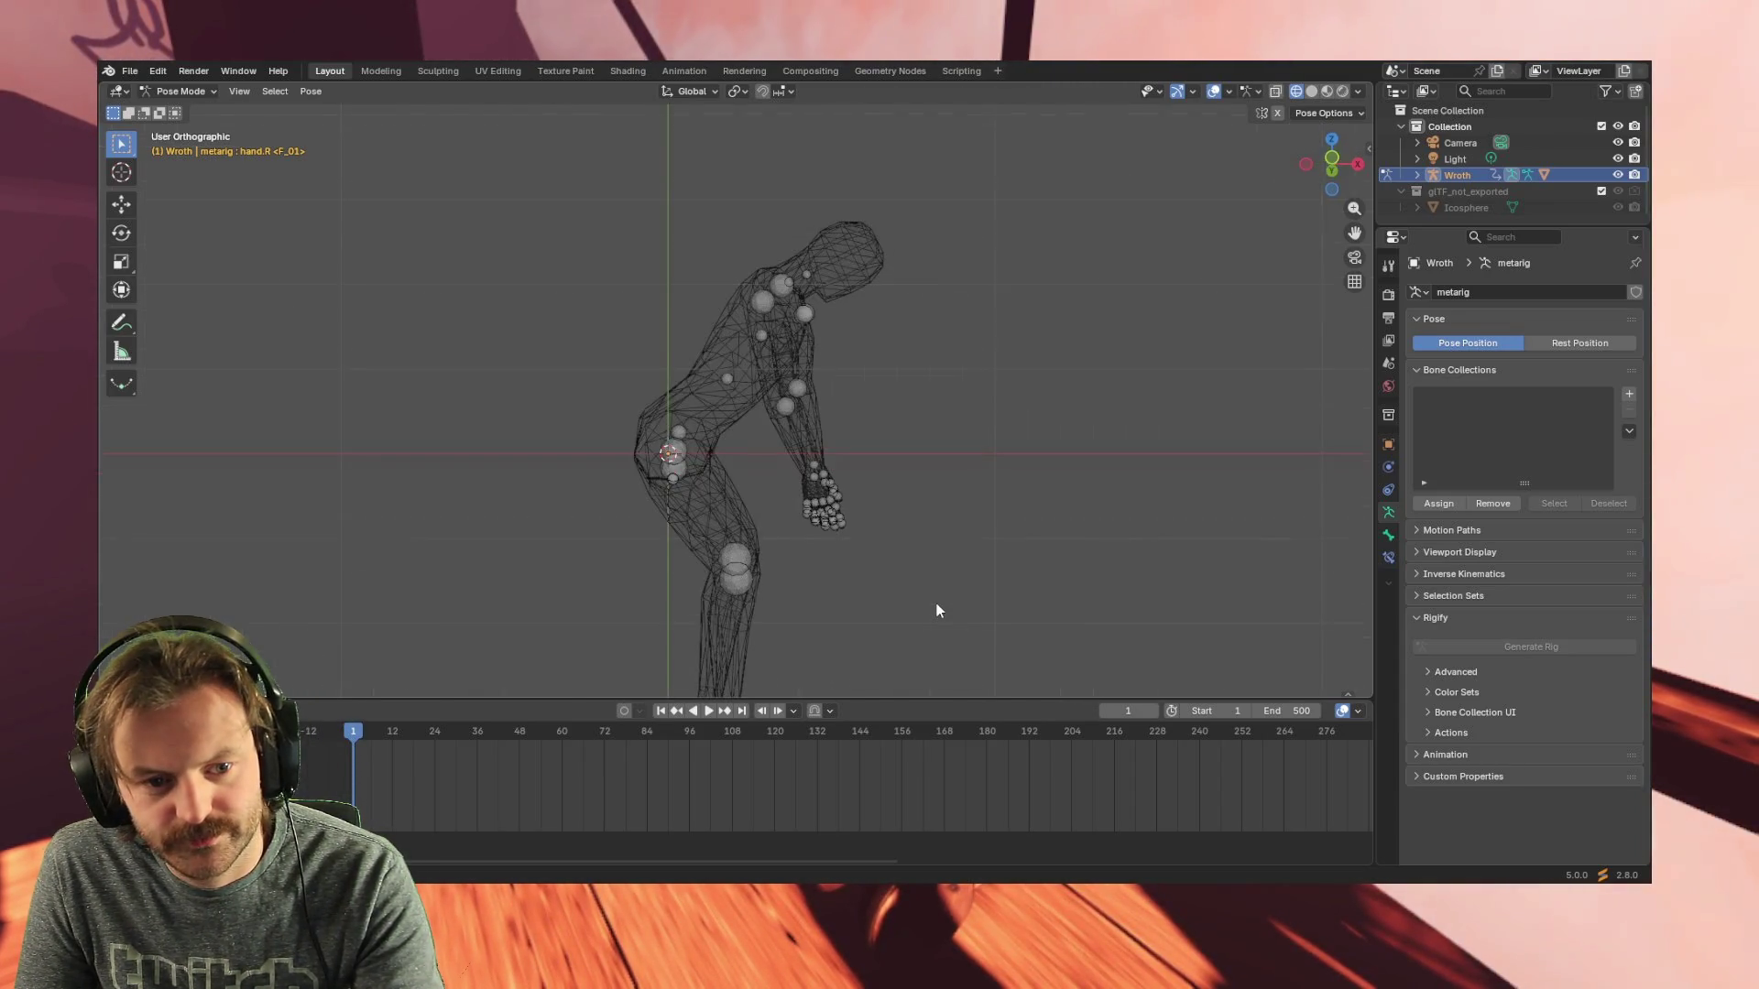
pyautogui.press('KP_3')
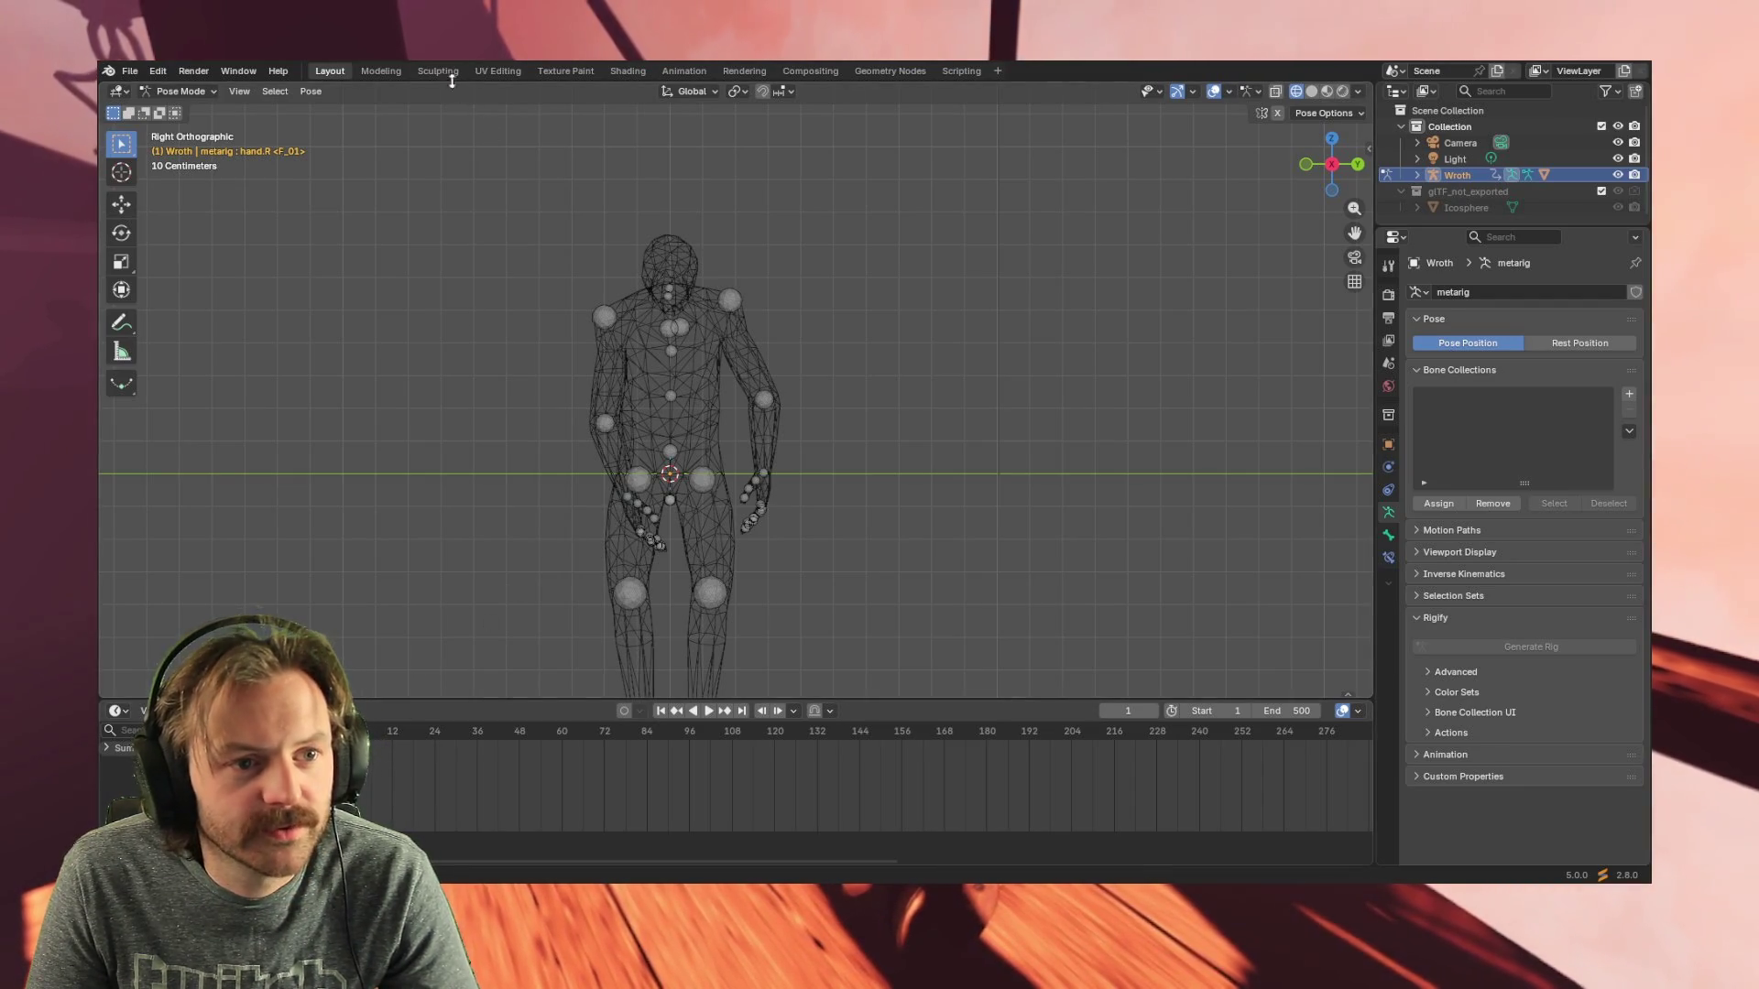
# - Insert a keyframe for hand.R at frame 1 via Pose > Animation, then move the playhead to frame 60
pyautogui.click(310, 91)
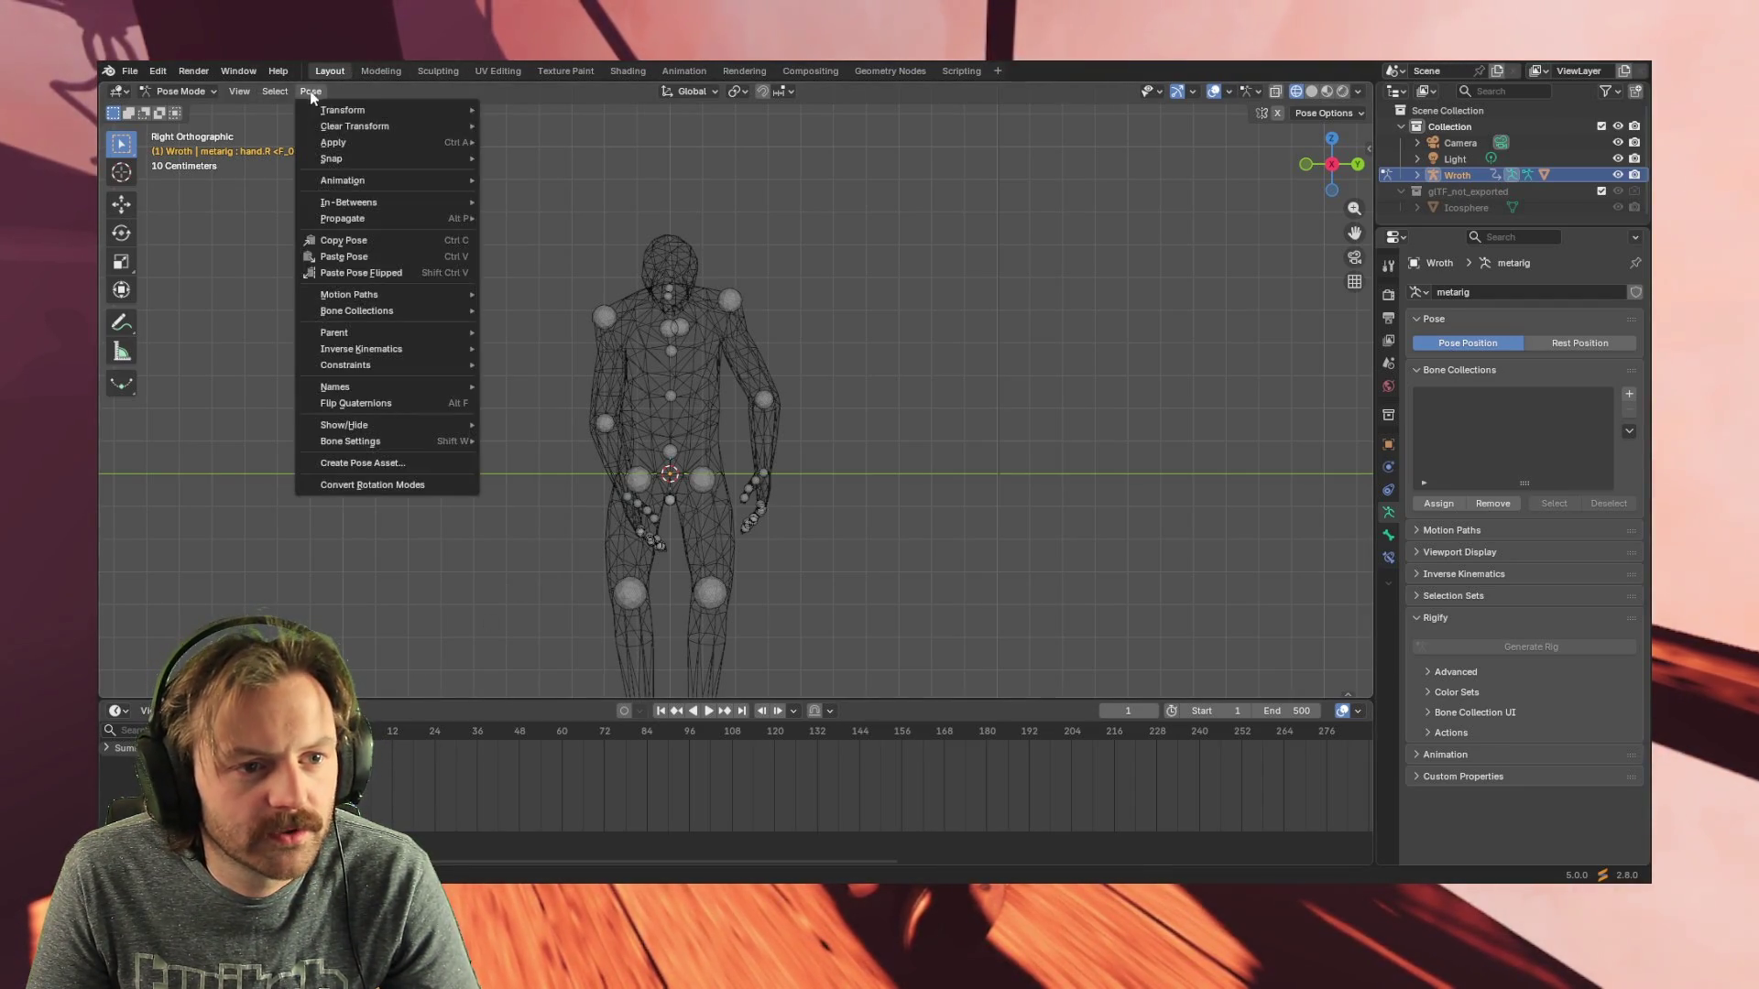
pyautogui.click(522, 179)
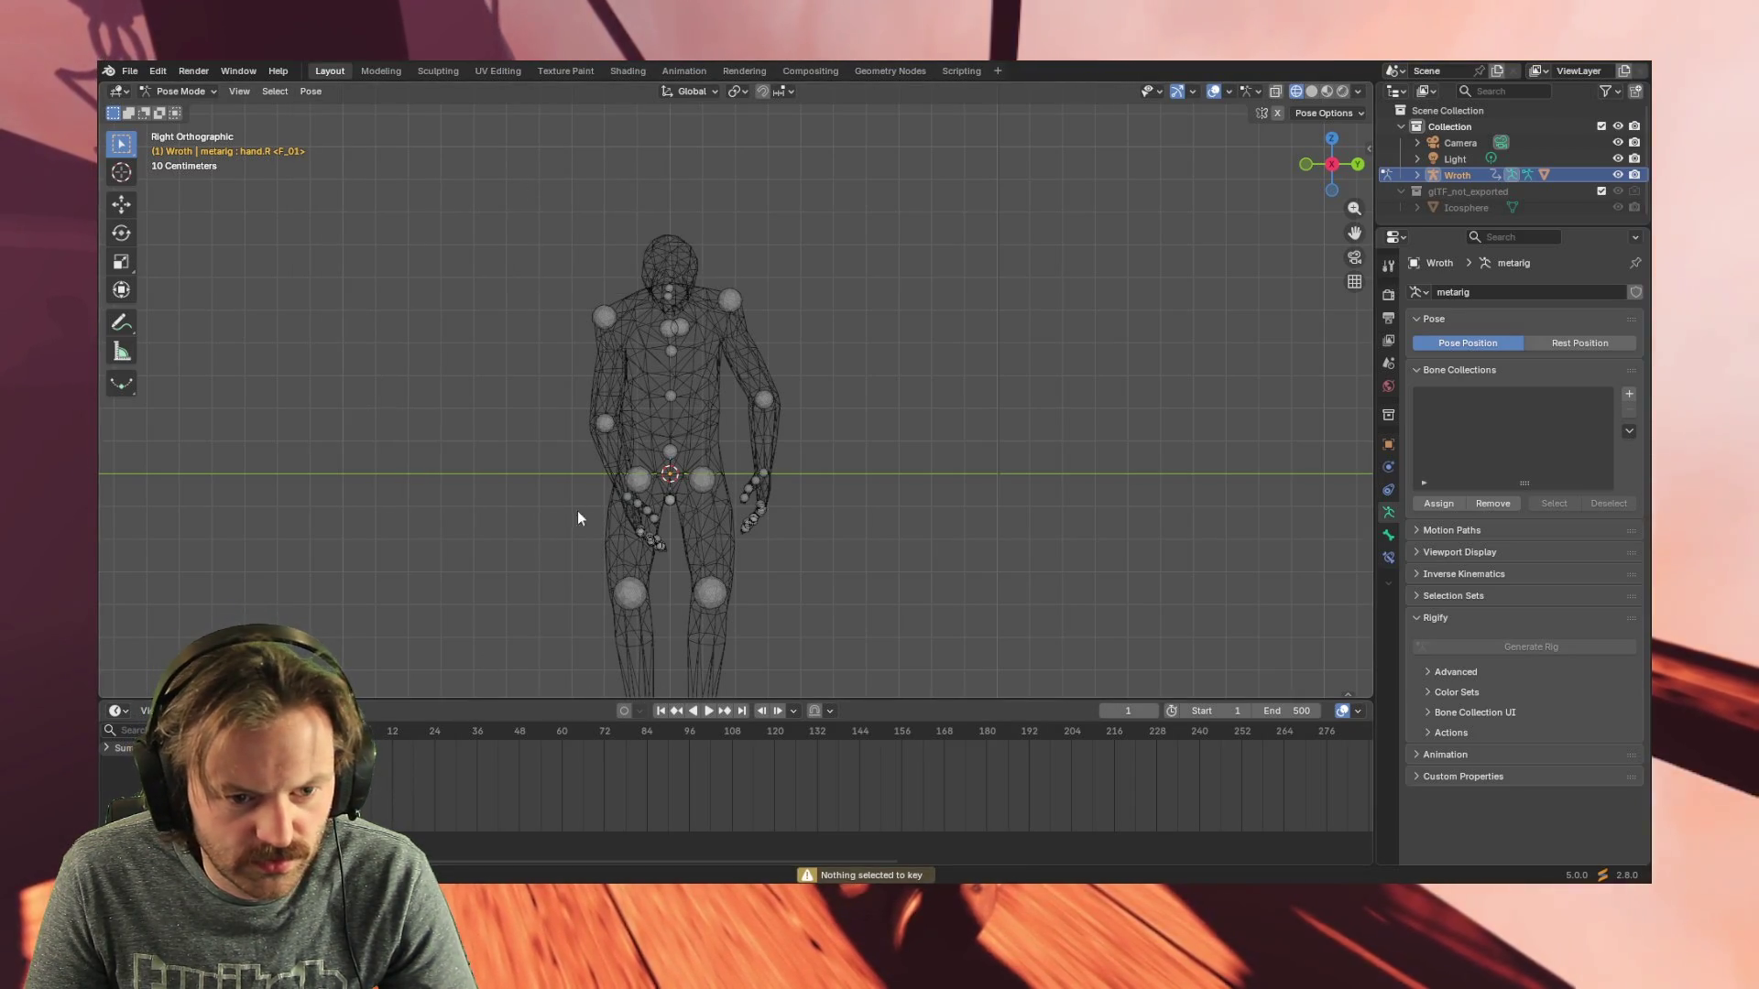
pyautogui.click(625, 495)
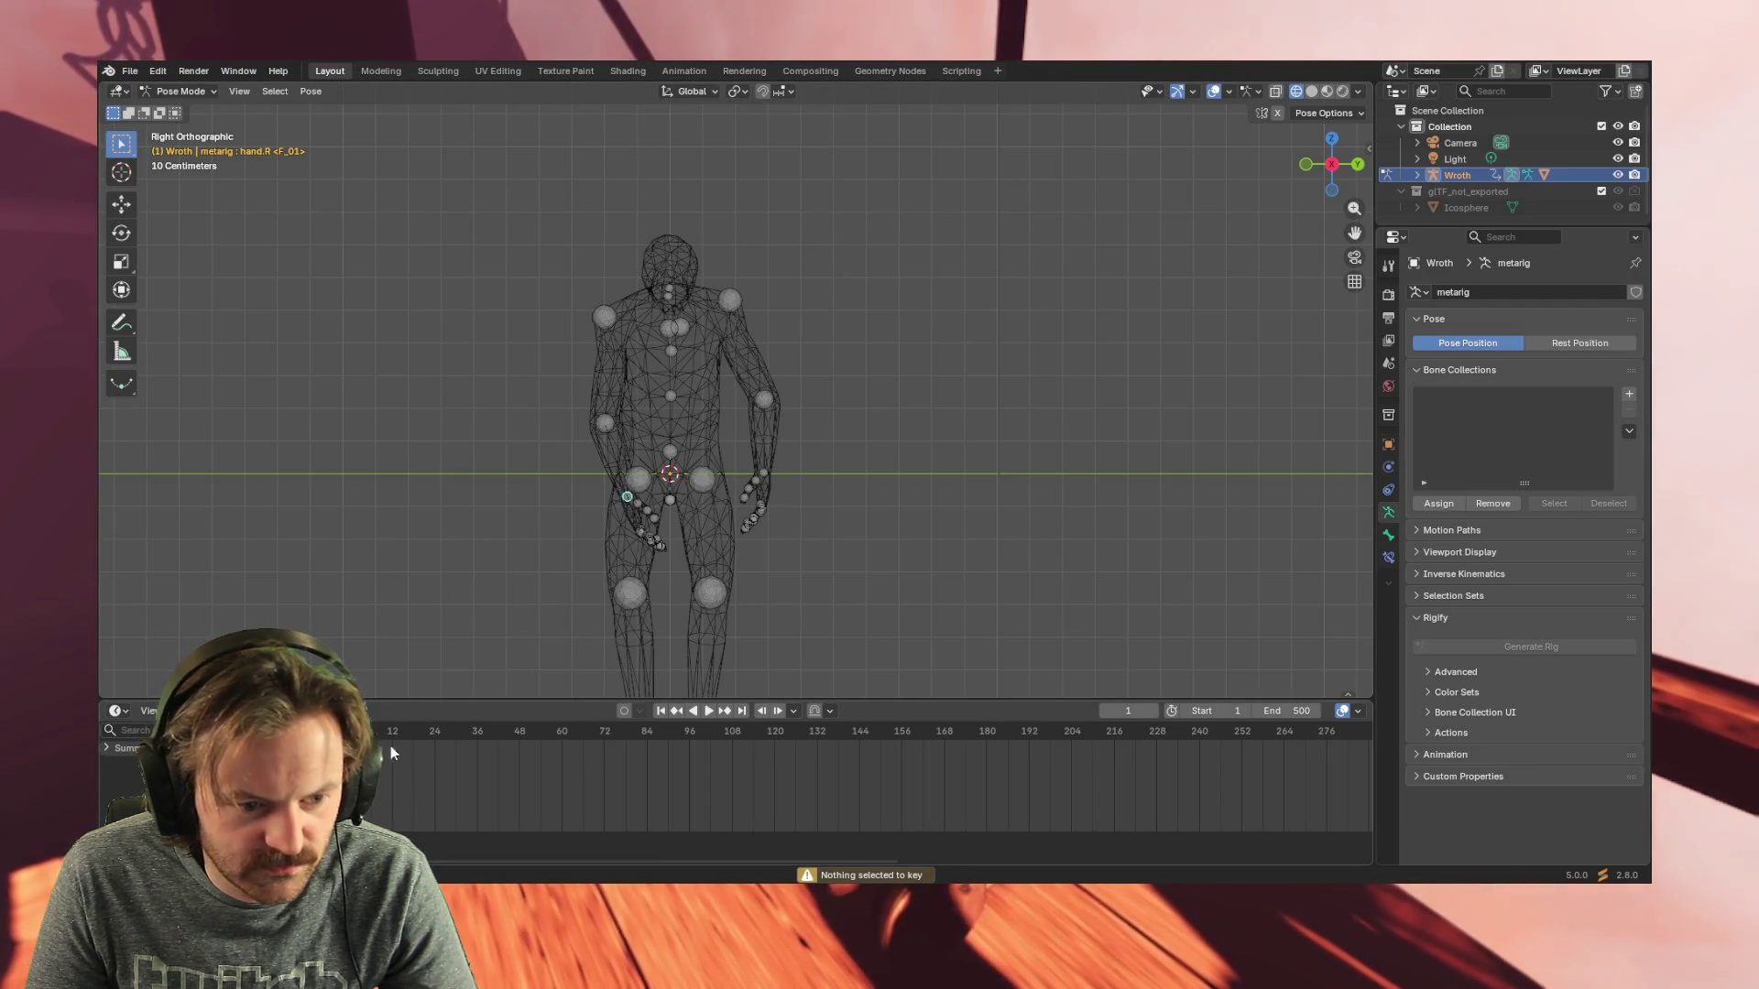
pyautogui.press('space')
pyautogui.press('Escape')
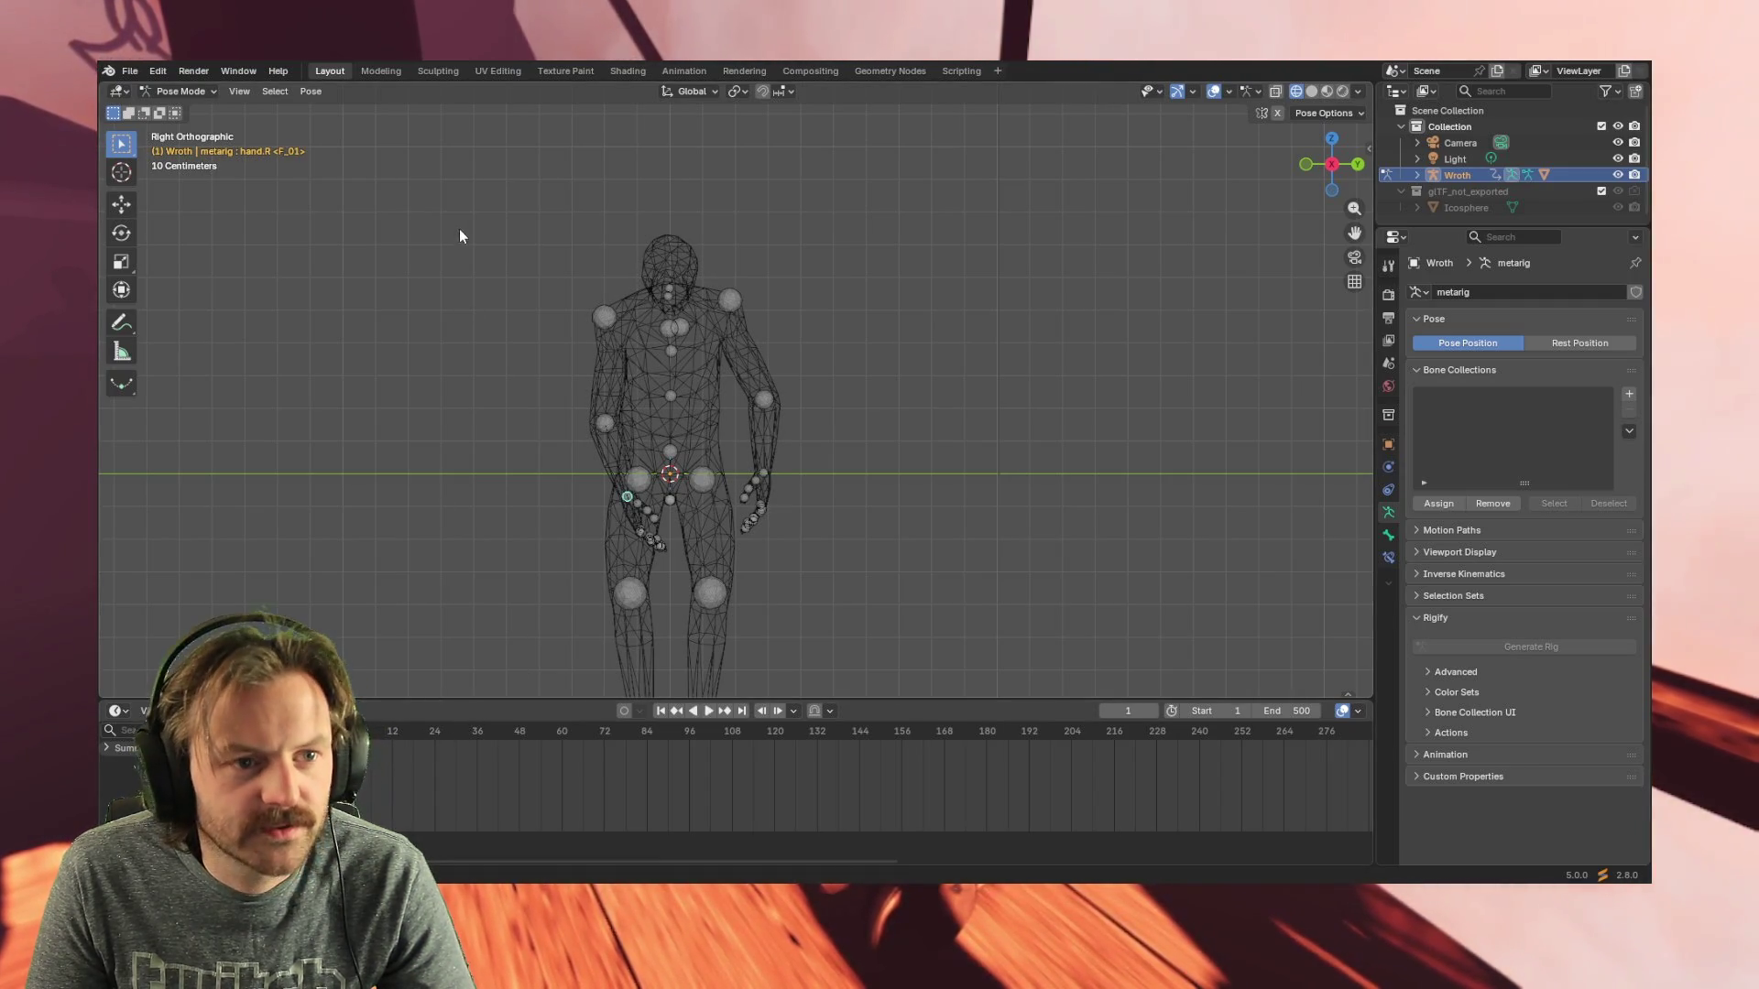
pyautogui.click(310, 91)
pyautogui.moveTo(344, 181)
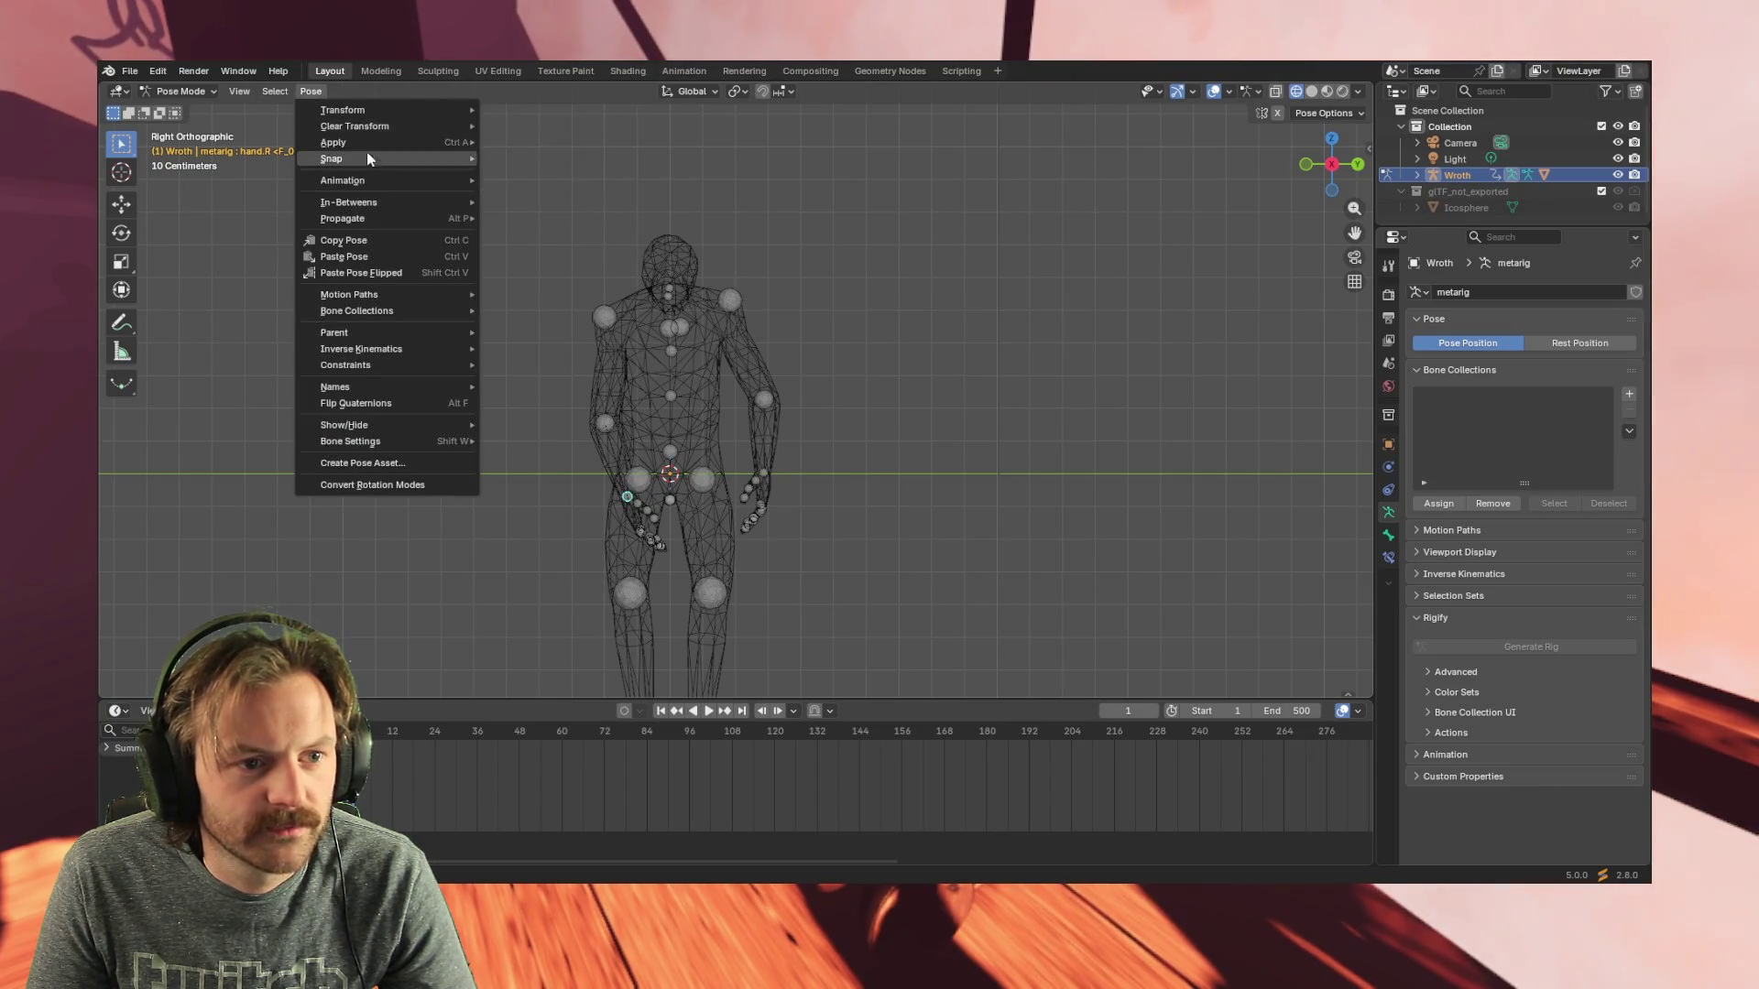
pyautogui.click(529, 180)
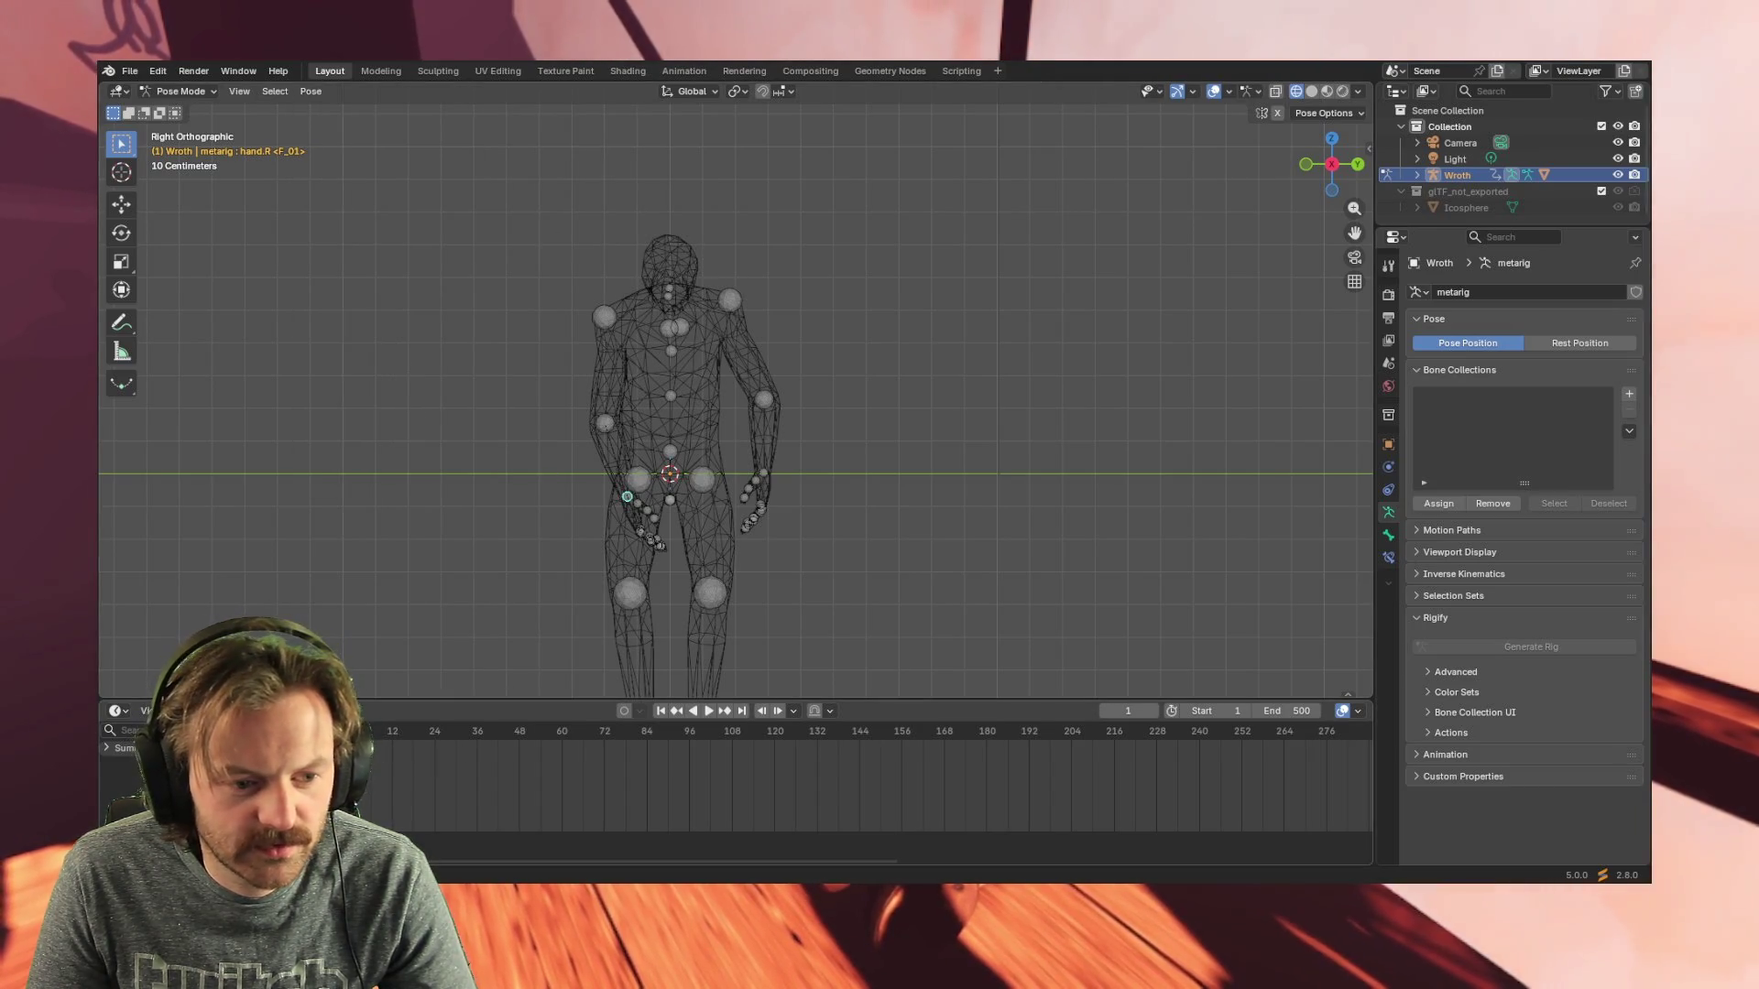
pyautogui.press('space')
pyautogui.moveTo(471, 730); pyautogui.dragTo(562, 727)
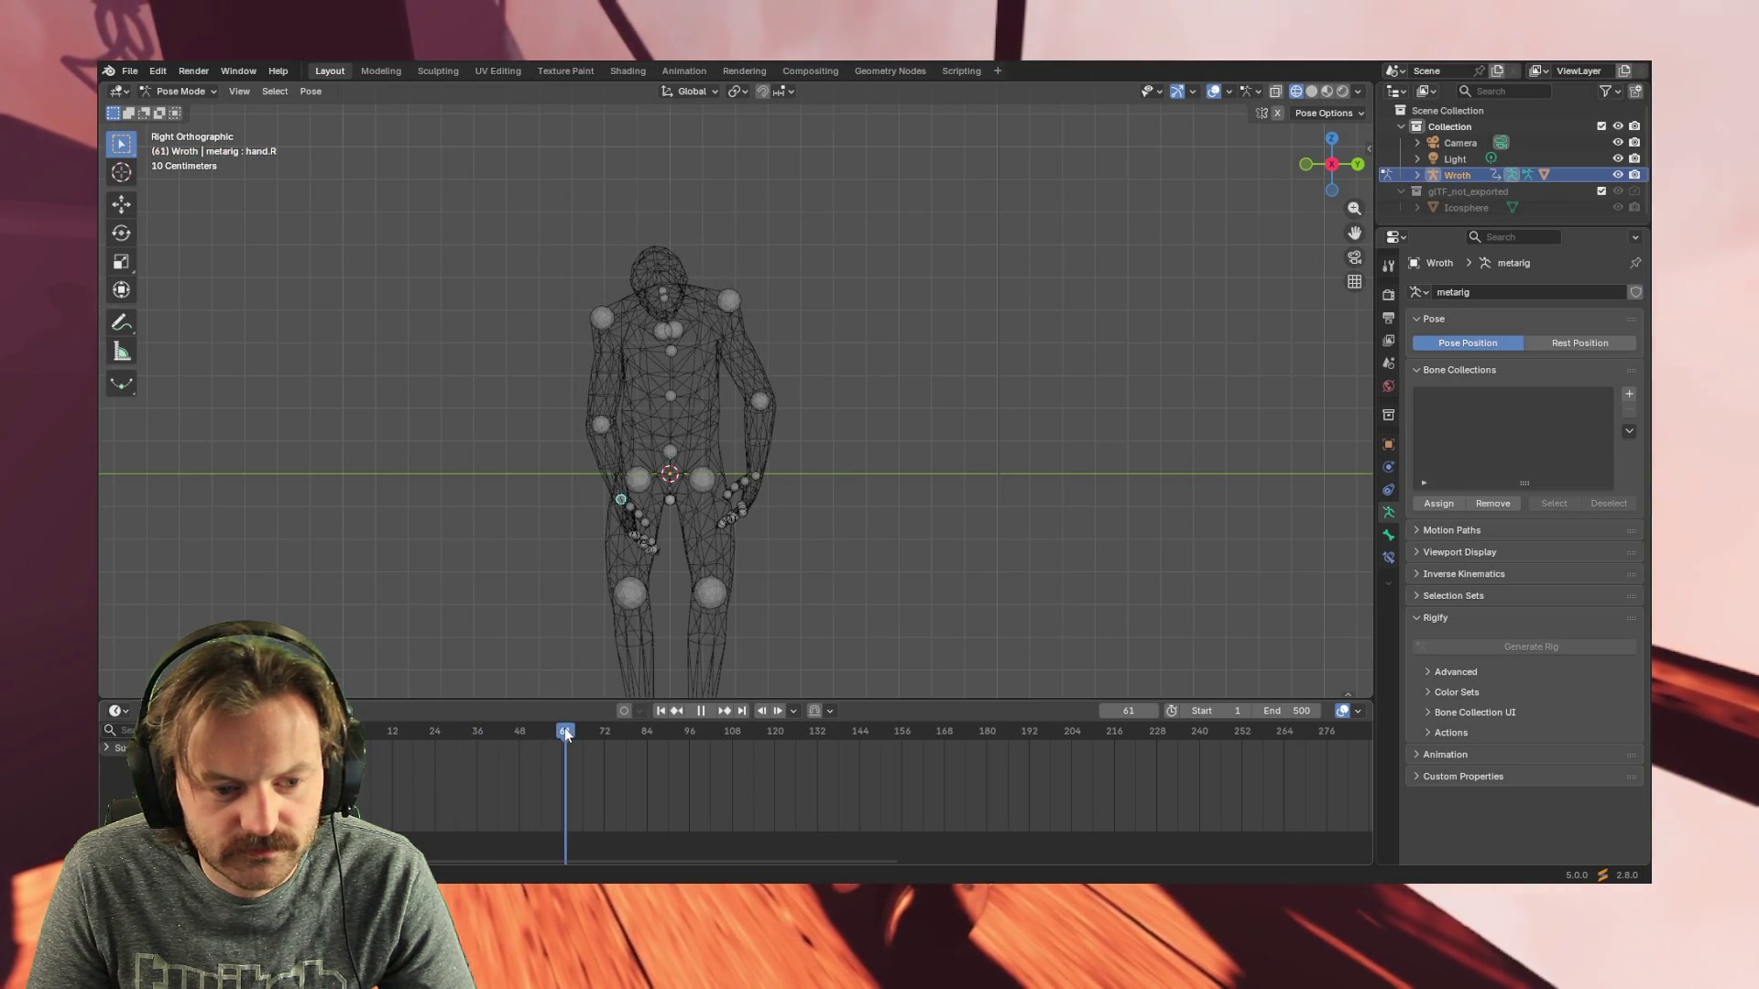
# - At frame 60, rotate hand.R and trackball-rotate it into a new idle pose
pyautogui.press('space')
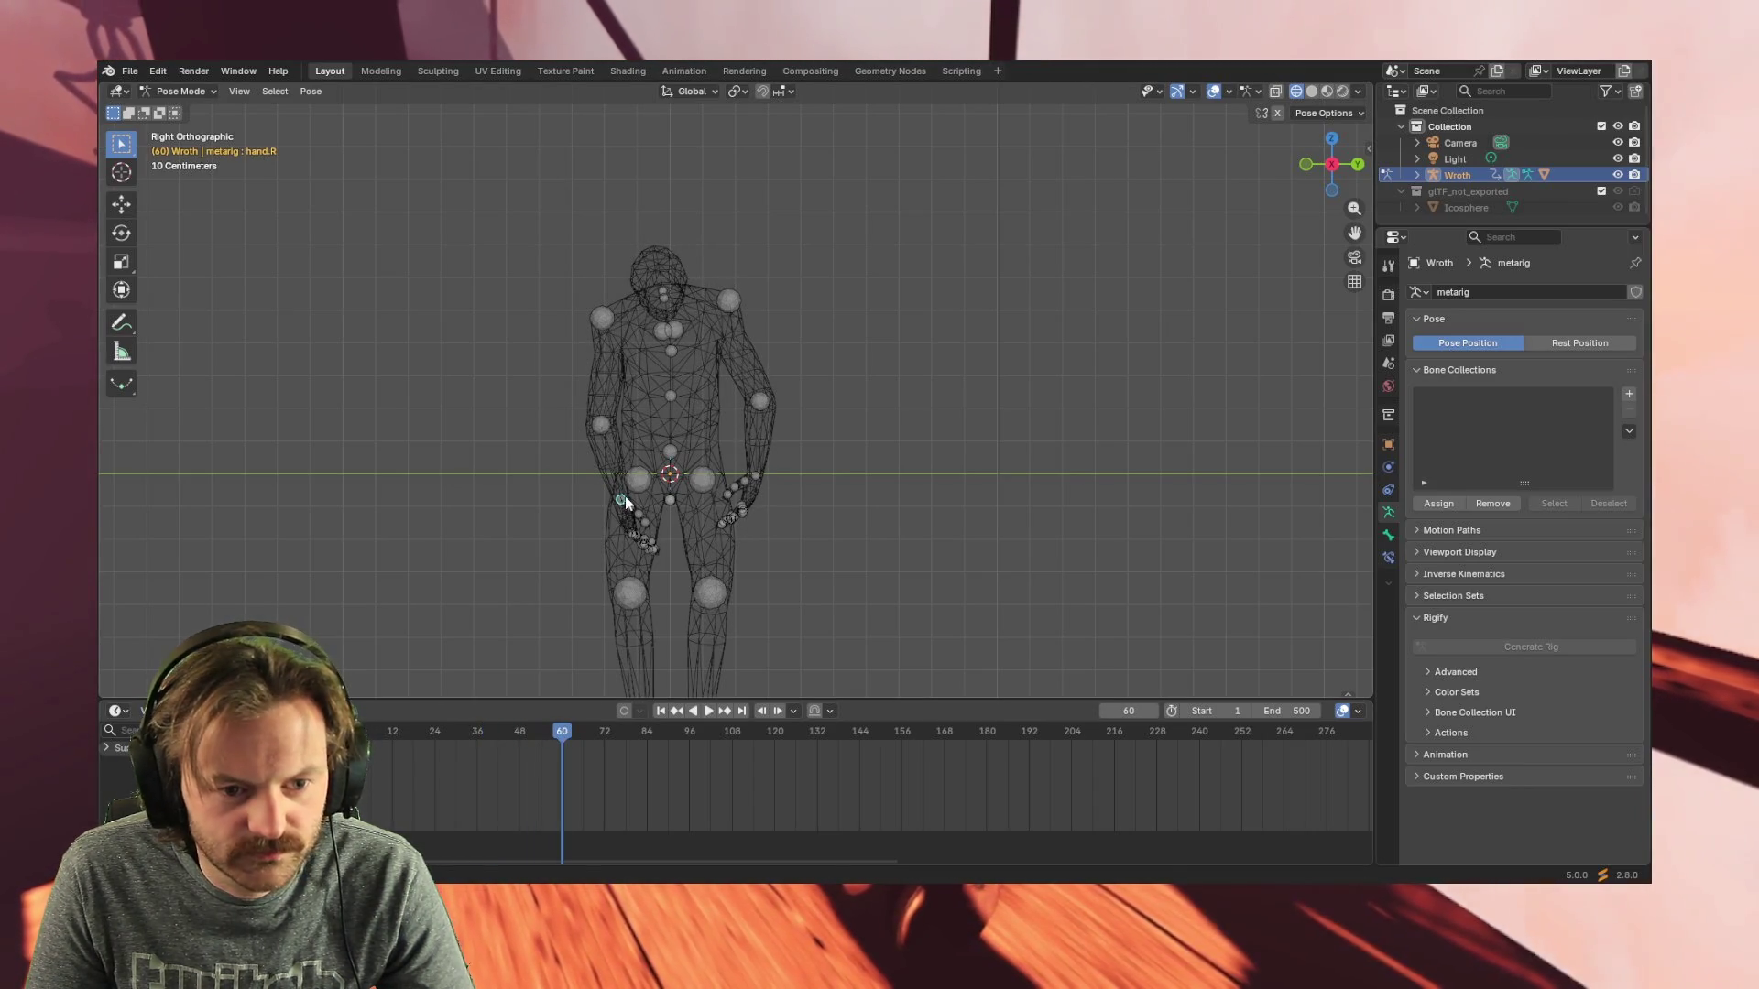
pyautogui.press('r')
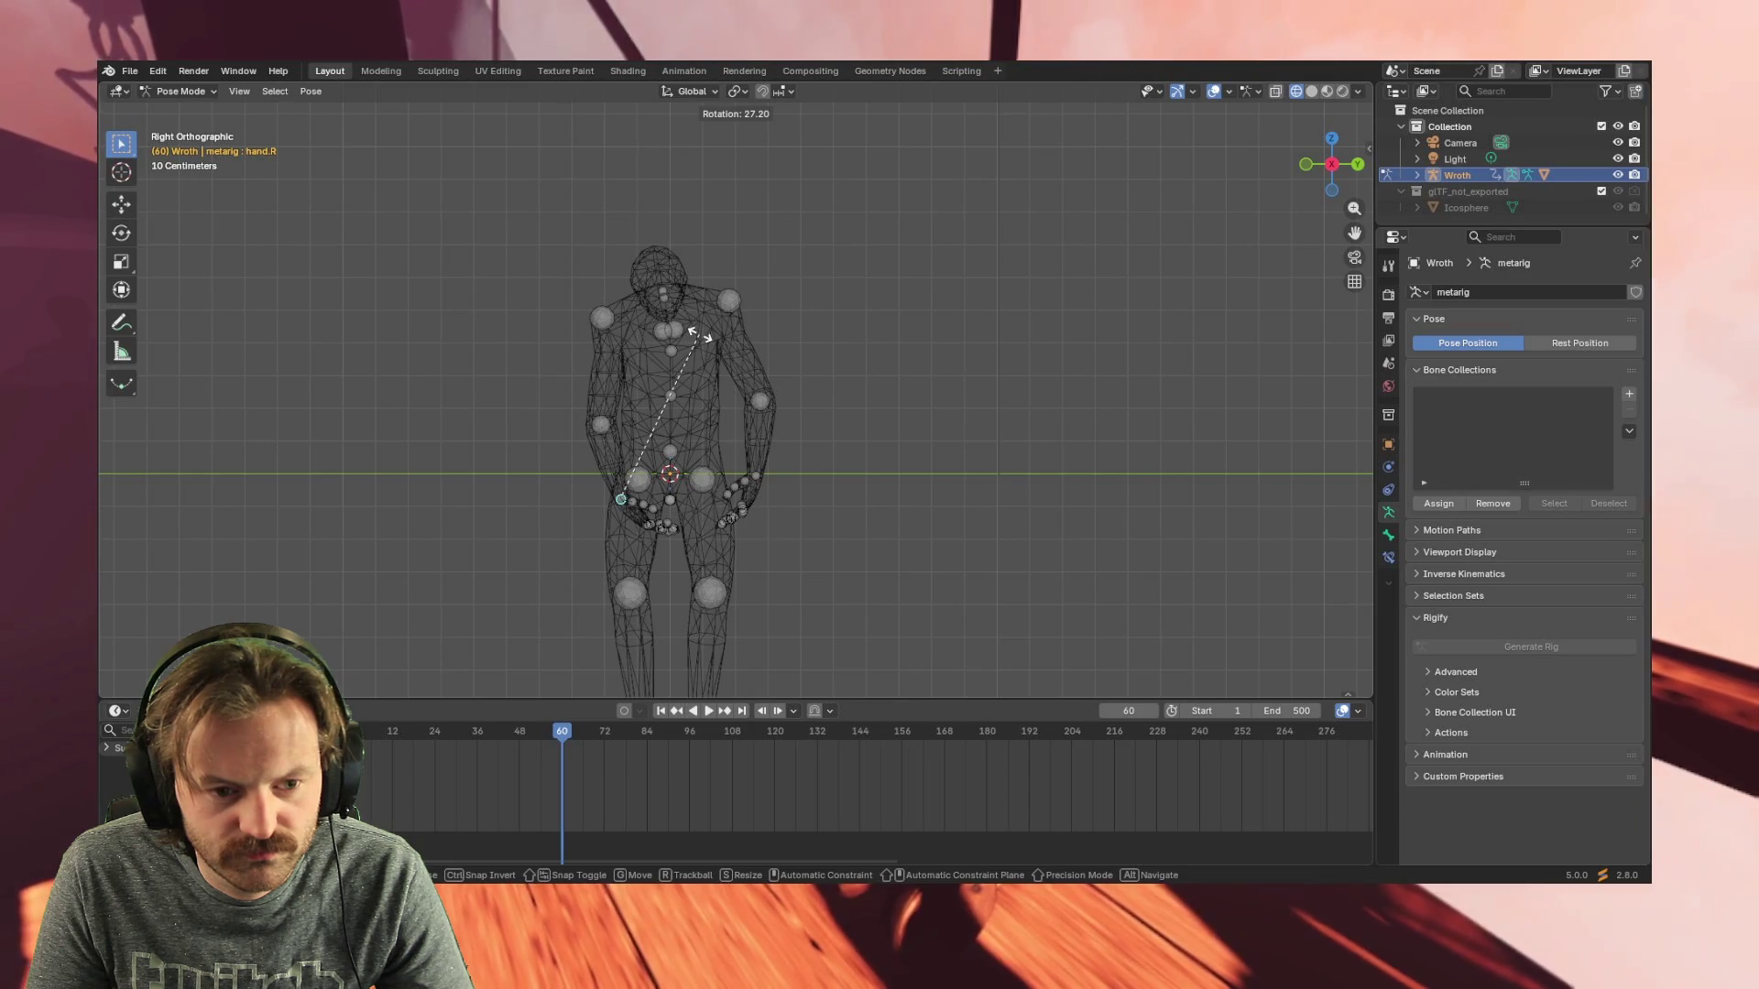
pyautogui.click(700, 335)
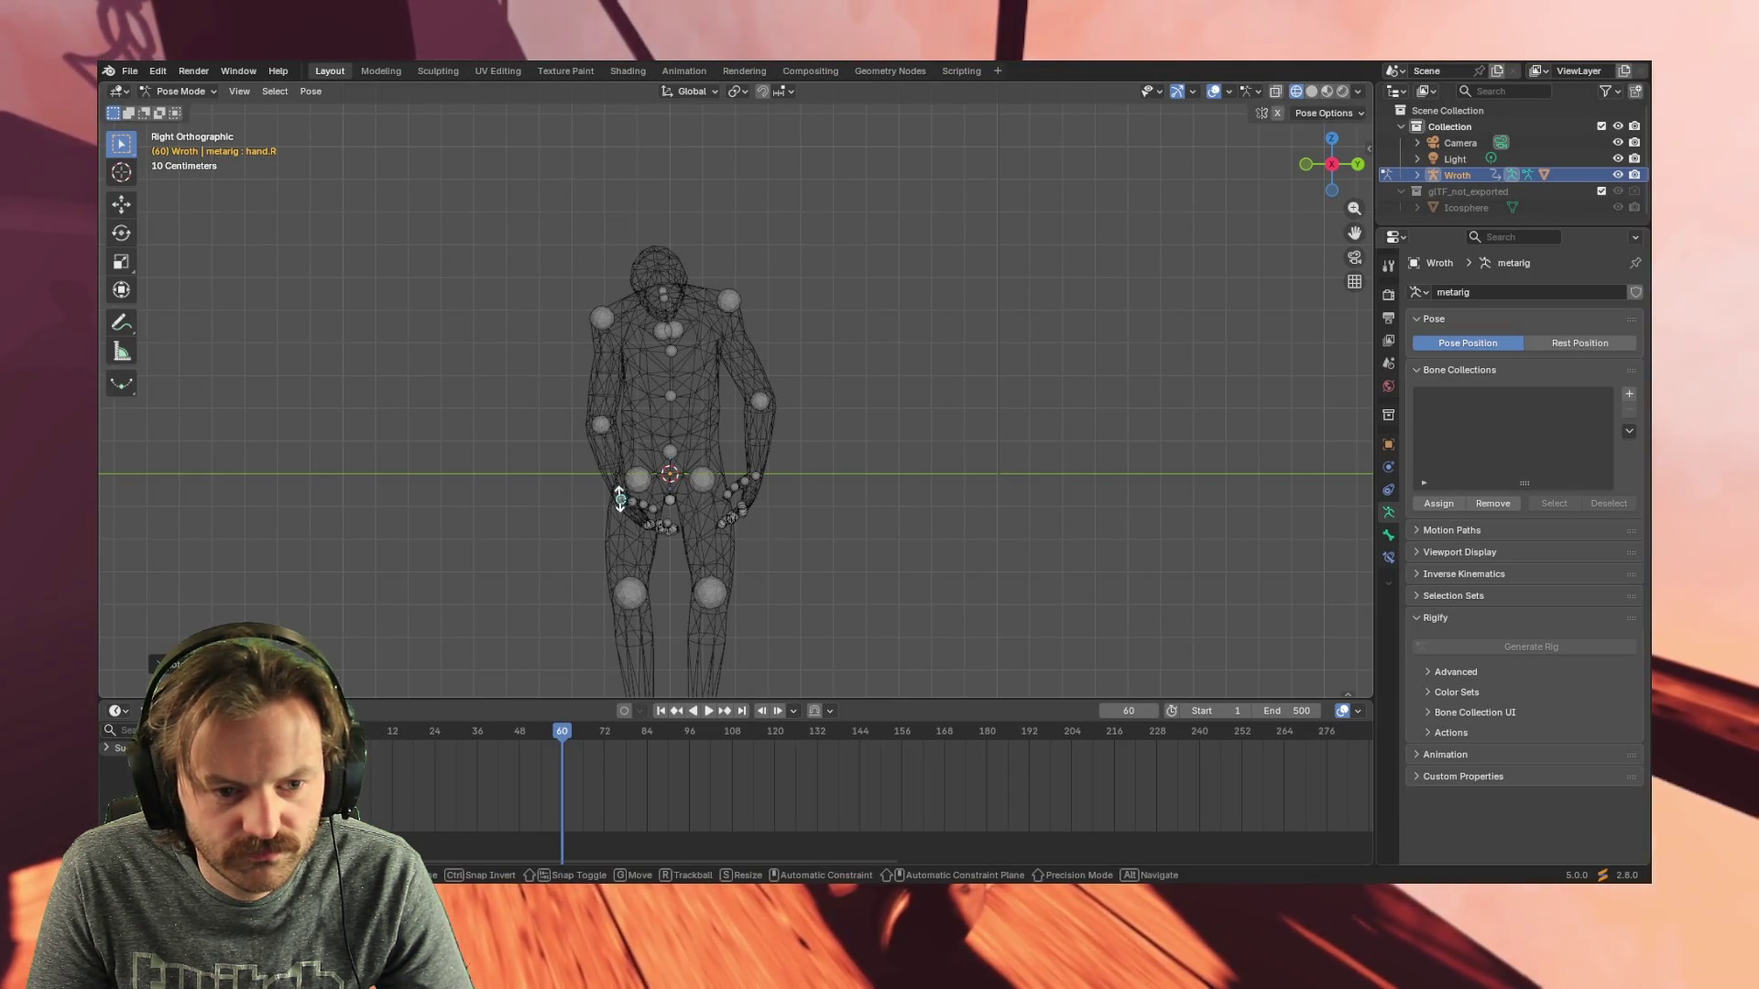
pyautogui.press('r')
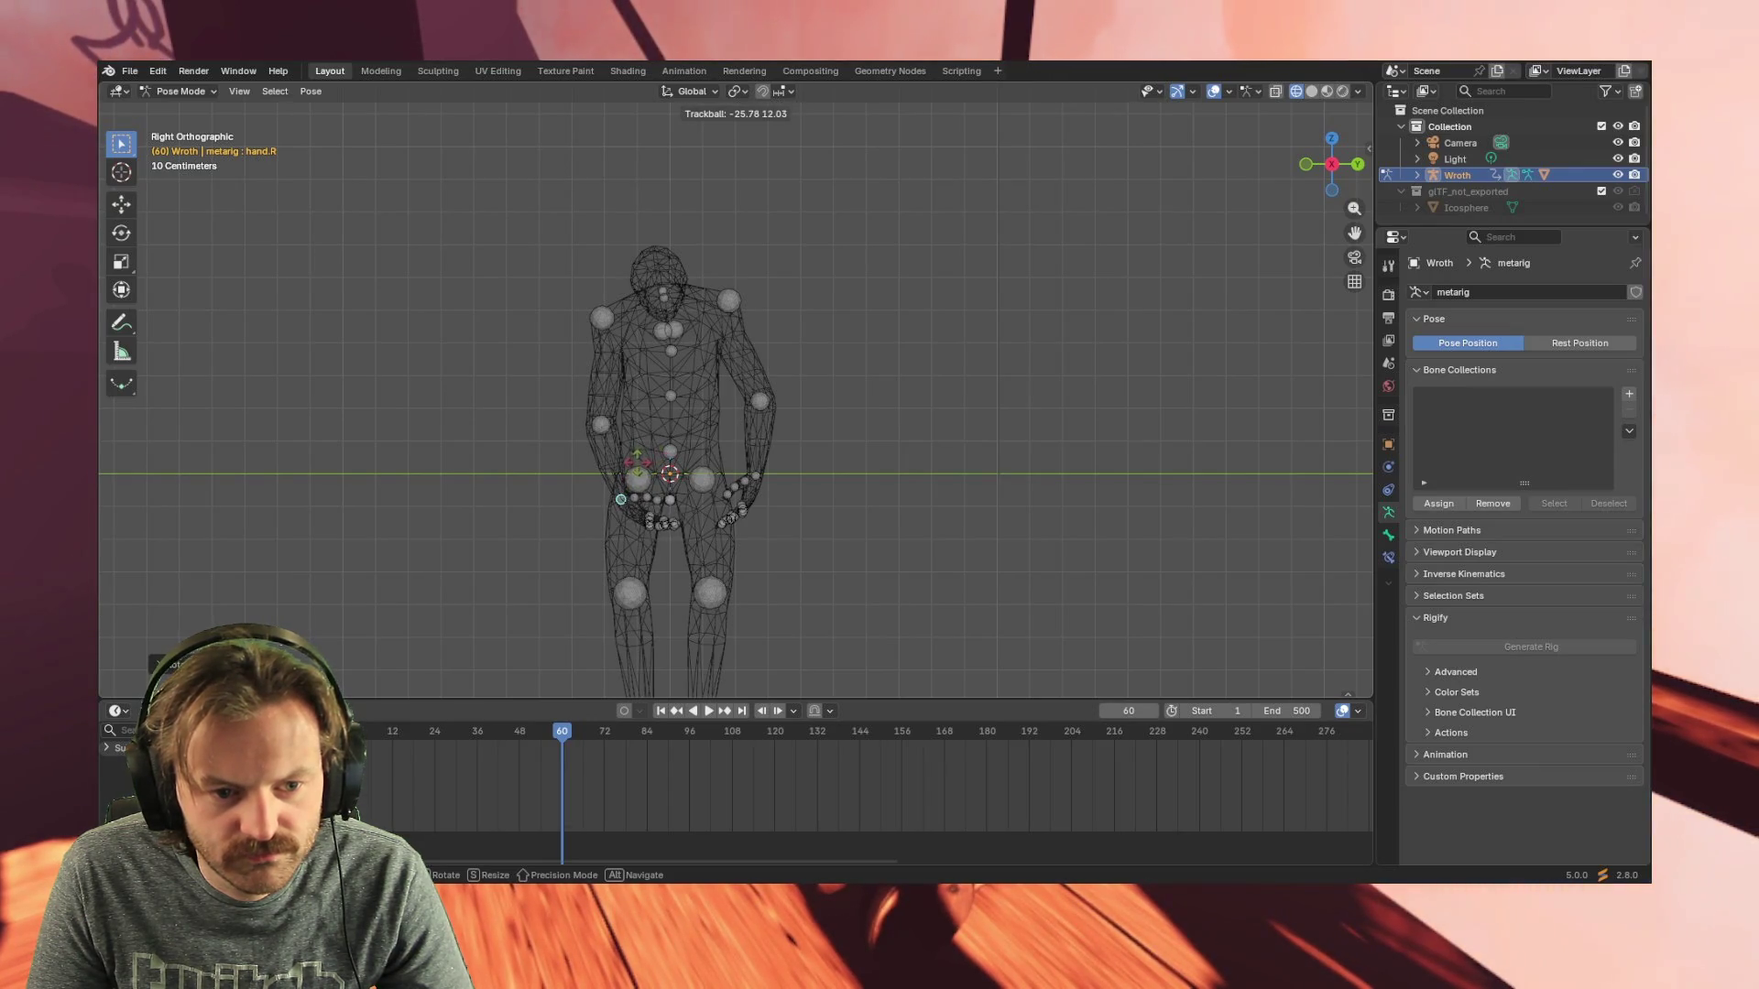
pyautogui.click(648, 455)
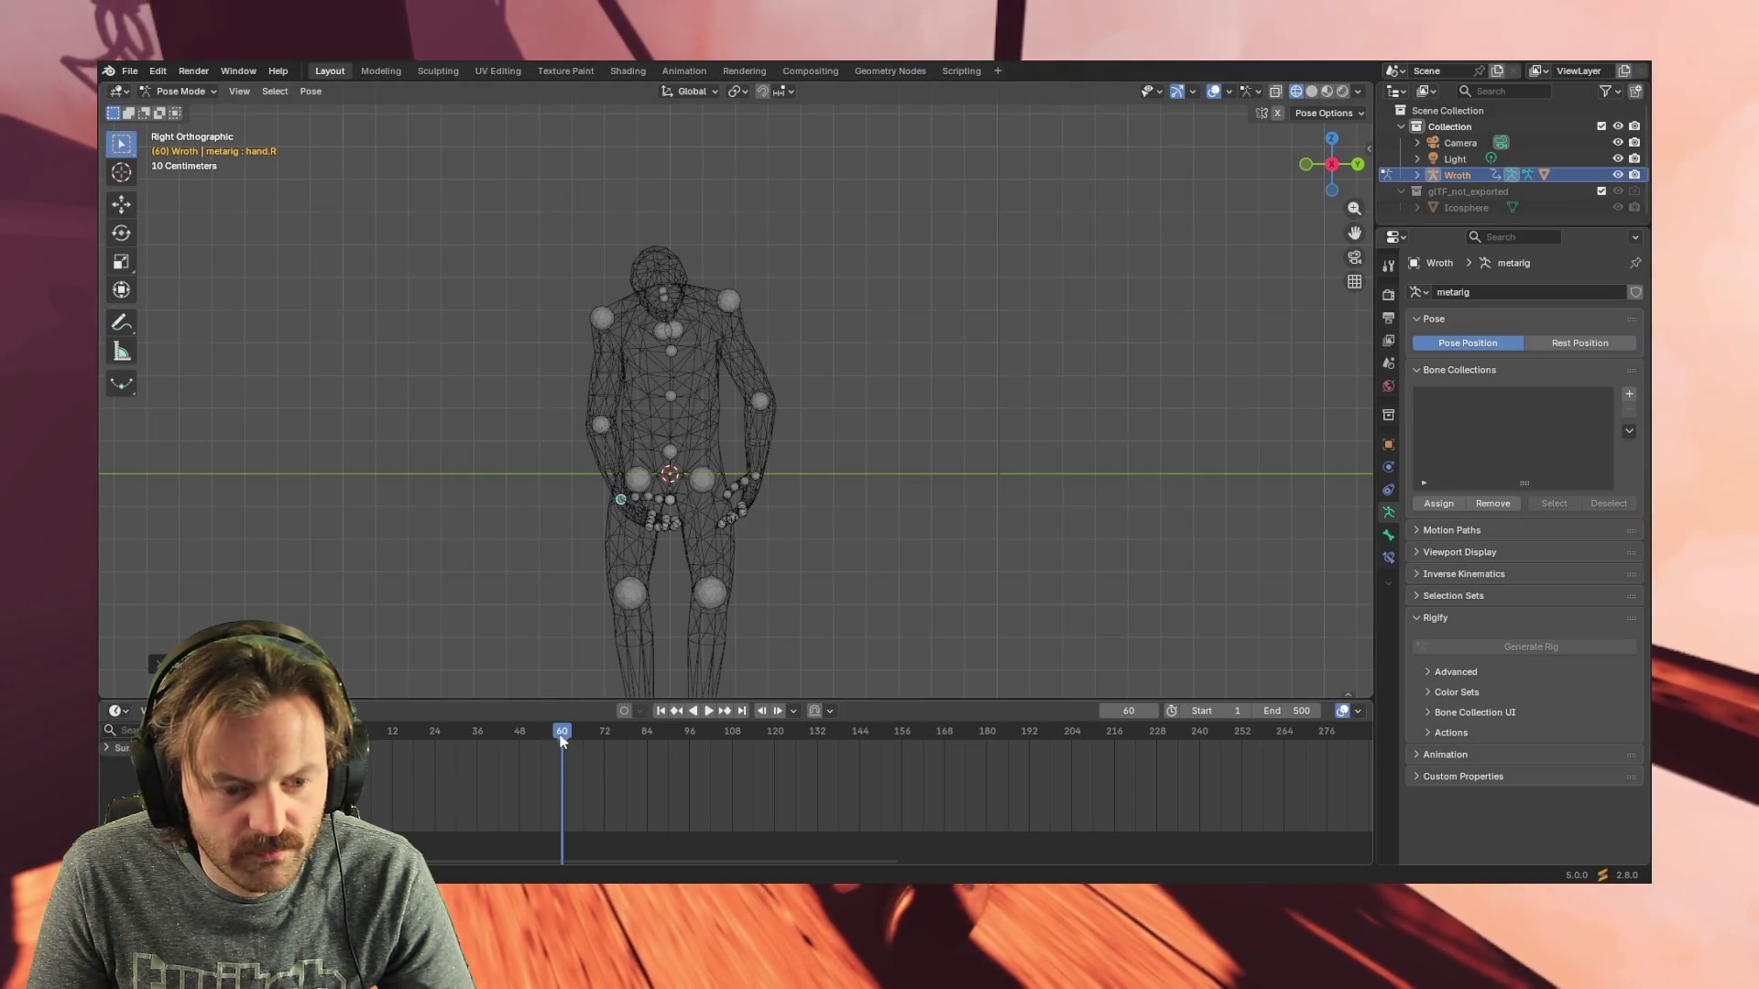
# - Scrub to check the motion, then refine the hand.R rotation with another trackball rotate
pyautogui.moveTo(540, 733)
pyautogui.mouseDown()
pyautogui.moveTo(434, 732)
pyautogui.moveTo(561, 729)
pyautogui.mouseUp()
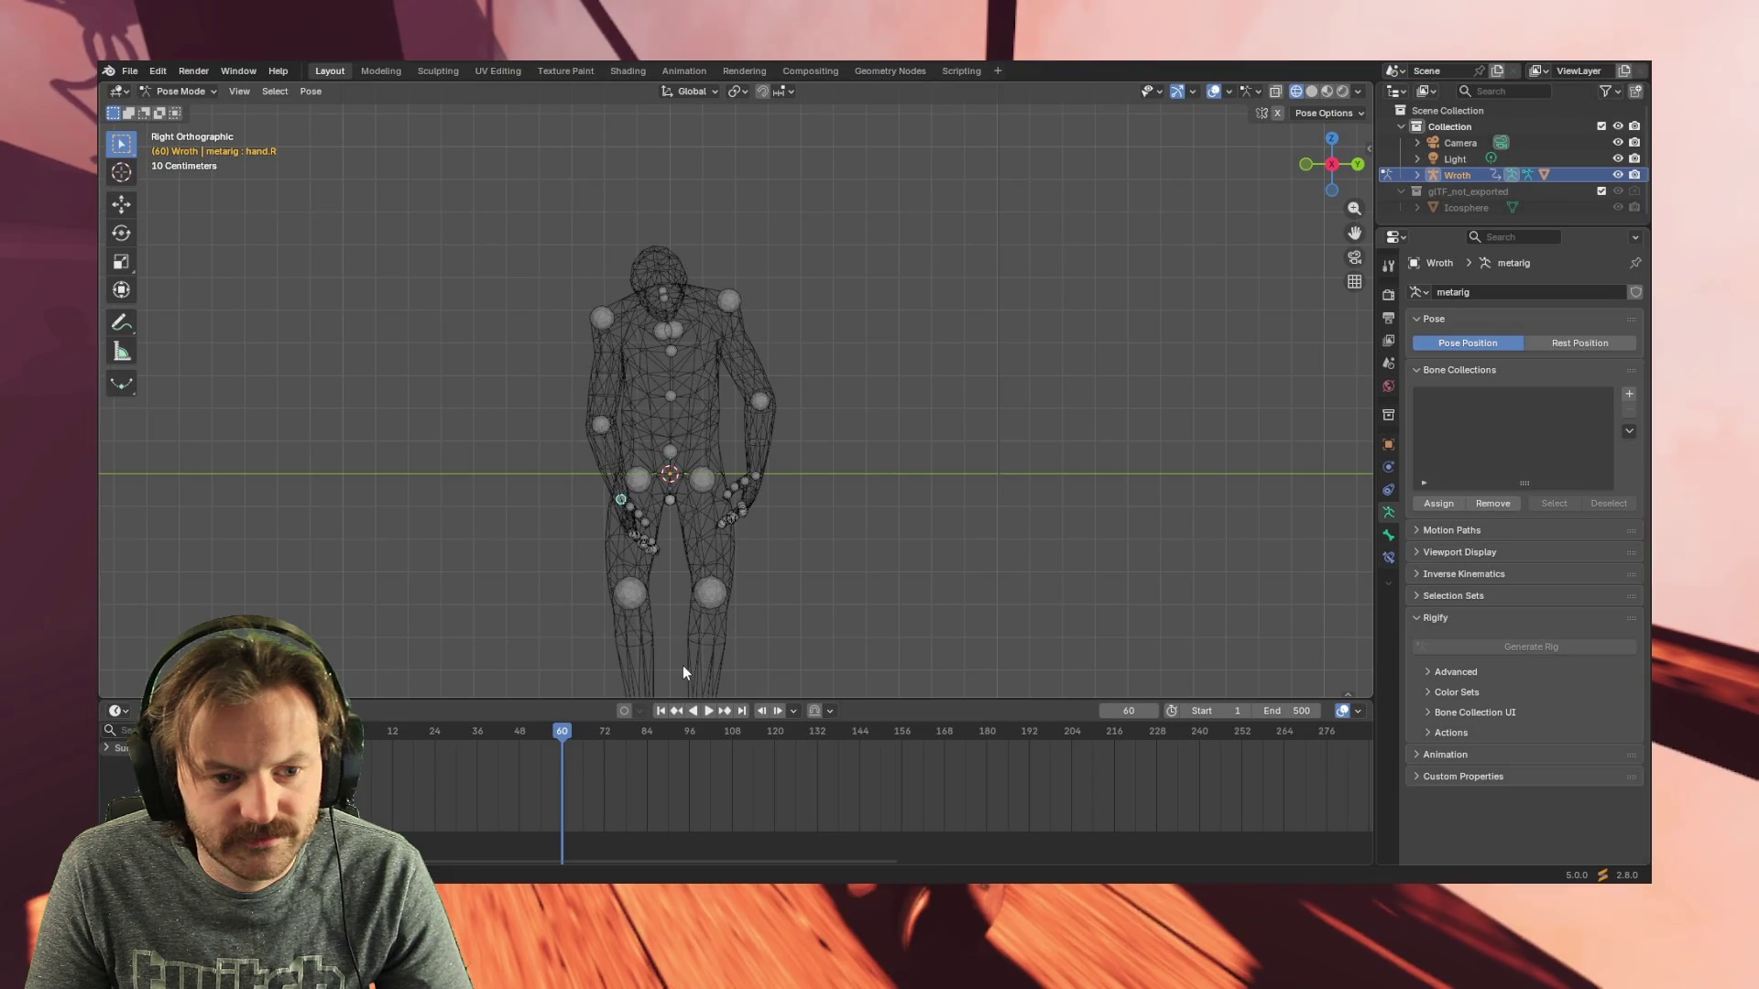
pyautogui.press('r')
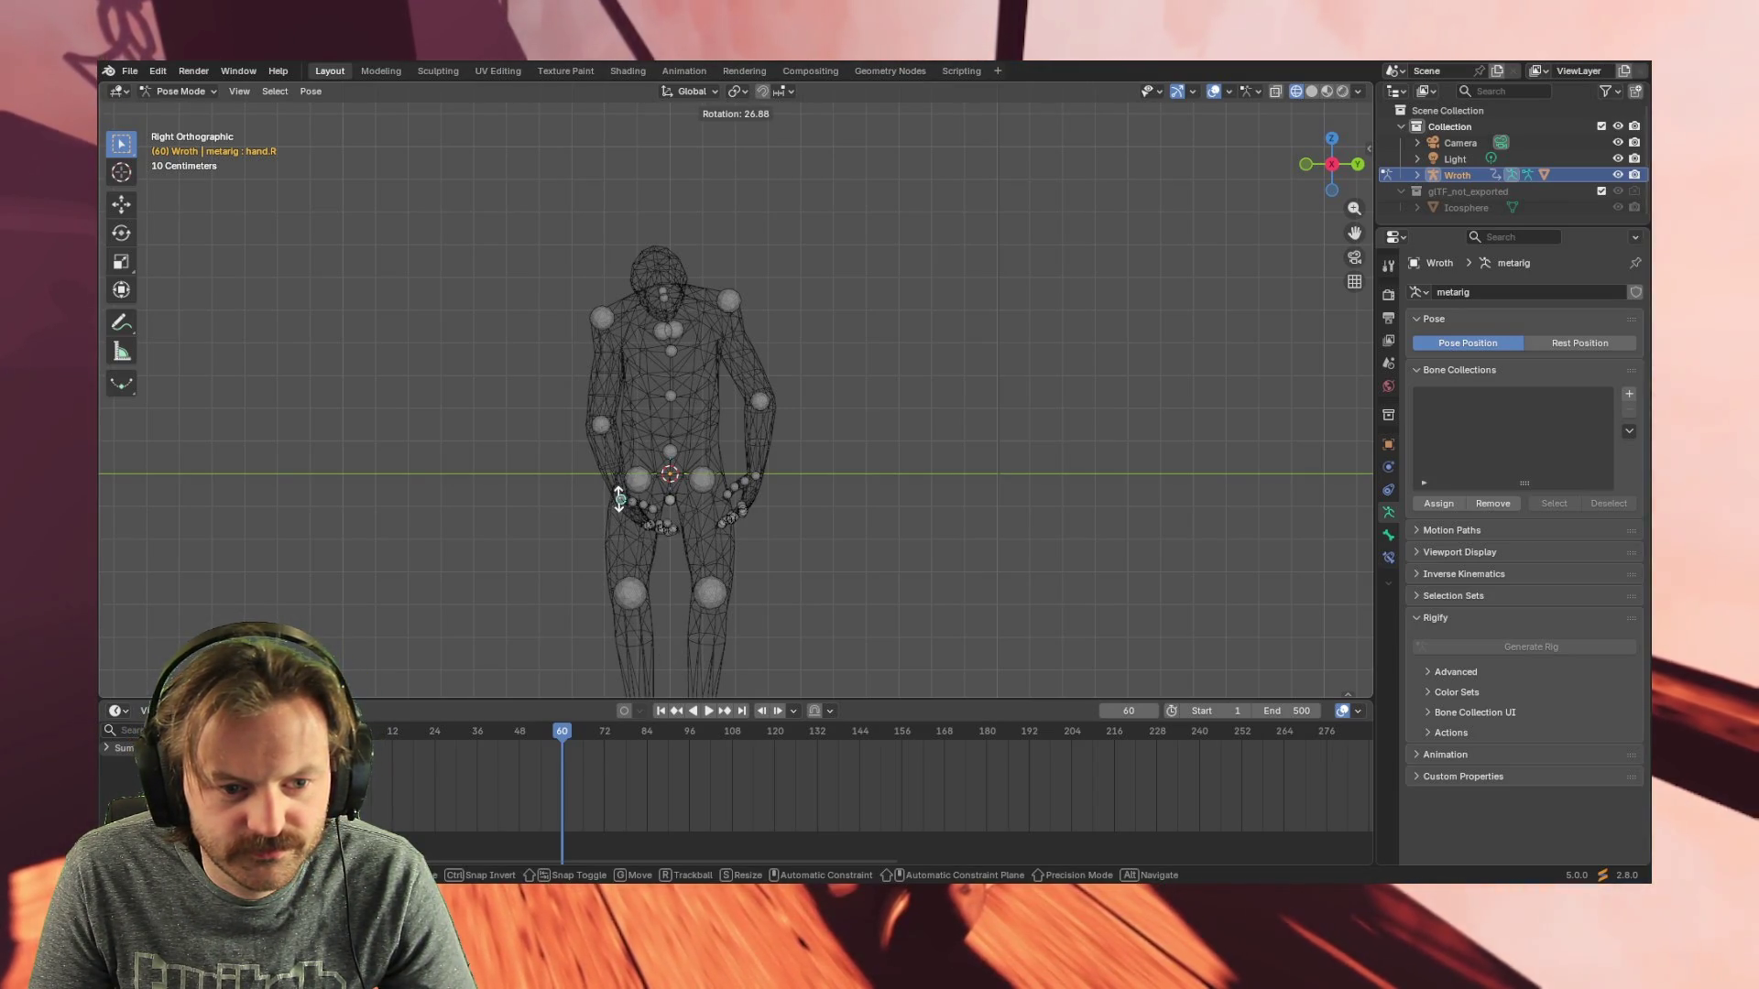
pyautogui.press('r')
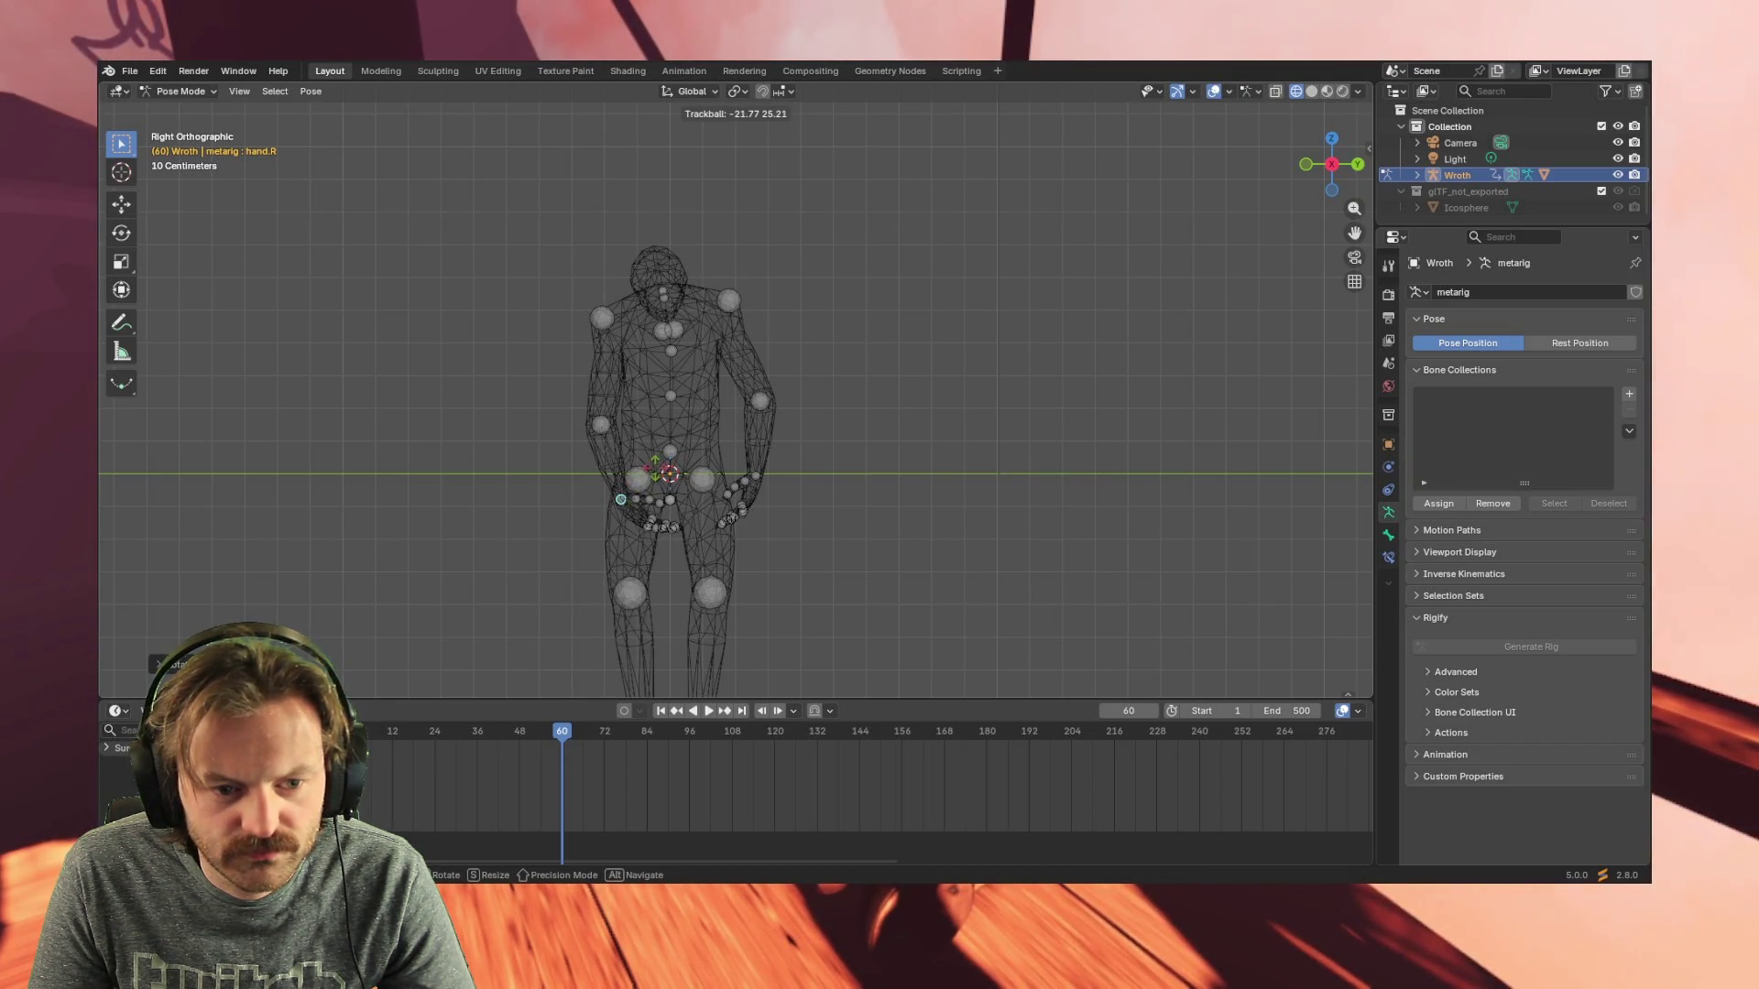
pyautogui.click(628, 591)
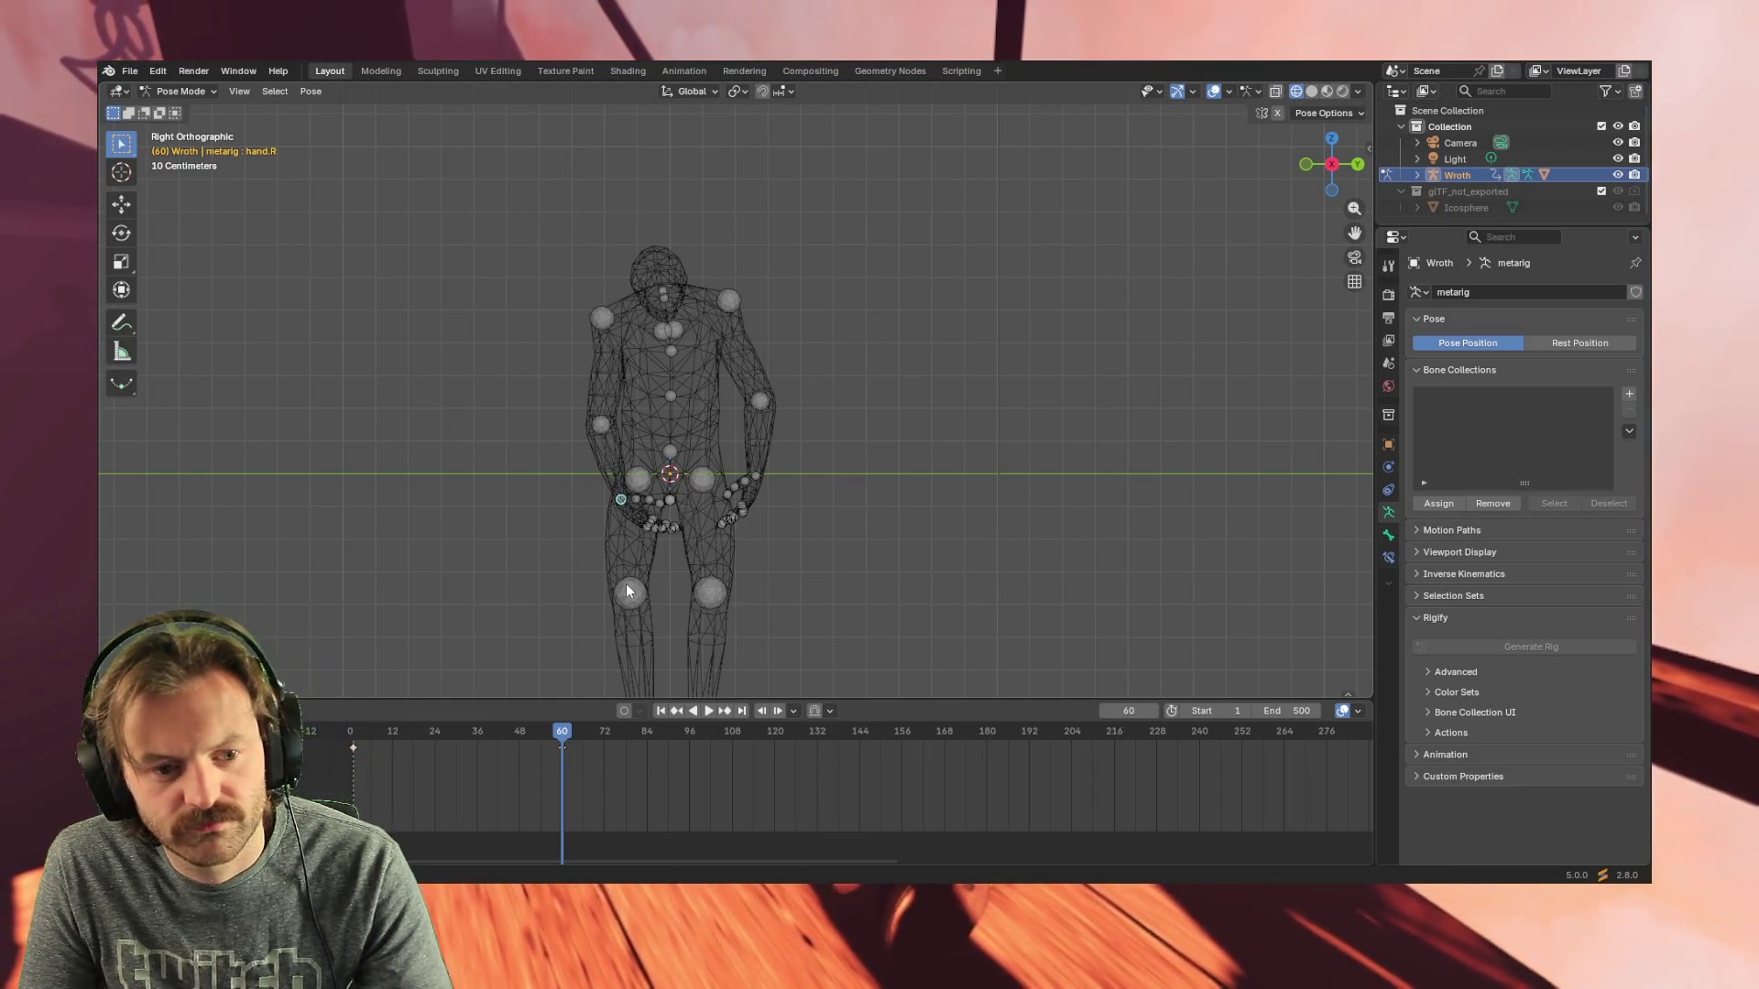
# - Keyframe the new hand pose and shift the keyframes to around frame 108, checking playback
pyautogui.click(538, 733)
pyautogui.press('space')
pyautogui.moveTo(537, 733); pyautogui.dragTo(415, 738)
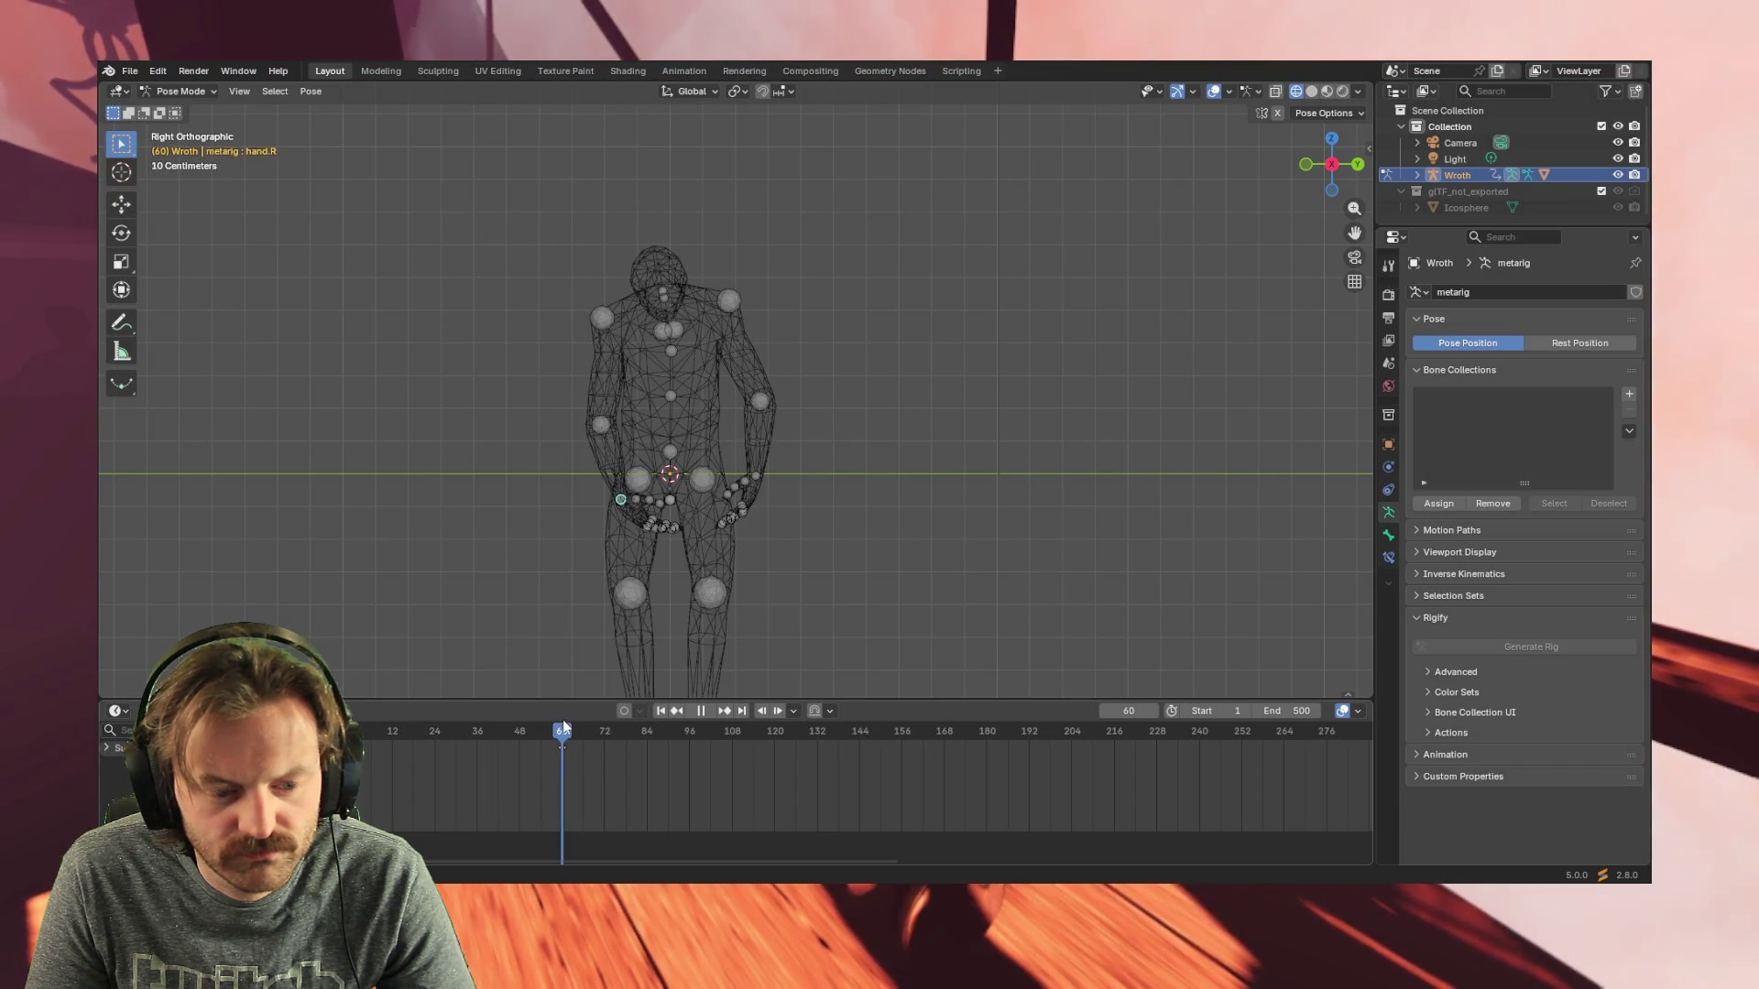
pyautogui.press('i')
pyautogui.moveTo(563, 719); pyautogui.dragTo(659, 744)
pyautogui.click(731, 743)
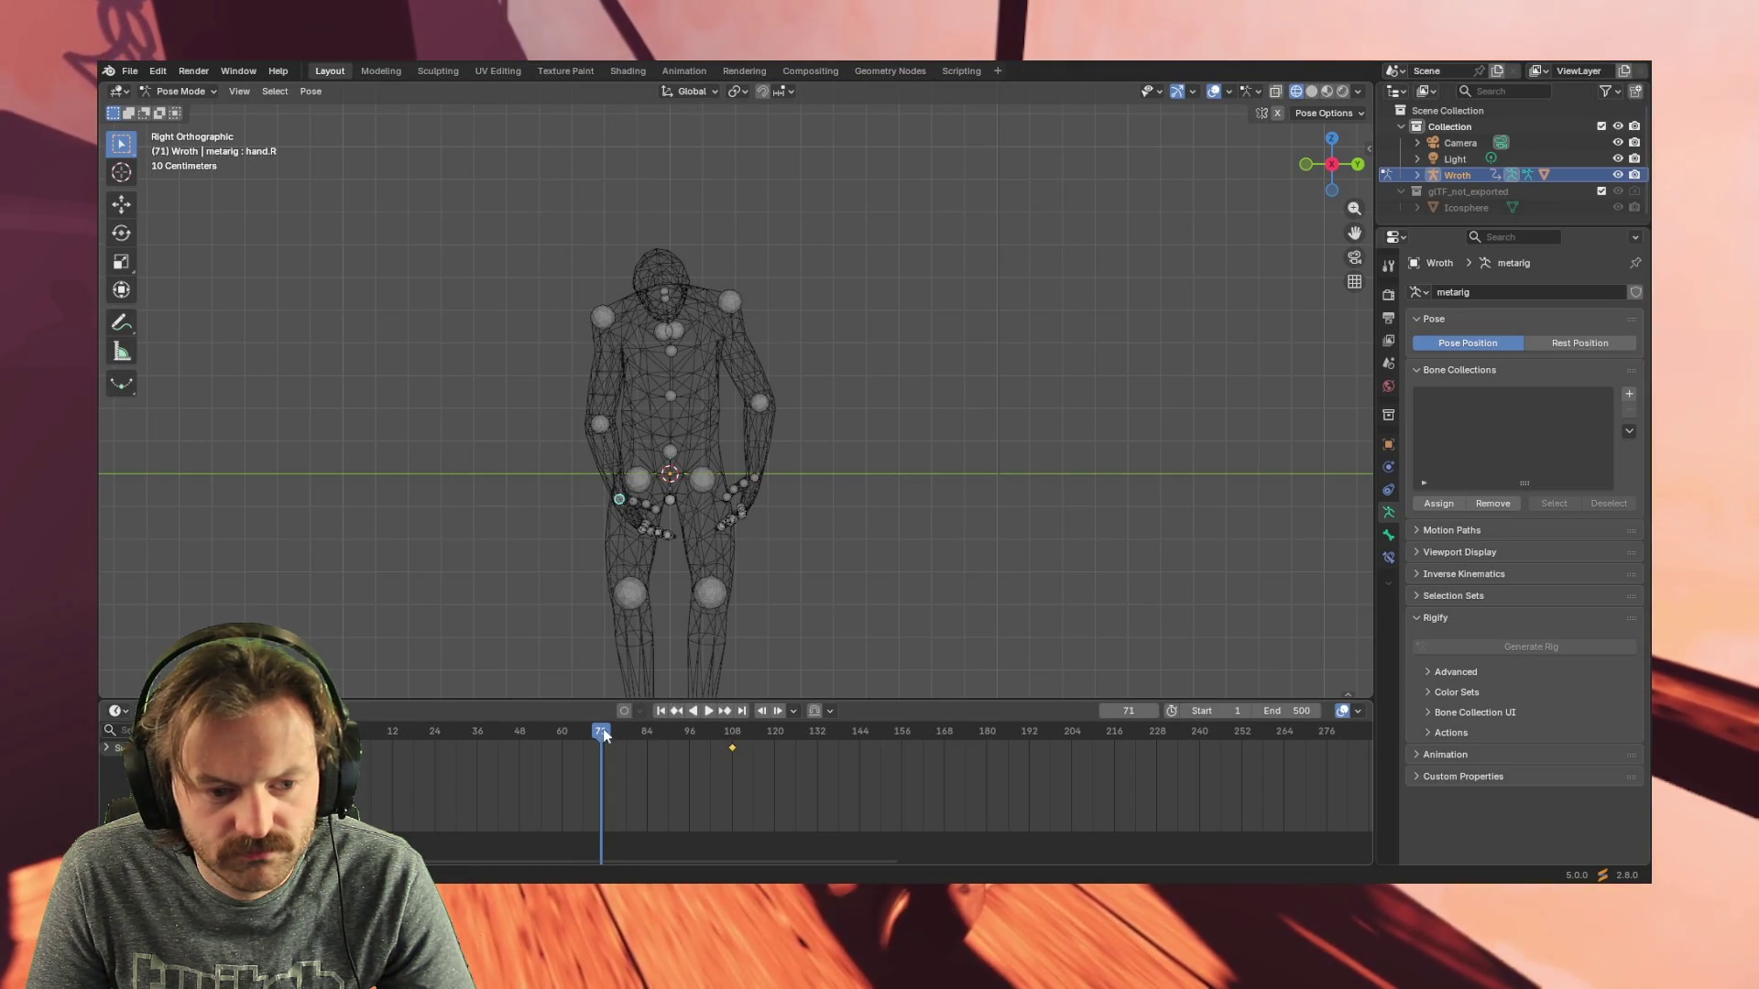
pyautogui.hotkey('shift', 'Left')
pyautogui.press('space')
pyautogui.moveTo(426, 739); pyautogui.dragTo(743, 738)
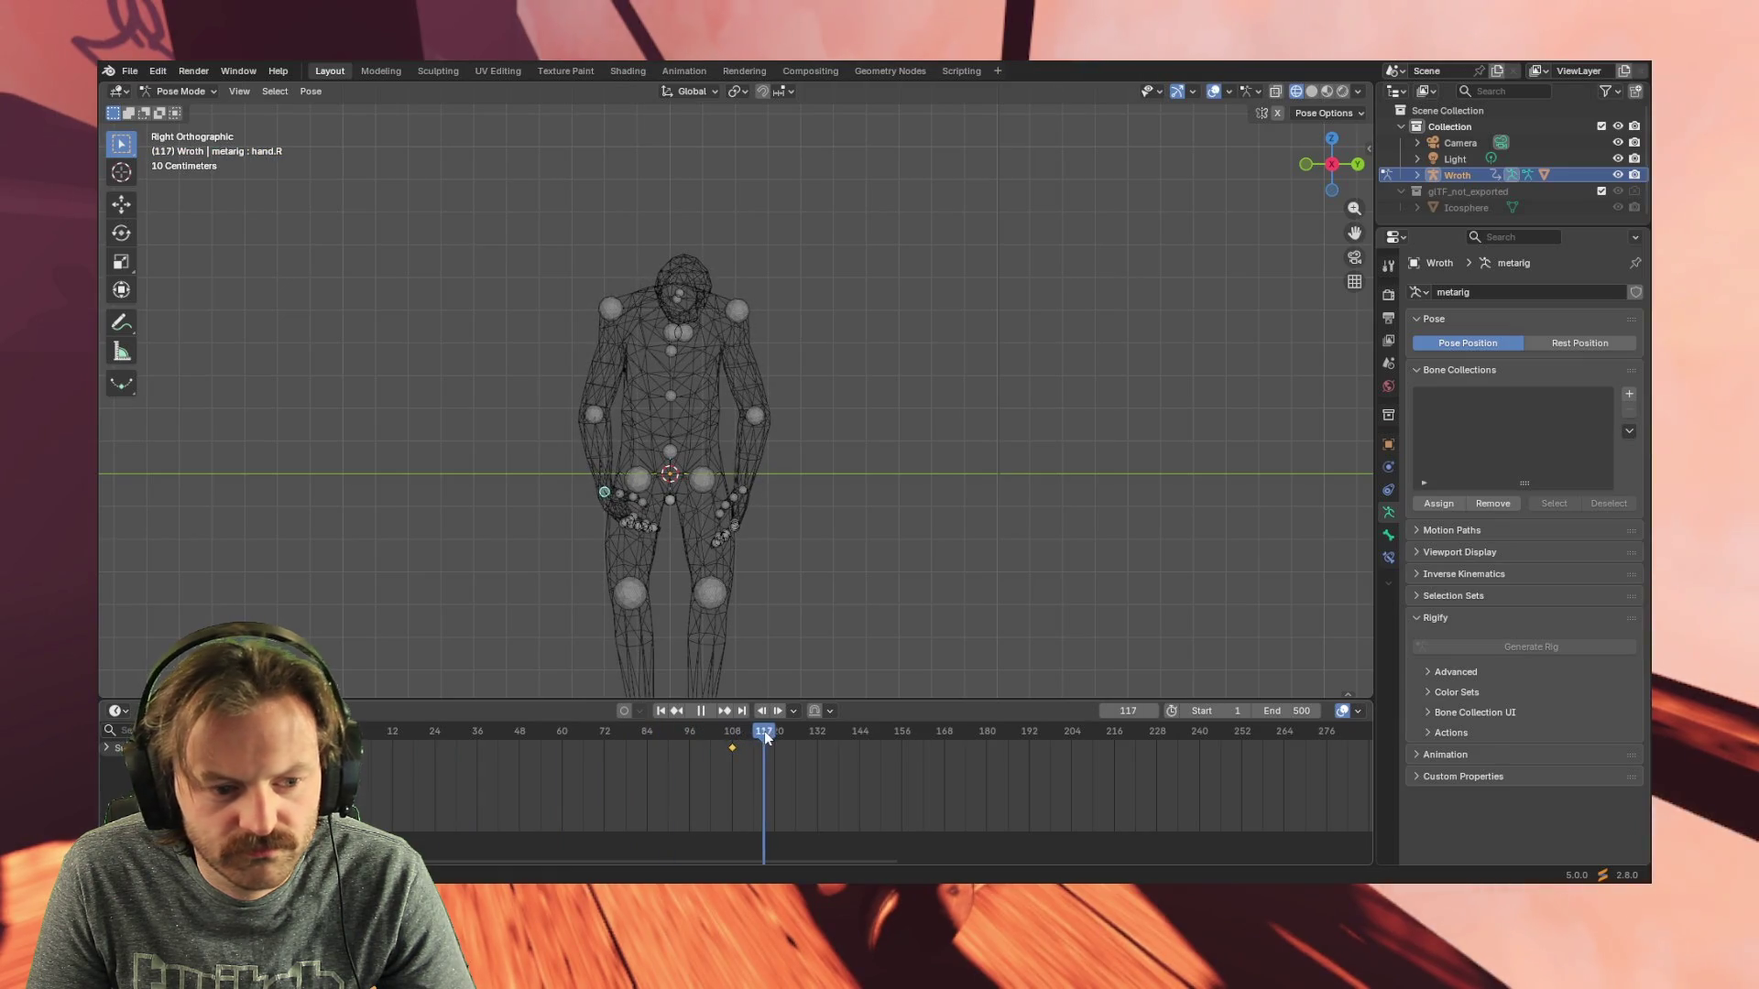
pyautogui.press('space')
pyautogui.press('g')
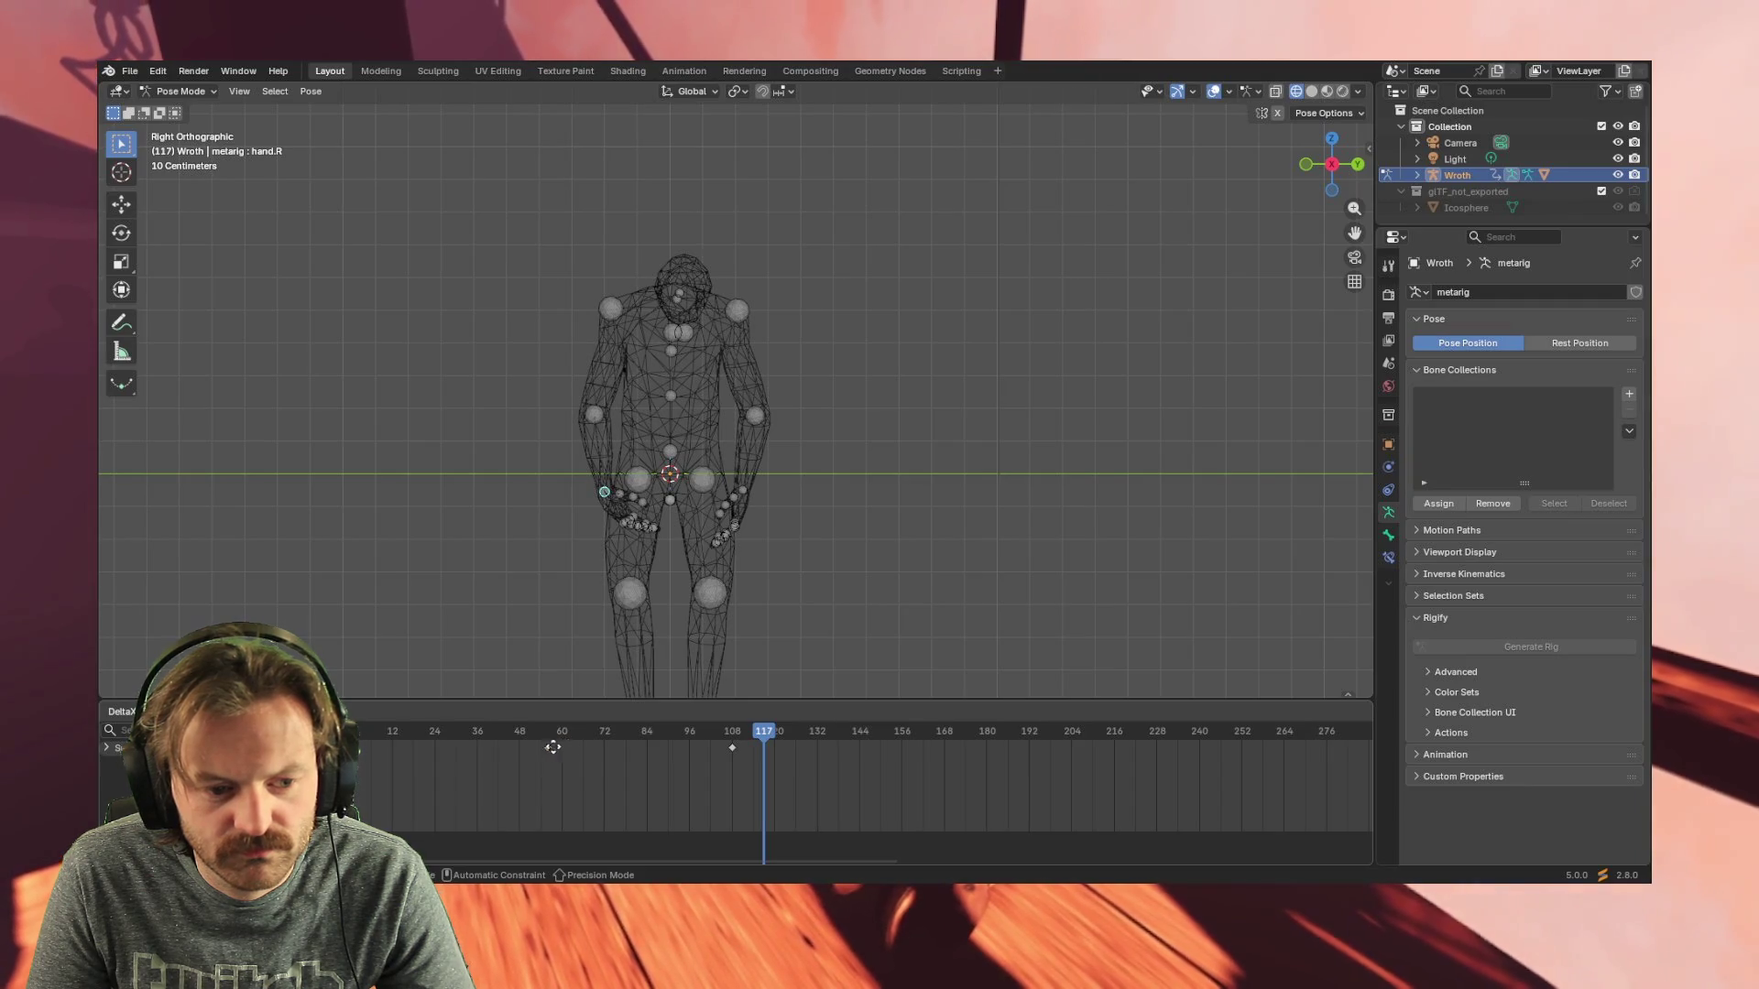
pyautogui.click(481, 747)
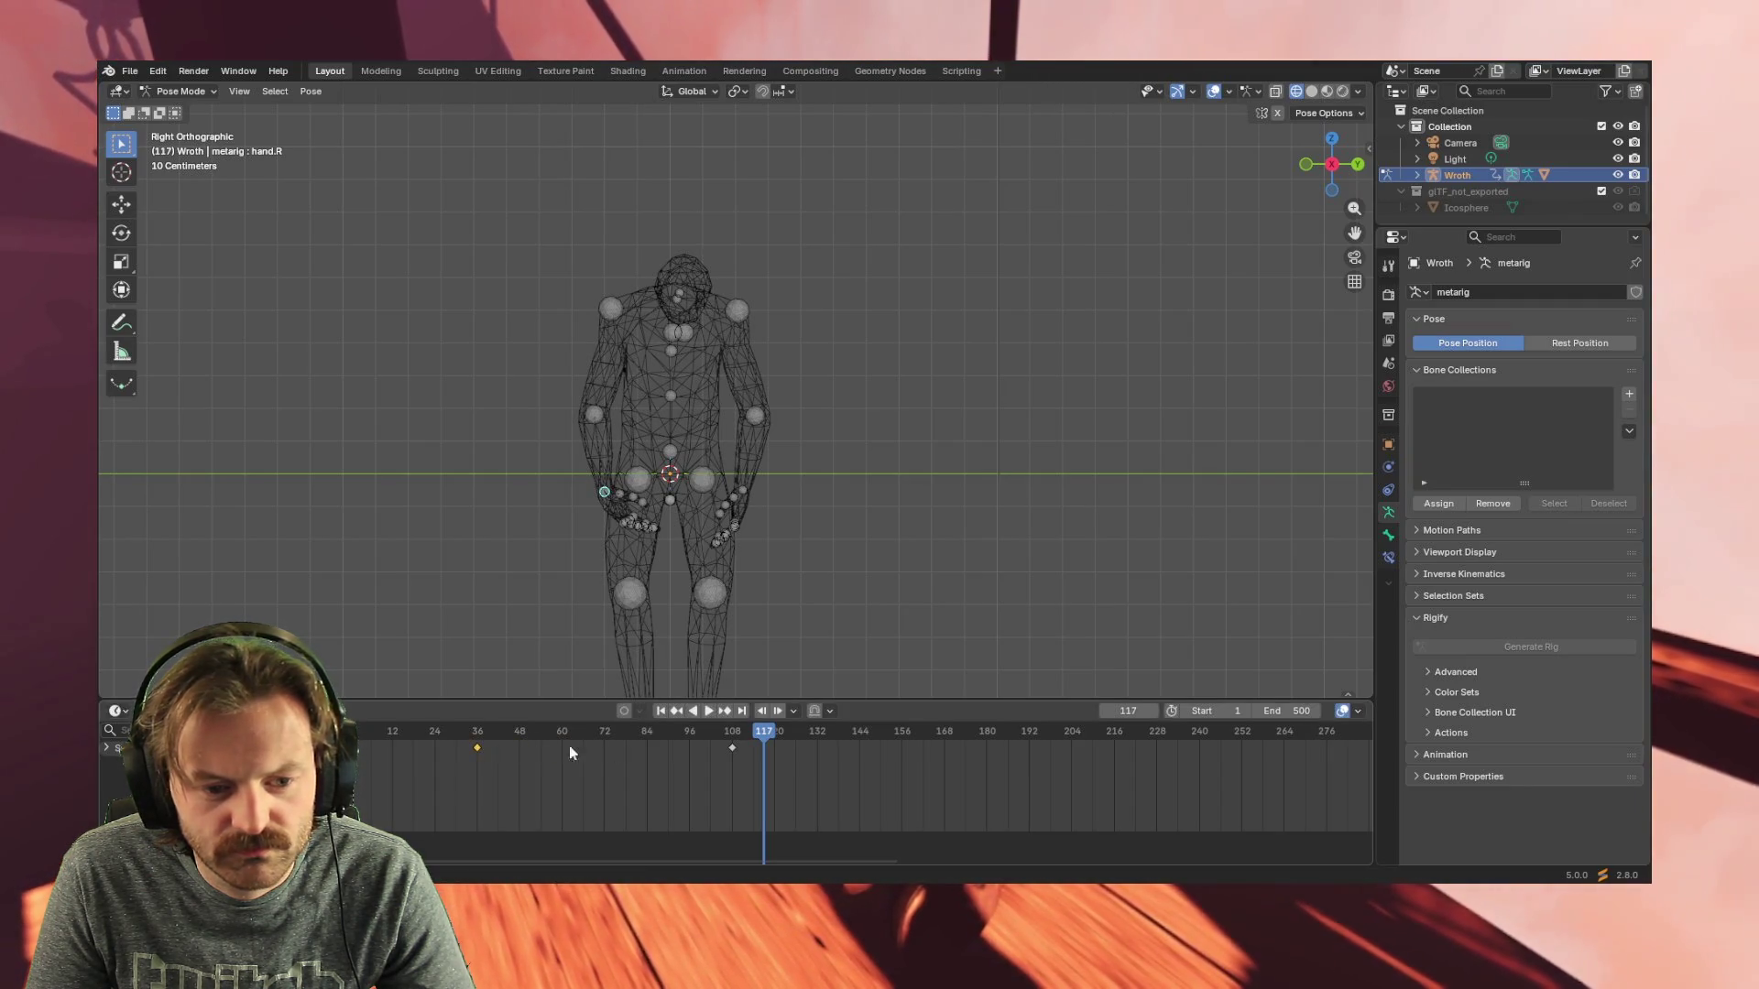
# - Review the motion, then duplicate the pose keyframes to frames 168 and 240
pyautogui.moveTo(764, 738); pyautogui.dragTo(337, 738)
pyautogui.press('space')
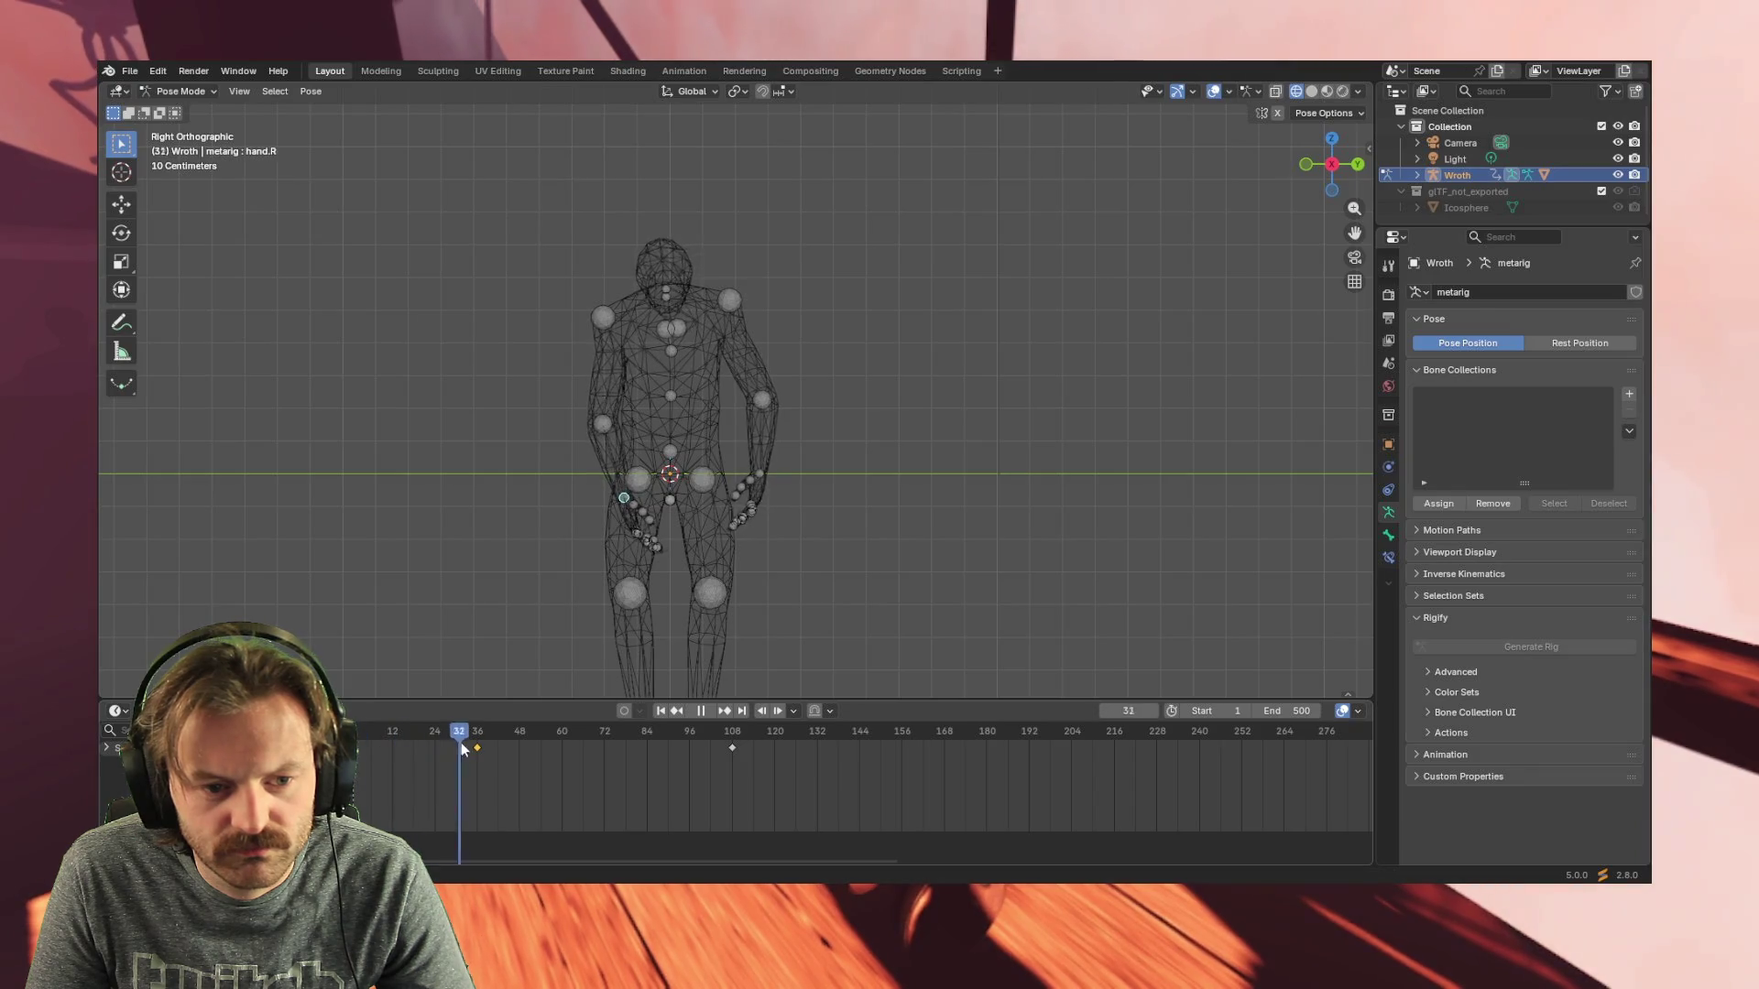
pyautogui.moveTo(461, 750); pyautogui.dragTo(752, 741)
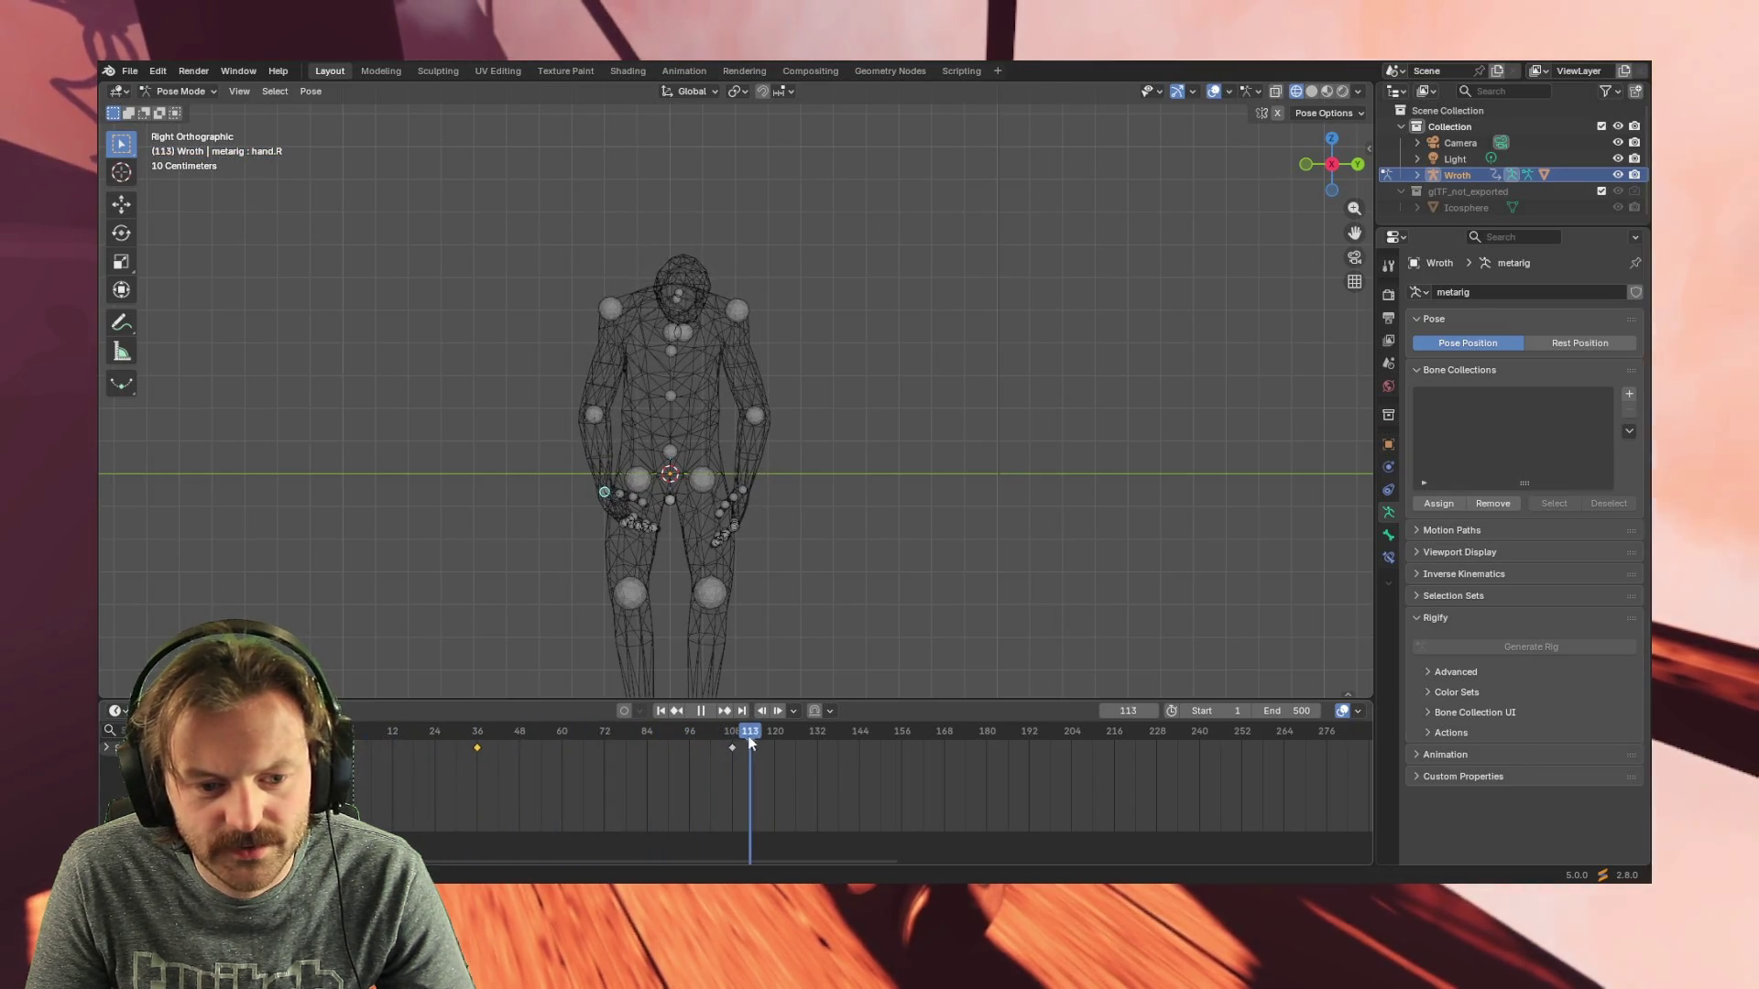
pyautogui.moveTo(752, 742)
pyautogui.mouseDown()
pyautogui.moveTo(714, 743)
pyautogui.moveTo(868, 748)
pyautogui.moveTo(454, 721)
pyautogui.mouseUp()
pyautogui.press('space')
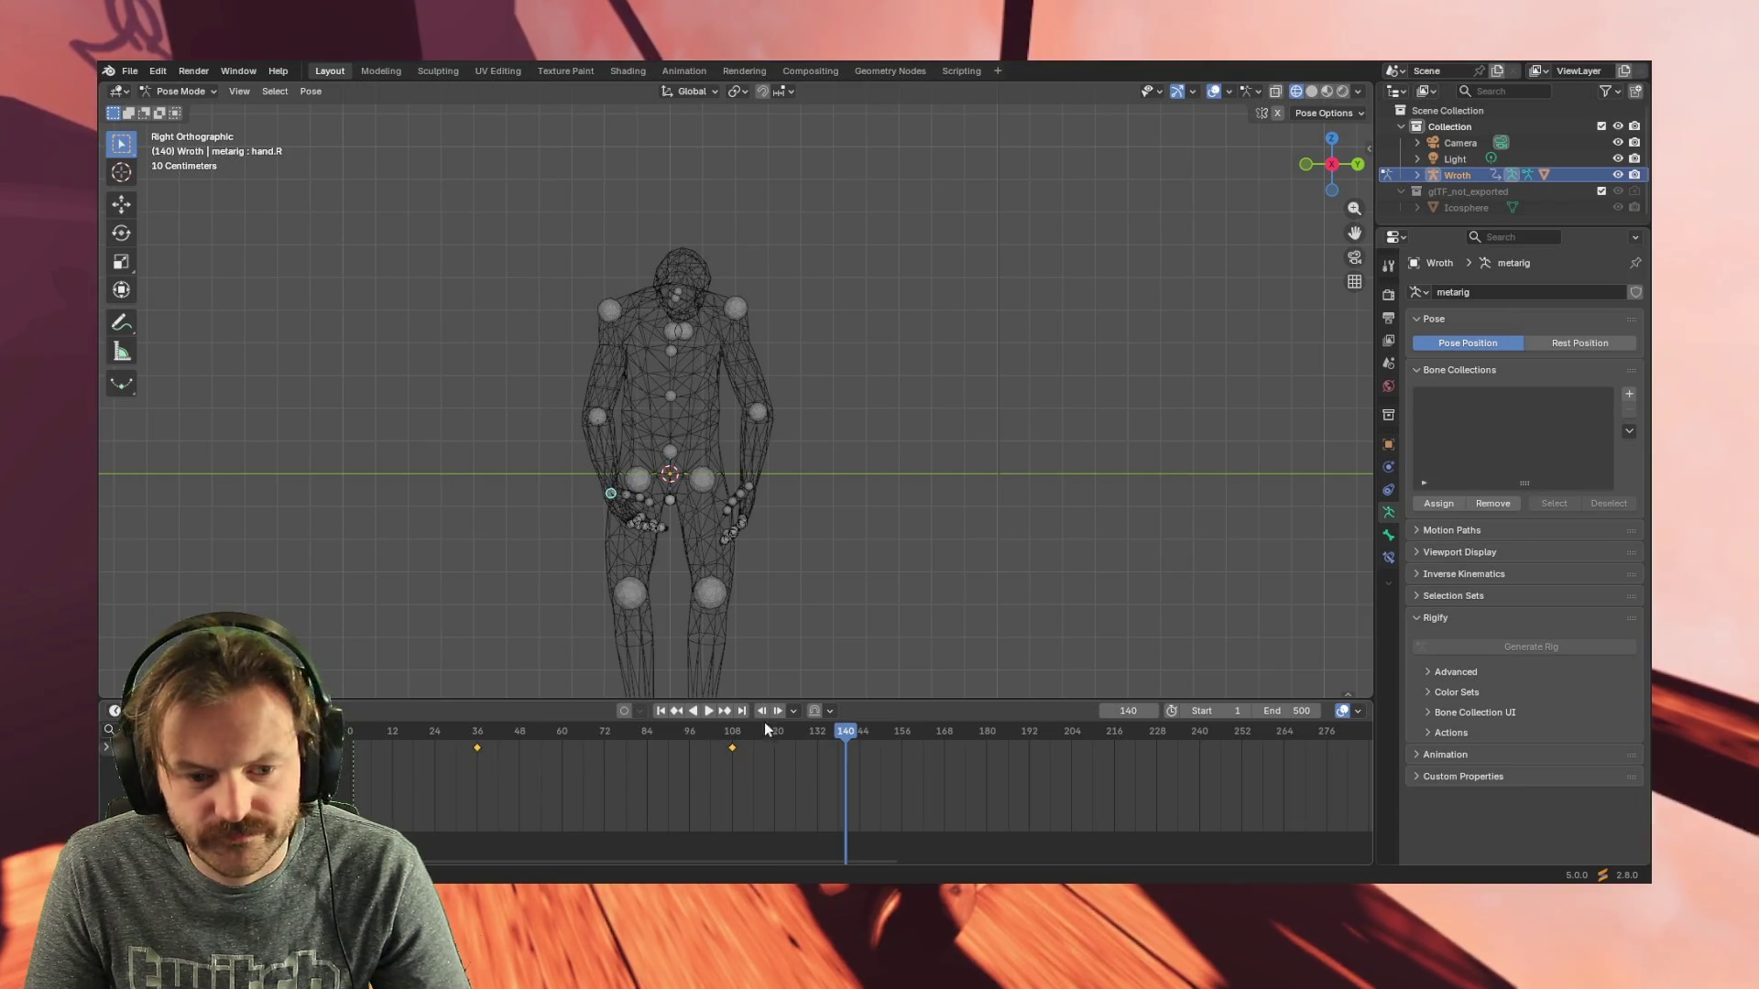
pyautogui.moveTo(844, 731); pyautogui.dragTo(938, 737)
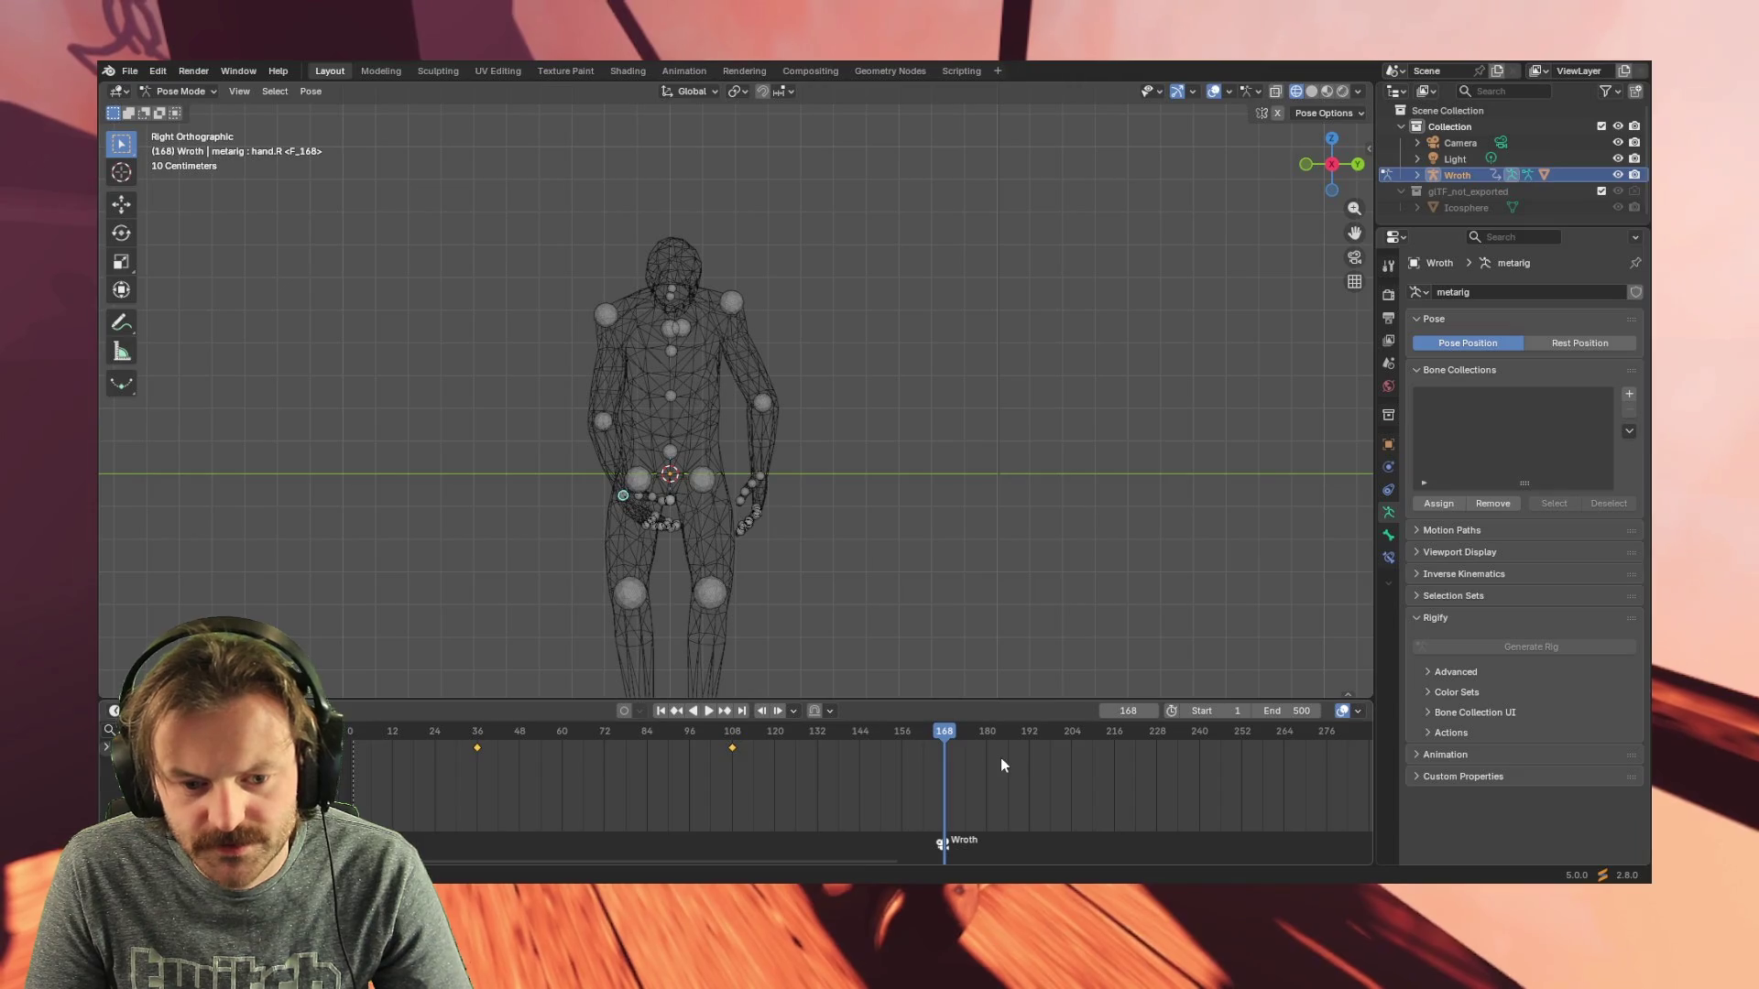
pyautogui.hotkey('ctrl', 'v')
pyautogui.moveTo(952, 738)
pyautogui.mouseDown()
pyautogui.moveTo(888, 740)
pyautogui.moveTo(1350, 744)
pyautogui.moveTo(1295, 744)
pyautogui.mouseUp()
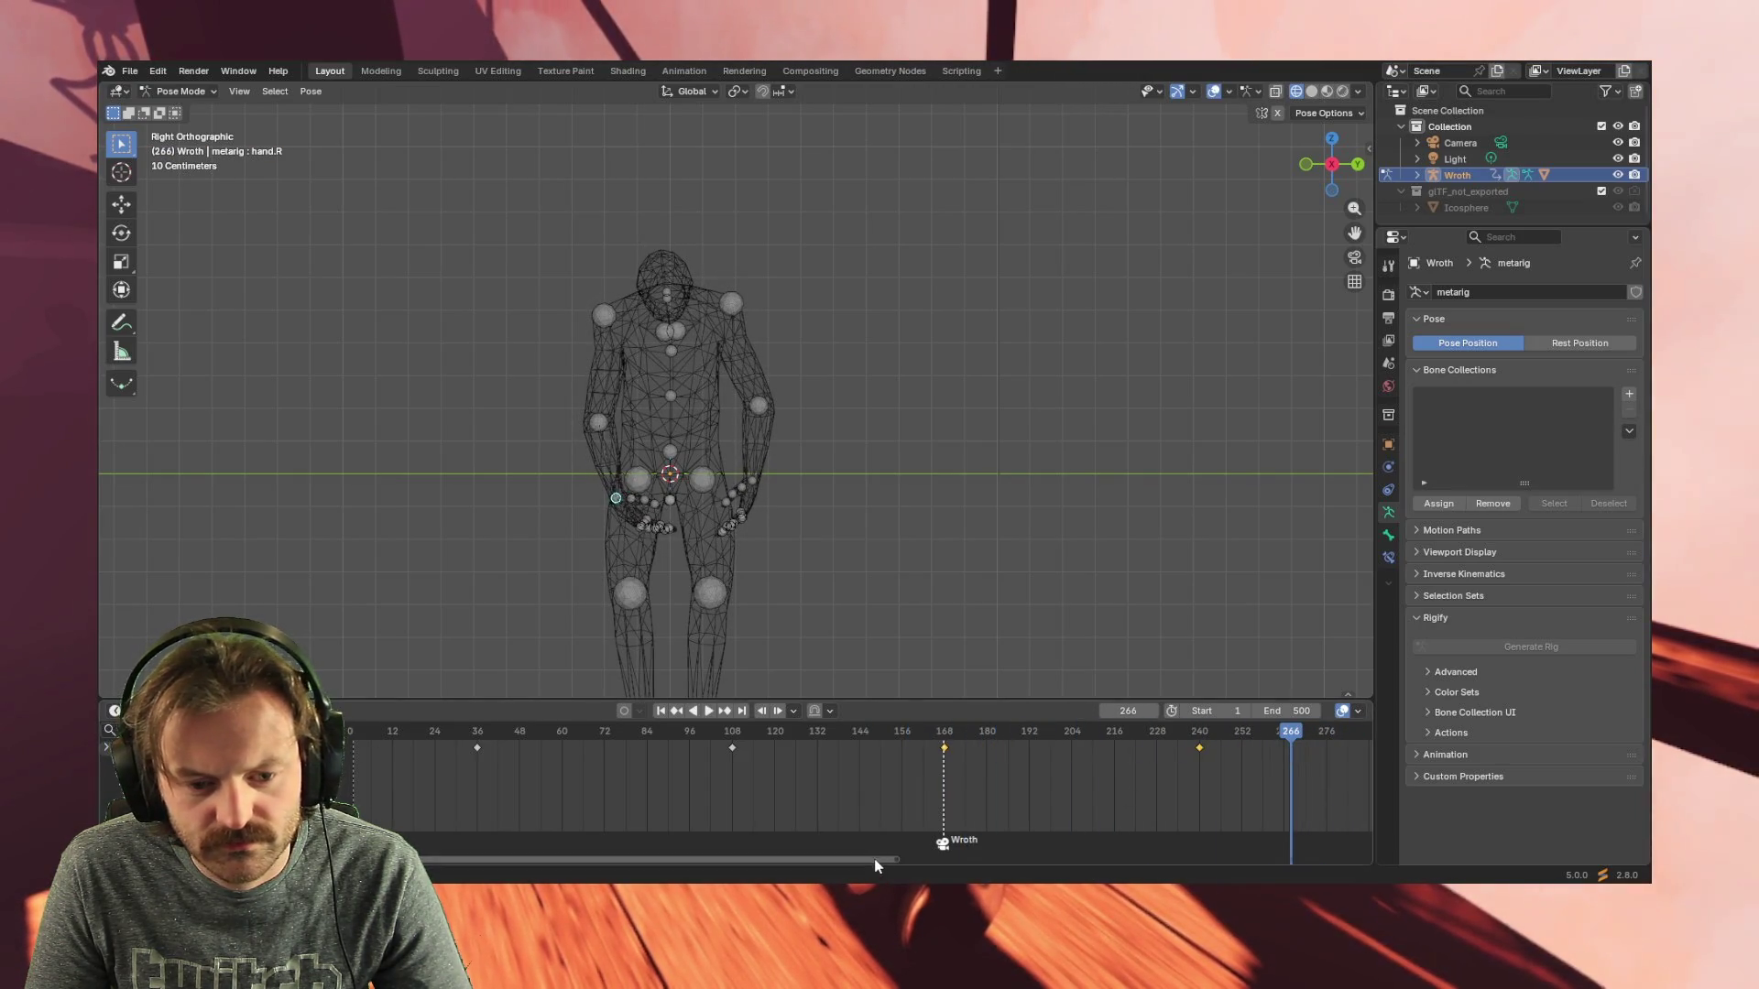
pyautogui.moveTo(877, 857); pyautogui.dragTo(1373, 862)
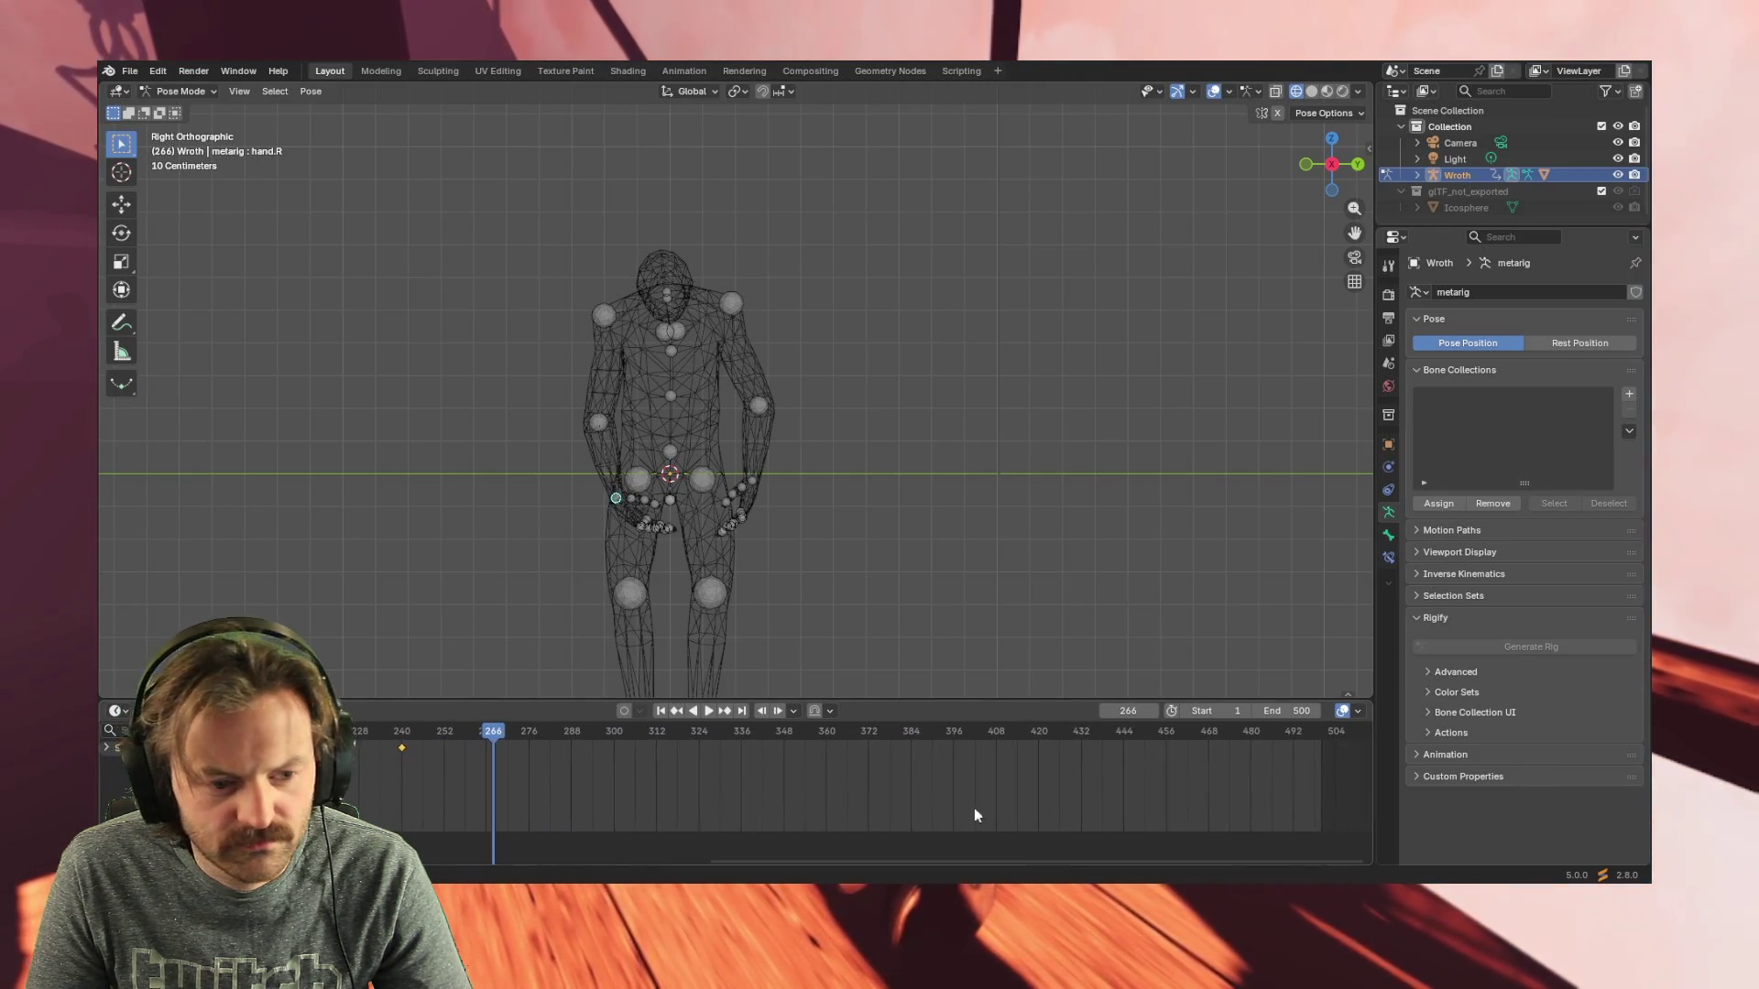
# - Insert pose keyframes near frames 312 and 444 and play the result
pyautogui.moveTo(514, 736); pyautogui.dragTo(657, 732)
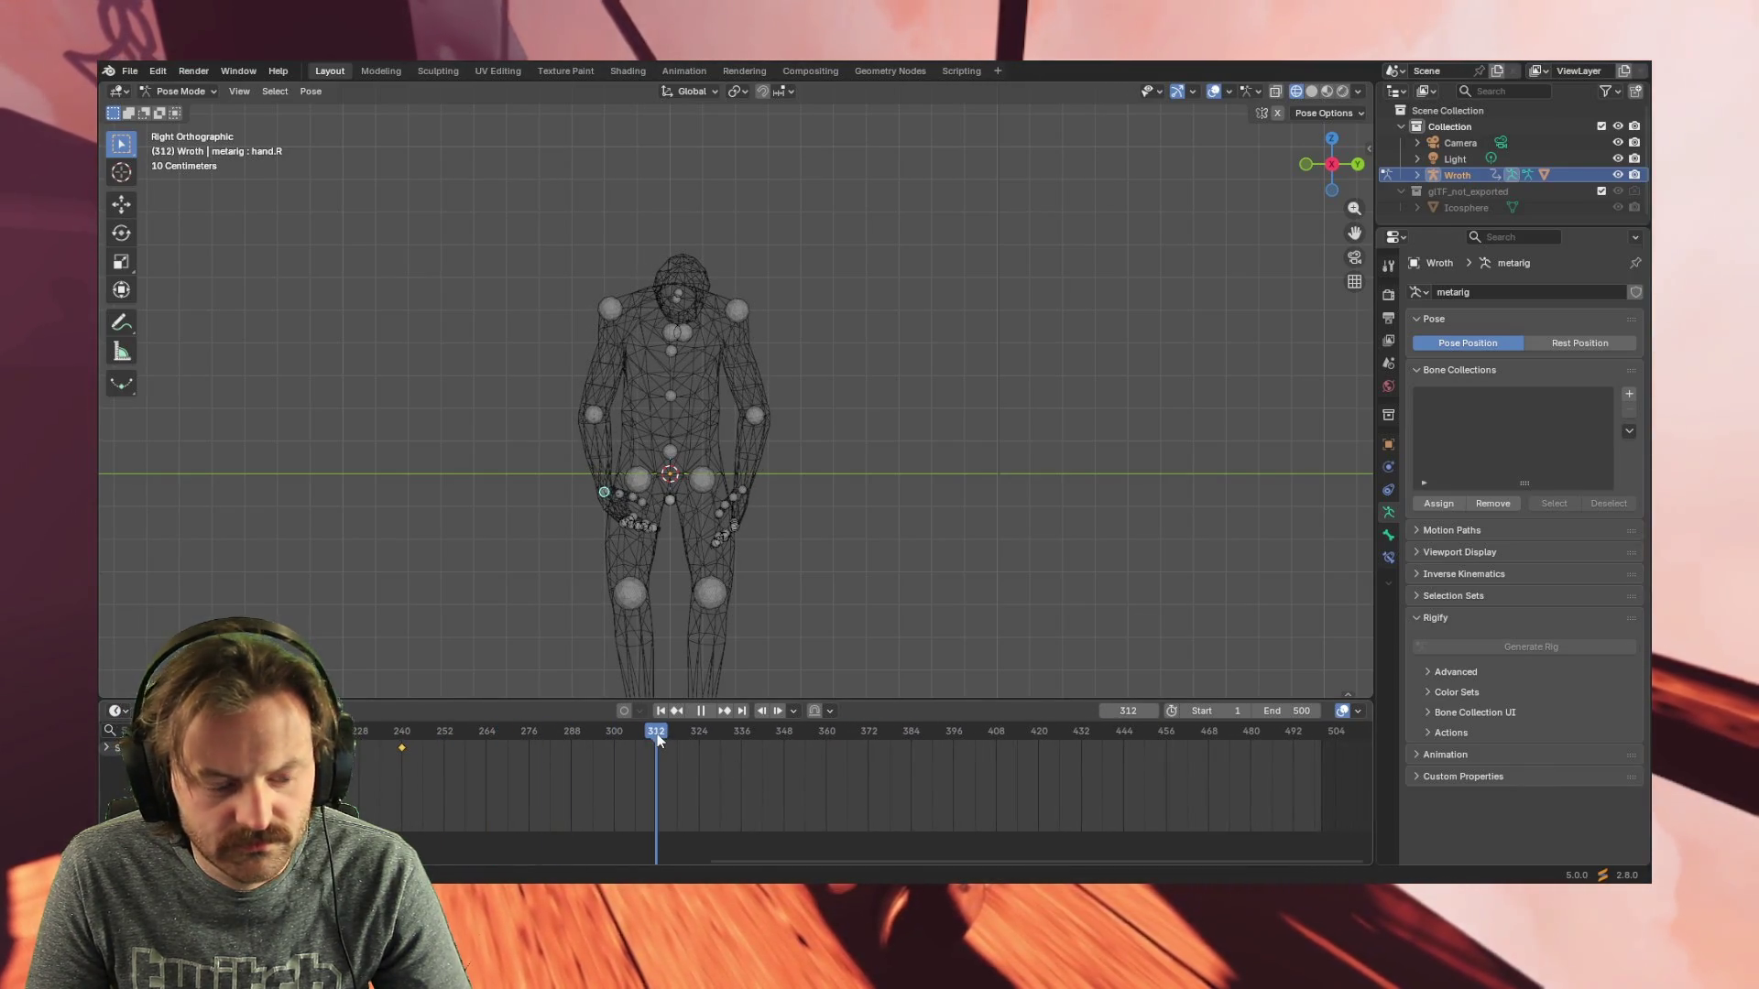
pyautogui.press('i')
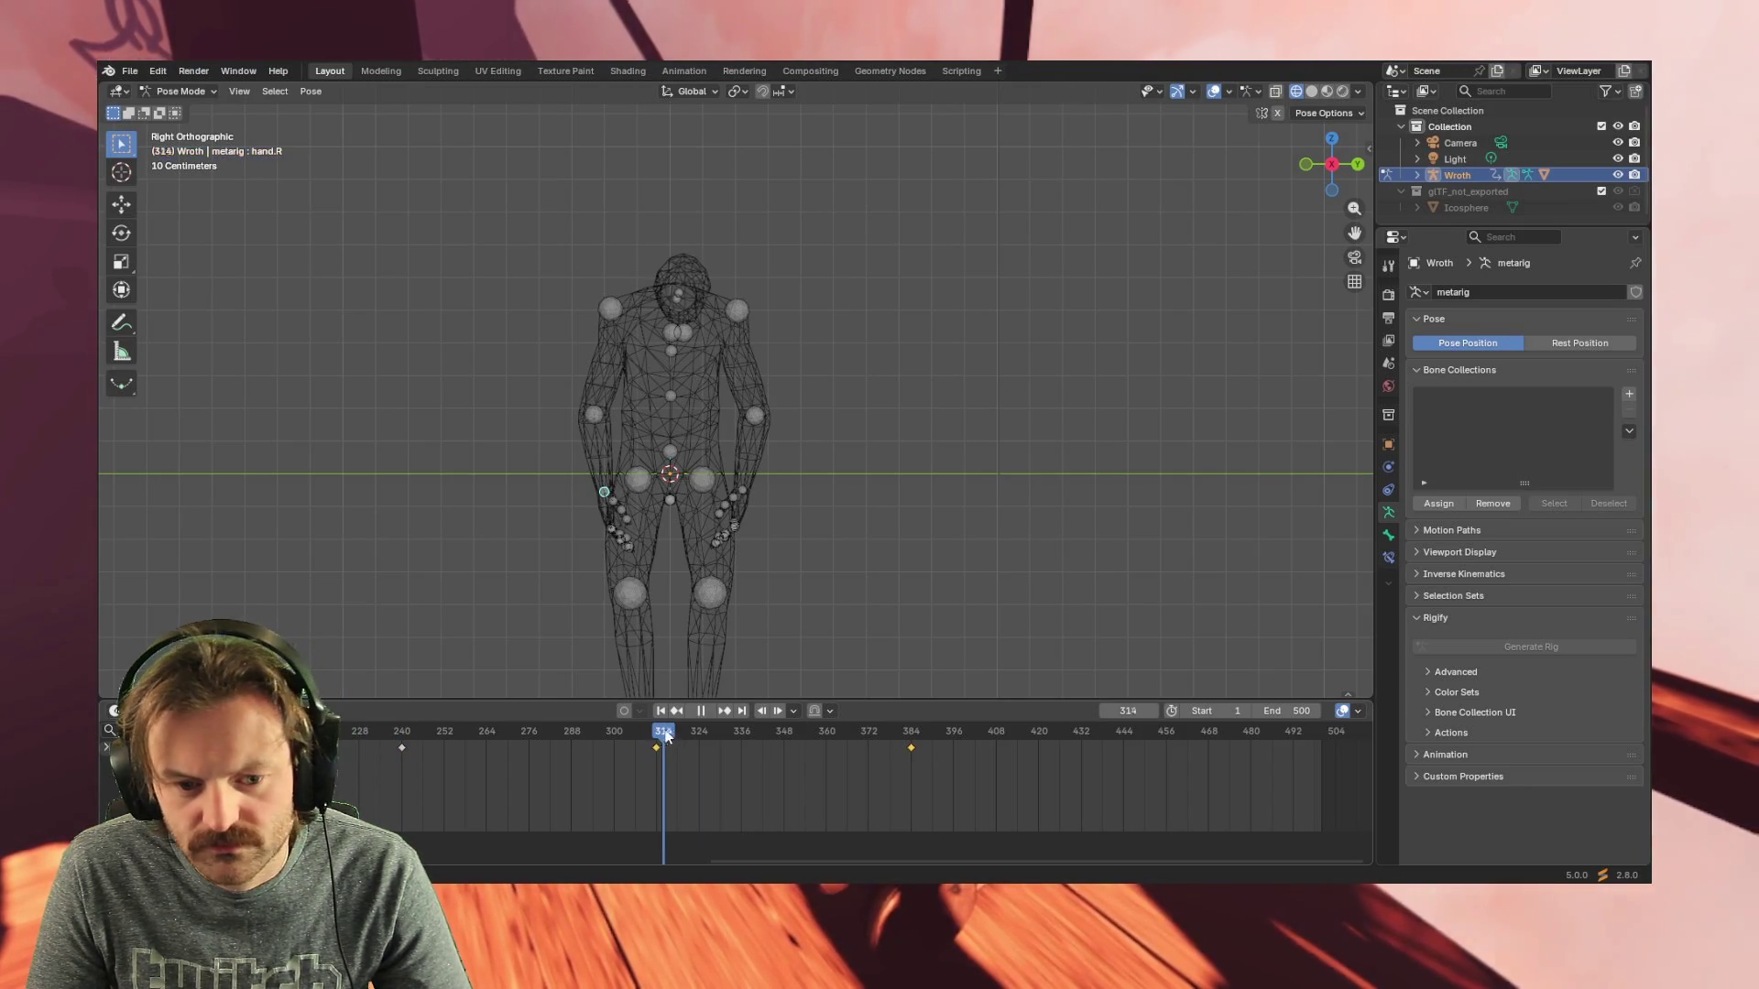
pyautogui.moveTo(675, 726); pyautogui.dragTo(1127, 736)
pyautogui.press('space')
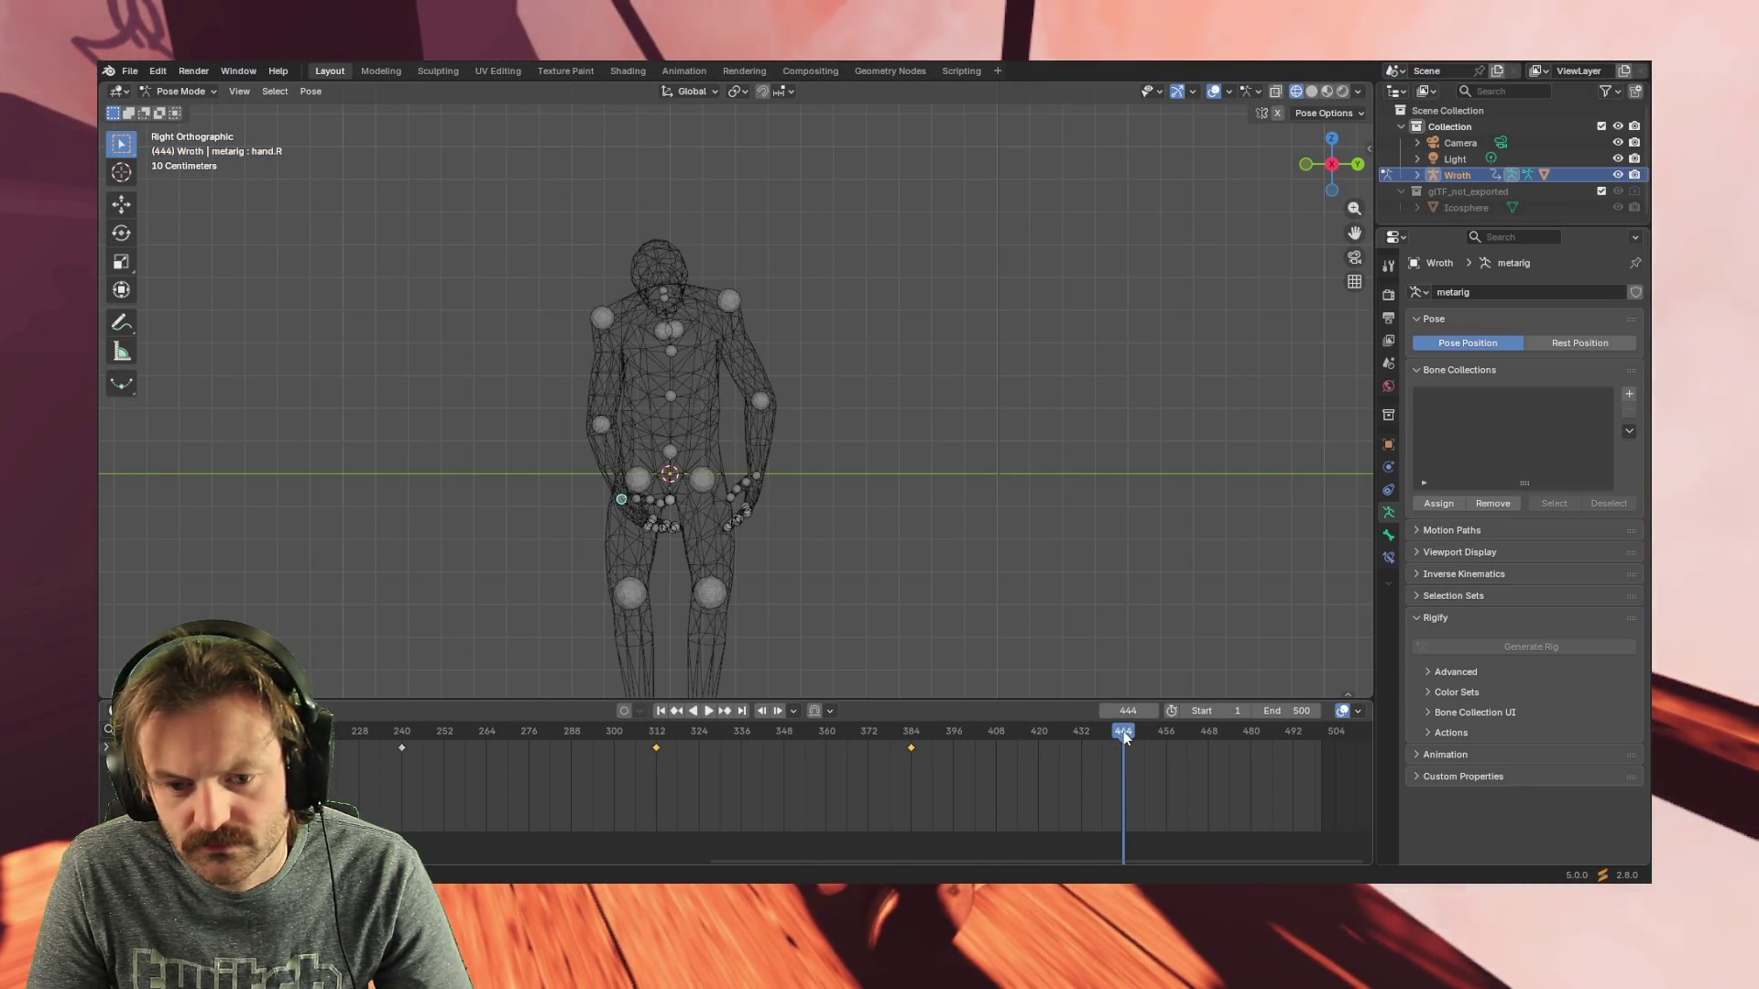
pyautogui.press('space')
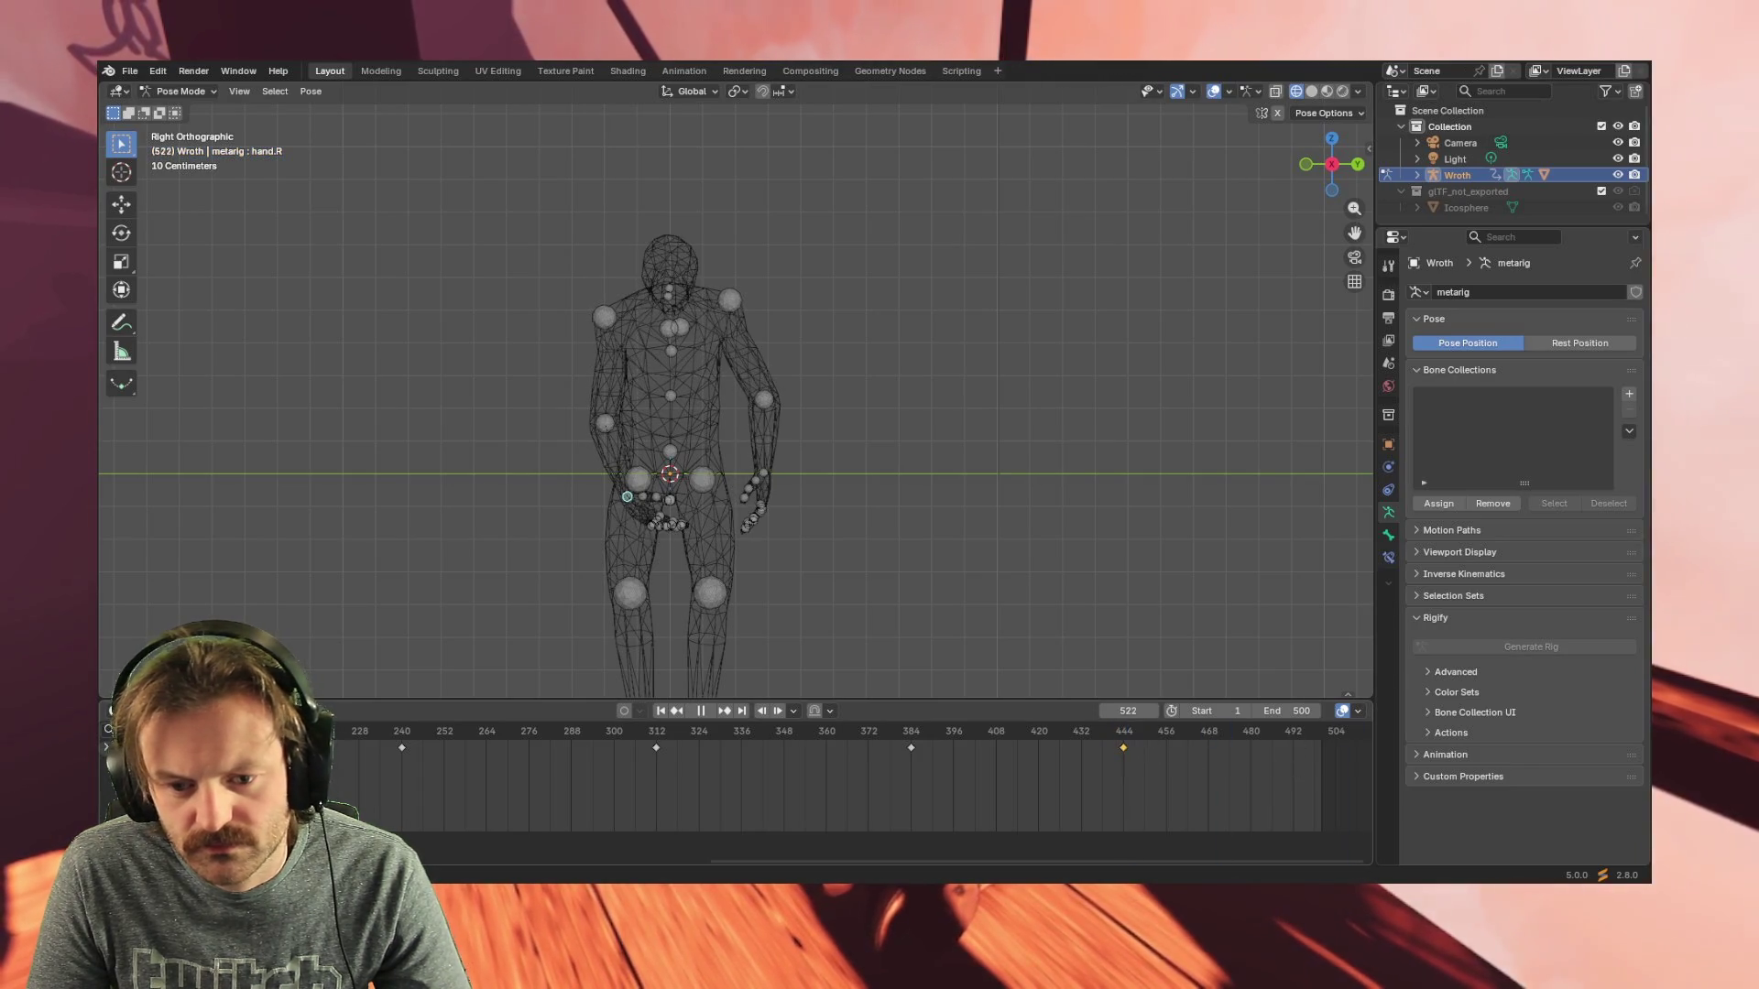
pyautogui.press('space')
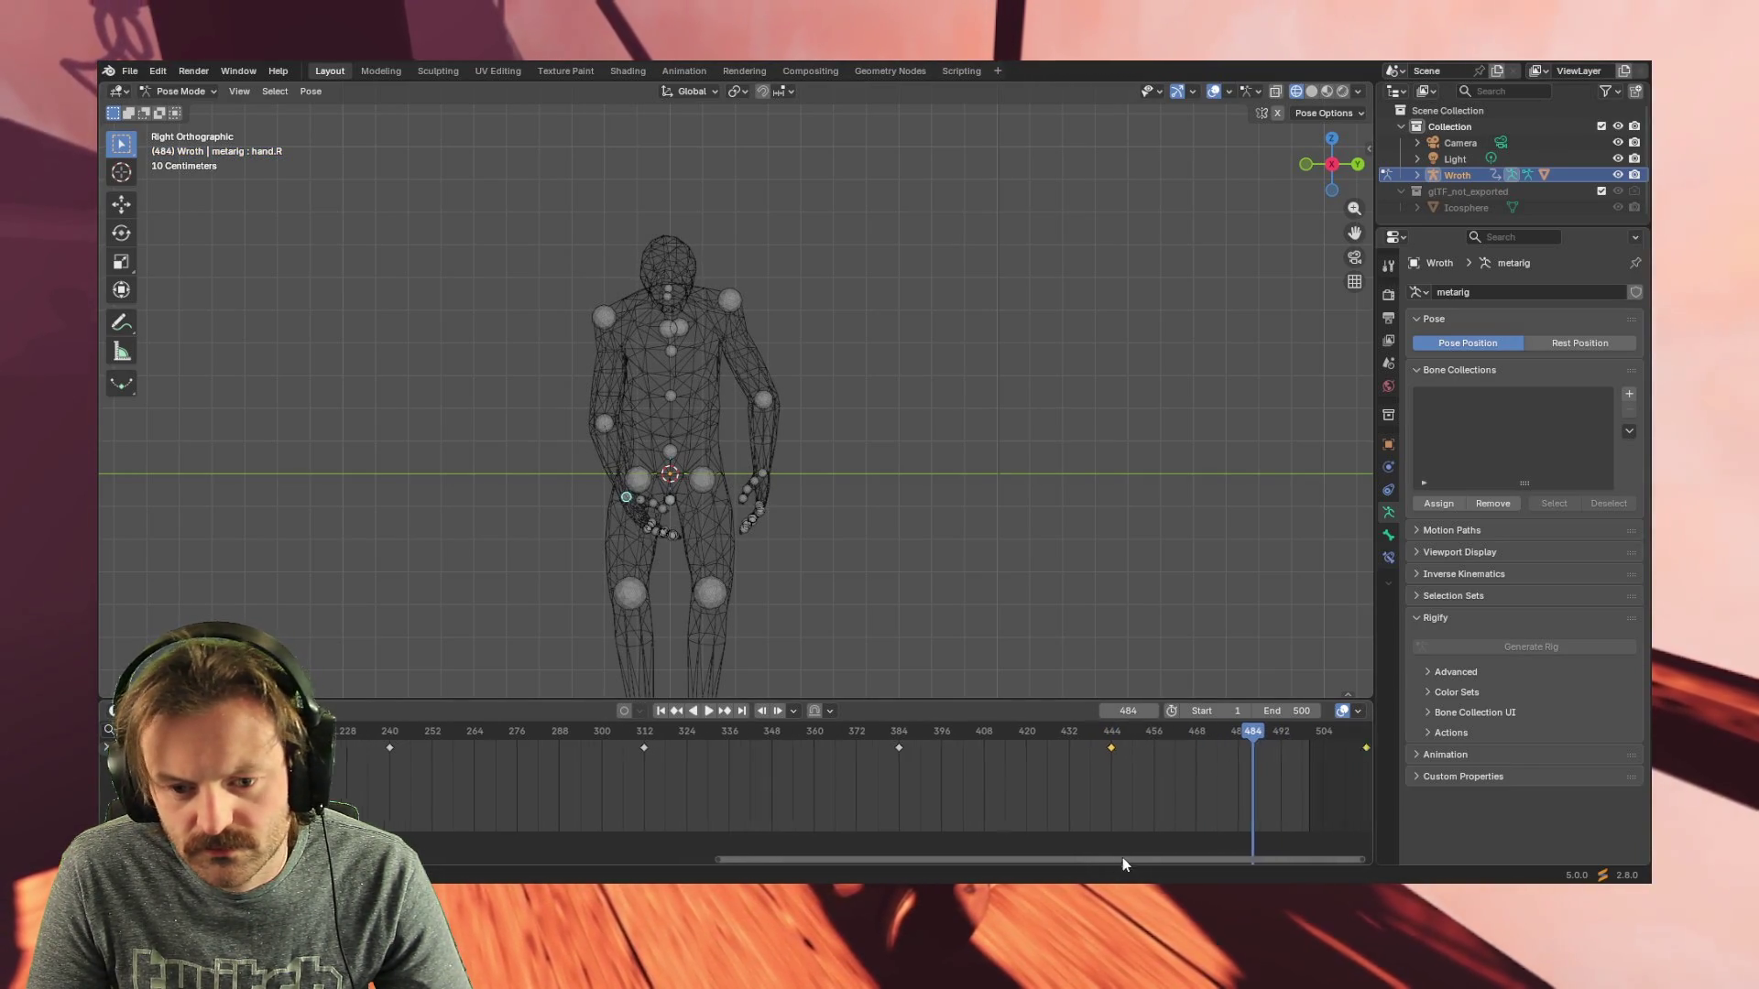
pyautogui.moveTo(1115, 858); pyautogui.dragTo(1191, 847)
# - Delete the stray keyframe near frame 516 and replay the idle animation
pyautogui.click(1236, 755)
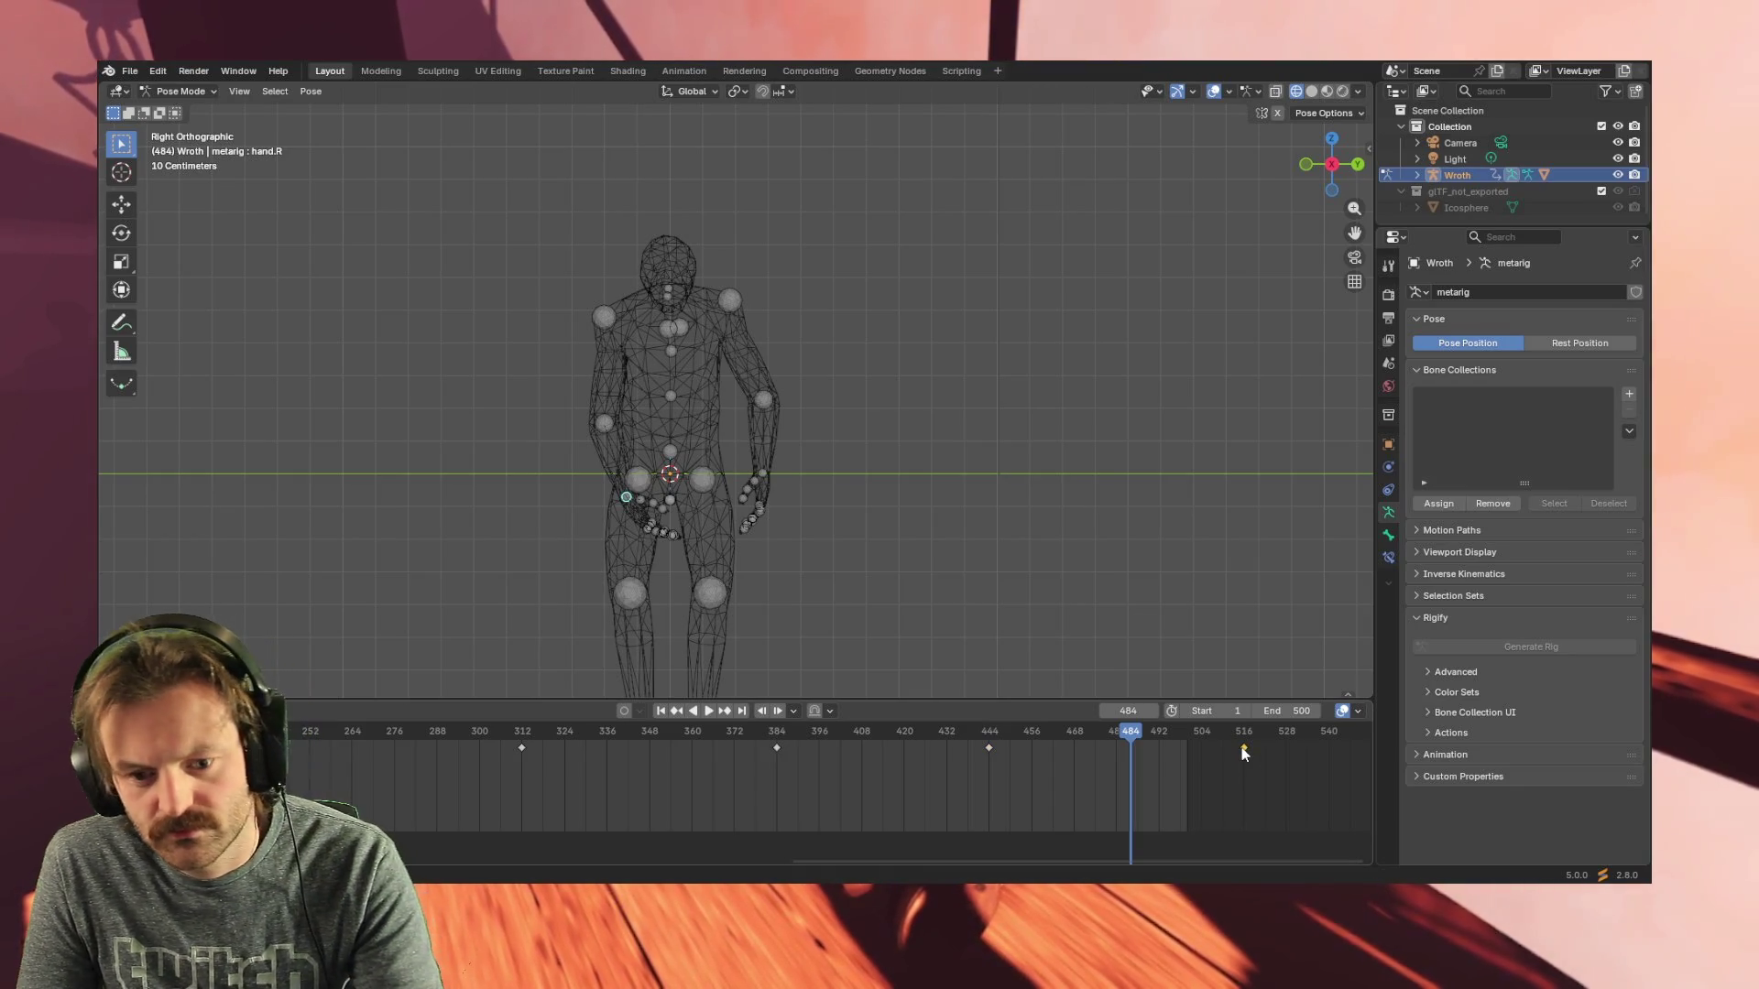
pyautogui.press('Delete')
pyautogui.moveTo(1045, 732); pyautogui.dragTo(721, 735)
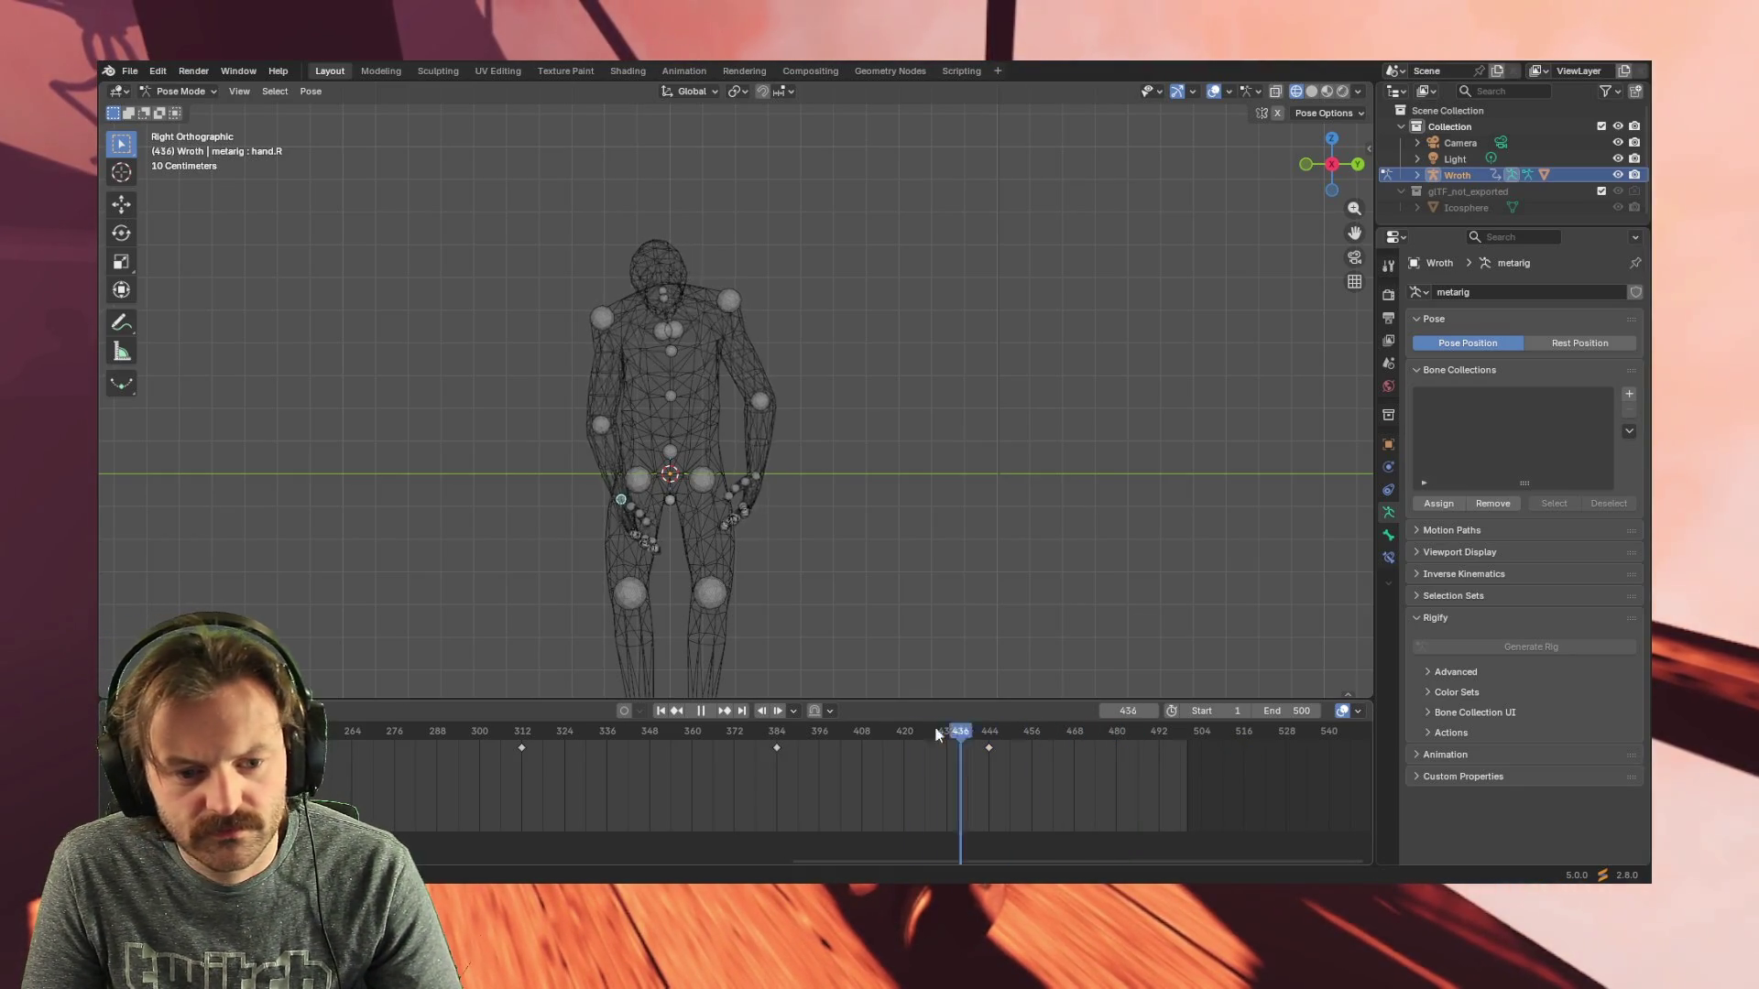
pyautogui.click(711, 712)
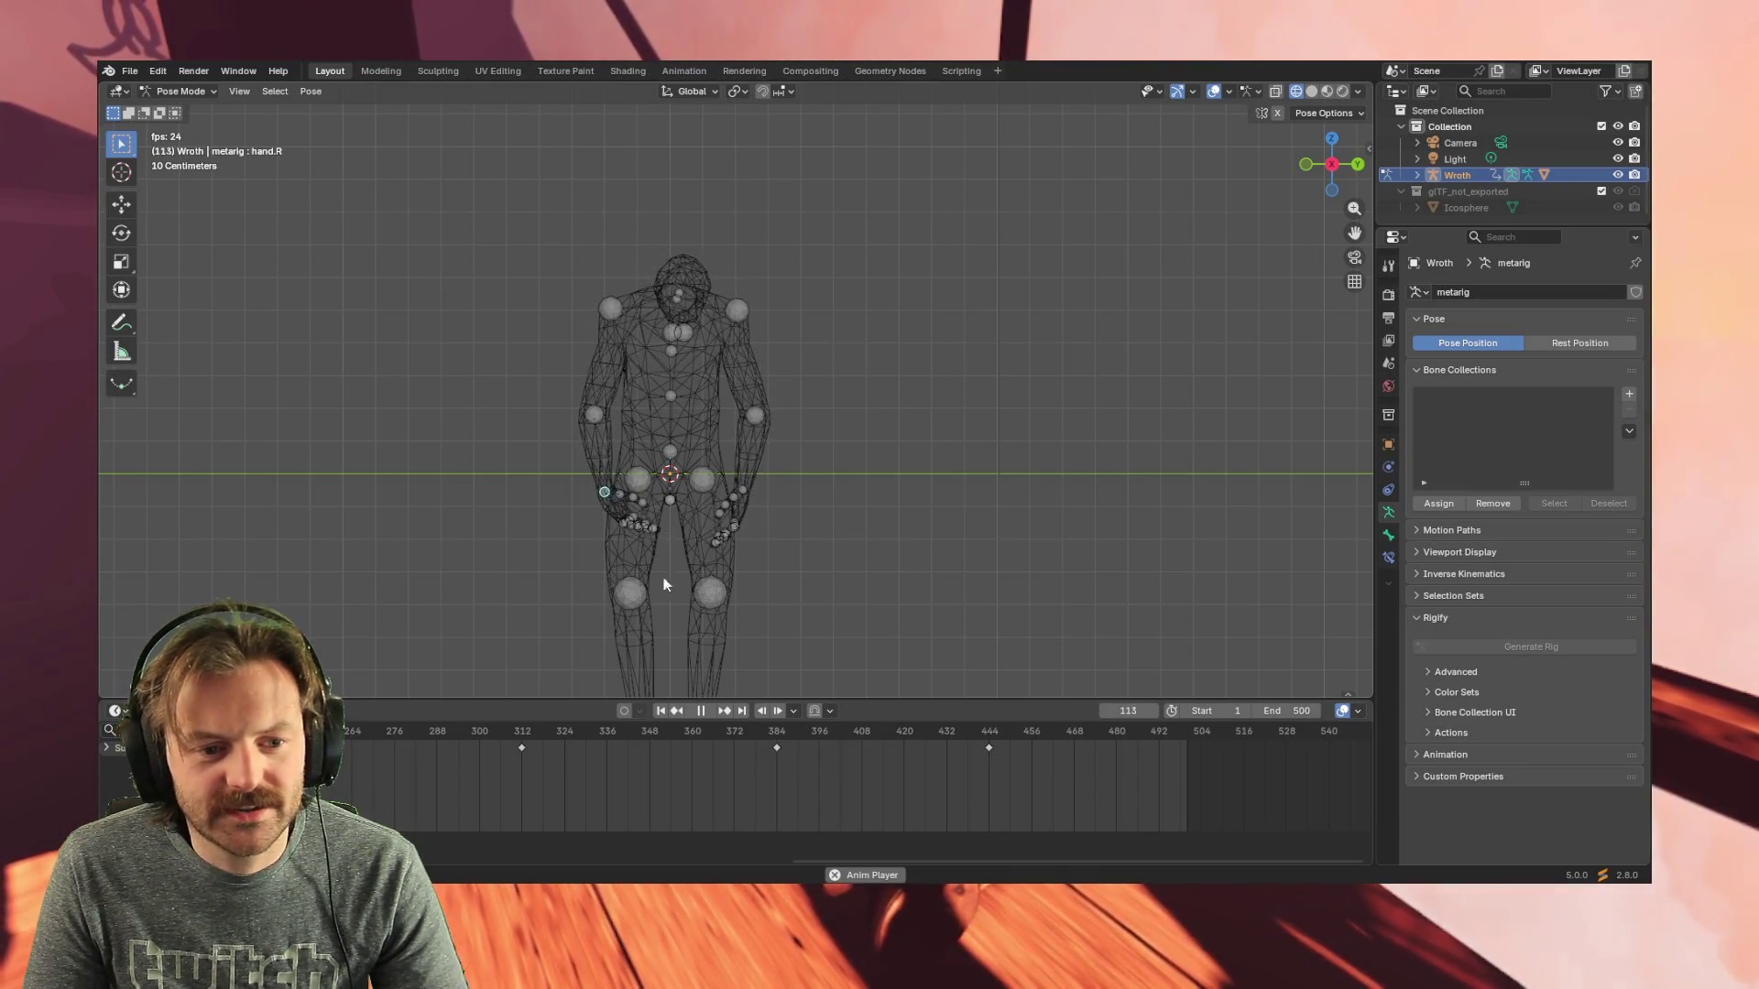
pyautogui.moveTo(675, 564); pyautogui.dragTo(666, 566, button='middle')
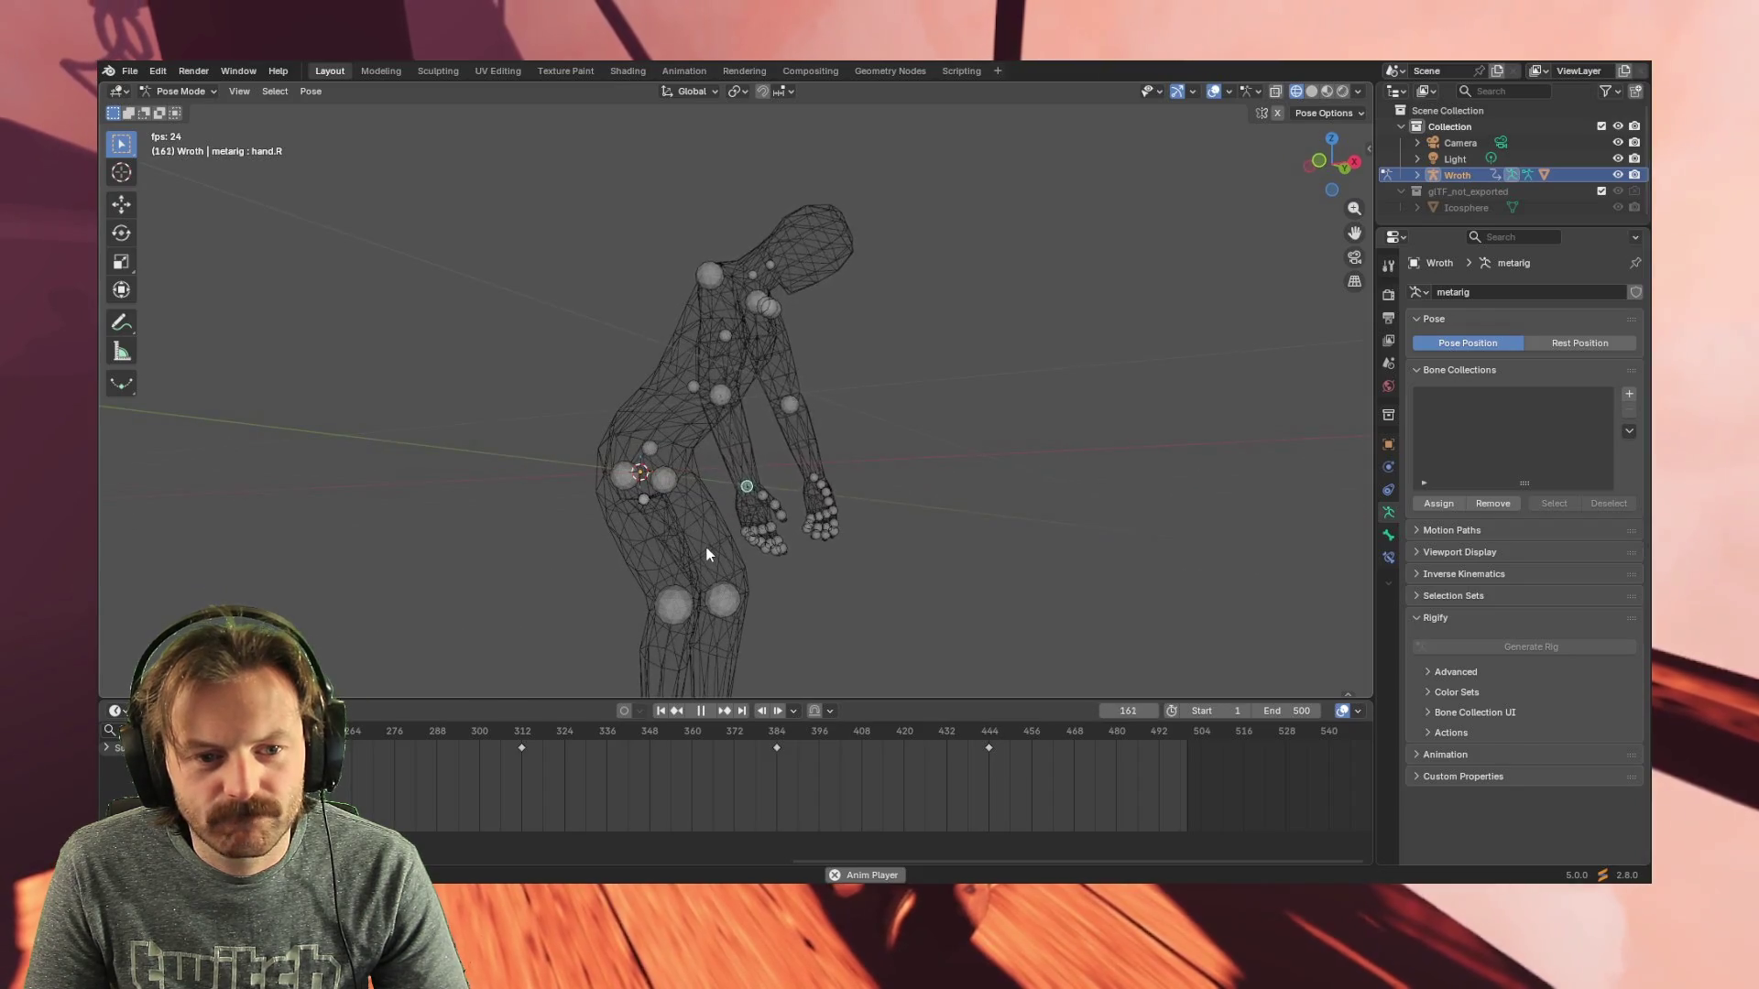
pyautogui.moveTo(702, 550)
pyautogui.mouseDown(button='middle')
pyautogui.moveTo(881, 574)
pyautogui.moveTo(827, 559)
pyautogui.mouseUp(button='middle')
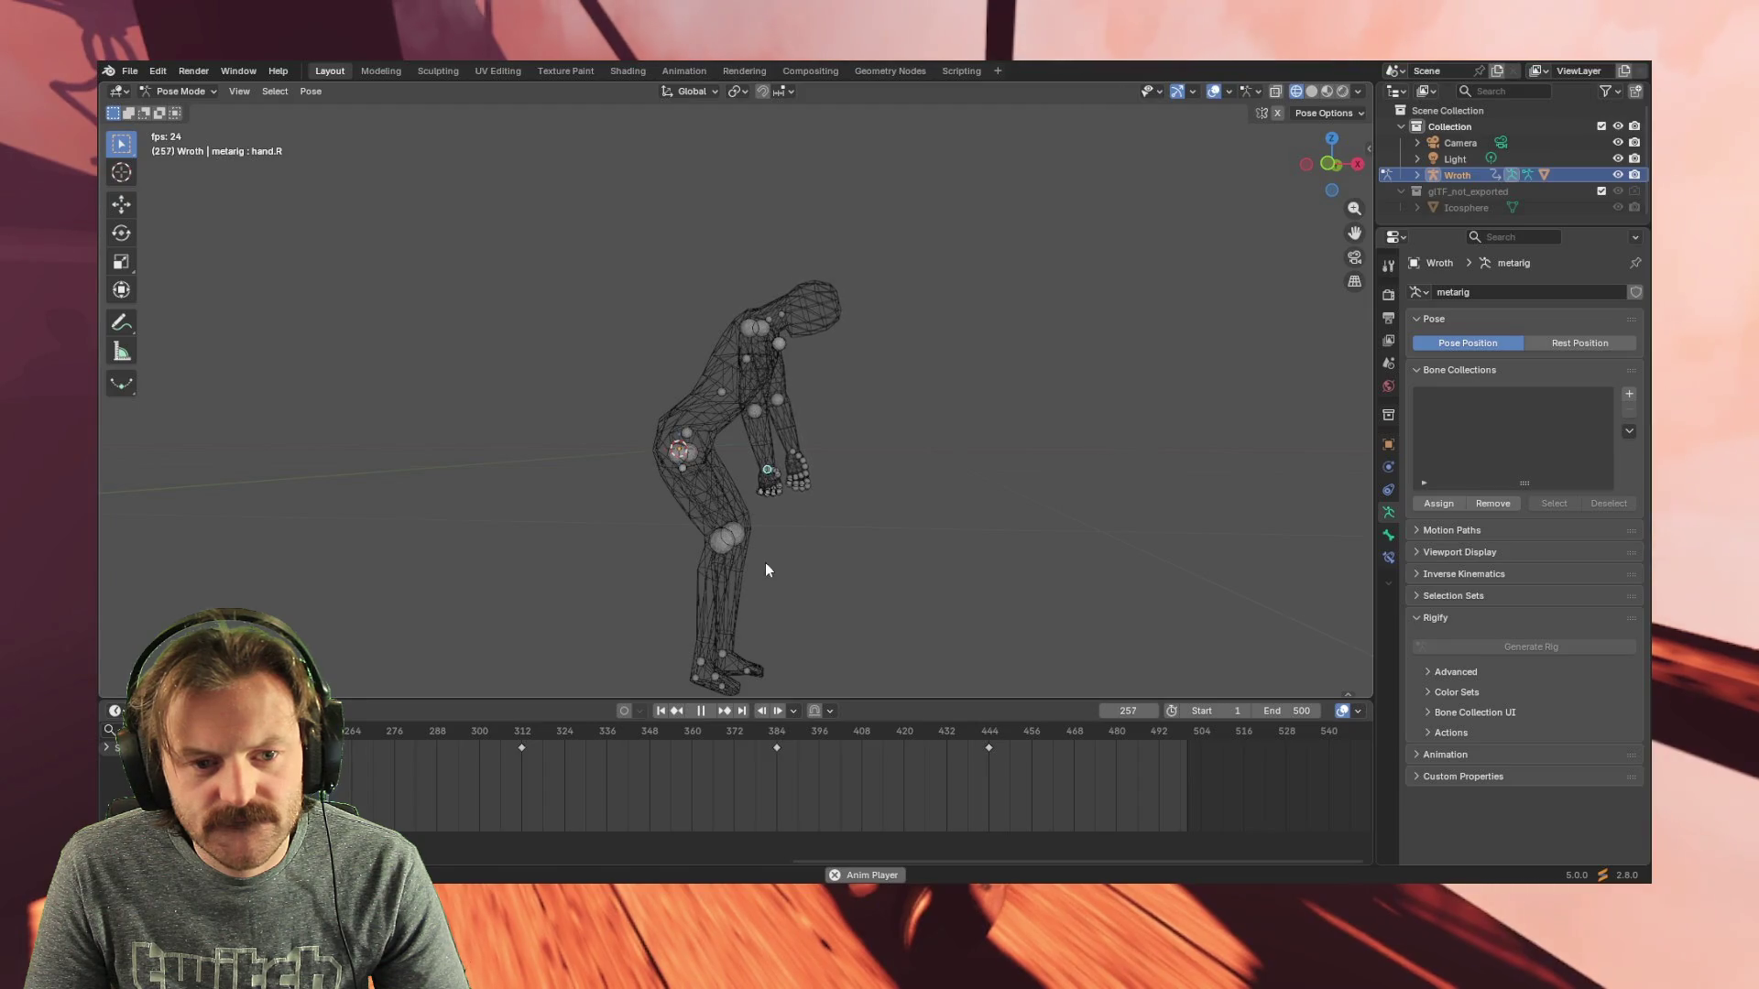
pyautogui.moveTo(844, 562); pyautogui.dragTo(693, 572, button='middle')
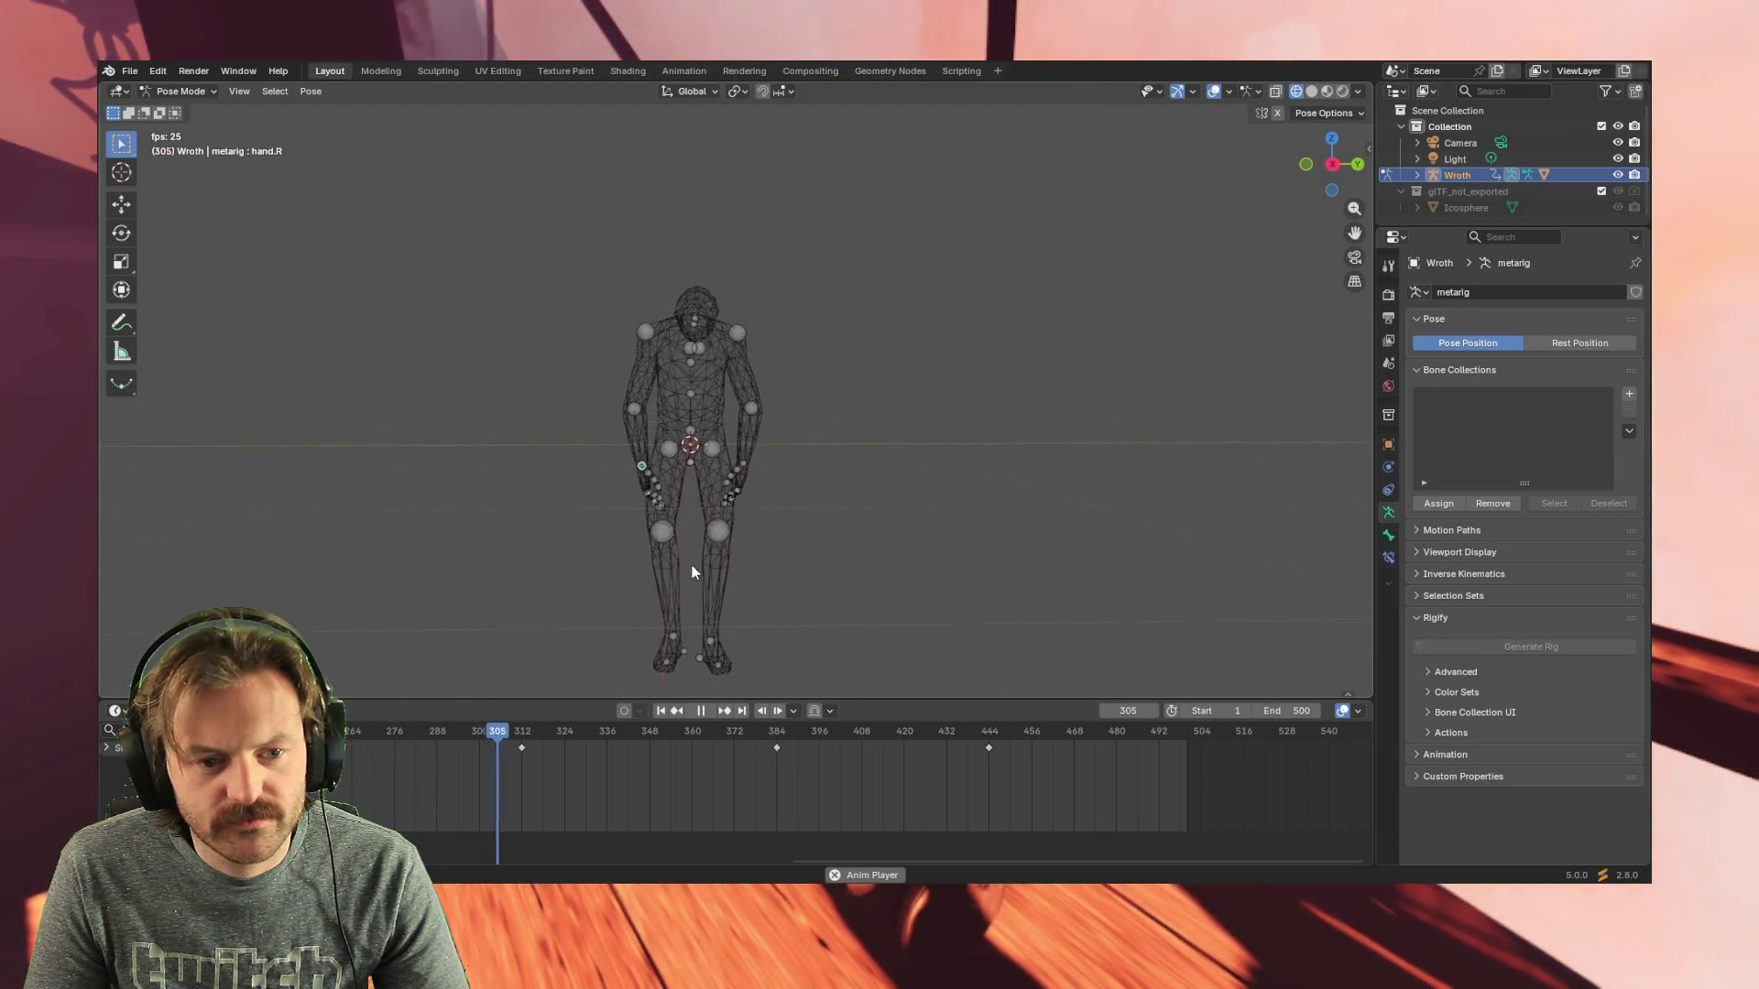
pyautogui.moveTo(843, 565)
pyautogui.mouseDown(button='middle')
pyautogui.moveTo(732, 559)
pyautogui.moveTo(981, 565)
pyautogui.mouseUp(button='middle')
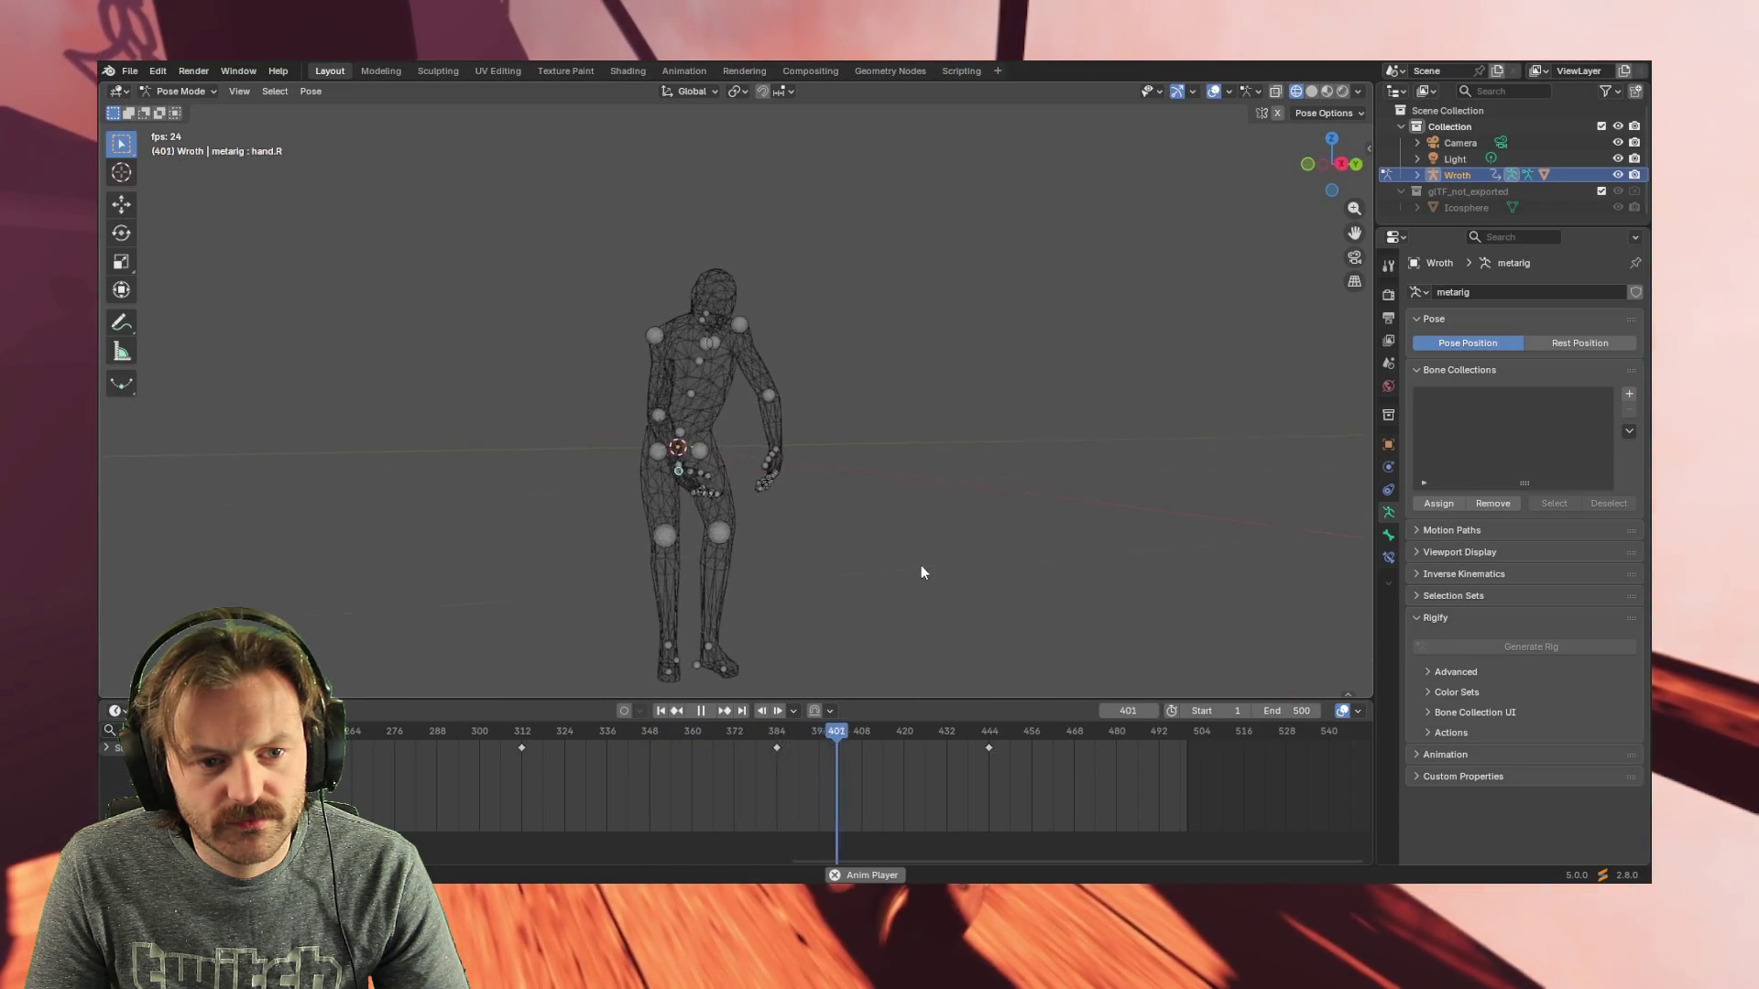
pyautogui.moveTo(890, 554)
pyautogui.mouseDown(button='middle')
pyautogui.moveTo(1145, 563)
pyautogui.moveTo(699, 575)
pyautogui.moveTo(722, 566)
pyautogui.mouseUp(button='middle')
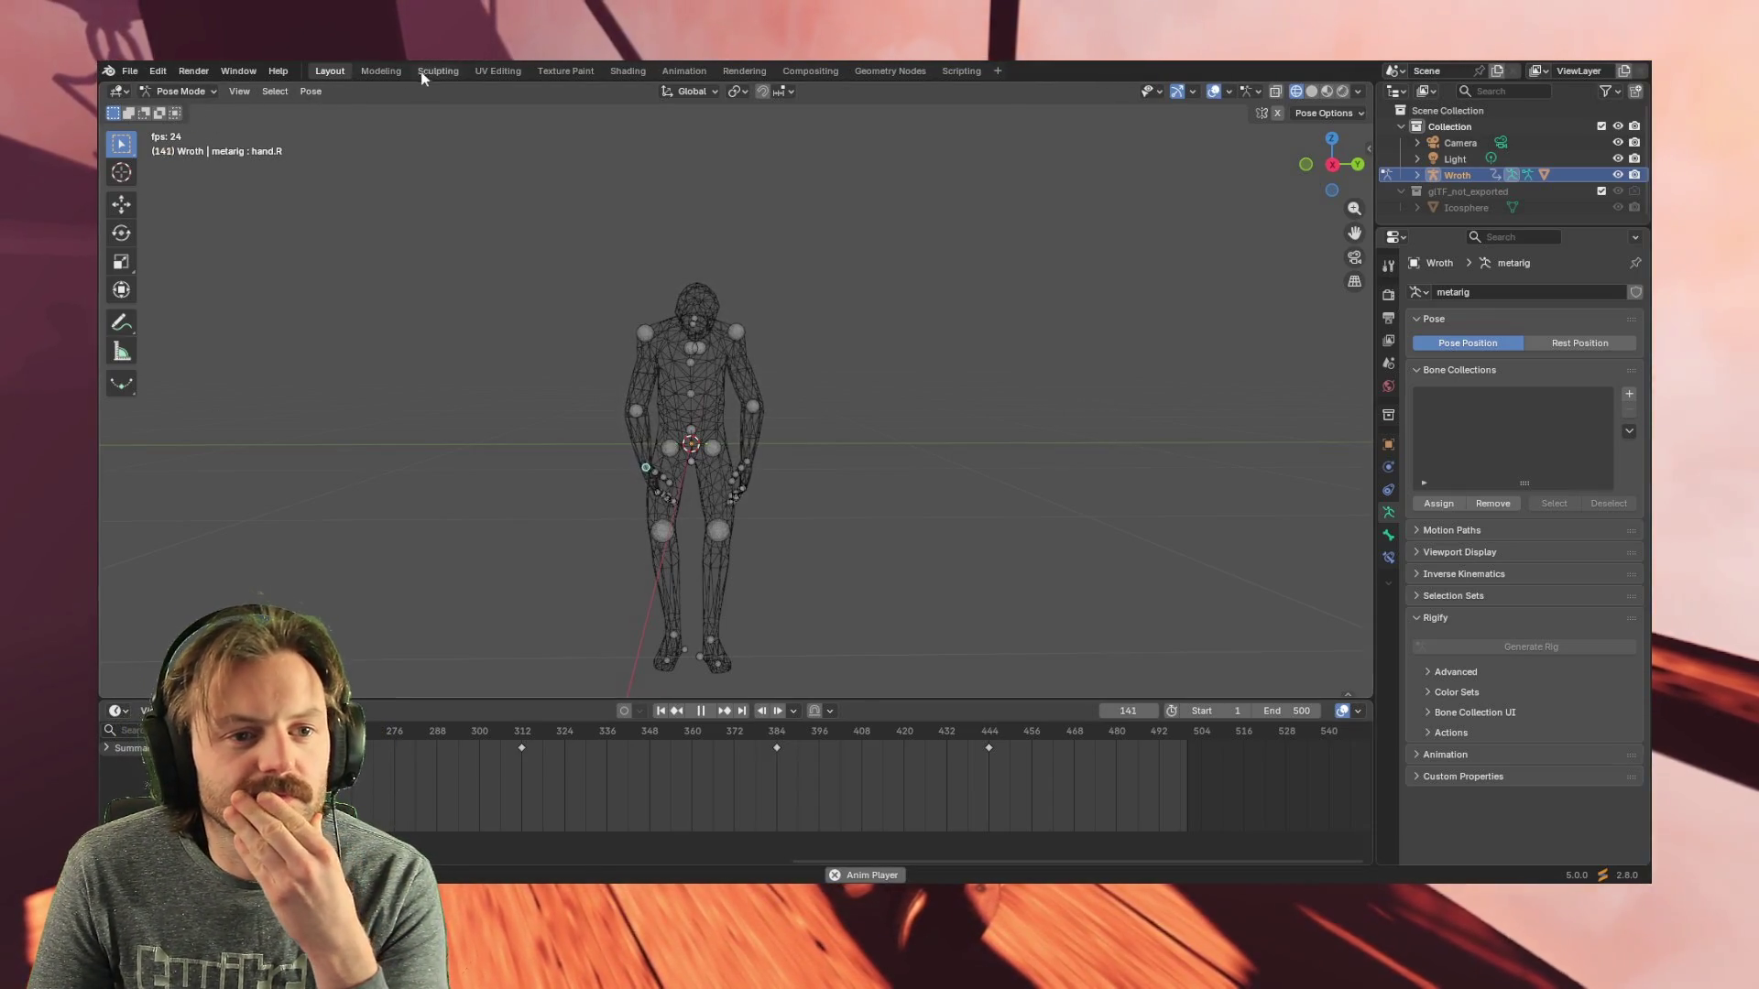
# - In the Animation workspace, enable Manual Frame Range 1–500 on Wroth's action
pyautogui.click(684, 71)
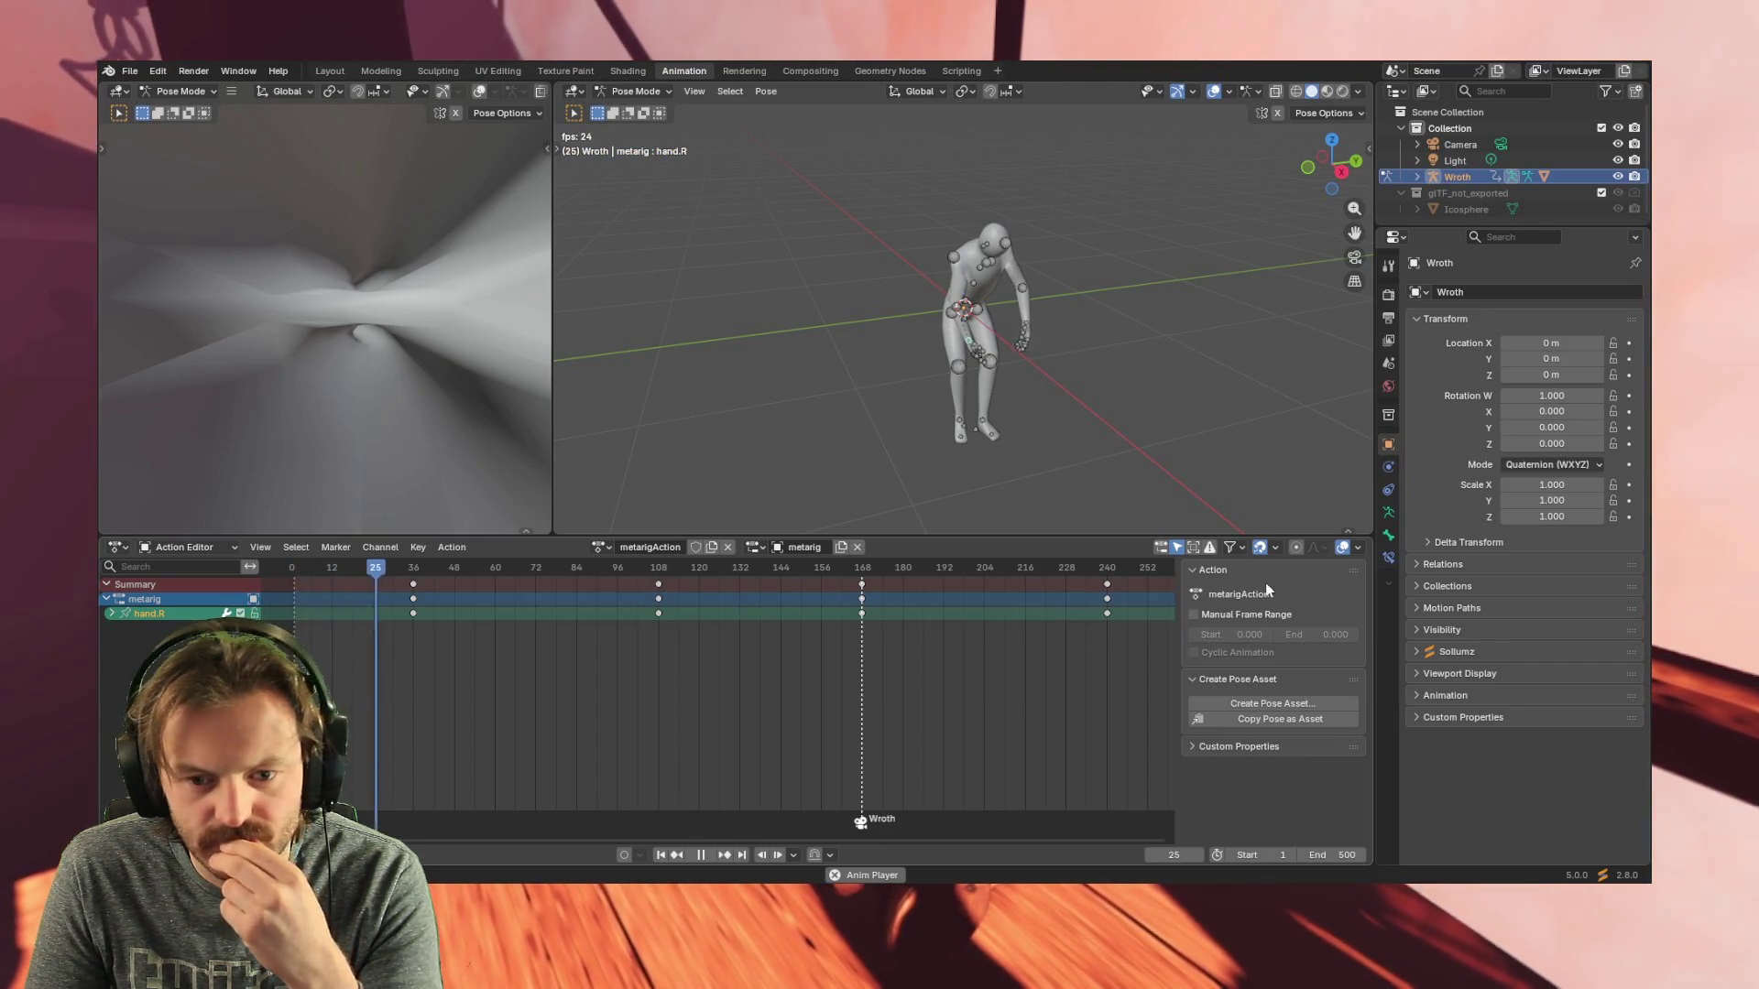
pyautogui.click(1190, 569)
pyautogui.click(1196, 615)
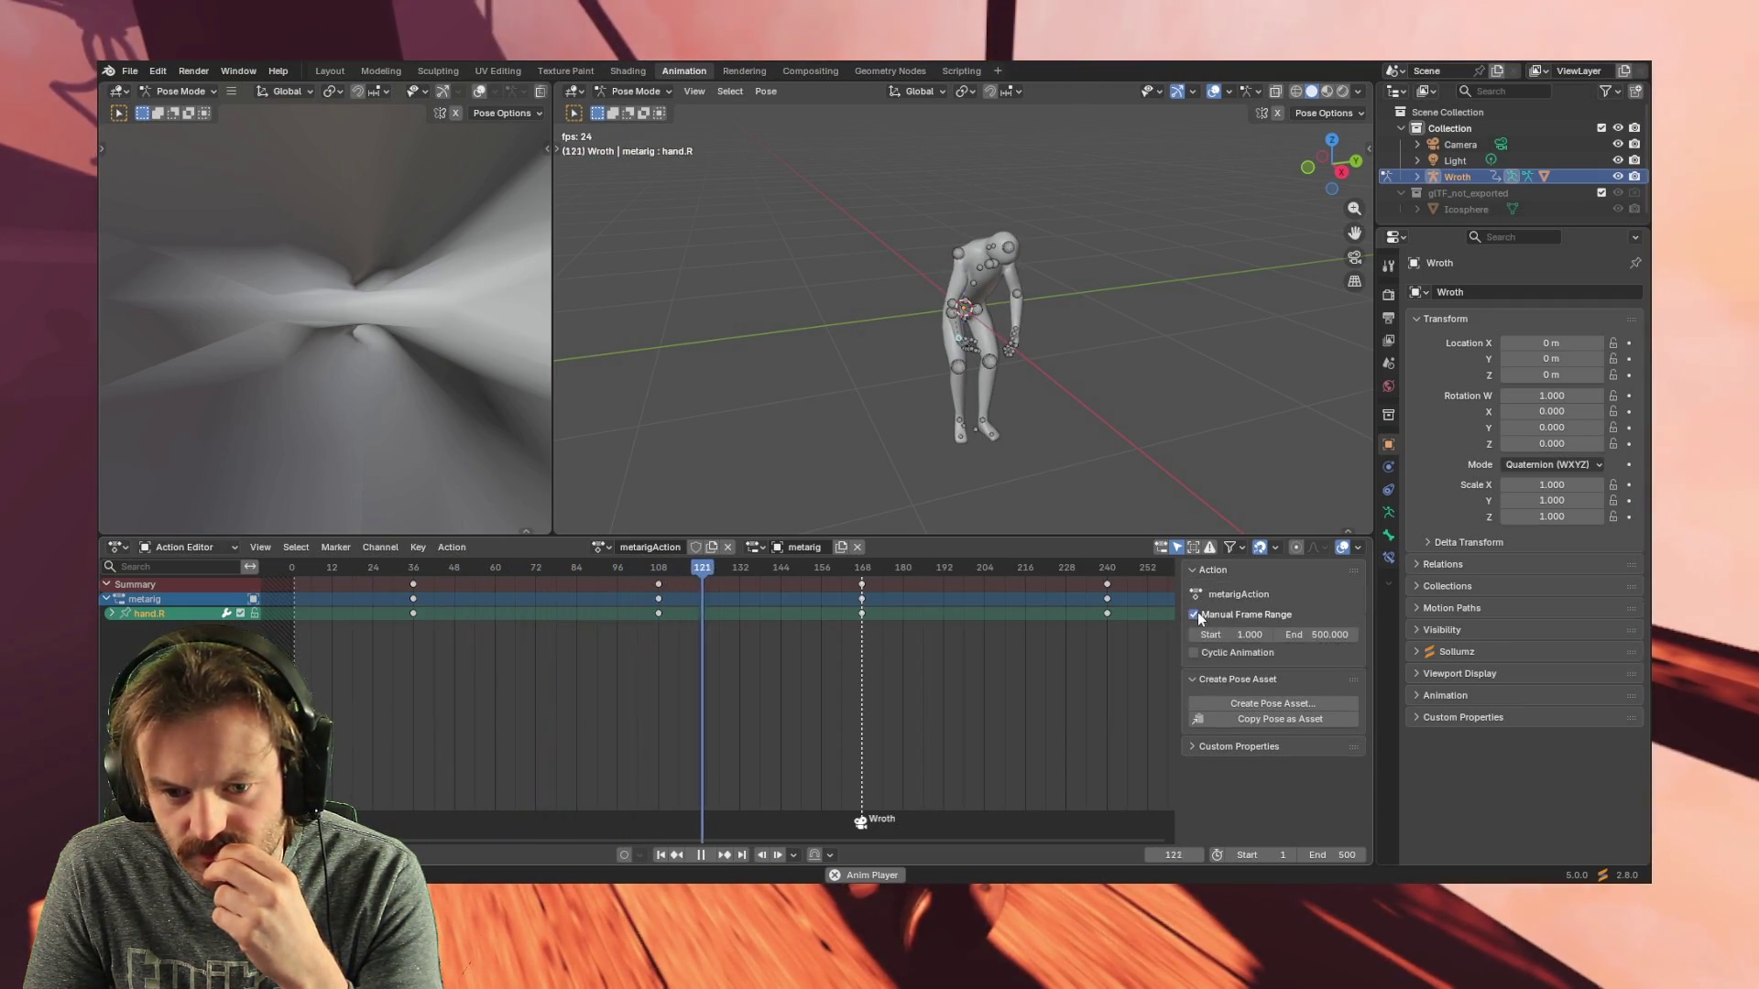
pyautogui.click(1185, 567)
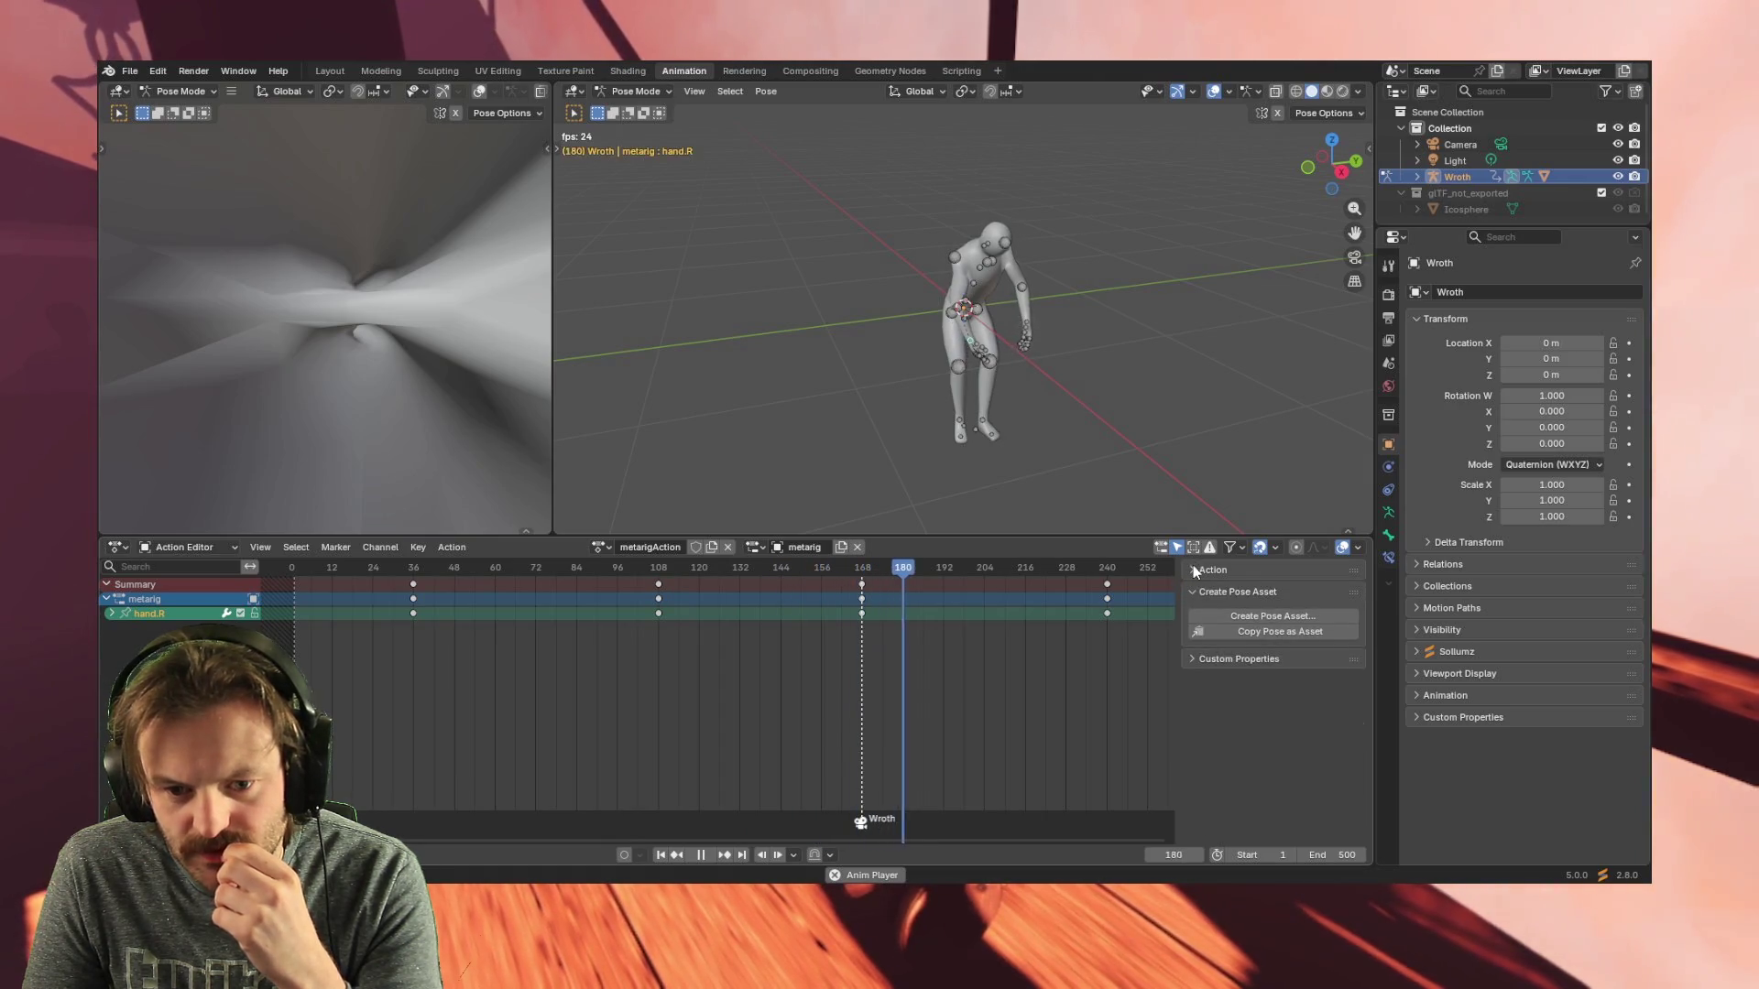
# - Rename the Wroth animation slot to wroth_cannon_idle
pyautogui.doubleClick(154, 612)
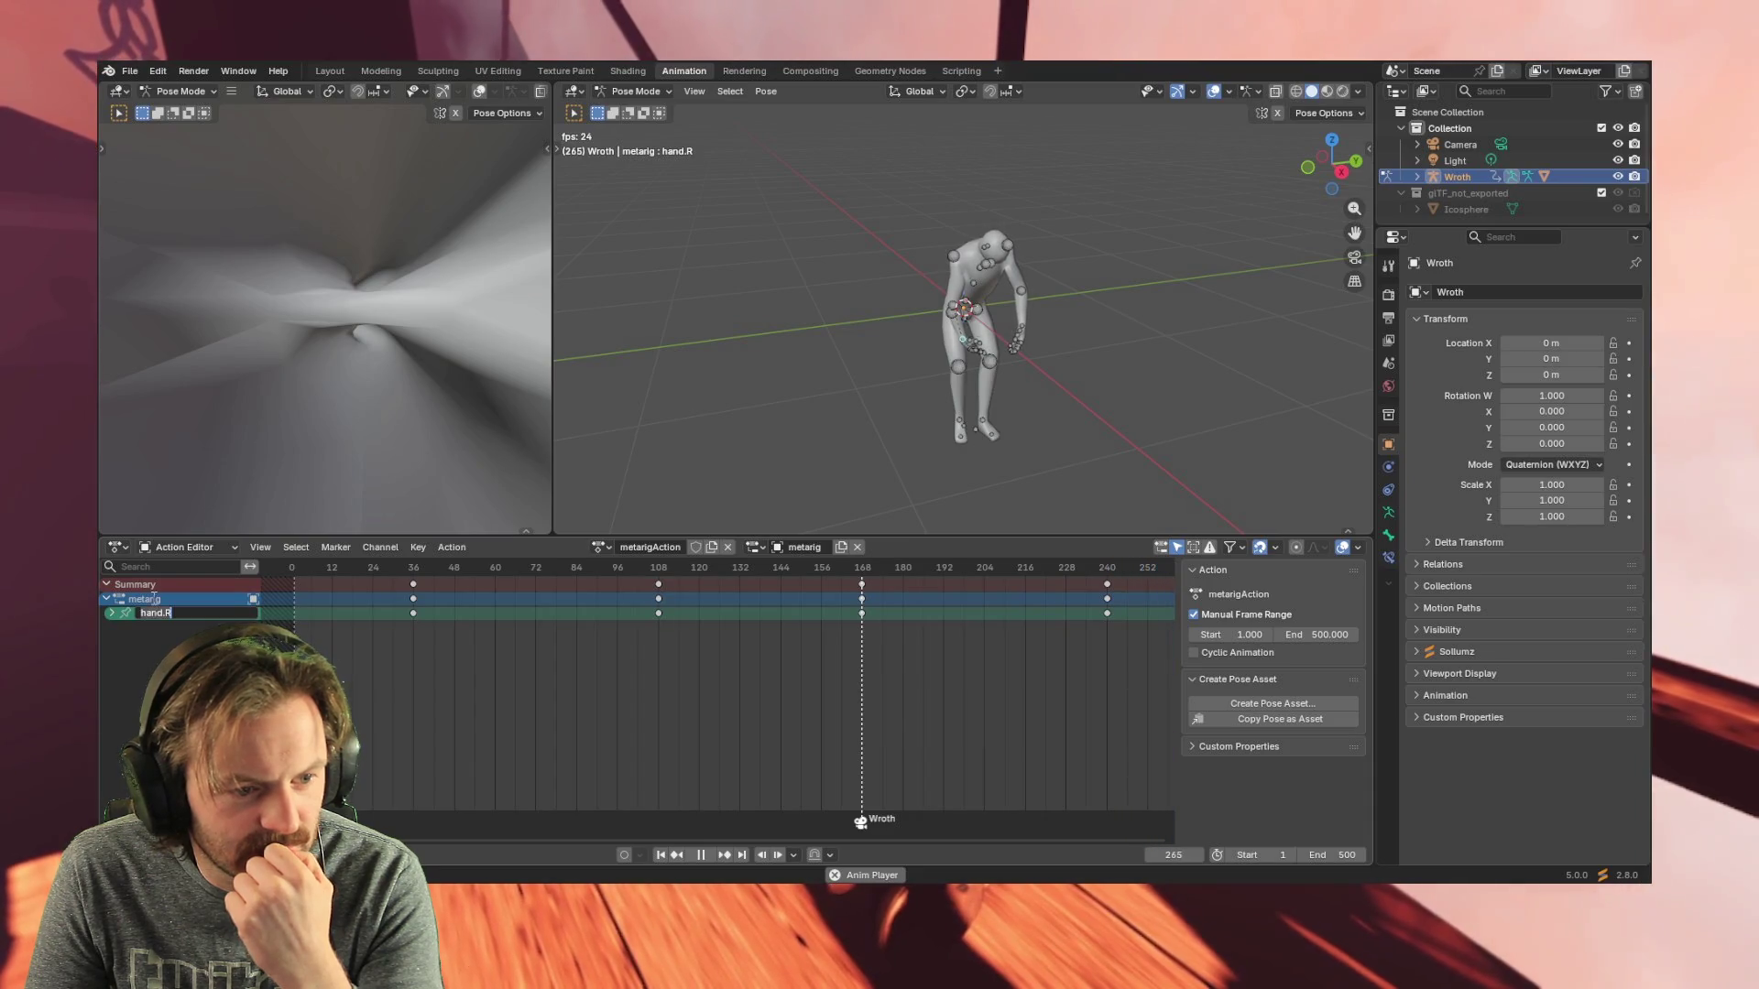
pyautogui.doubleClick(155, 599)
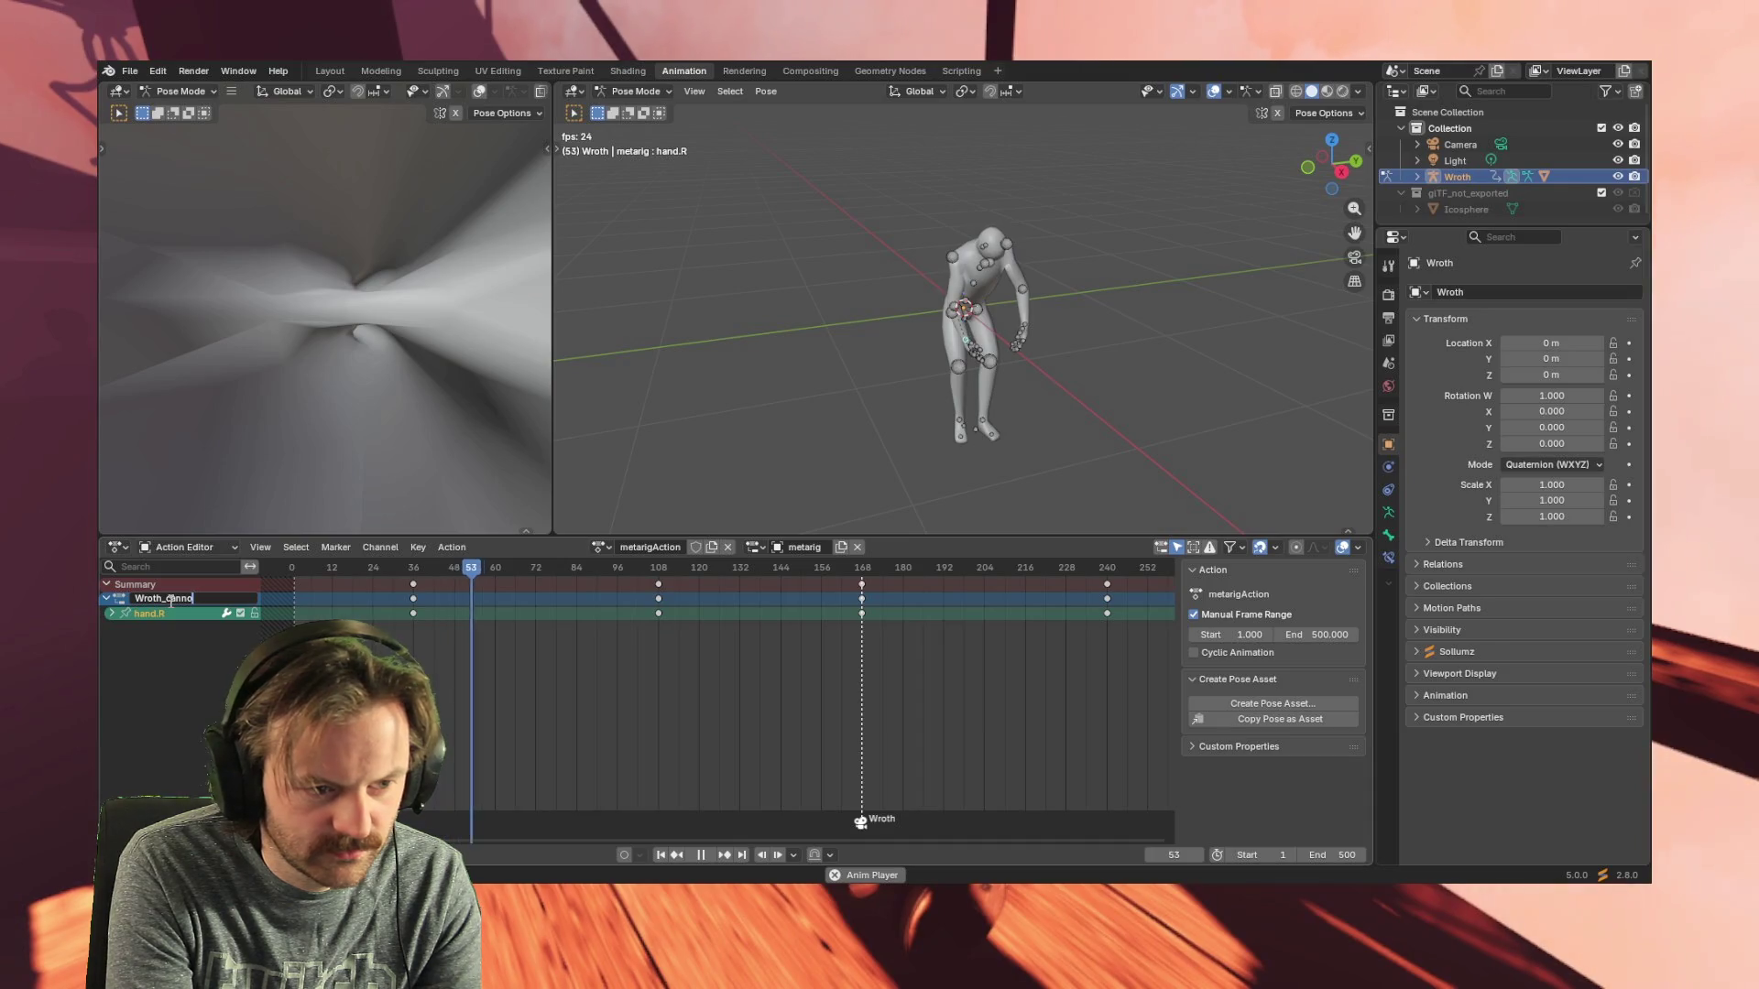
pyautogui.press('BackSpace')
pyautogui.press('BackSpace')
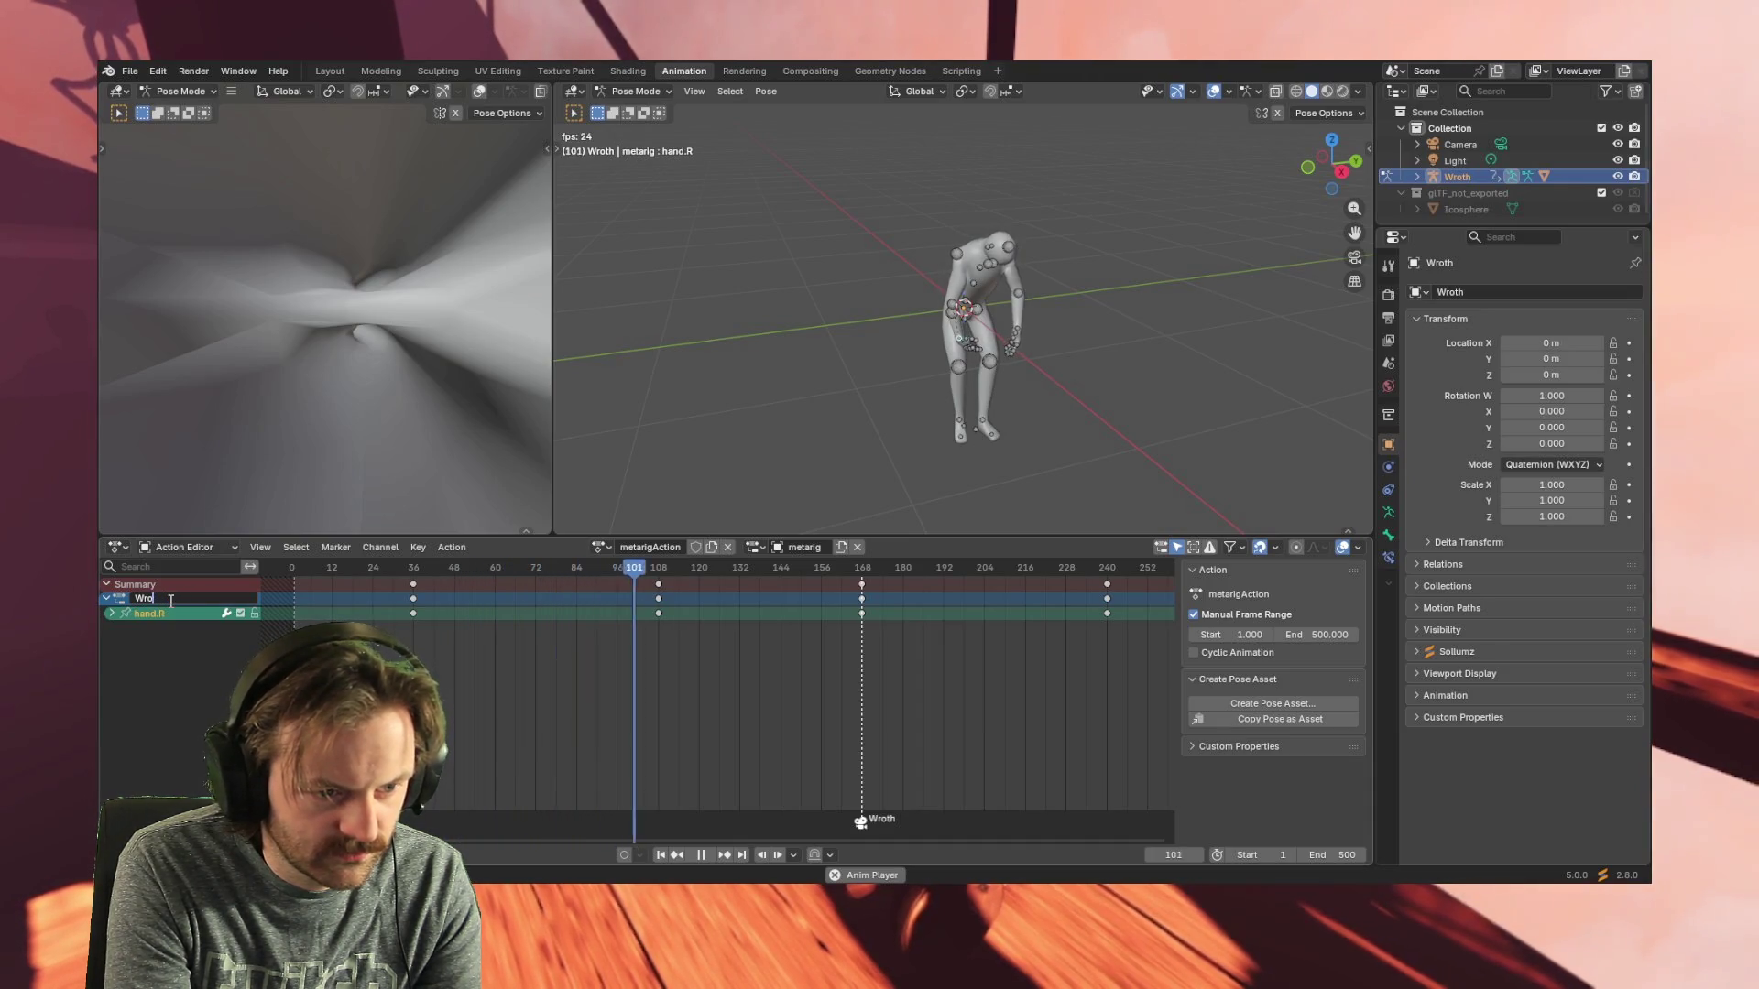
pyautogui.press('BackSpace')
pyautogui.write('wroth')
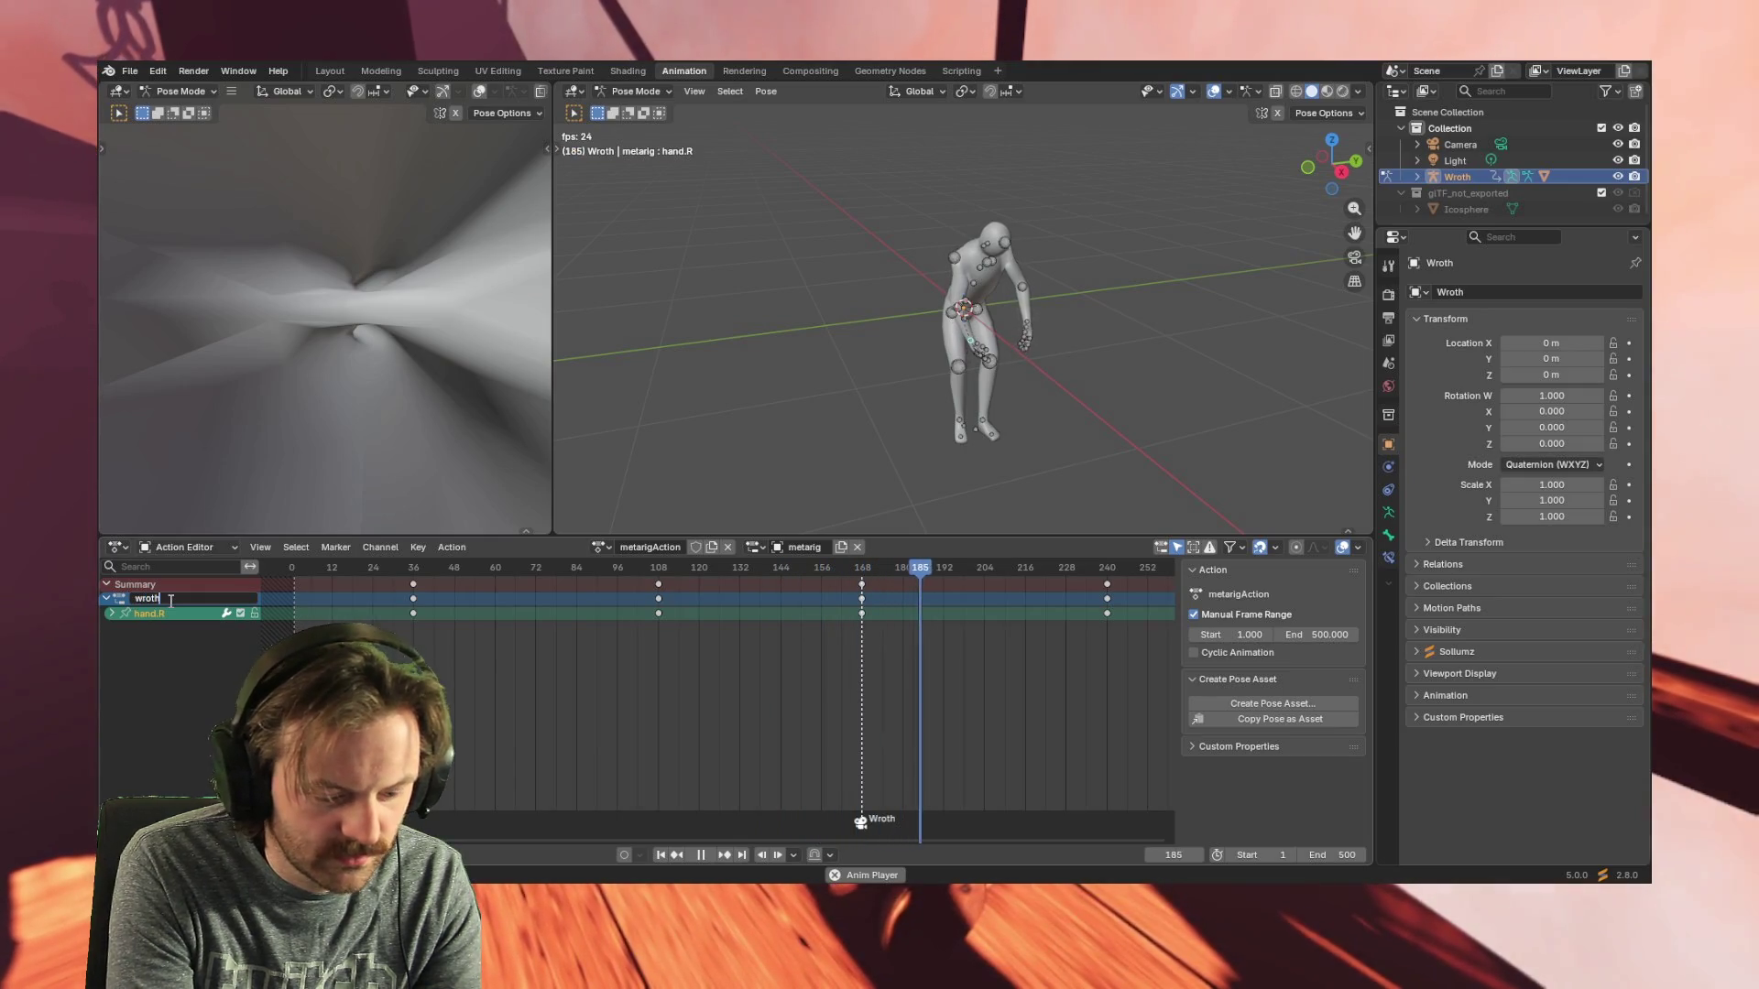
pyautogui.write('_cannon_')
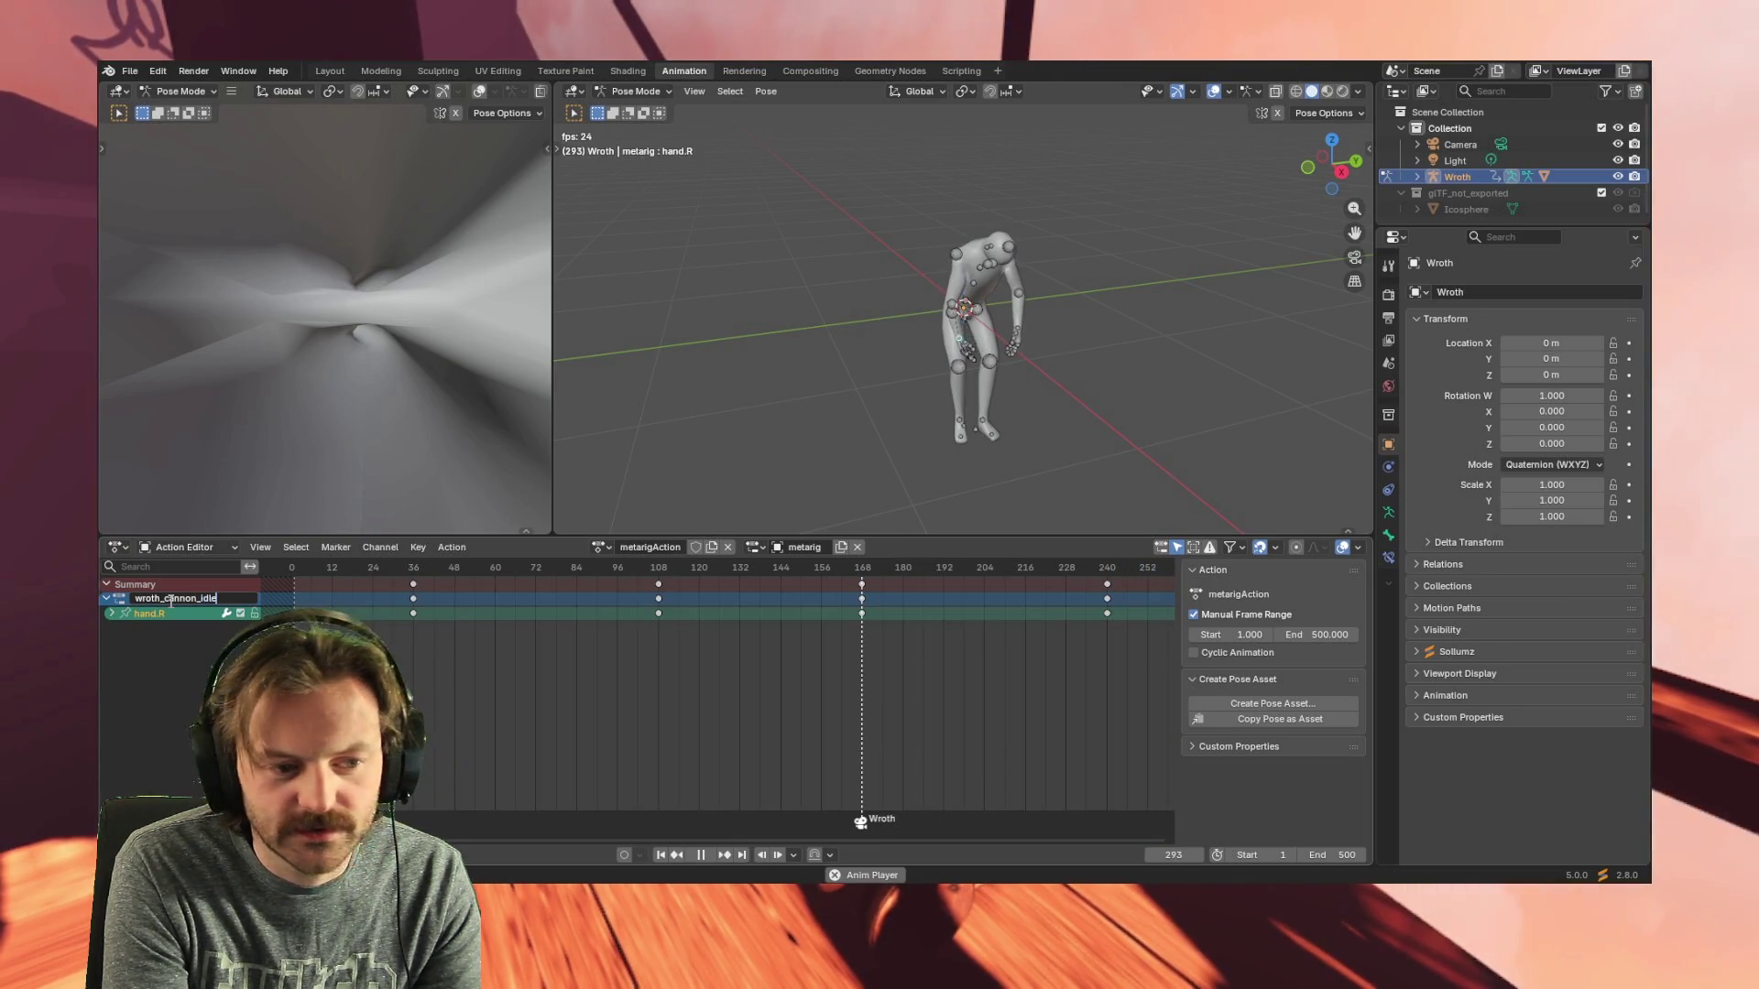
pyautogui.write('idle')
pyautogui.press('Return')
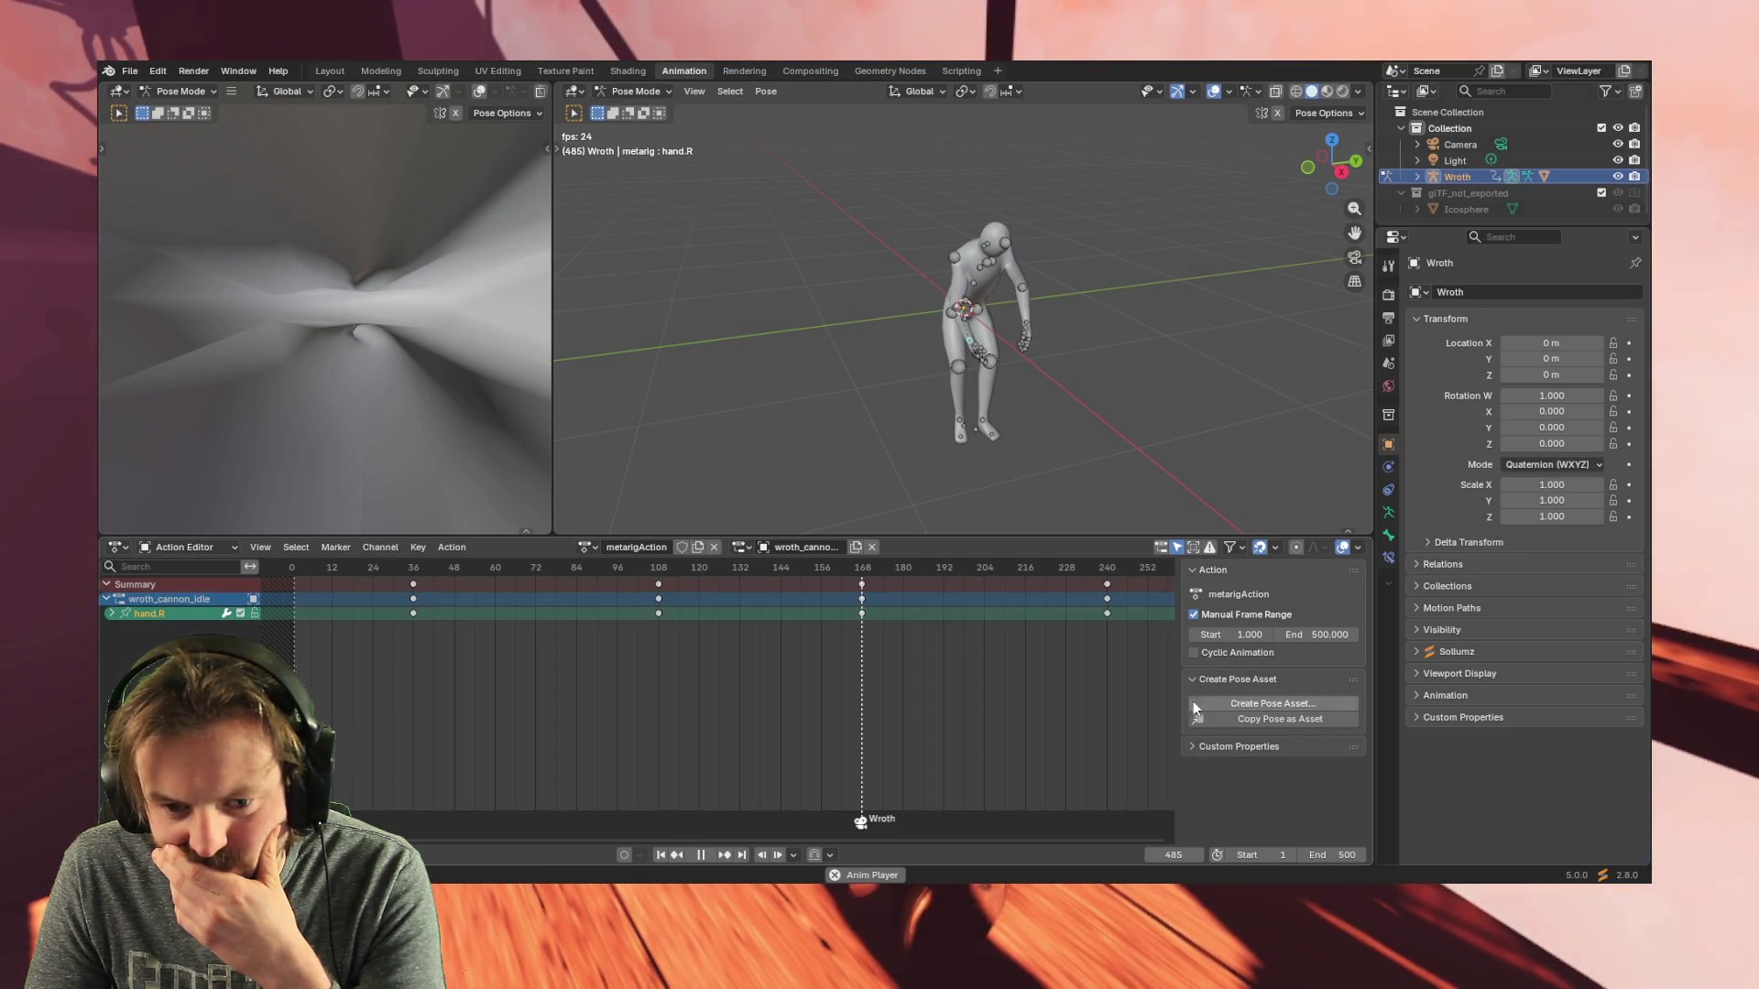
pyautogui.click(1203, 576)
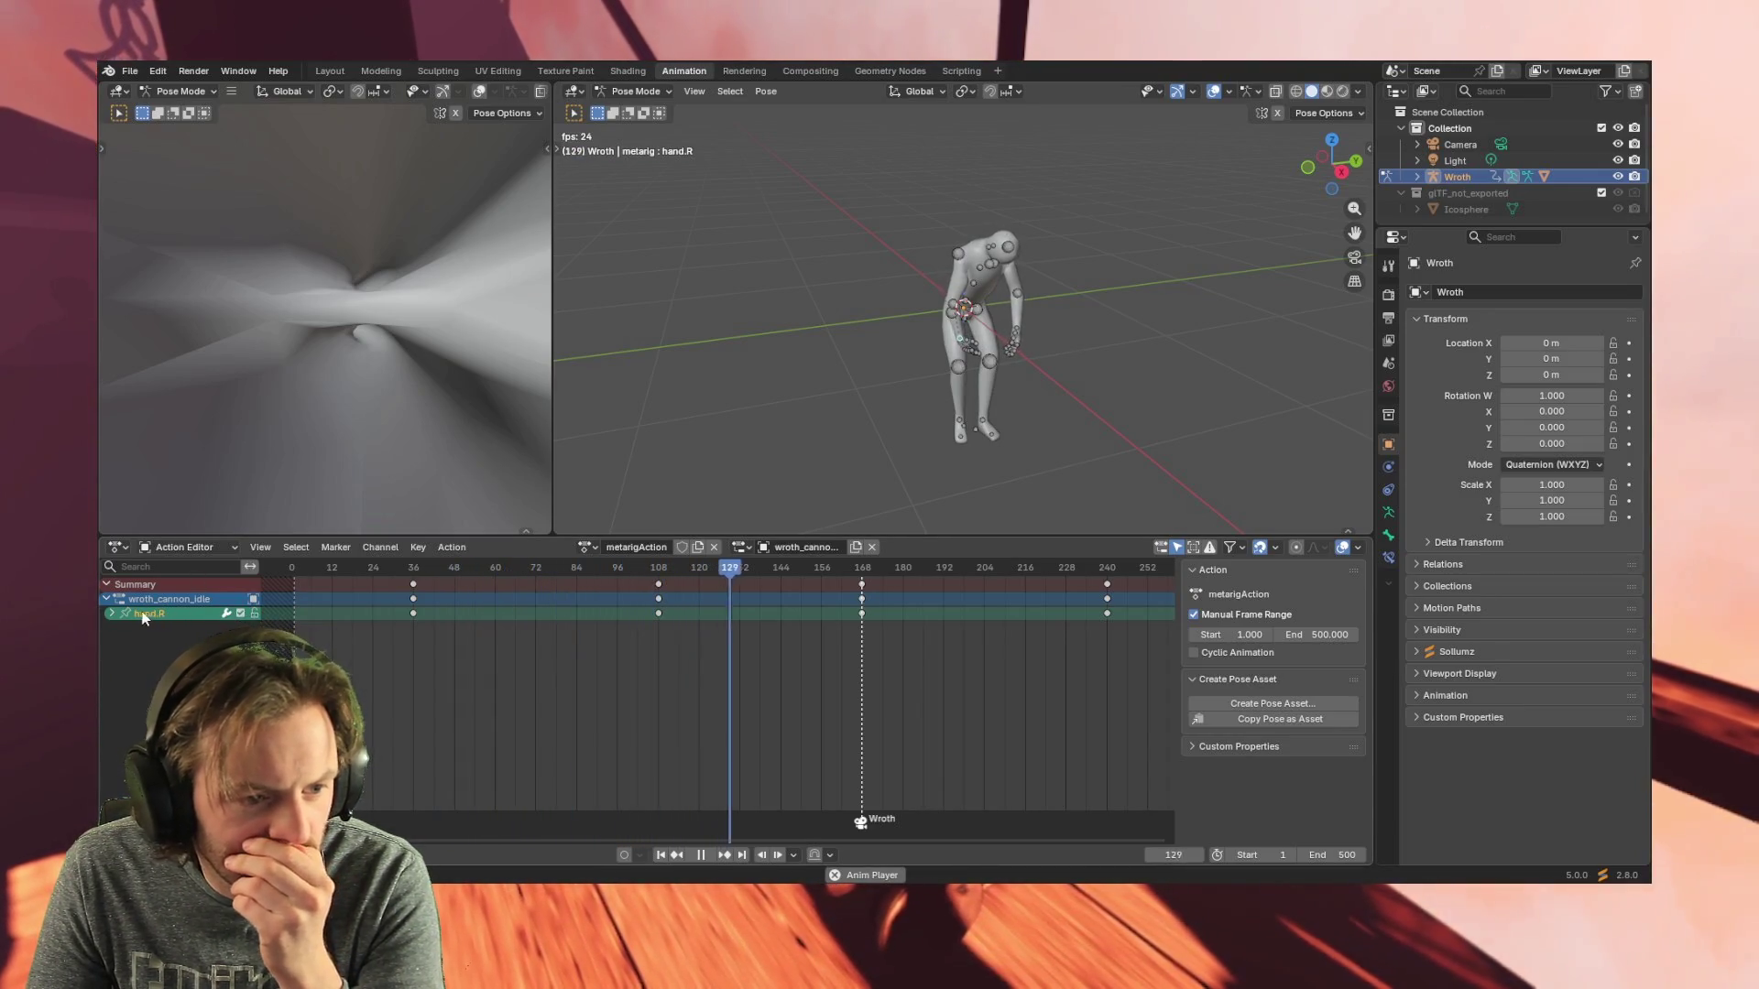
# - Toggle the channel rows and switch the editor to the full Dope Sheet view
pyautogui.click(112, 614)
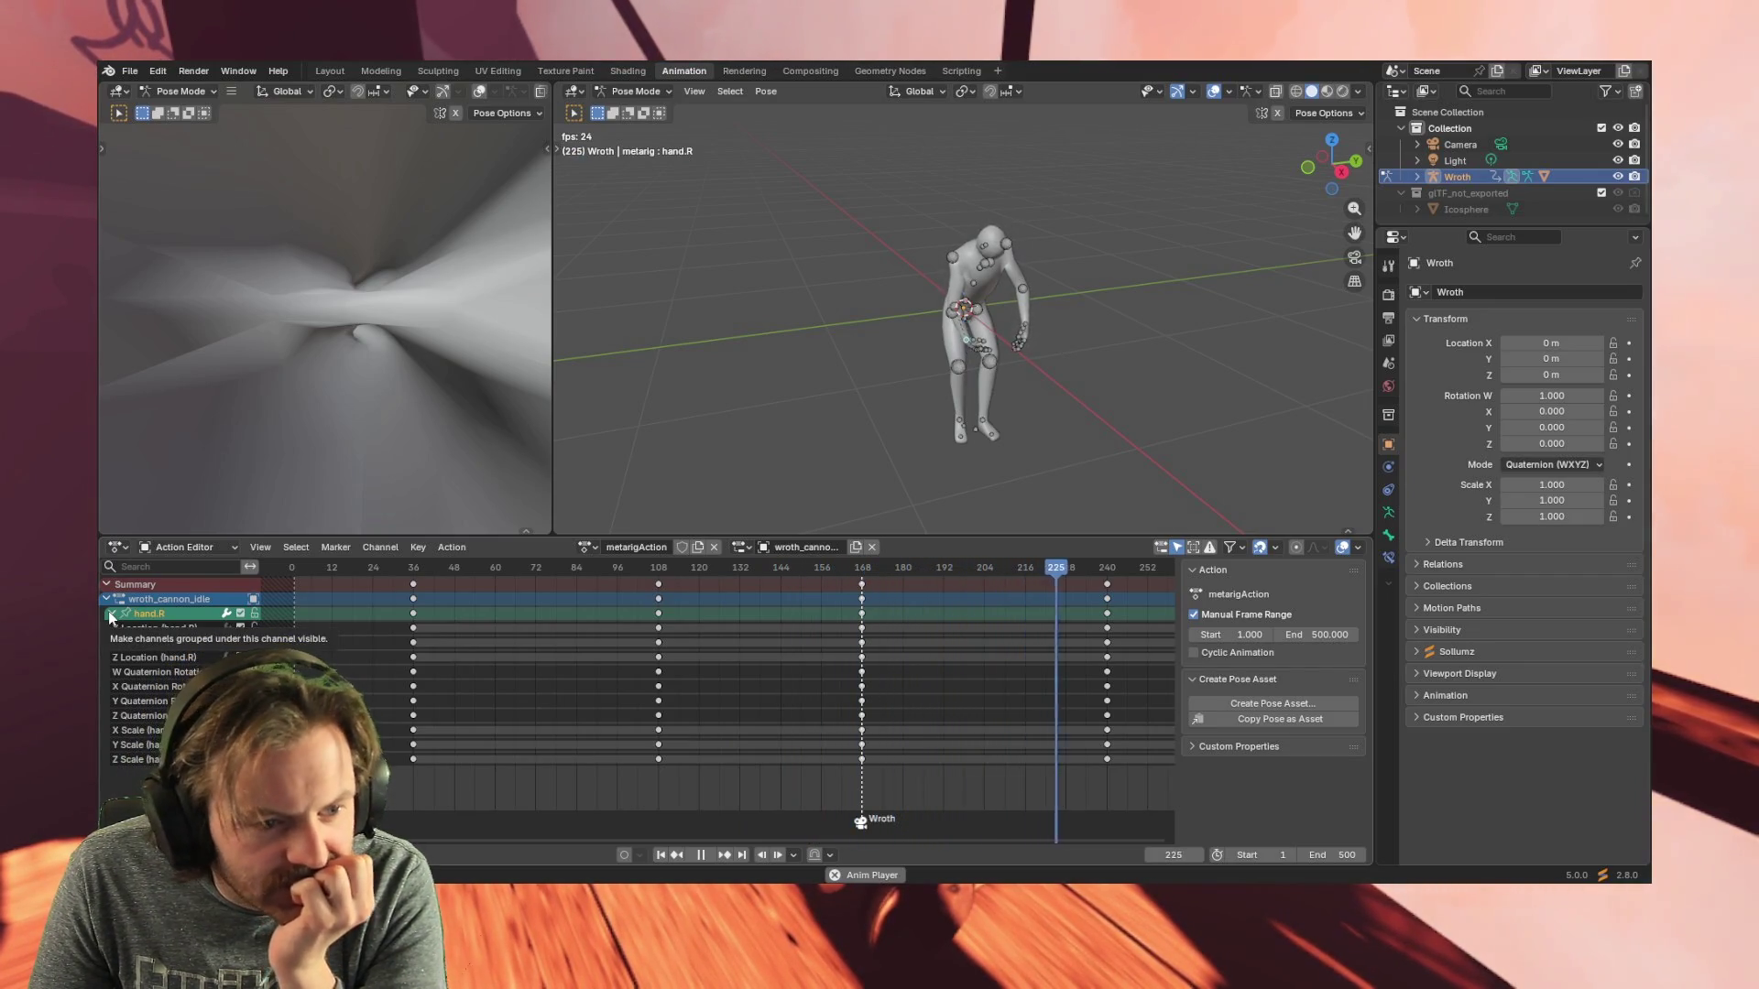
pyautogui.click(110, 615)
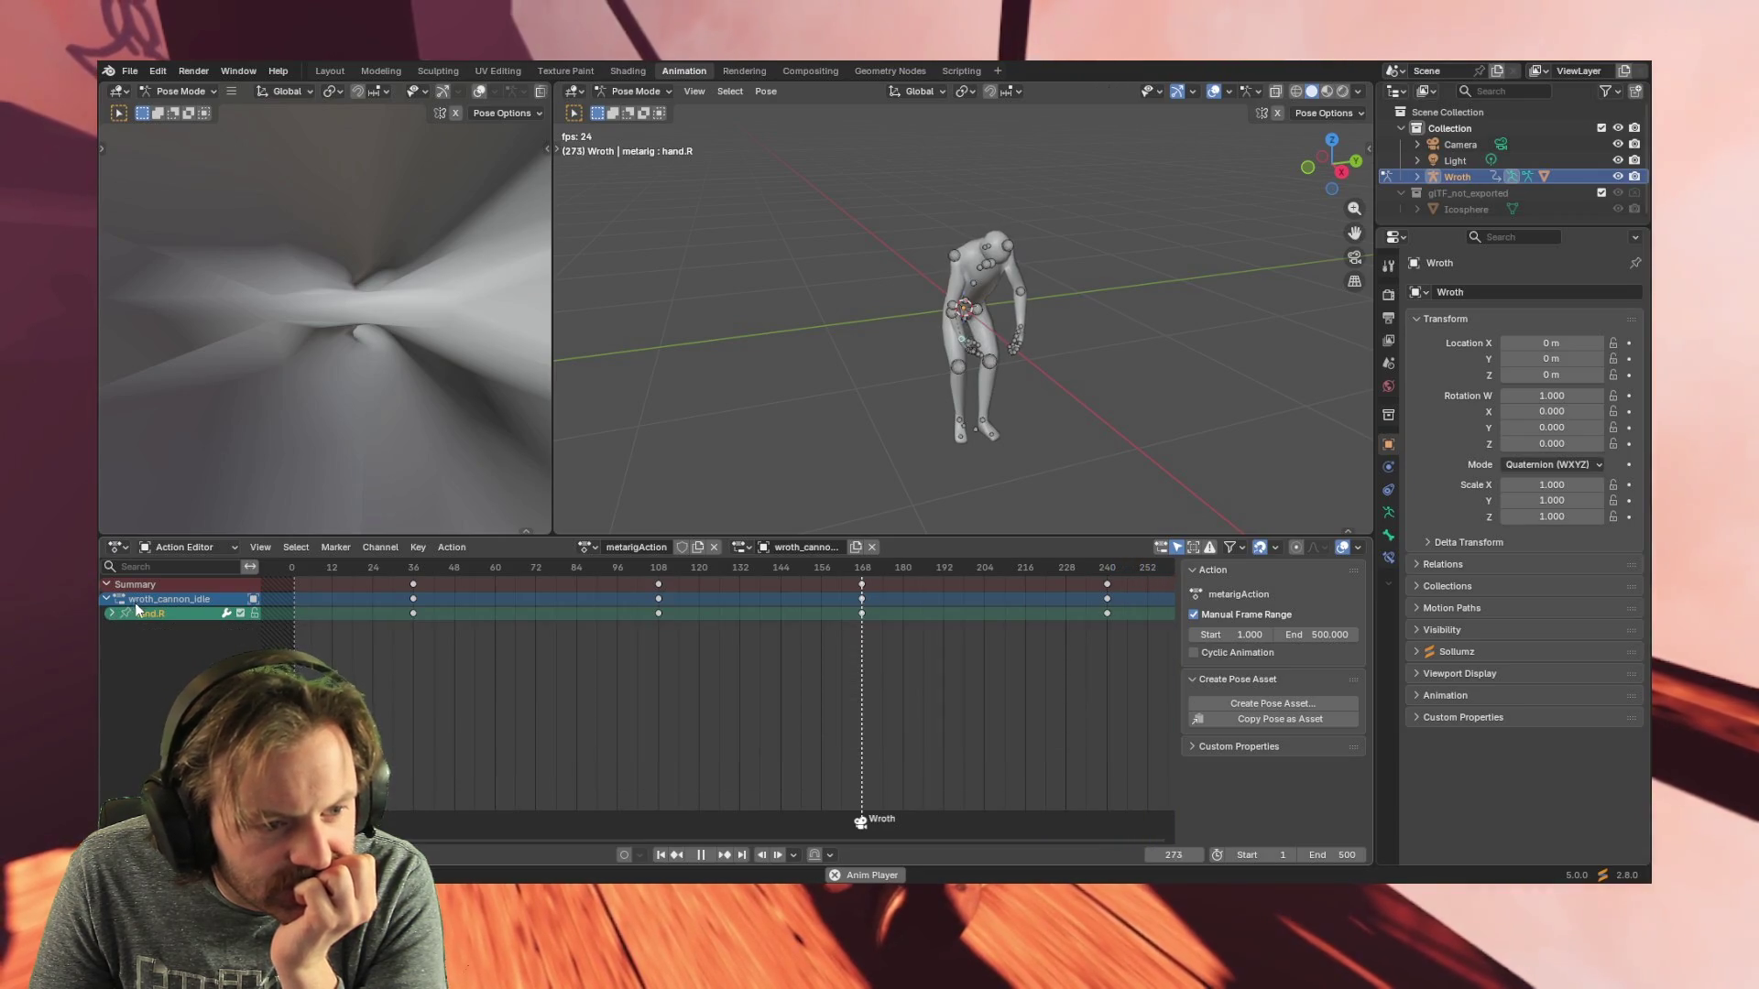
pyautogui.click(106, 583)
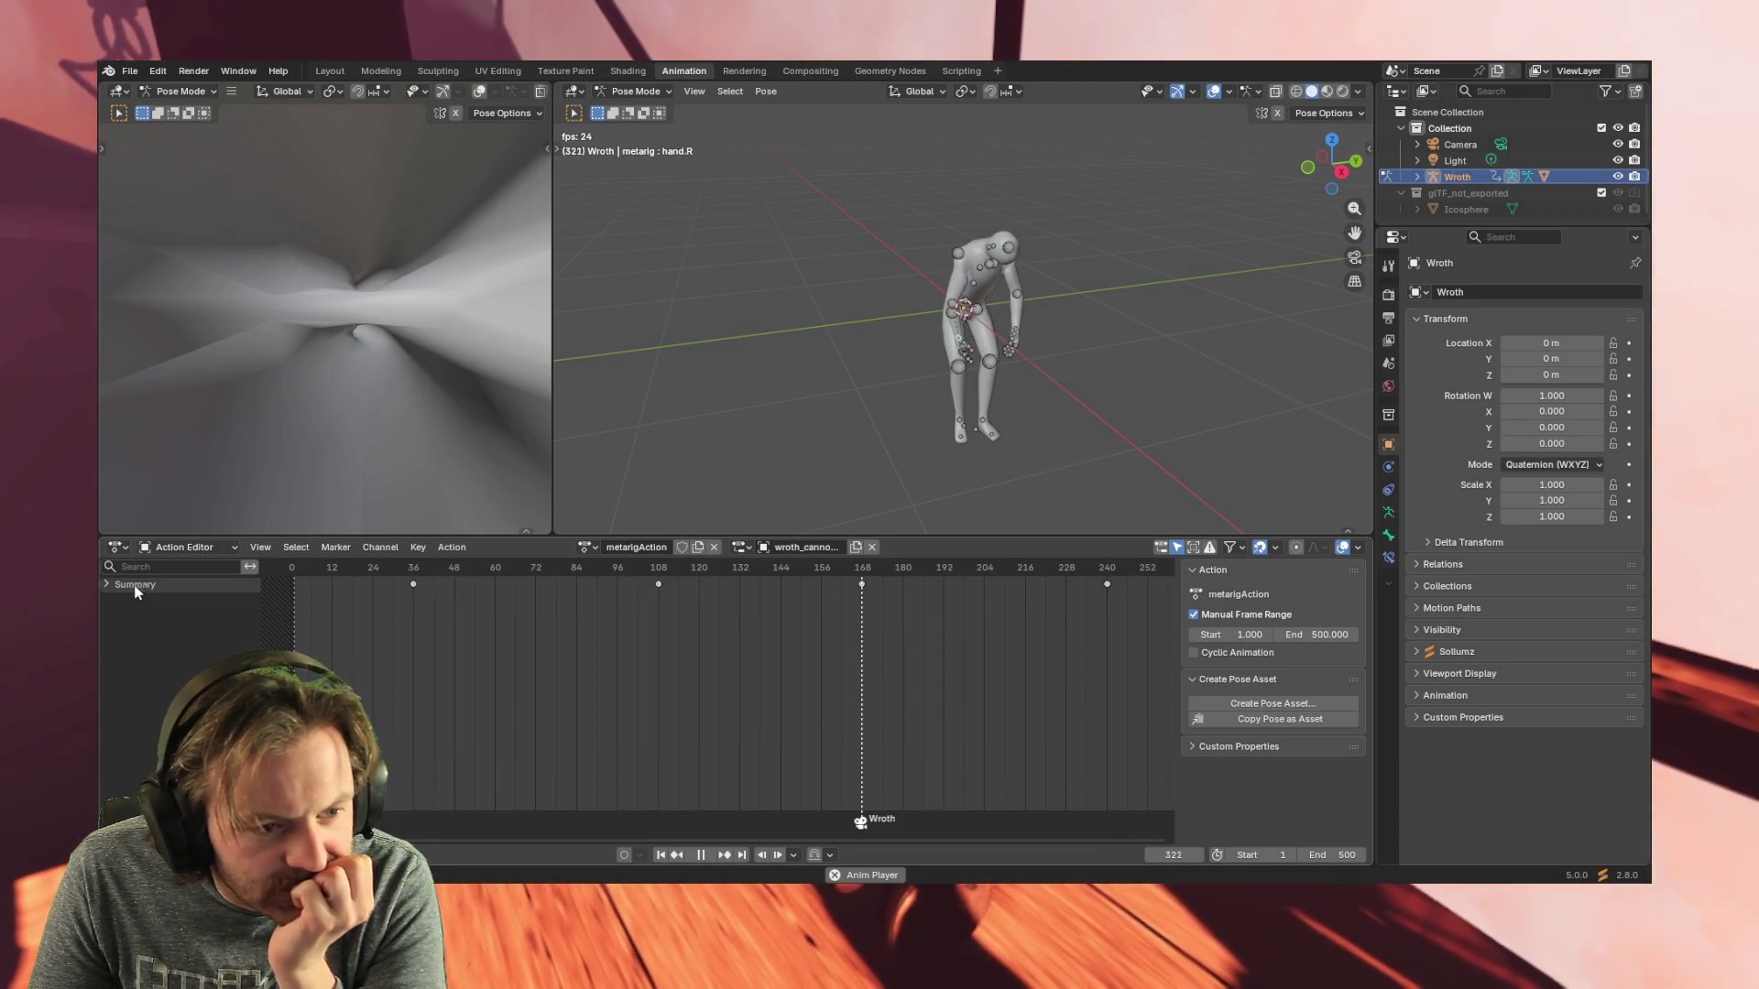
pyautogui.click(107, 582)
pyautogui.click(185, 547)
pyautogui.click(166, 574)
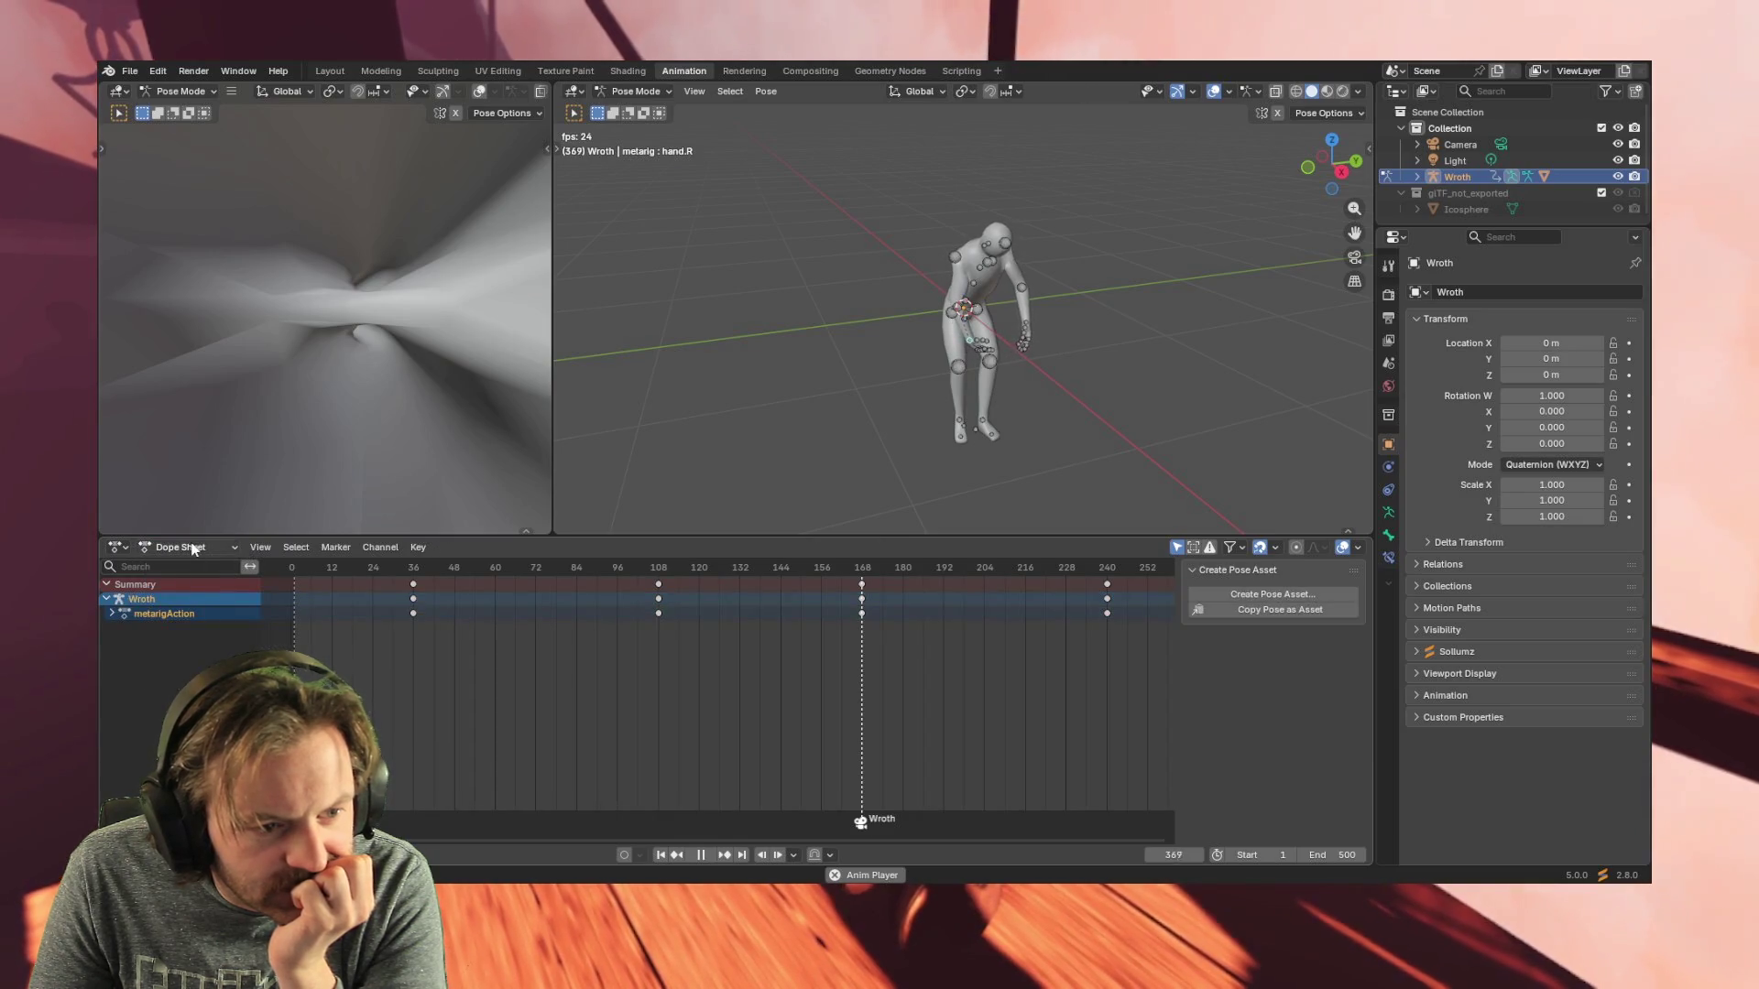
pyautogui.click(193, 550)
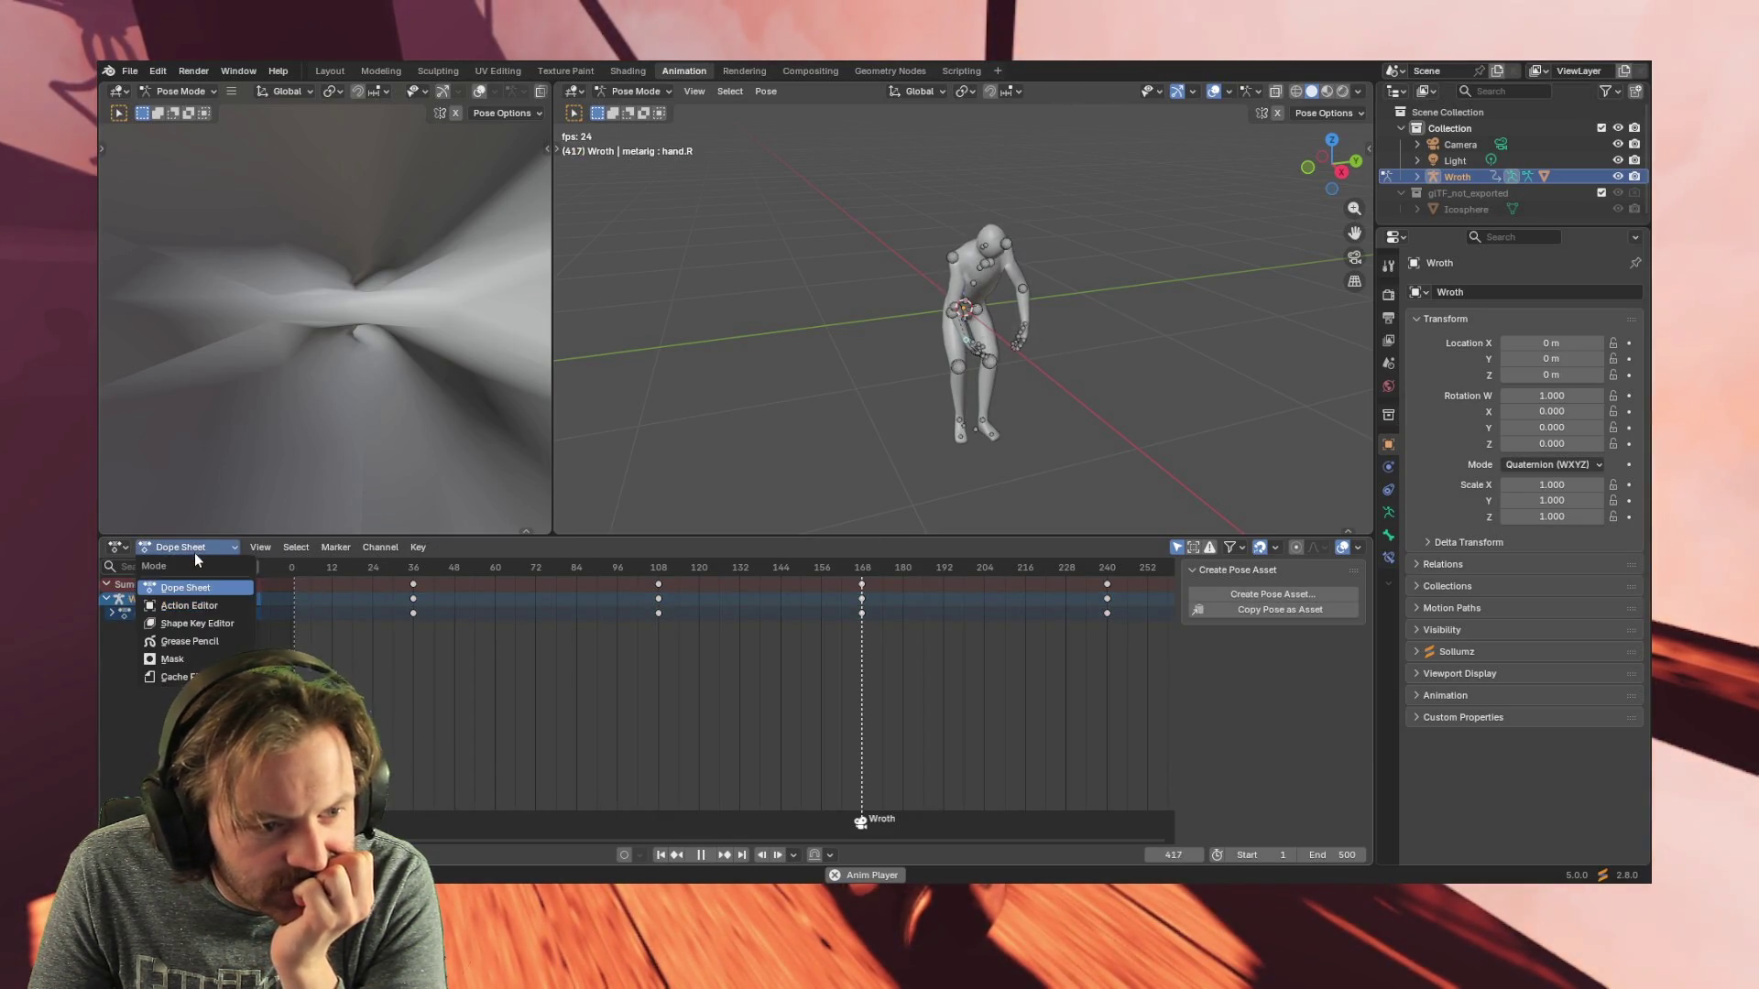
# - Rename the metarigAction action to wroth_cannon_idle
pyautogui.doubleClick(178, 612)
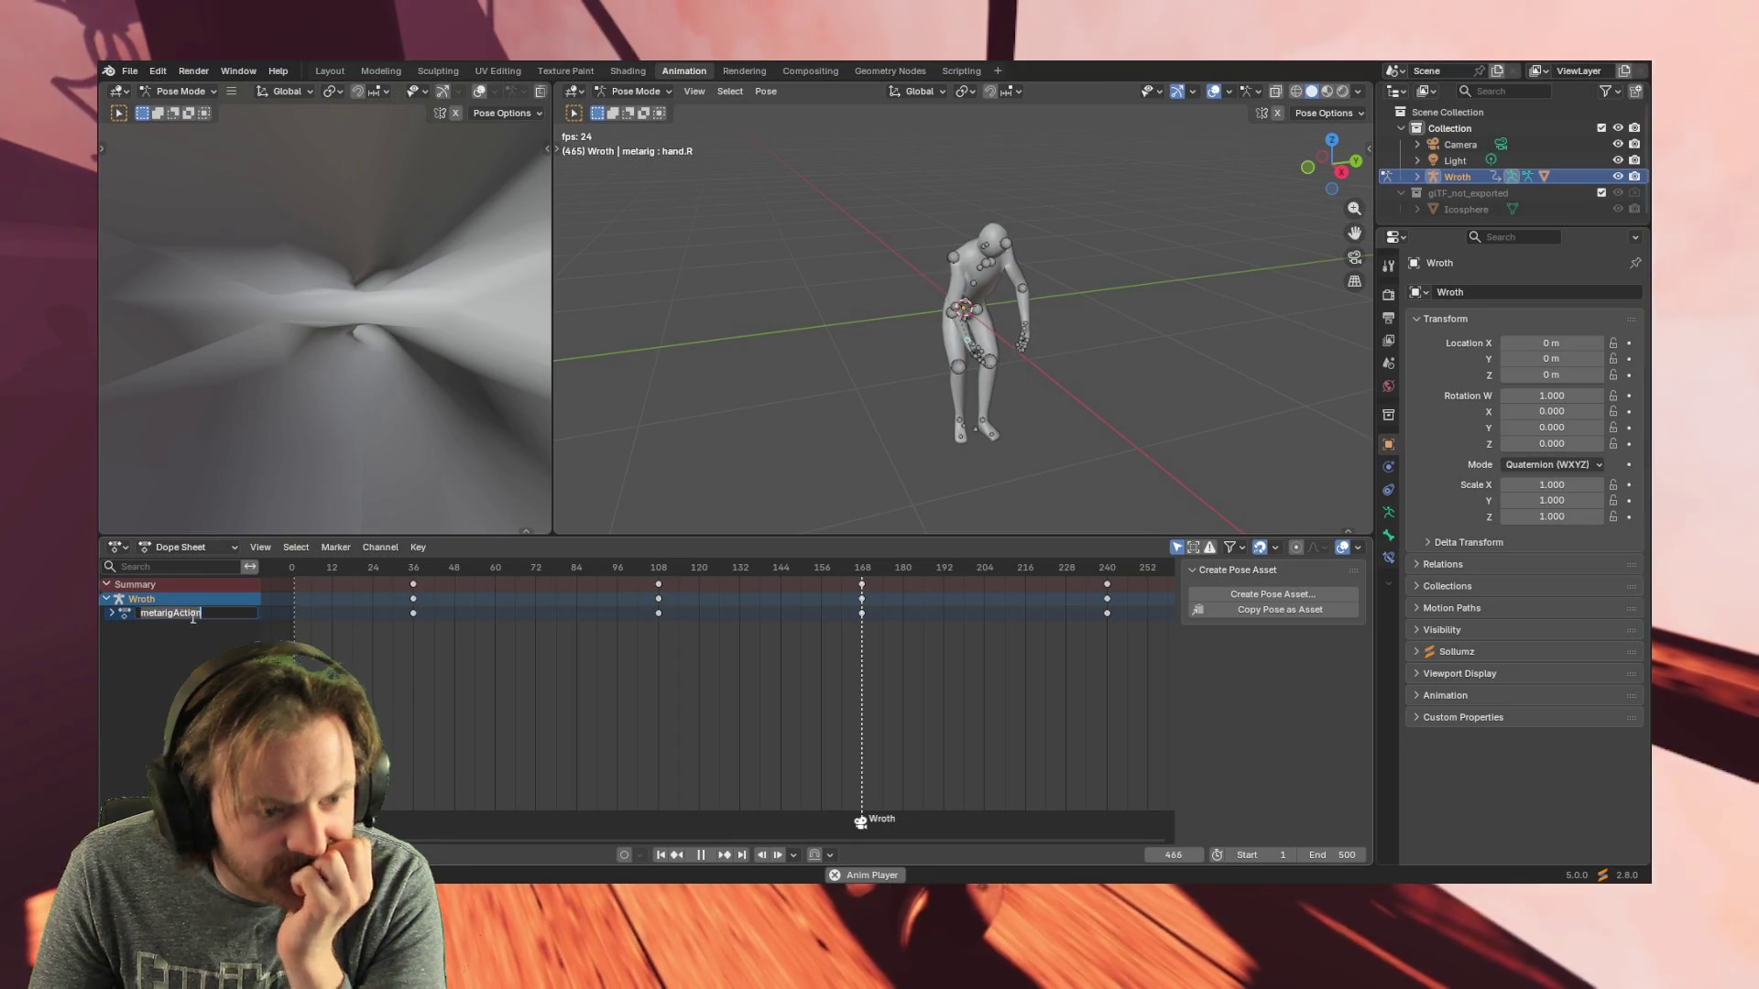
pyautogui.write('Wroth')
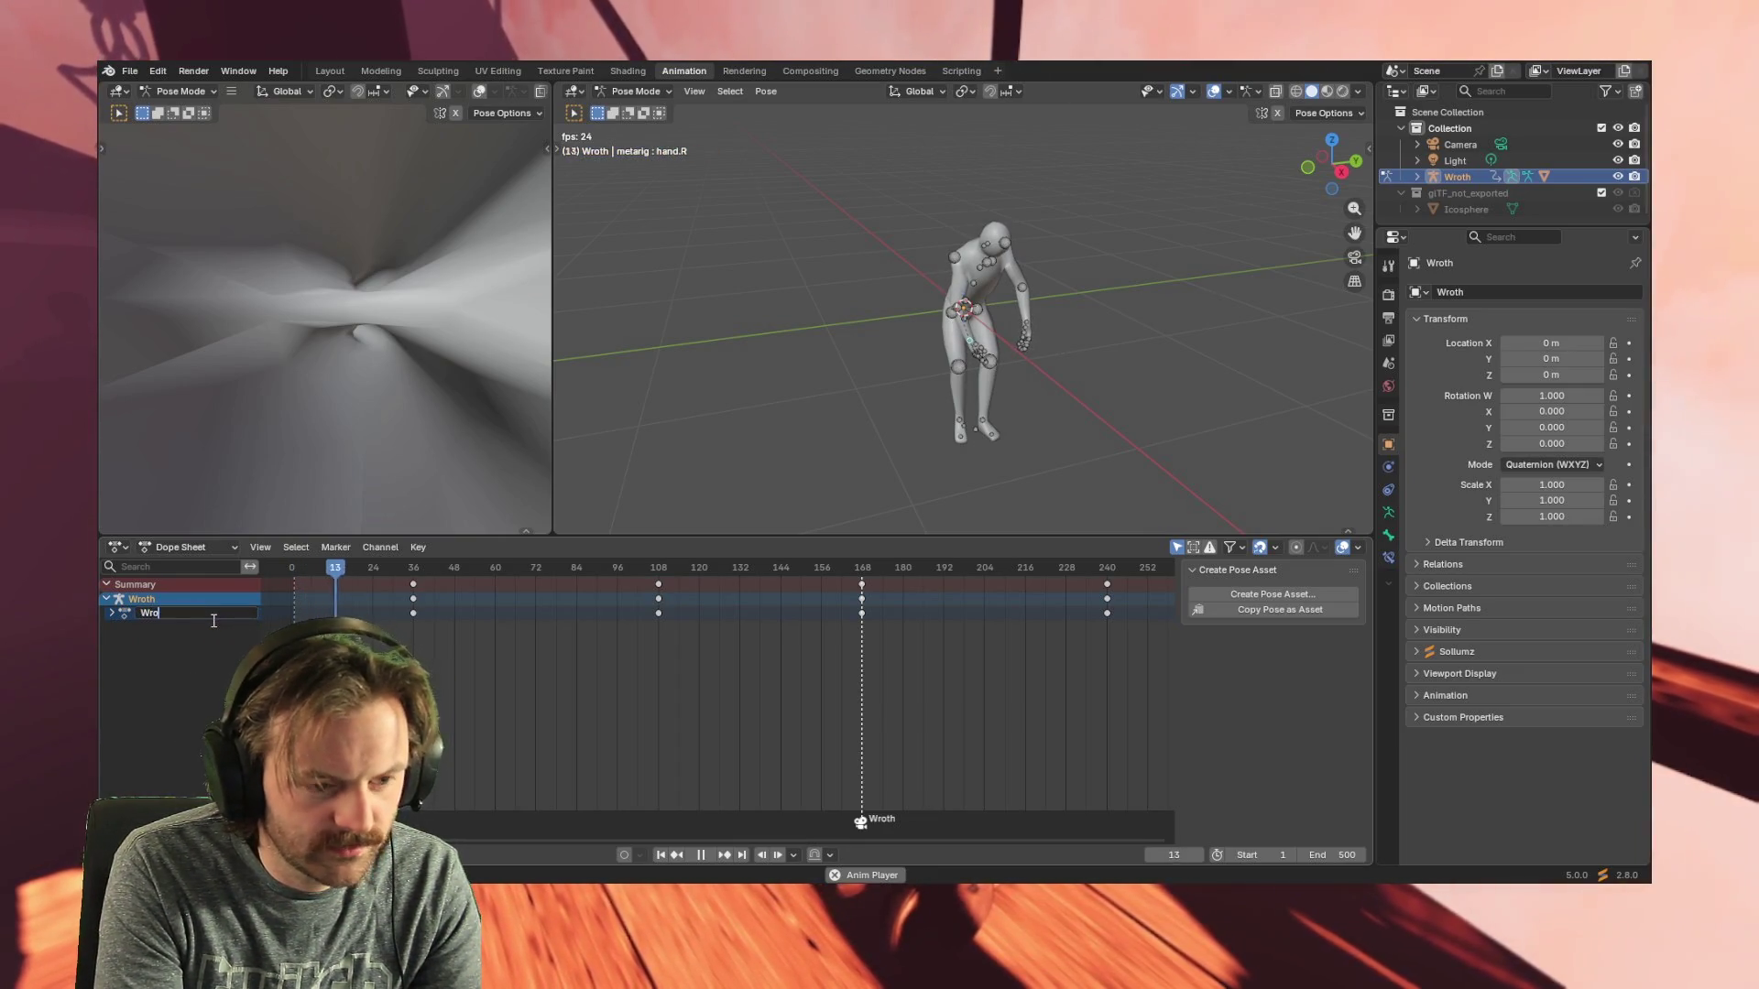
pyautogui.press('BackSpace')
pyautogui.press('BackSpace')
pyautogui.press('BackSpace')
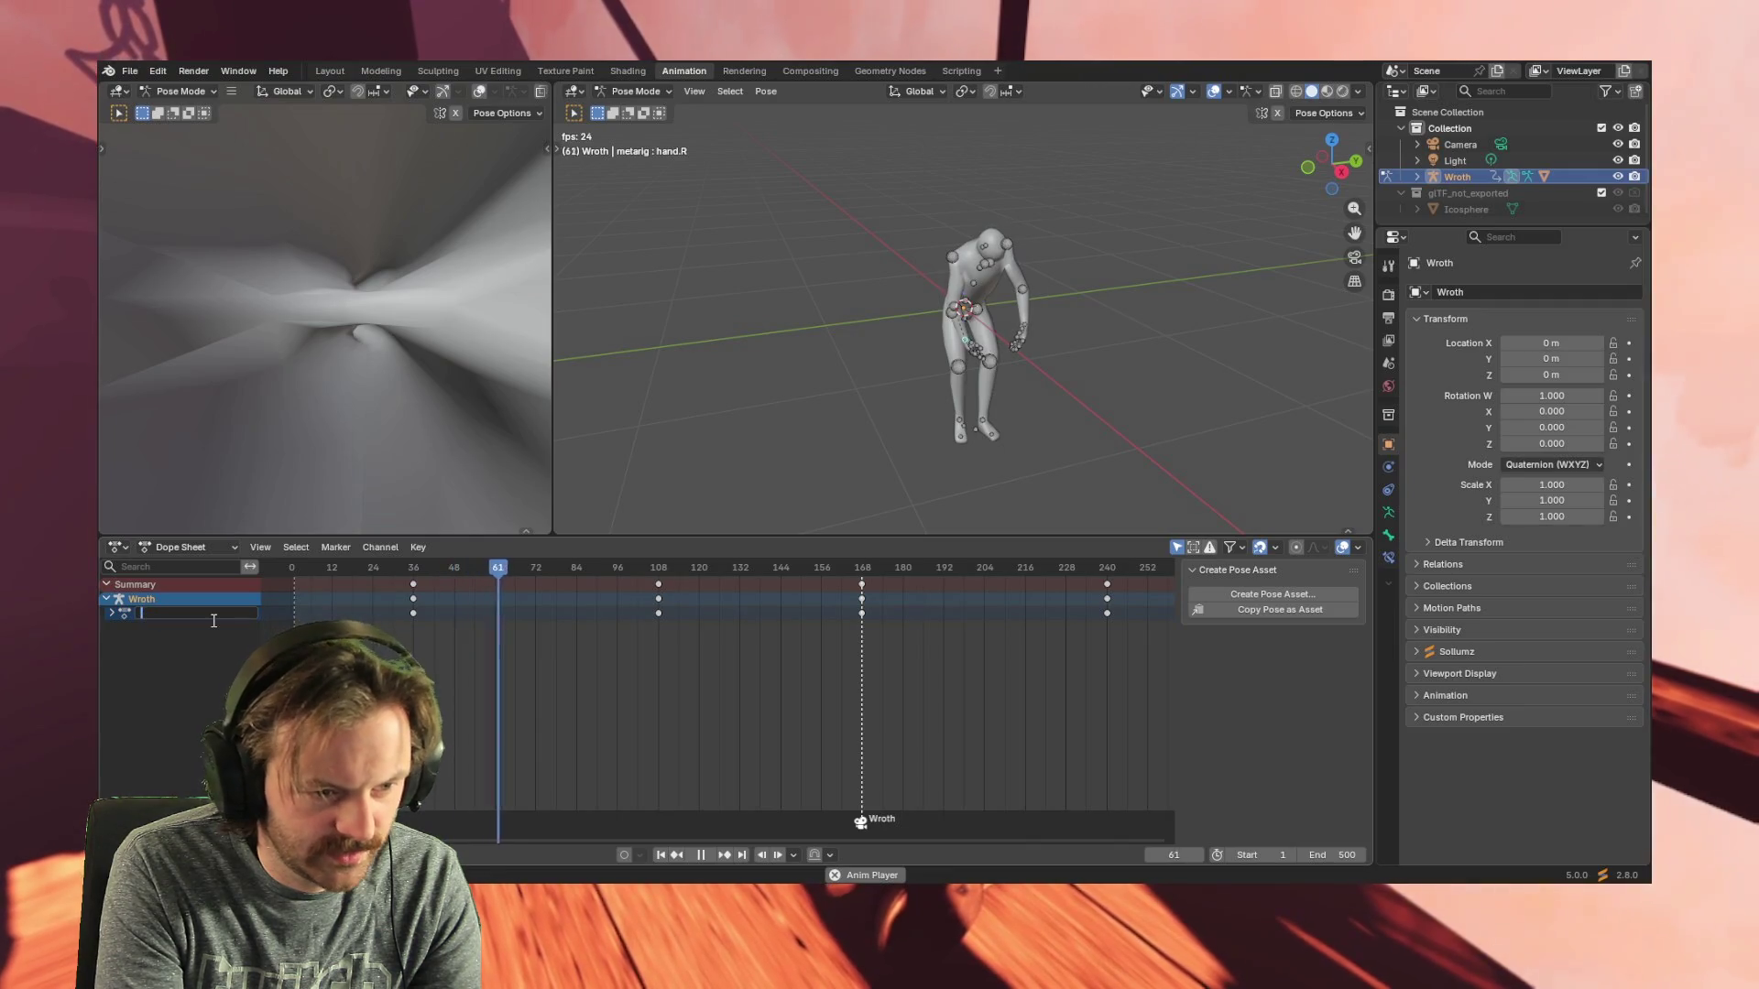
pyautogui.write('wroth')
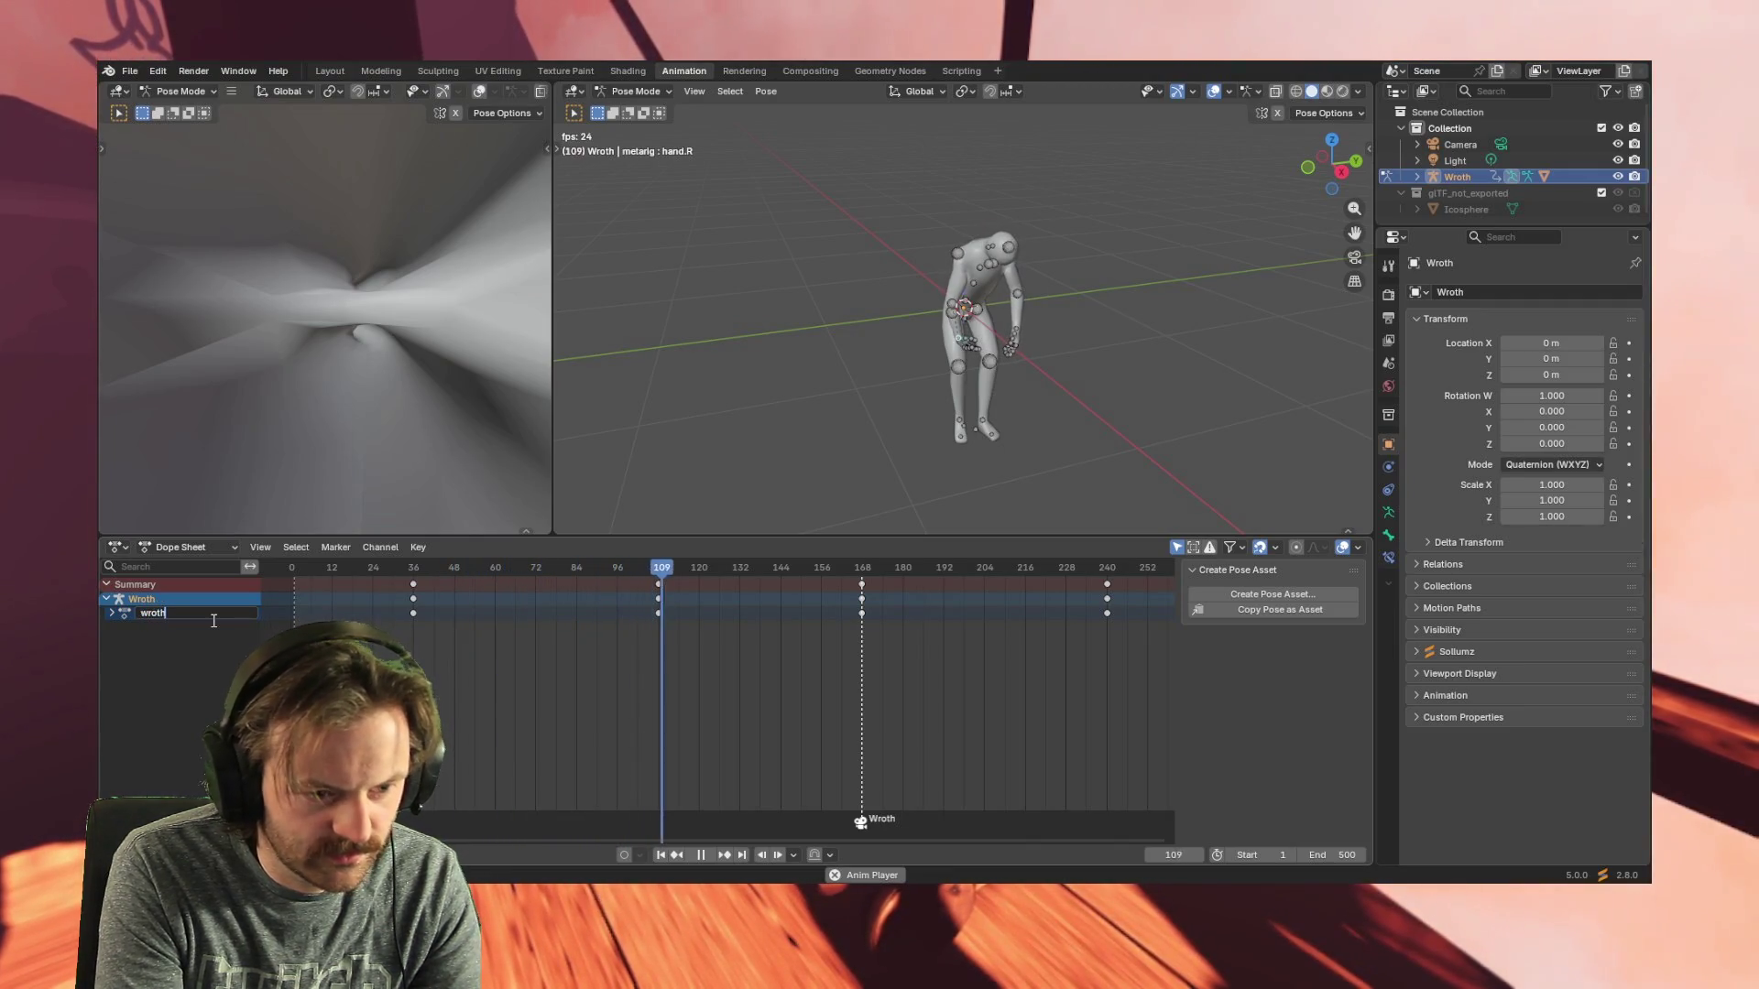
pyautogui.write('_cannon_idle')
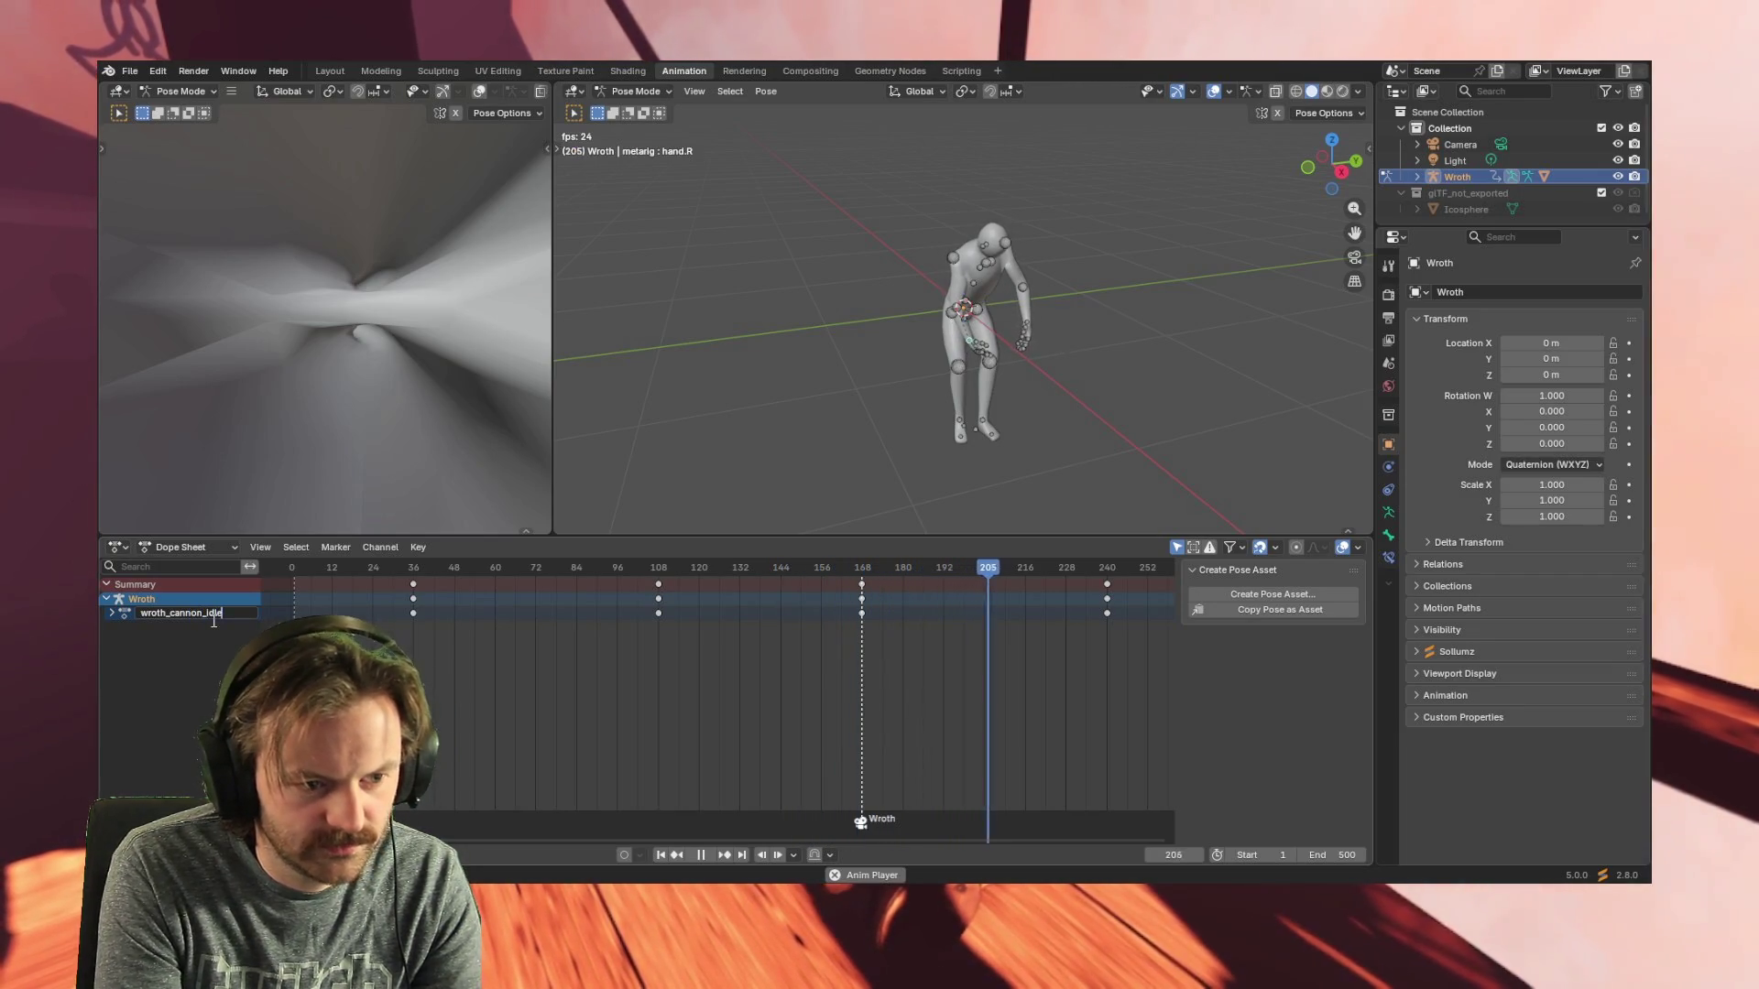
pyautogui.press('Return')
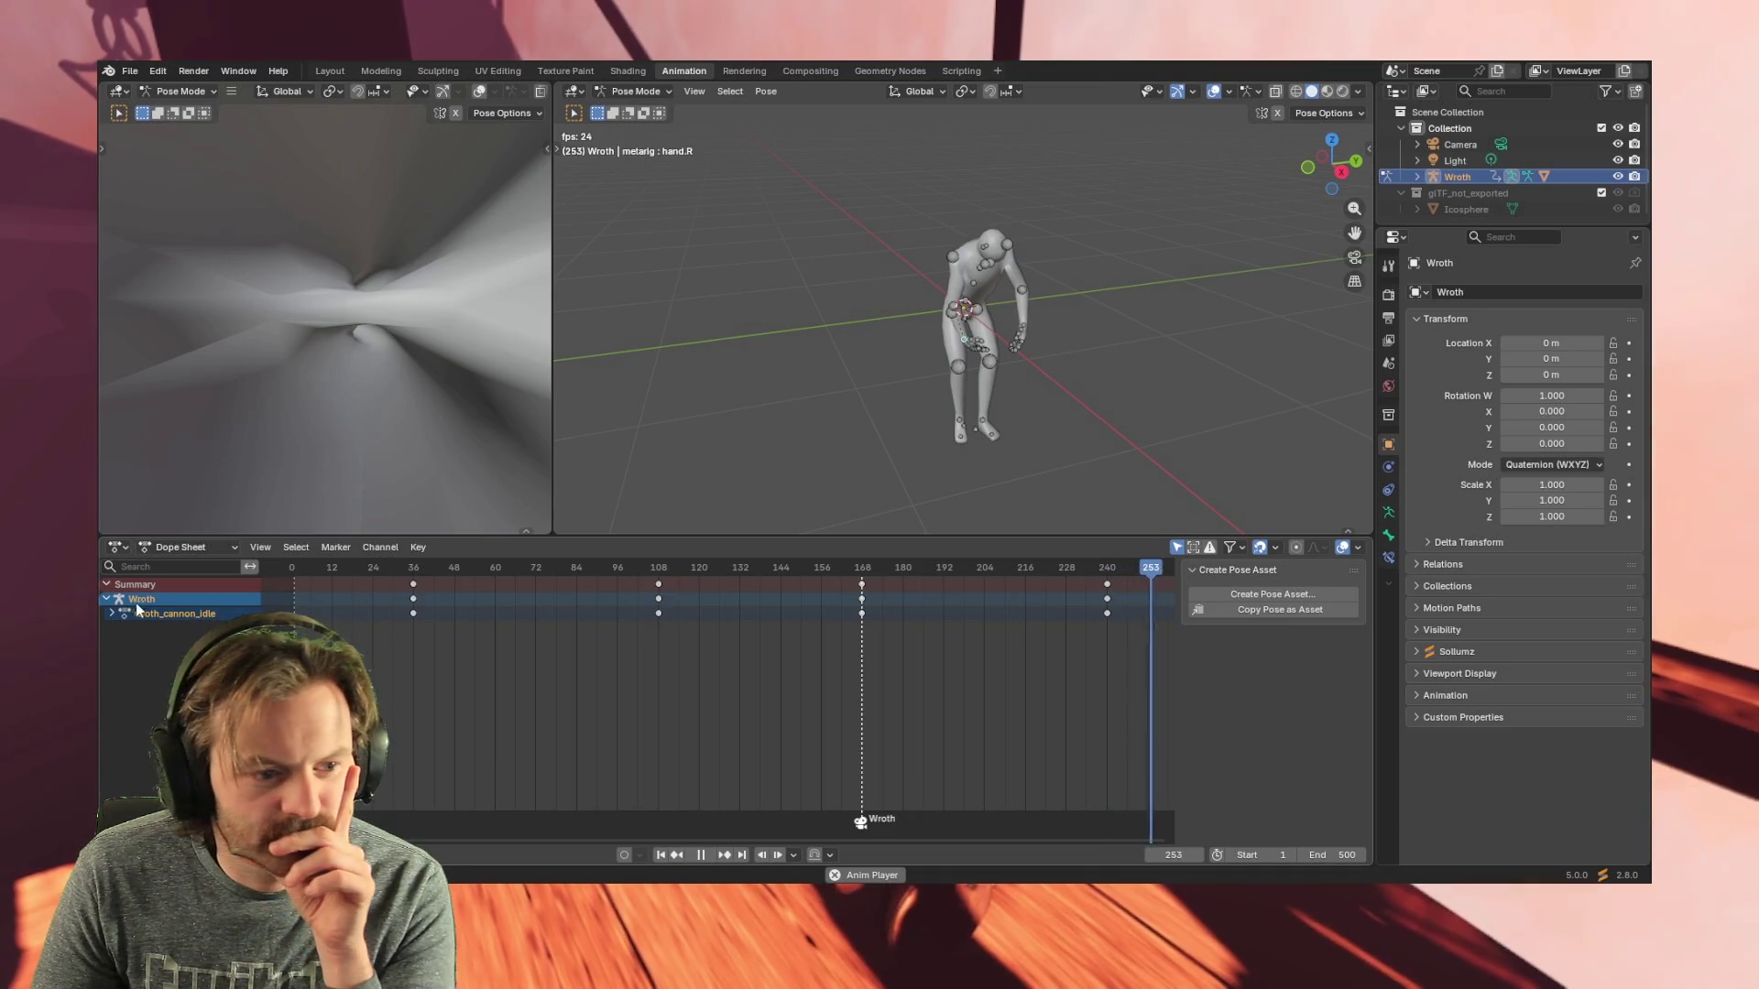
pyautogui.click(220, 547)
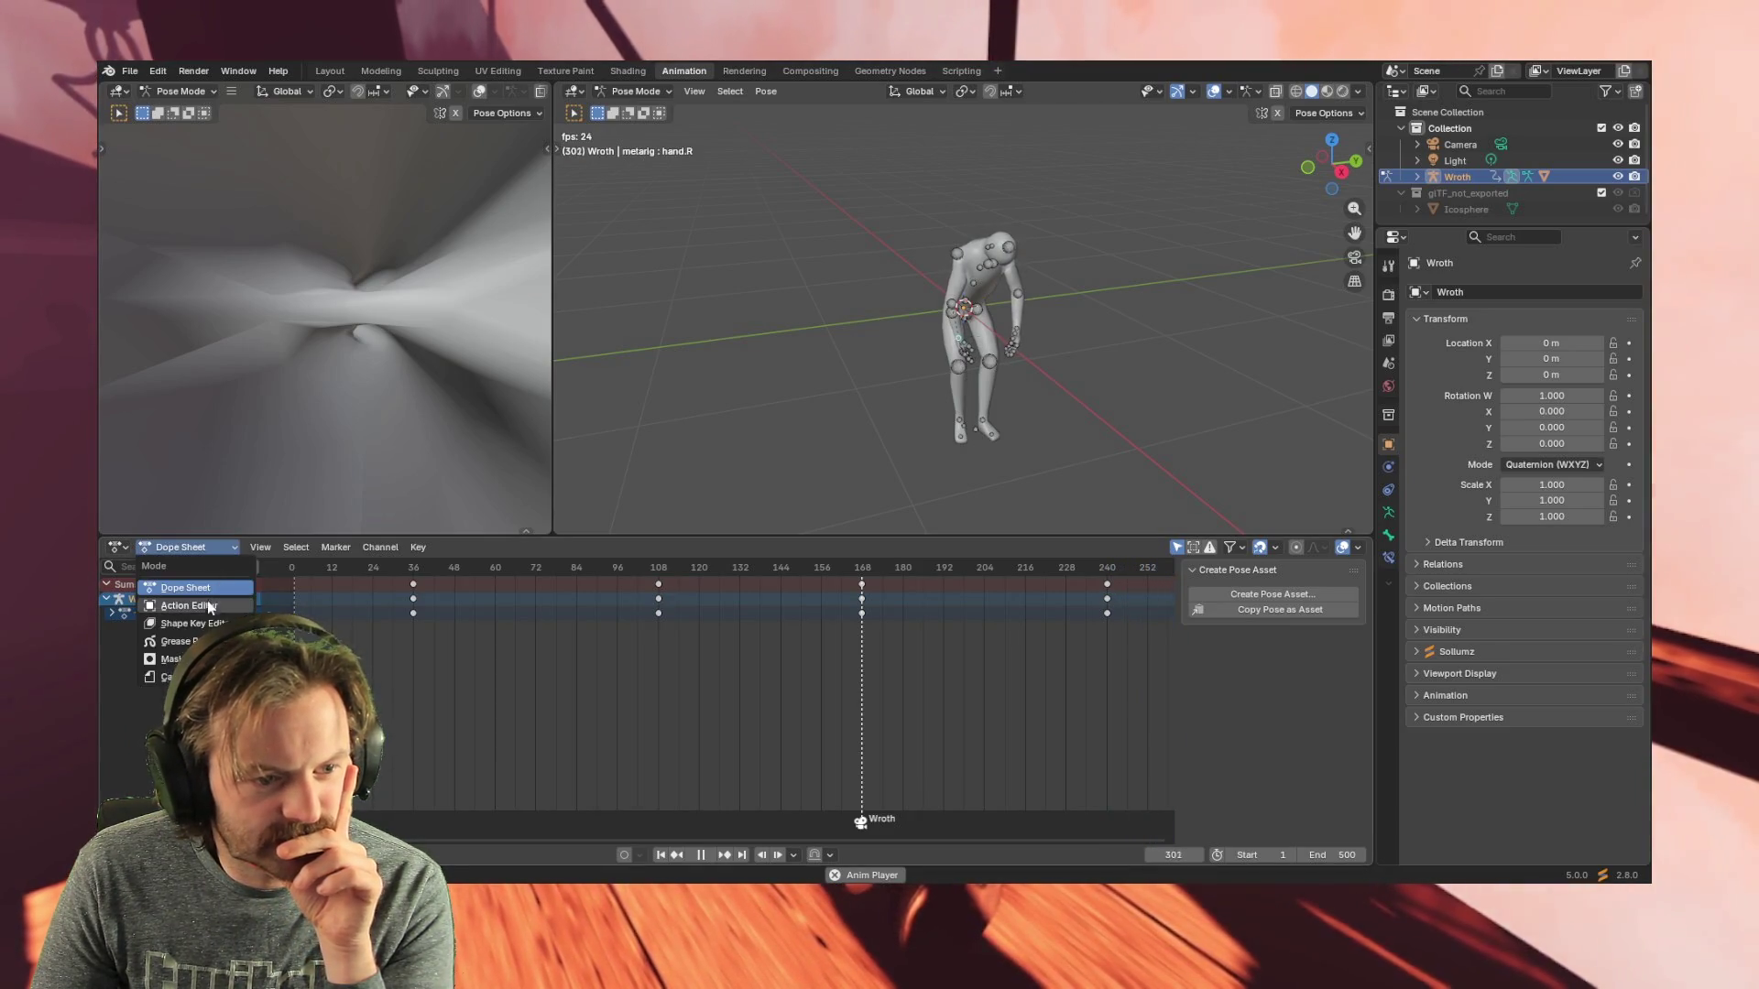
# - Return to the Action Editor, leave Pose Mode and save the blend file, then switch to Godot
pyautogui.click(208, 606)
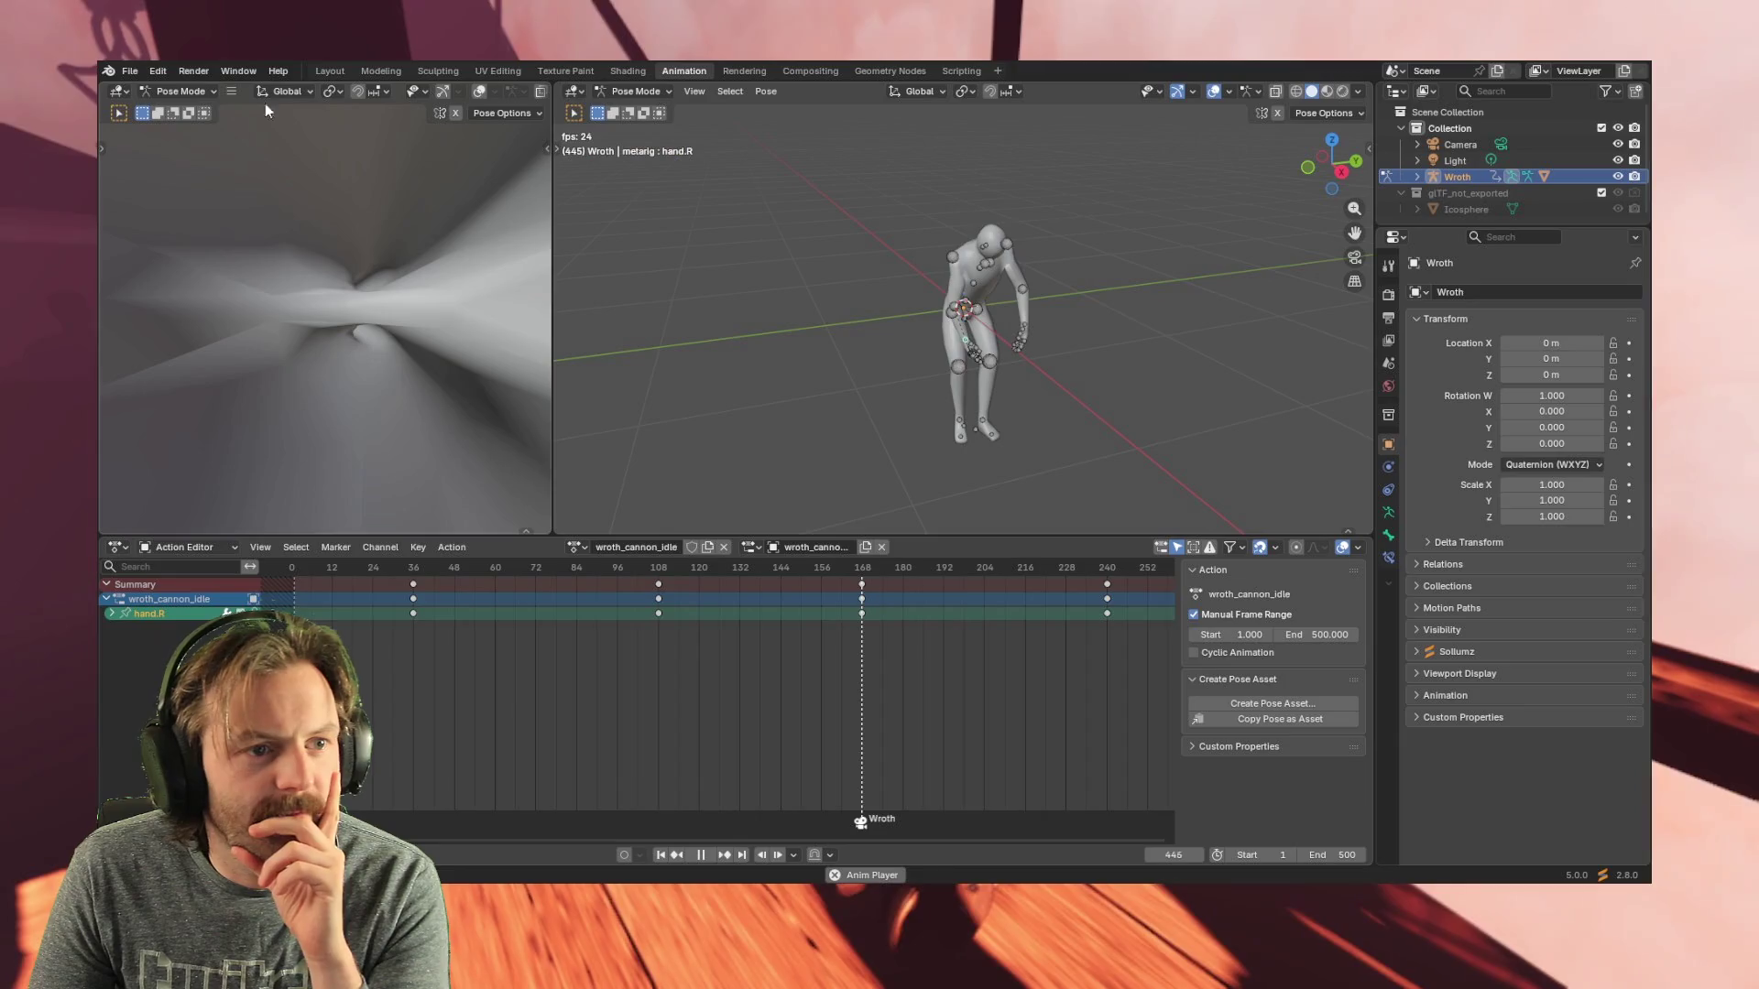
pyautogui.click(129, 71)
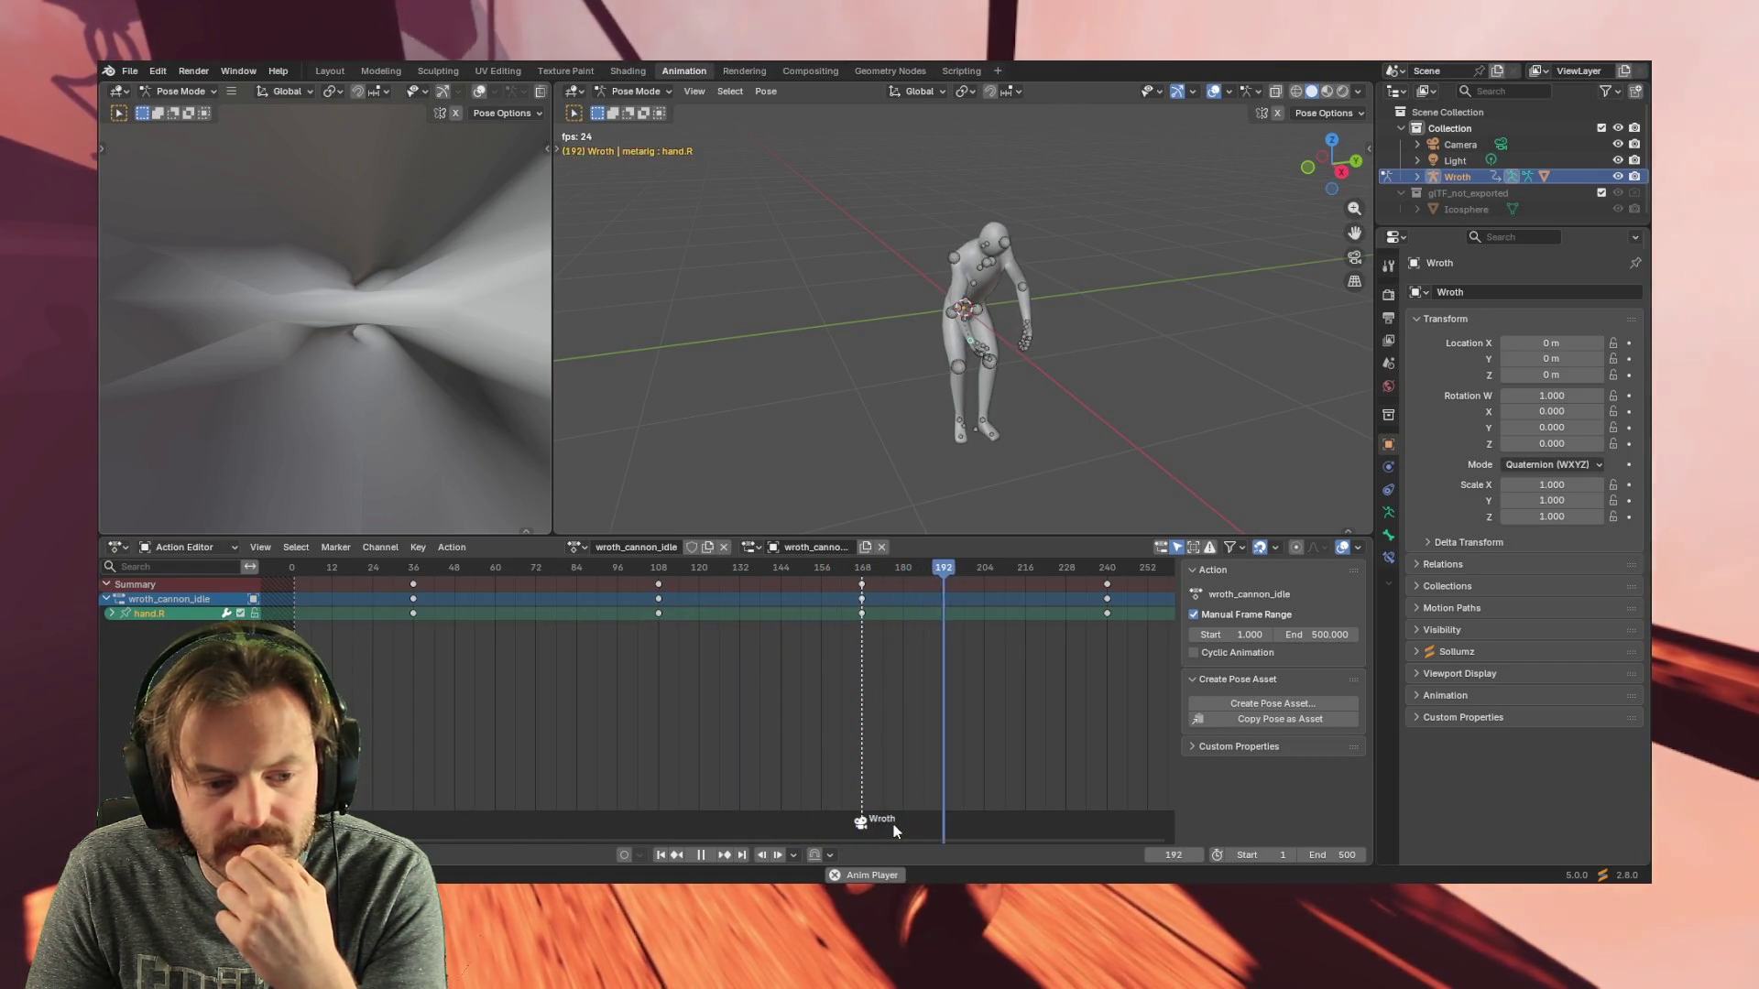
pyautogui.hotkey('ctrl', 'Tab')
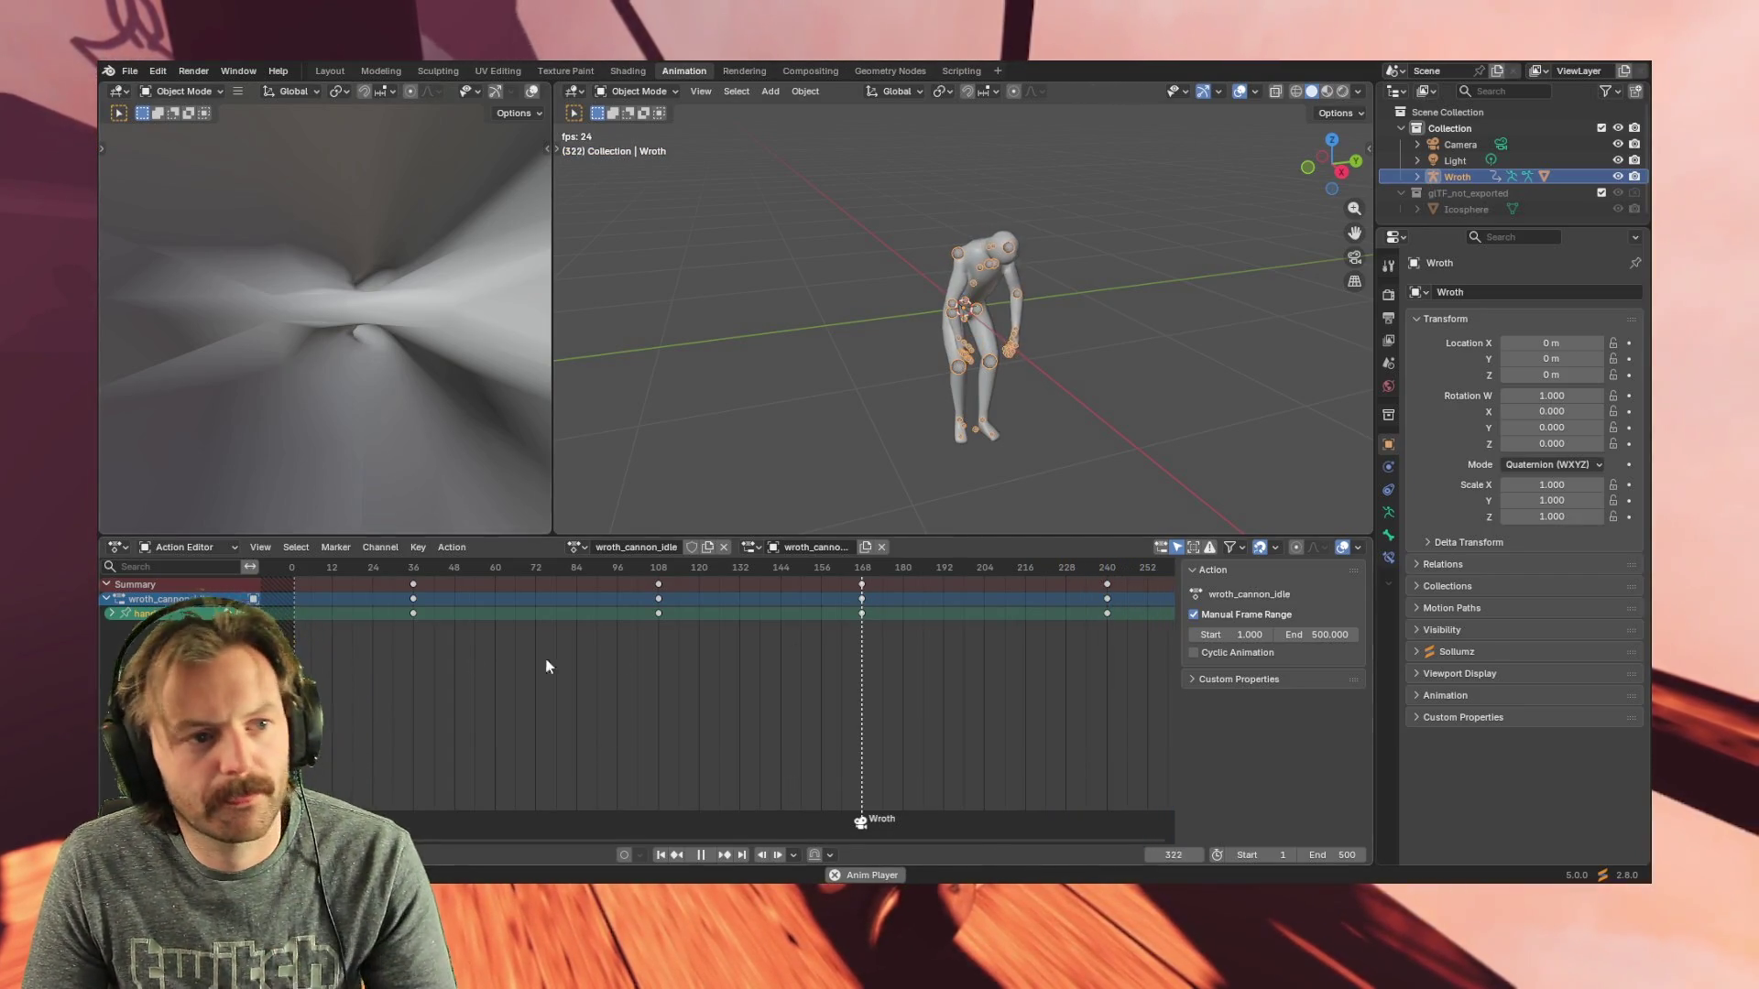
pyautogui.hotkey('ctrl', 's')
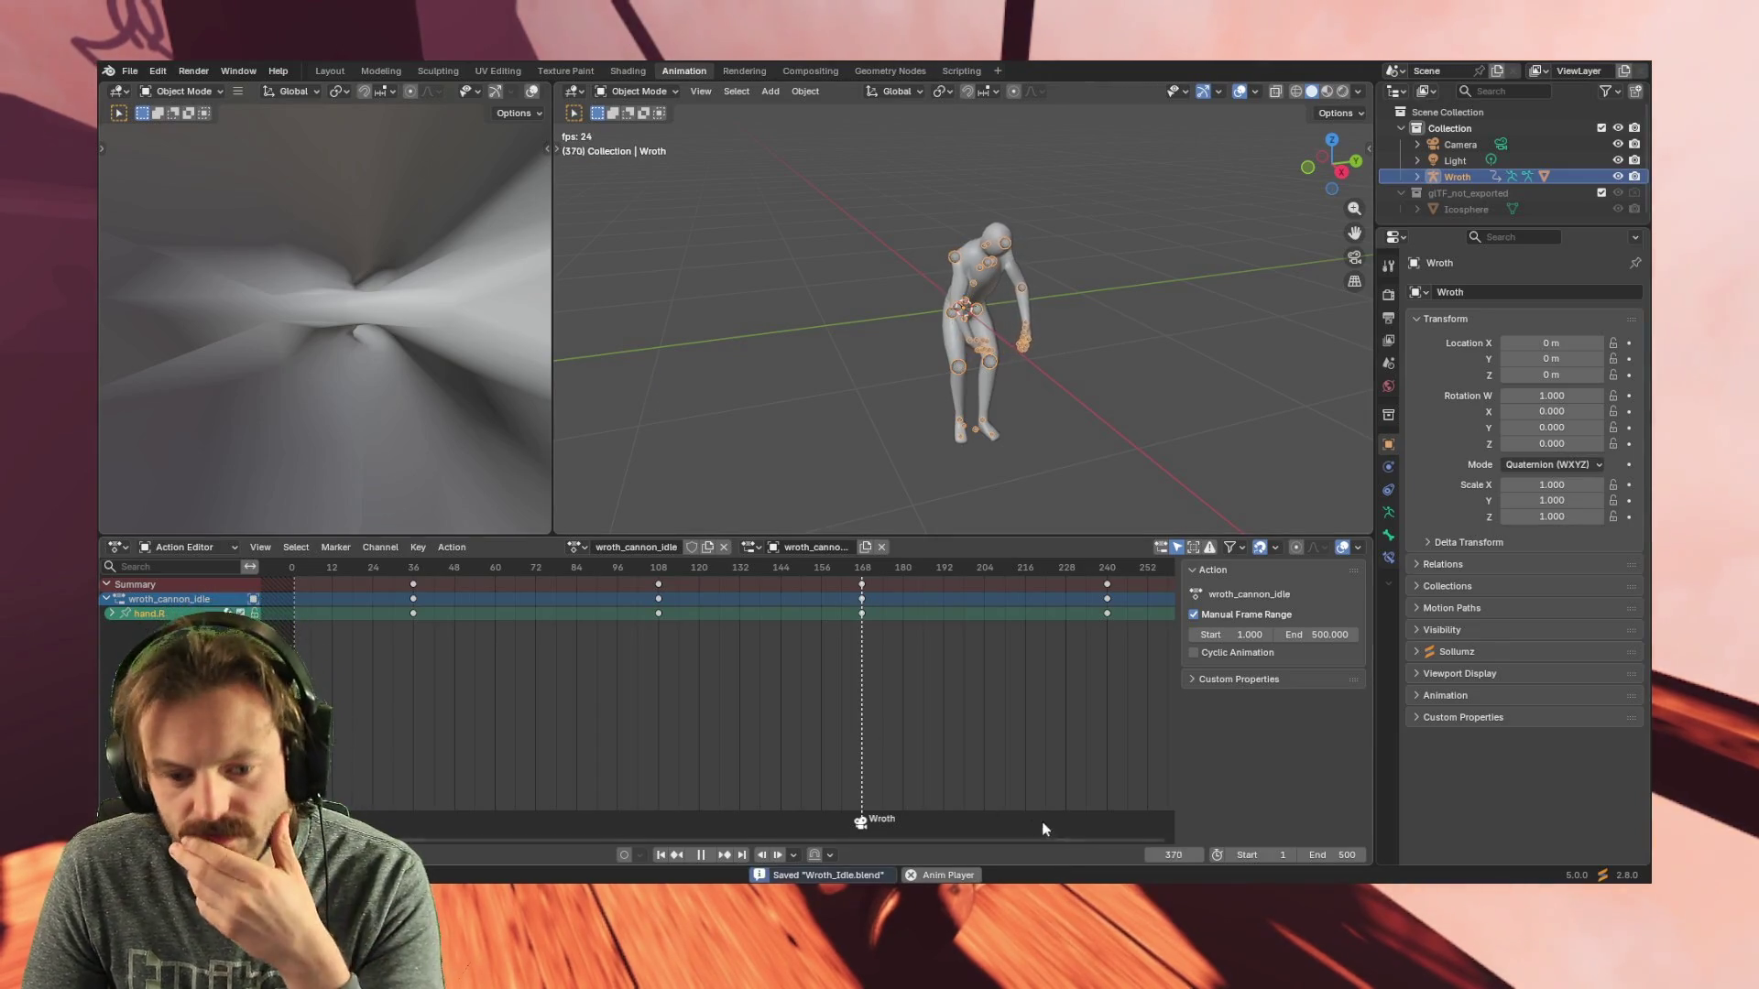
pyautogui.hotkey('alt', 'Tab')
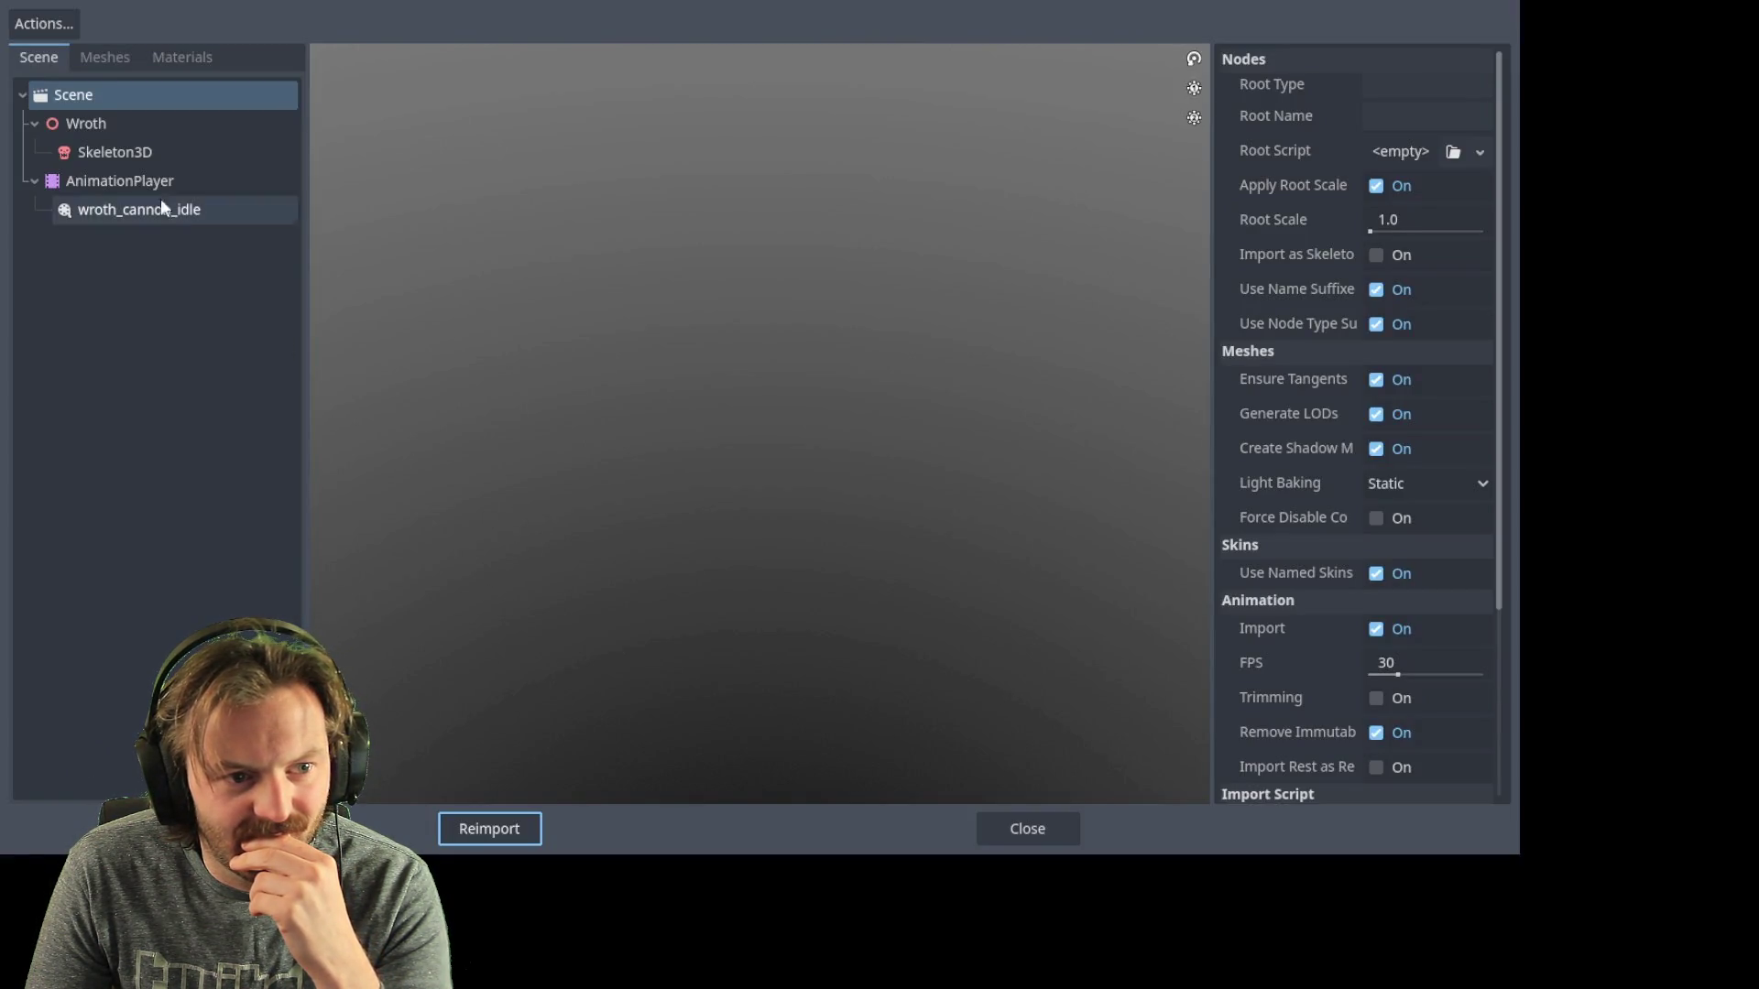
# - In Godot's import dialog, inspect the wroth_cannon_idle animation and Wroth node, then return to Blender
pyautogui.click(108, 124)
pyautogui.click(114, 199)
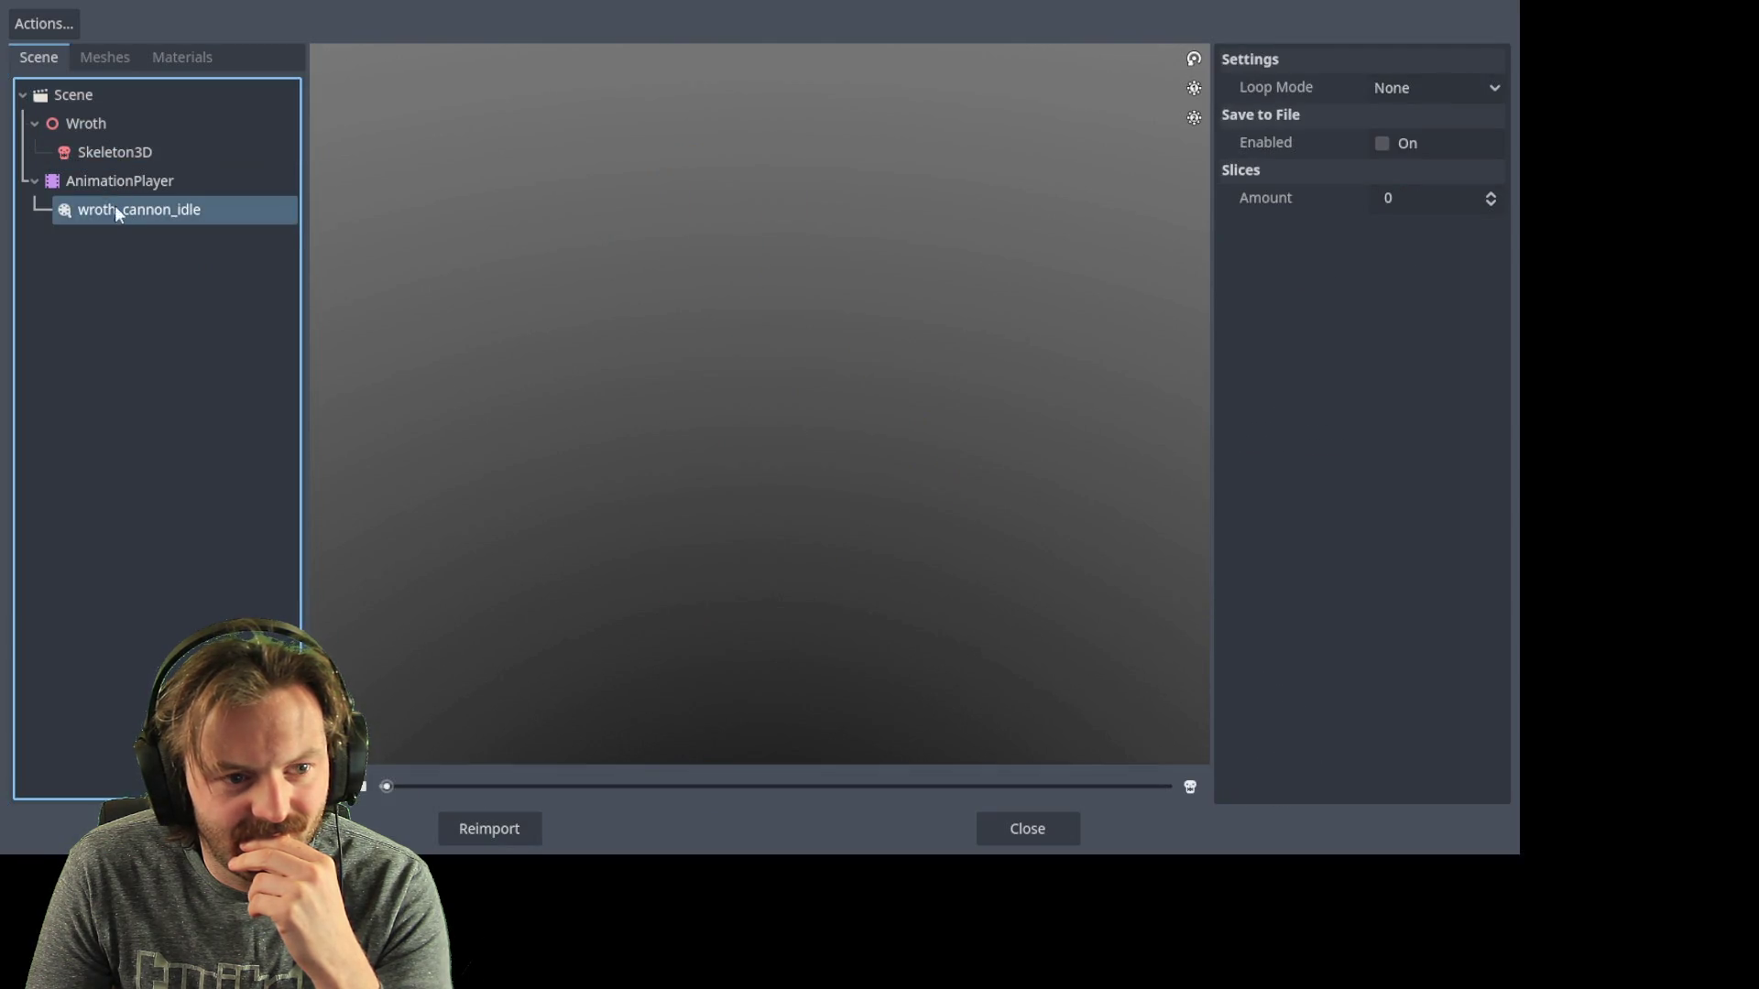
pyautogui.click(120, 189)
pyautogui.click(118, 149)
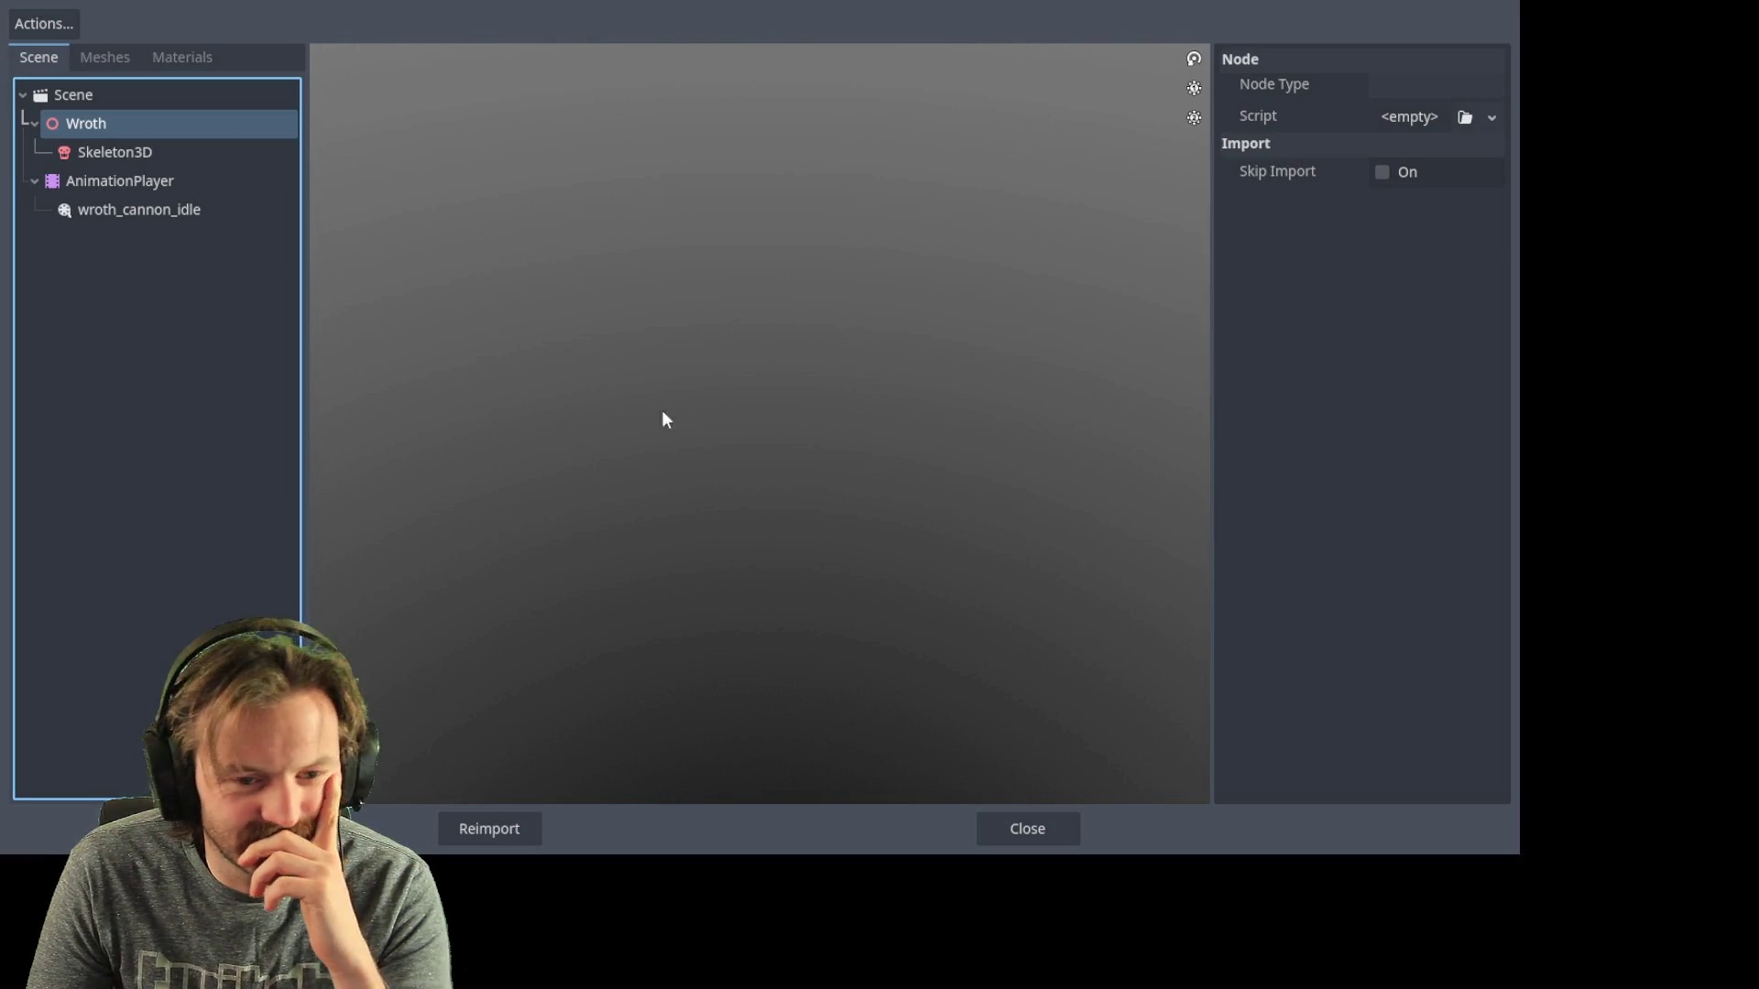
pyautogui.hotkey('alt', 'Tab')
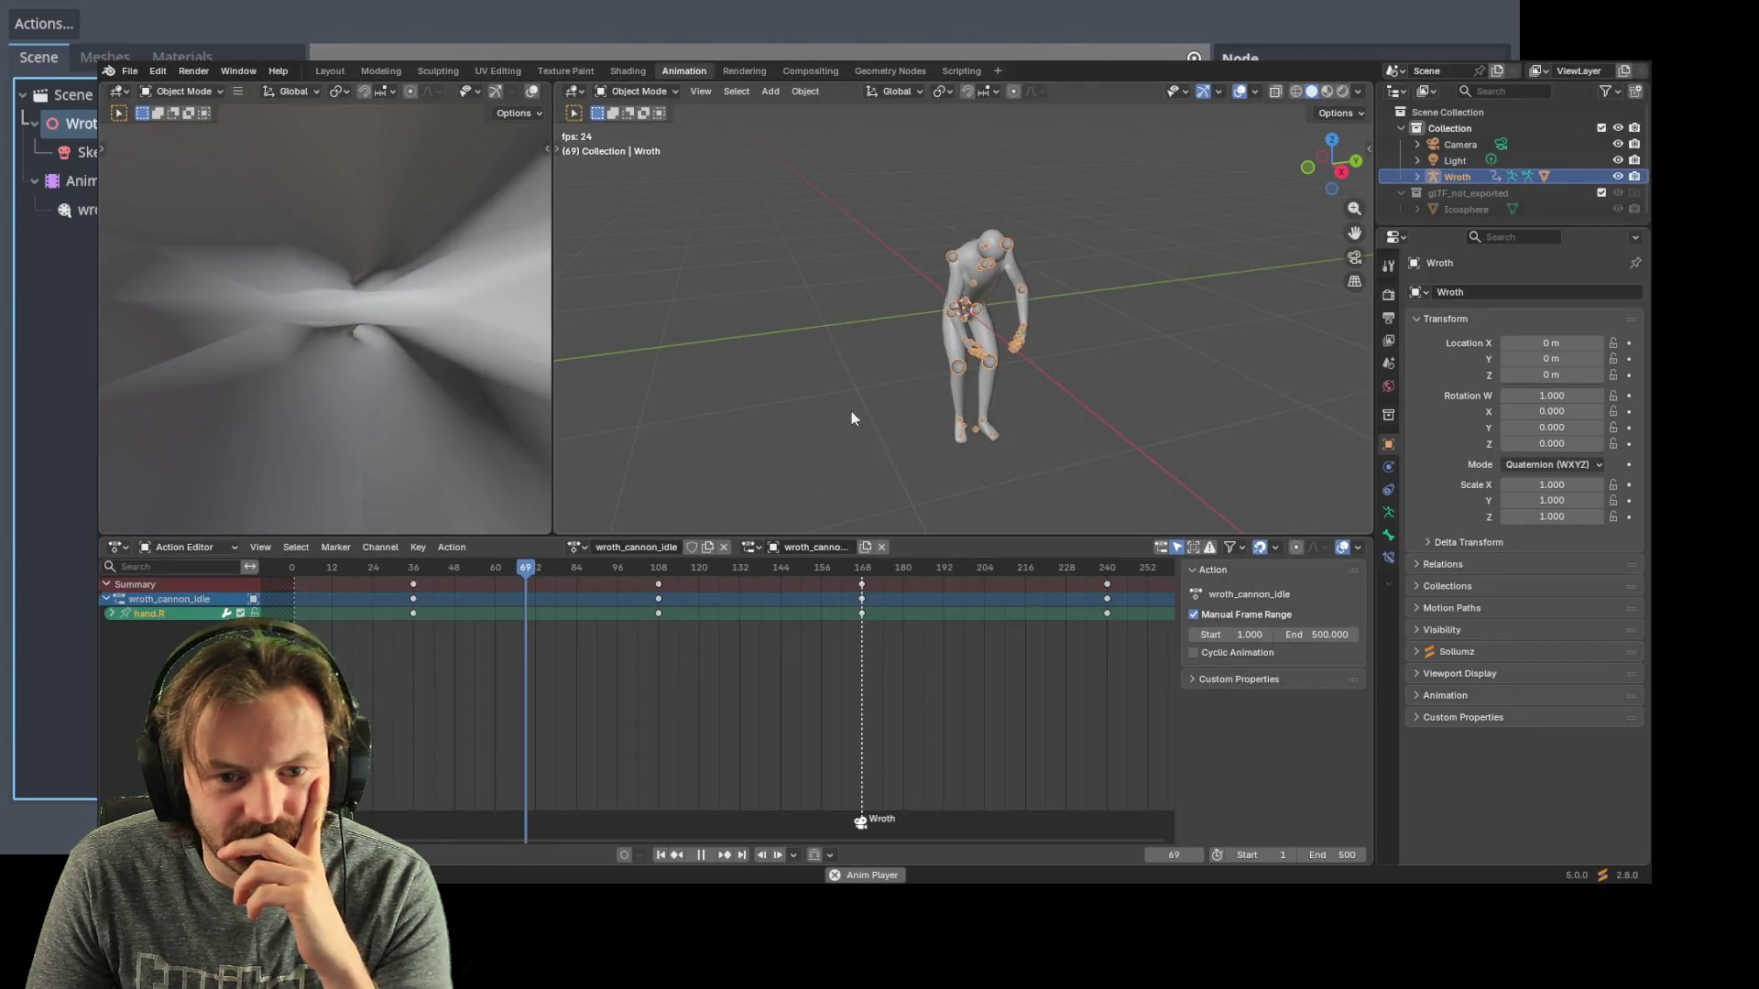
# - Box-select the Wroth rig in the viewport and bring up the File menu for export
pyautogui.moveTo(817, 463); pyautogui.dragTo(1107, 157)
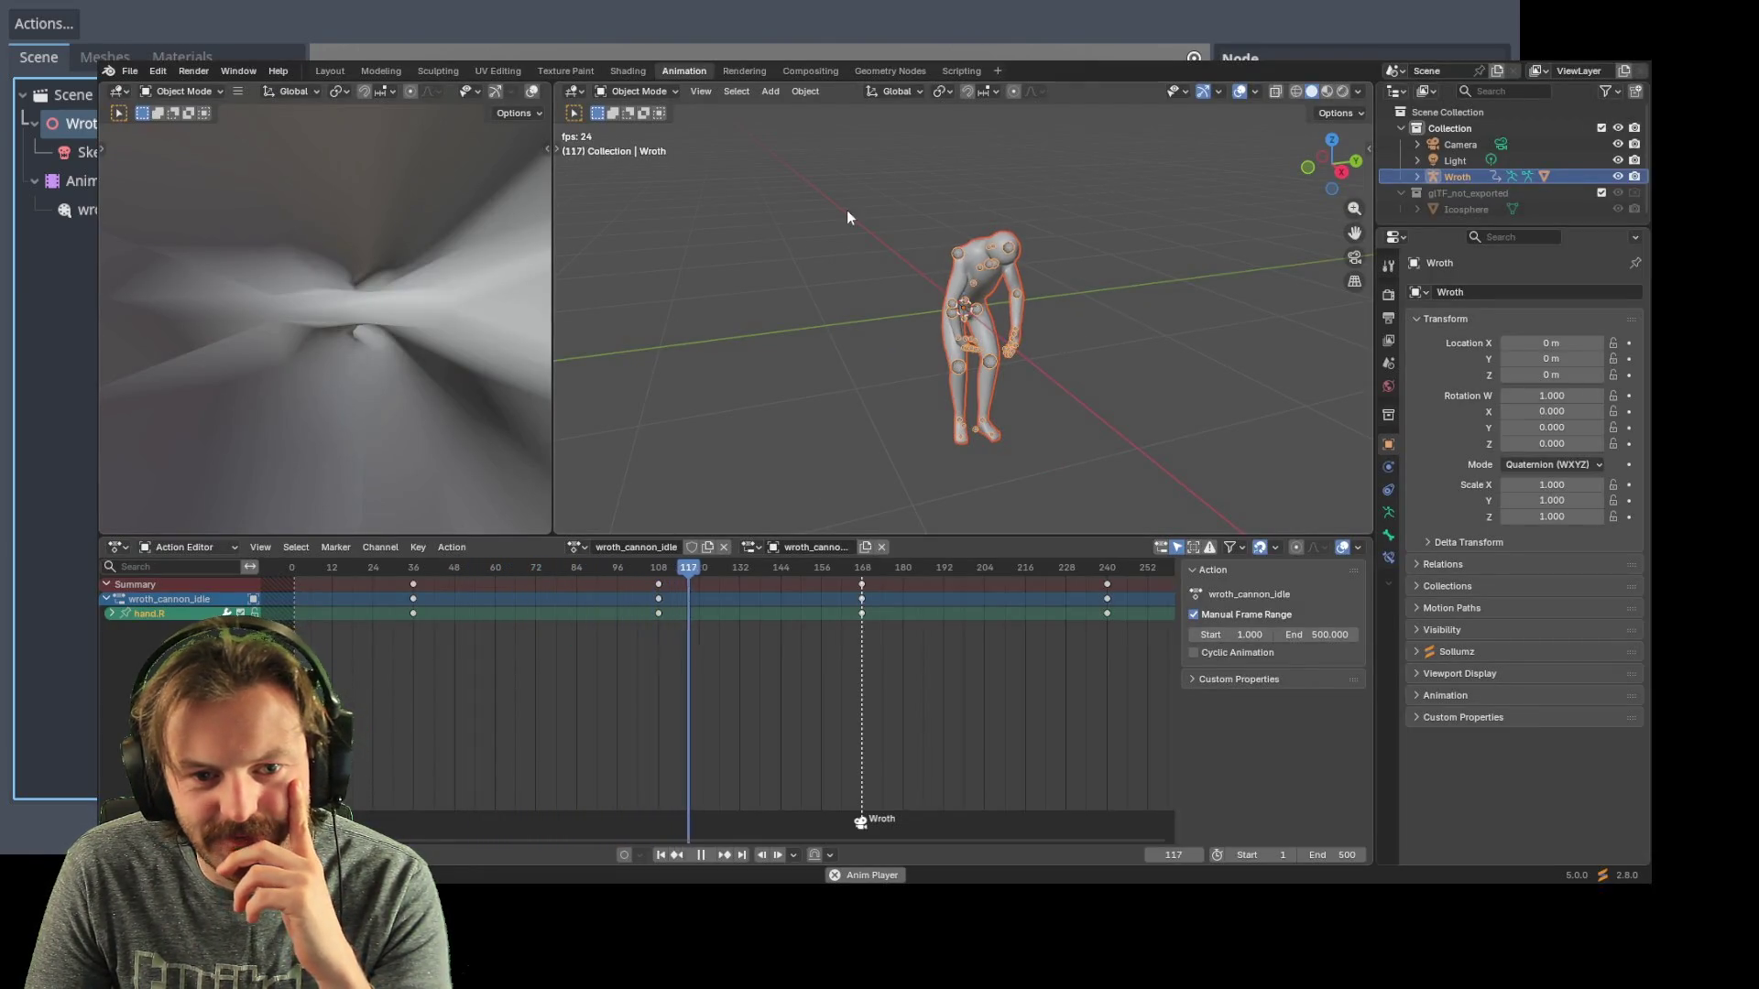
pyautogui.moveTo(822, 164); pyautogui.dragTo(1163, 510)
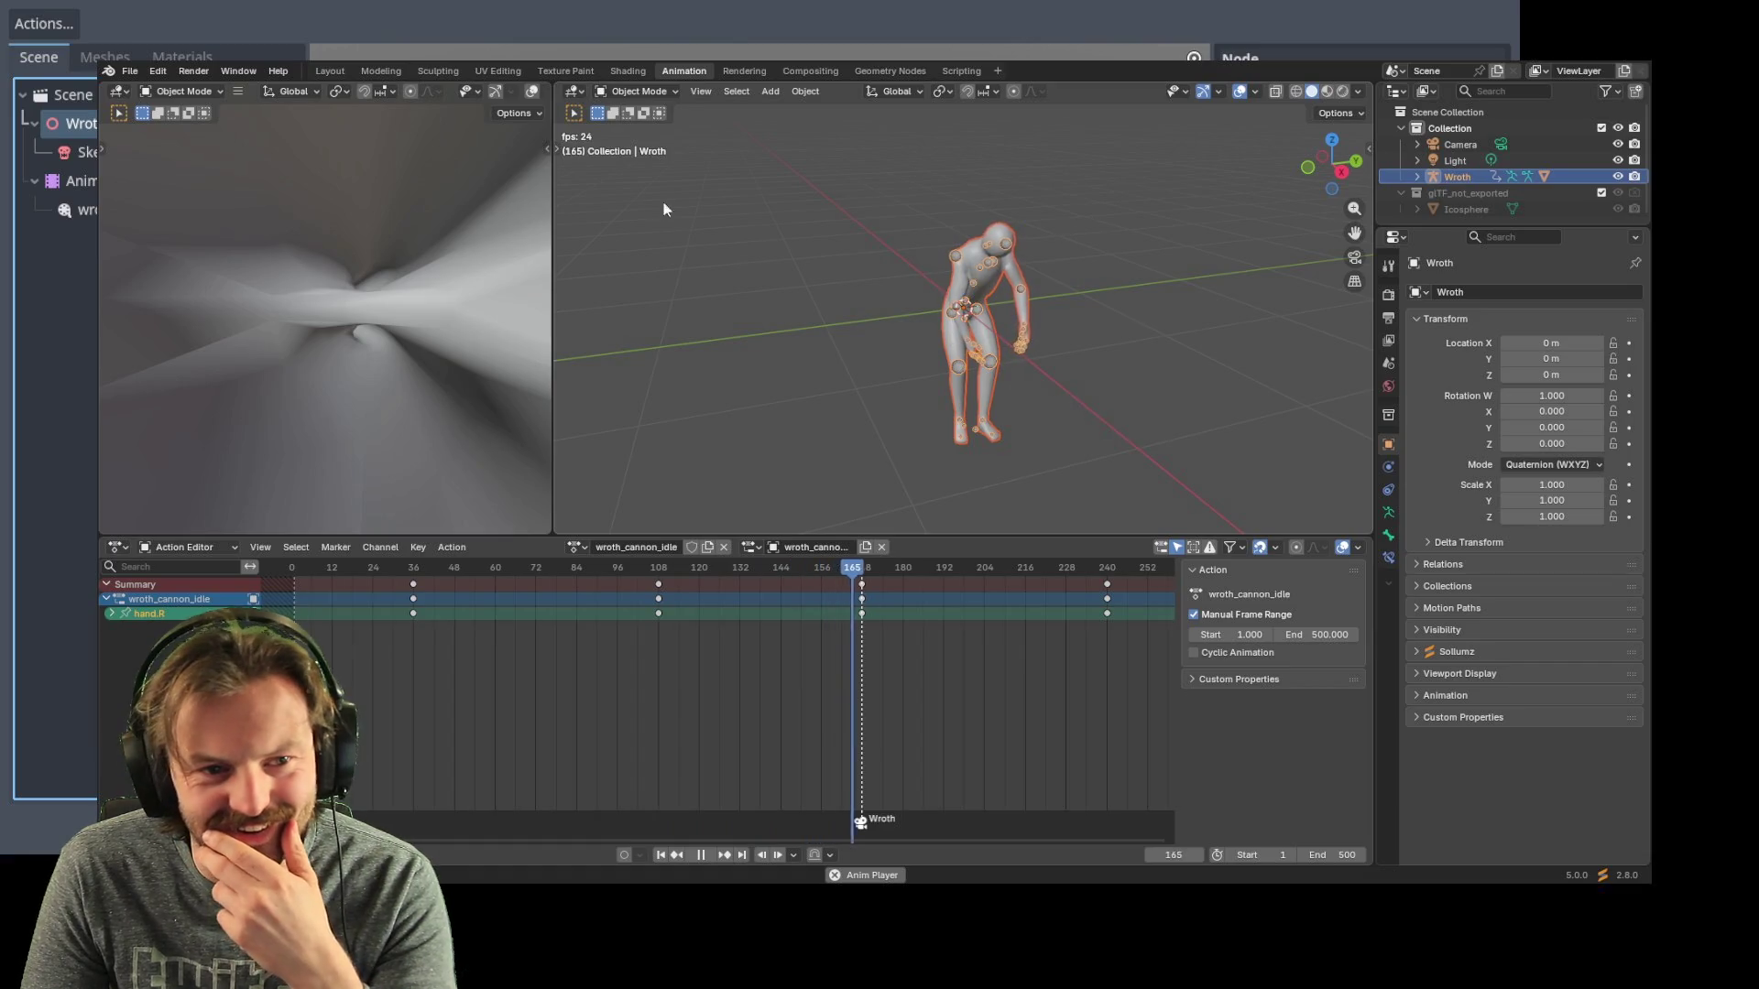
pyautogui.click(637, 92)
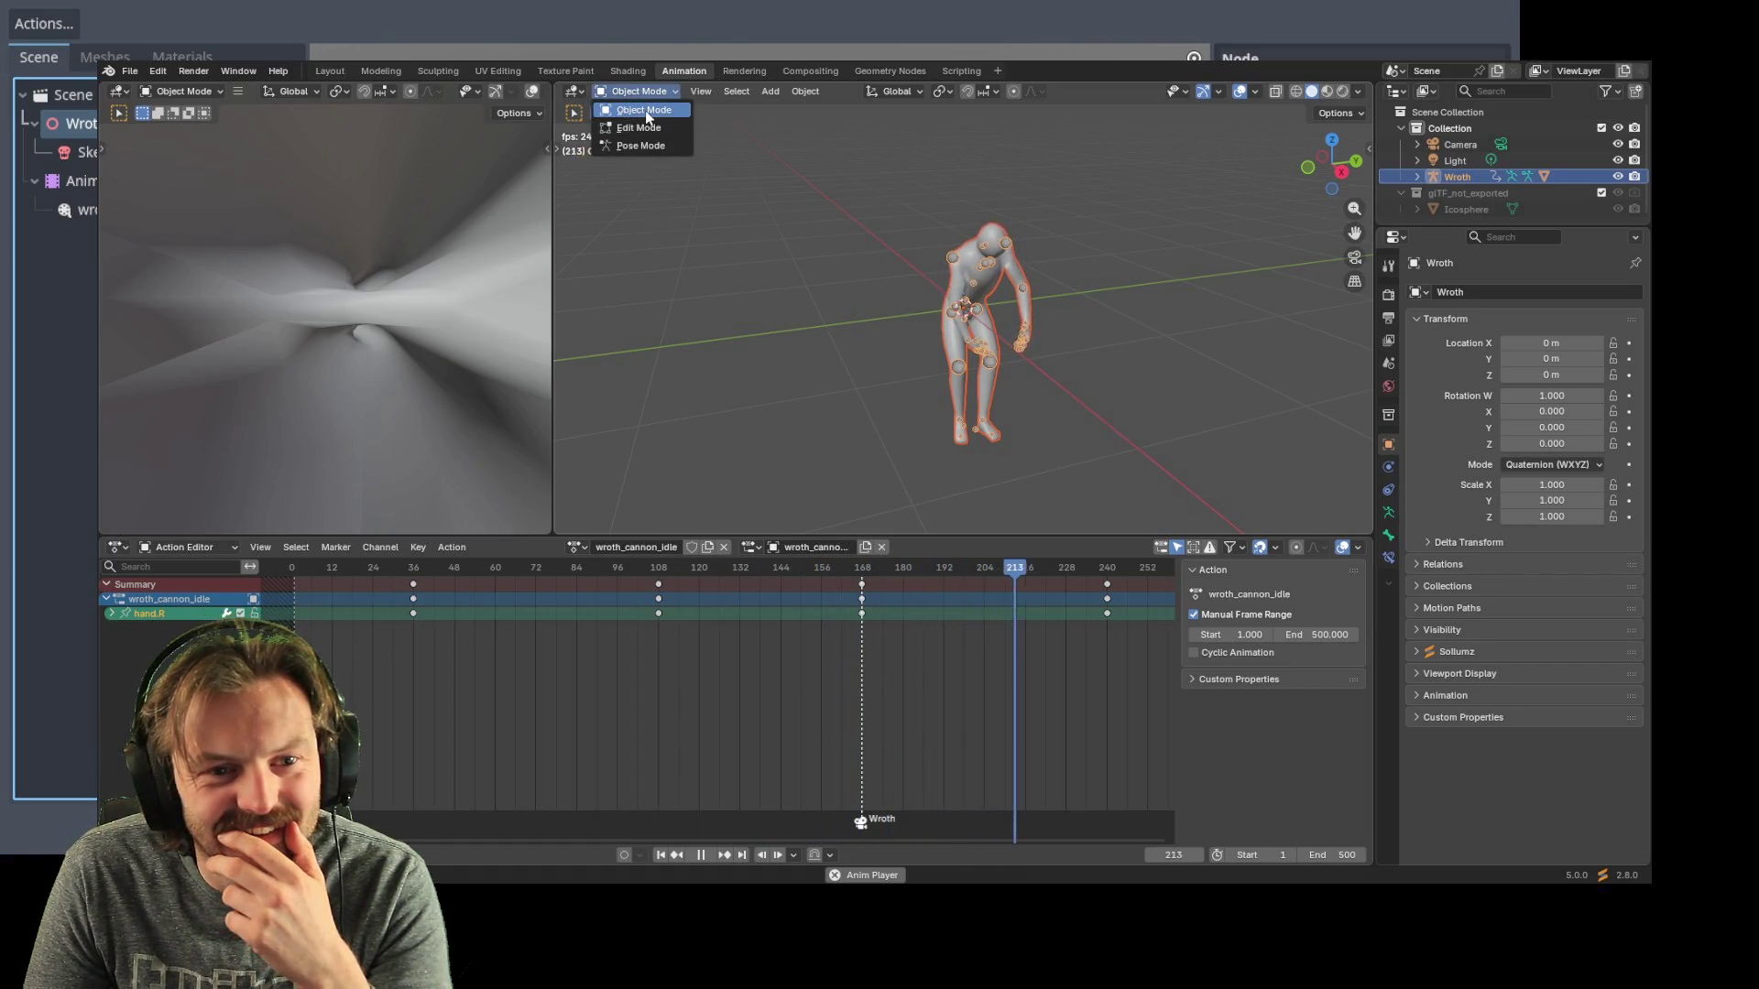
pyautogui.moveTo(849, 168); pyautogui.dragTo(1103, 490)
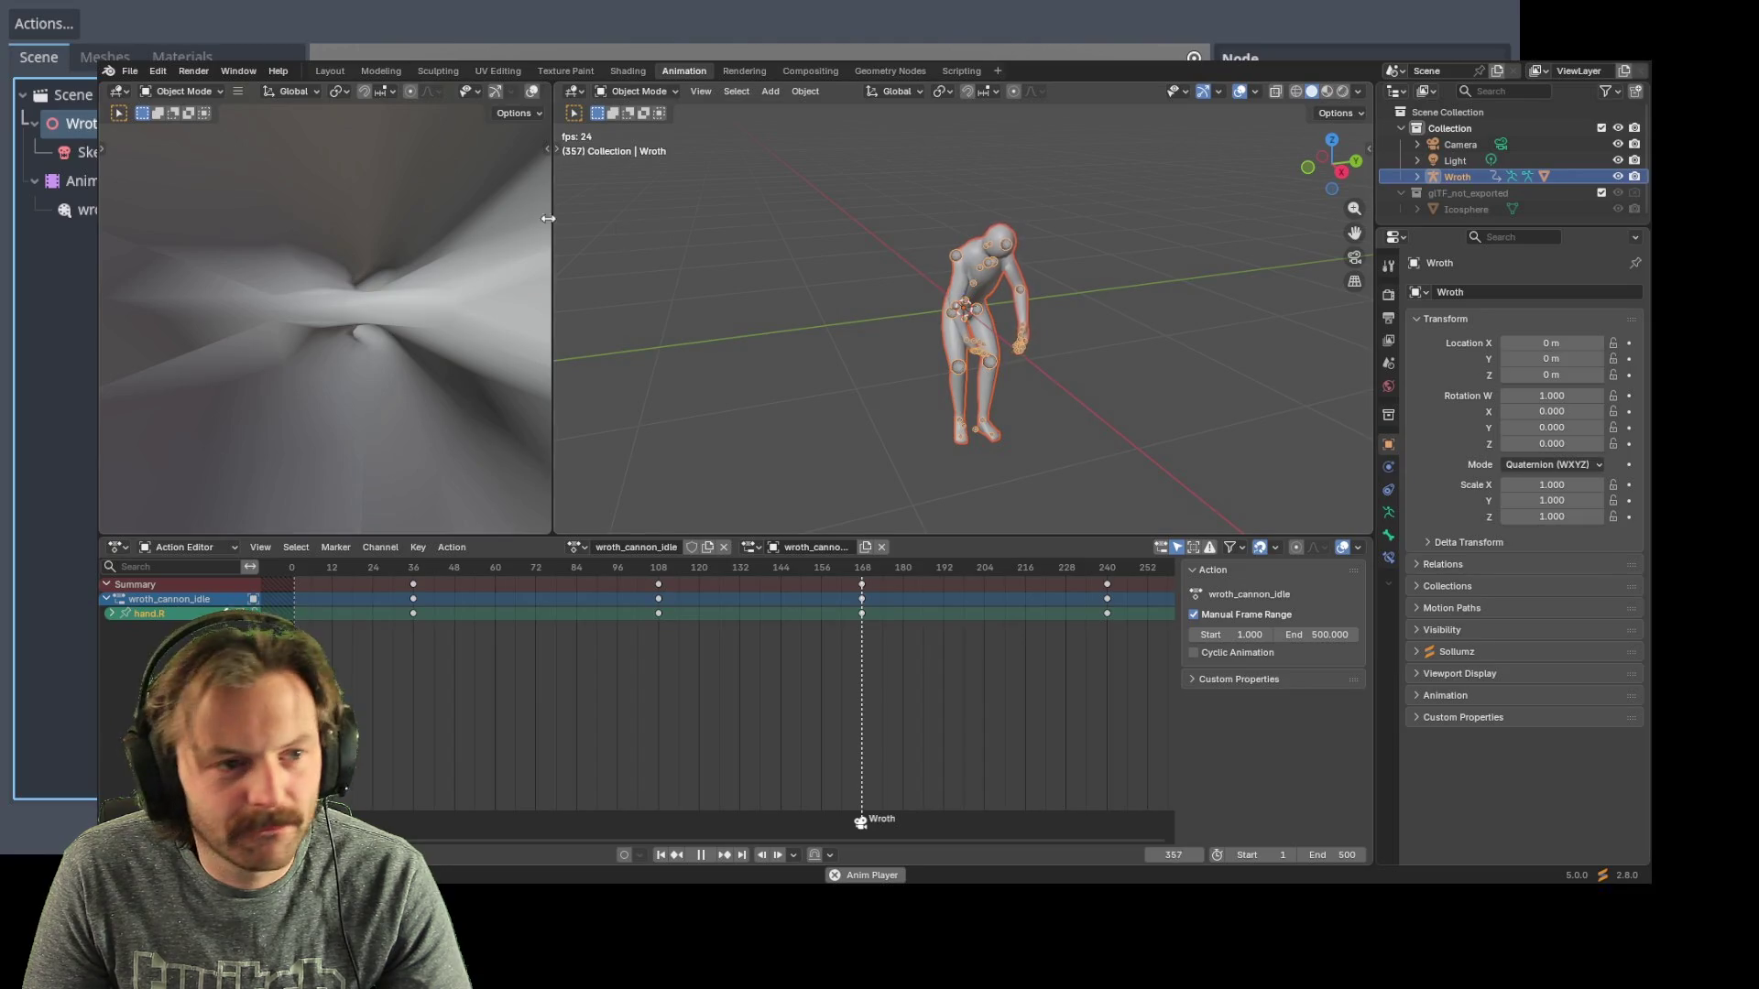
pyautogui.click(130, 72)
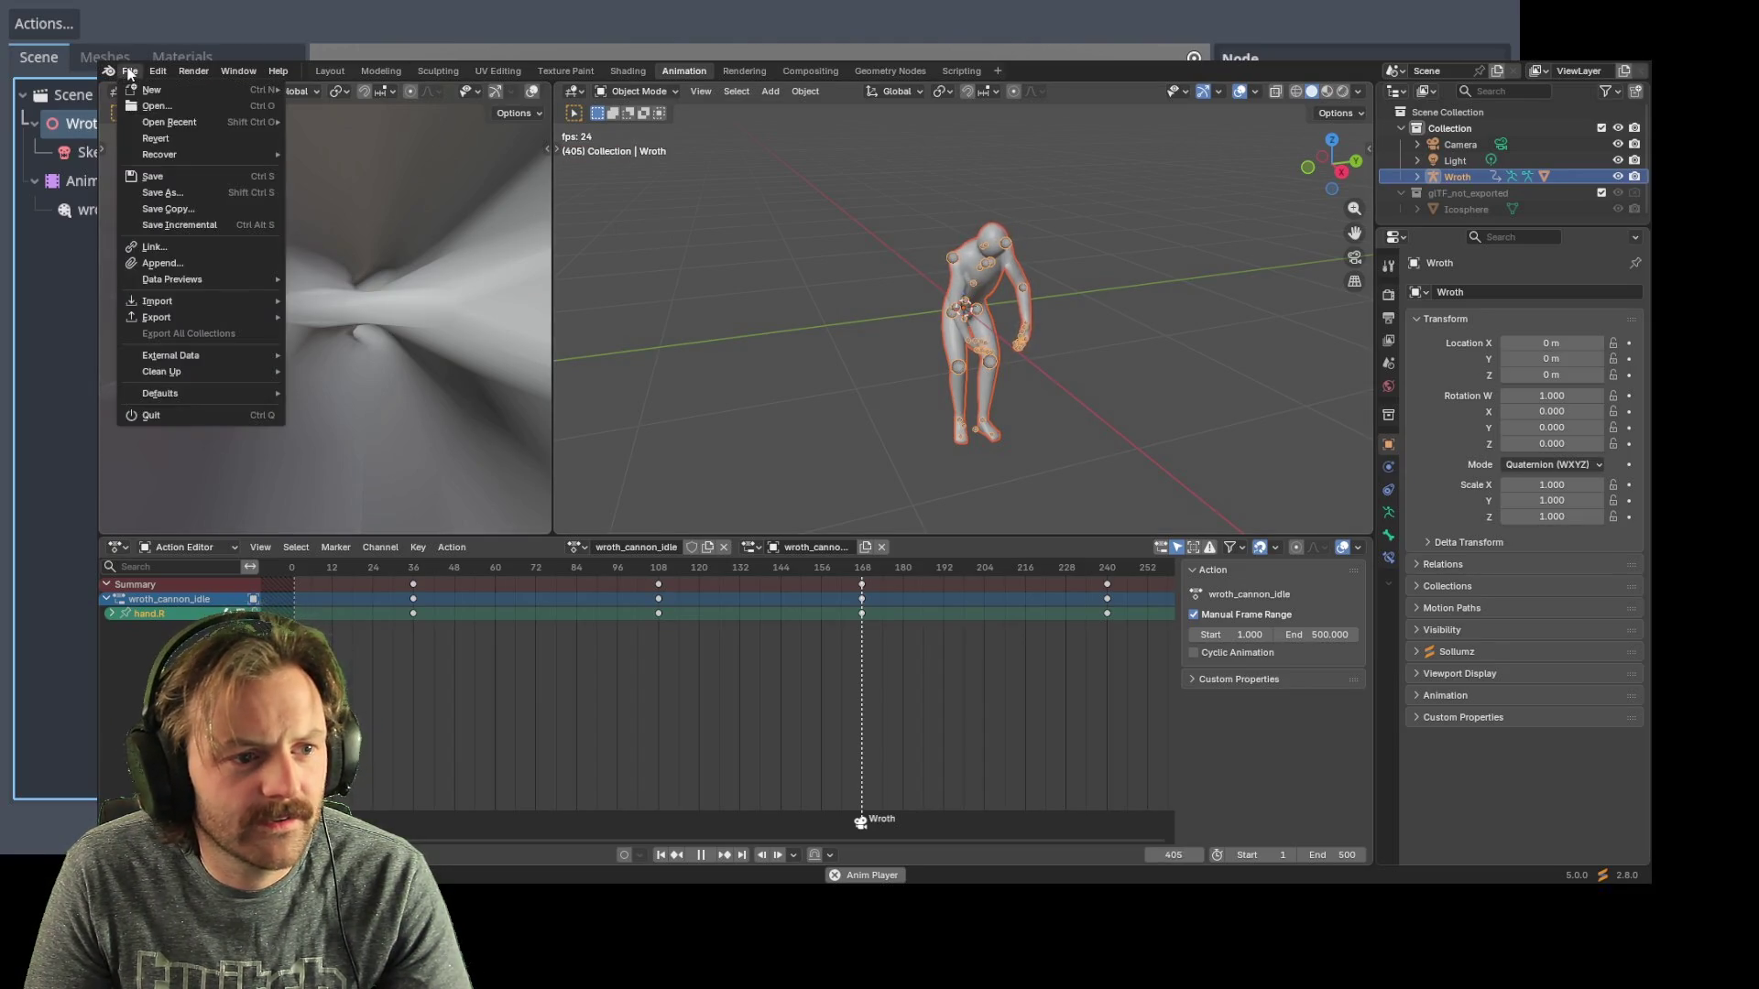
pyautogui.moveTo(157, 317)
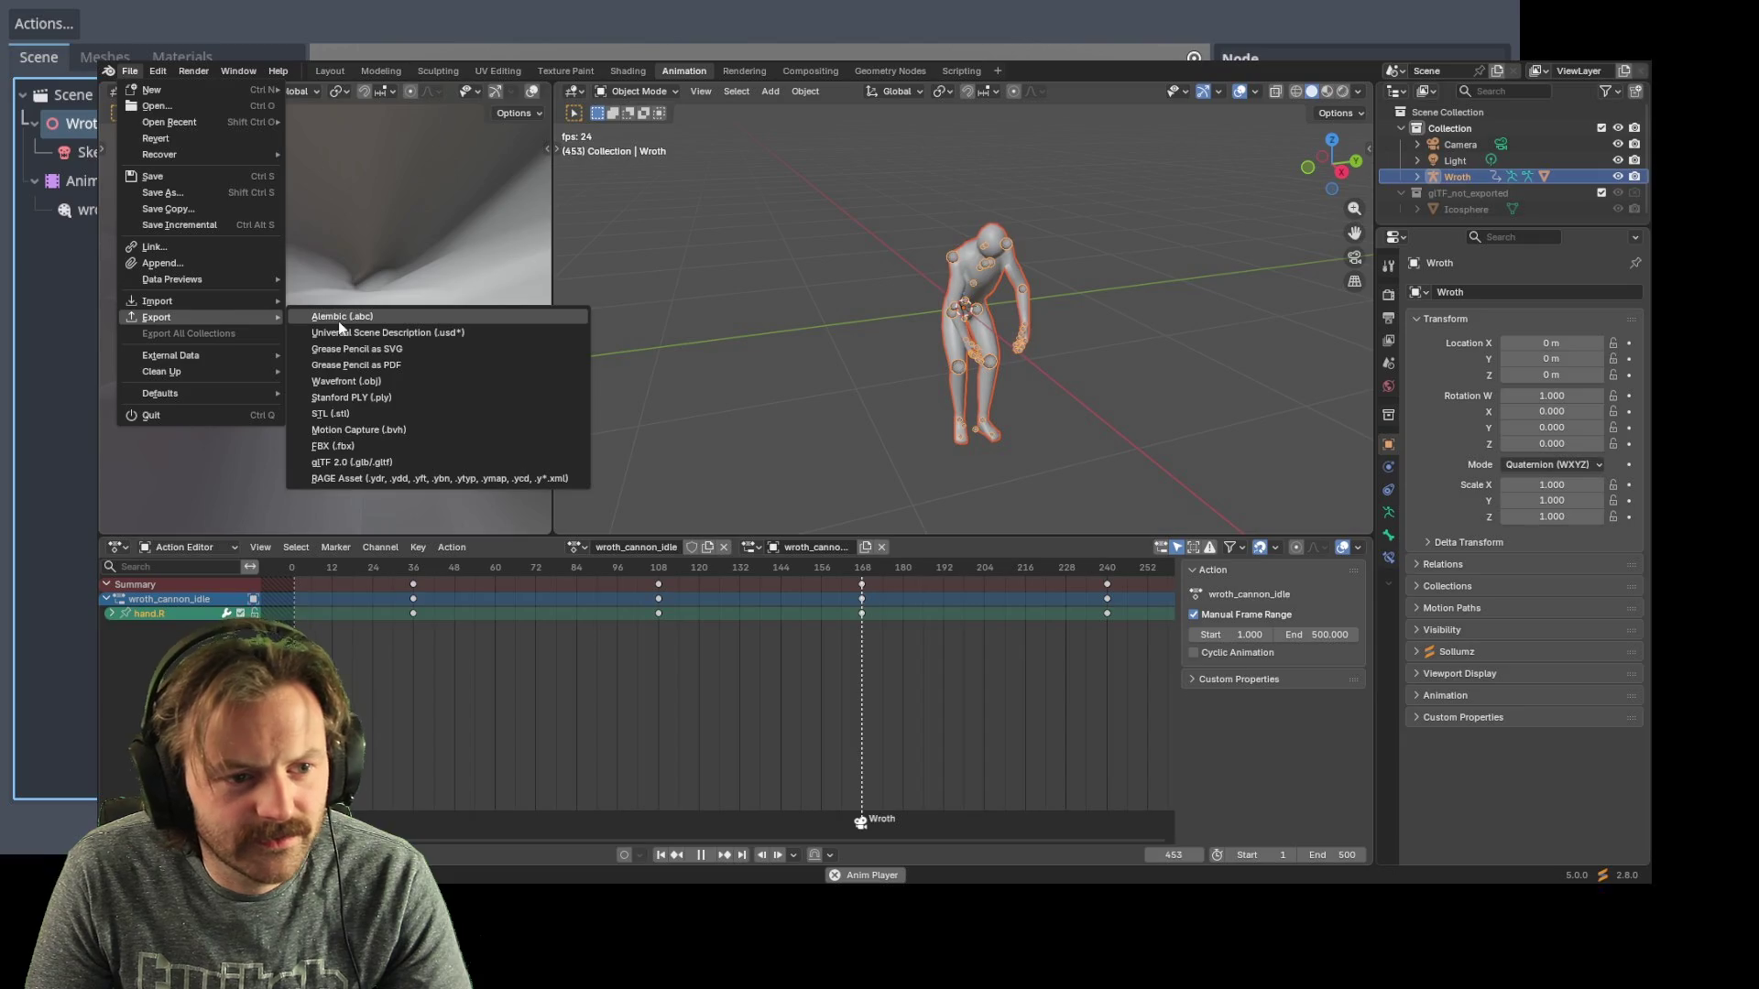
# - Export the Wroth rig with its animation as glTF 2.0 and select the imported node in Godot
pyautogui.click(363, 476)
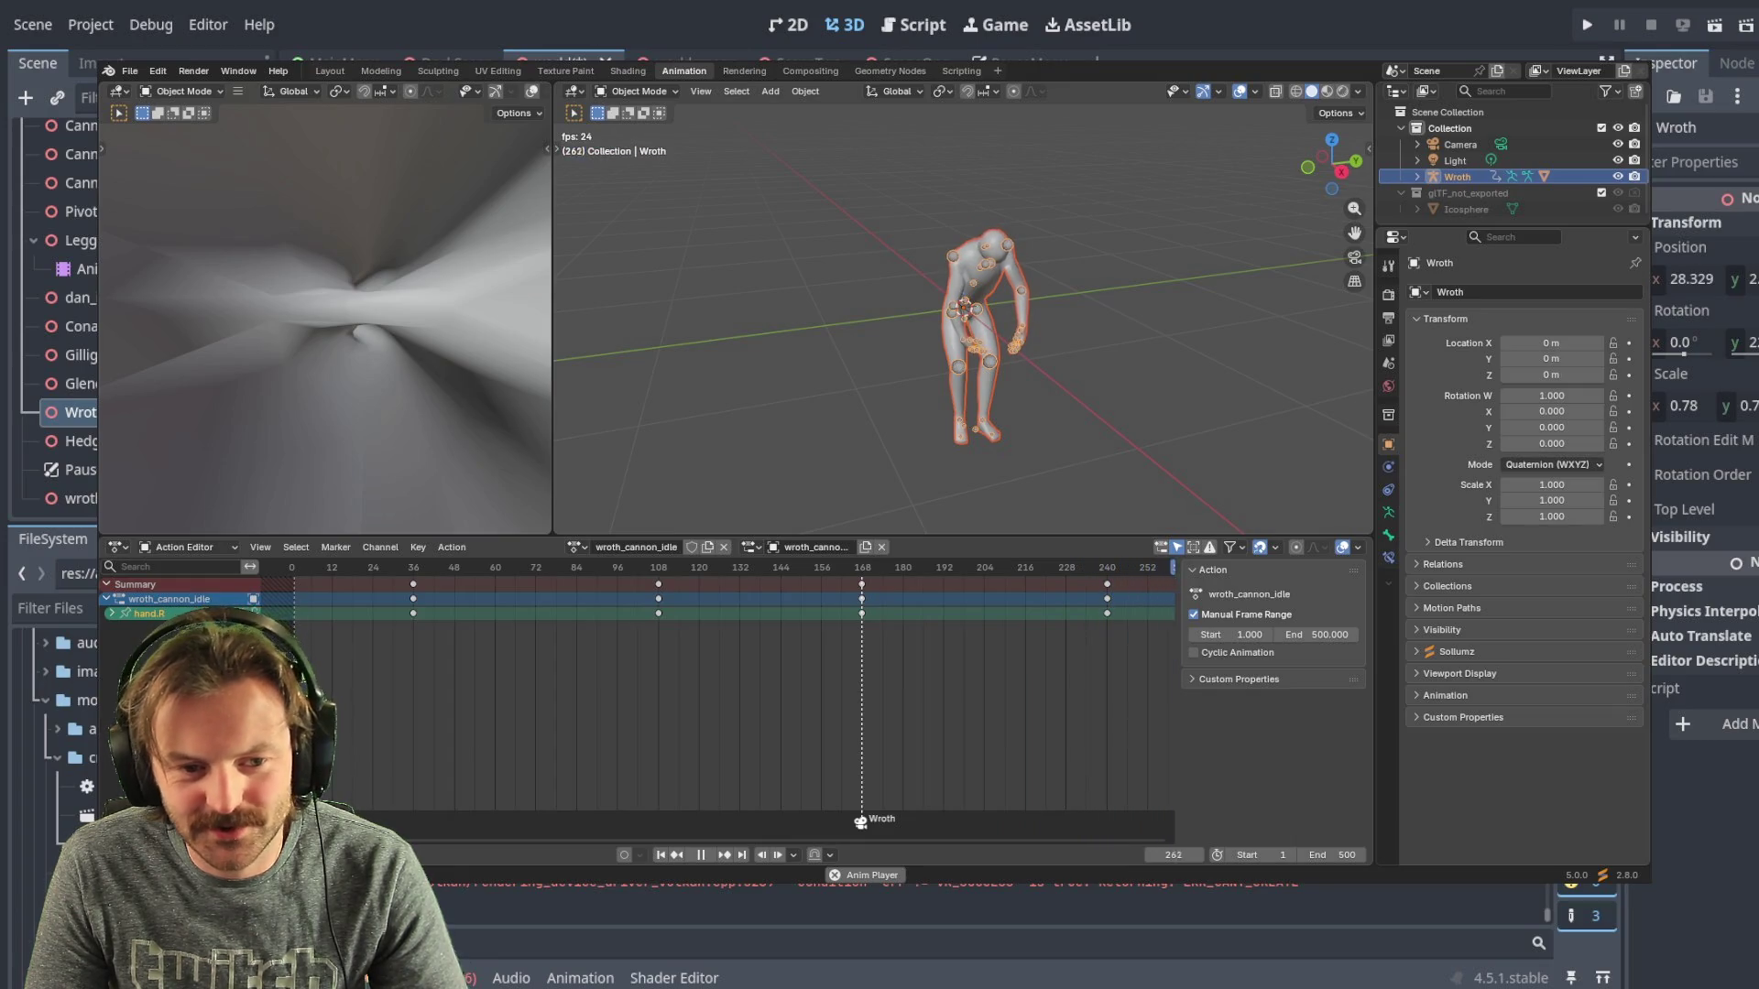
pyautogui.press('Down')
pyautogui.press('Down')
pyautogui.press('Down')
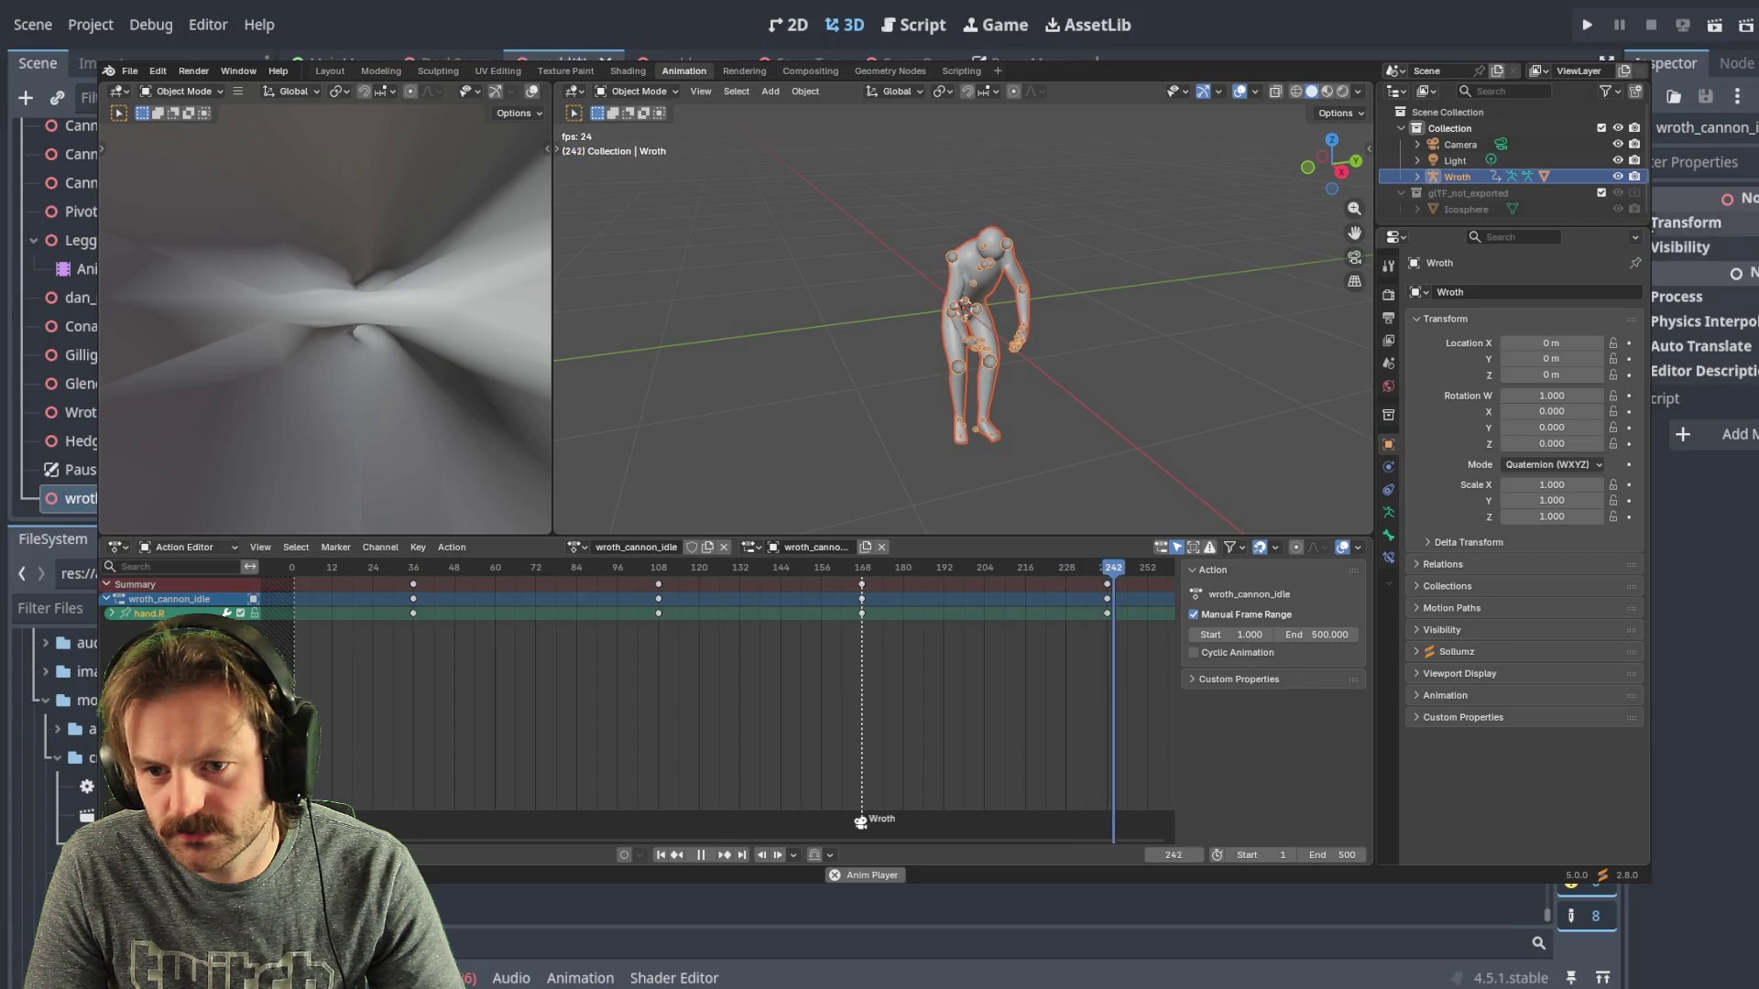
# - Set the imported wroth node's Transform Scale to 2.2 in the Inspector
pyautogui.click(1680, 222)
pyautogui.click(1688, 404)
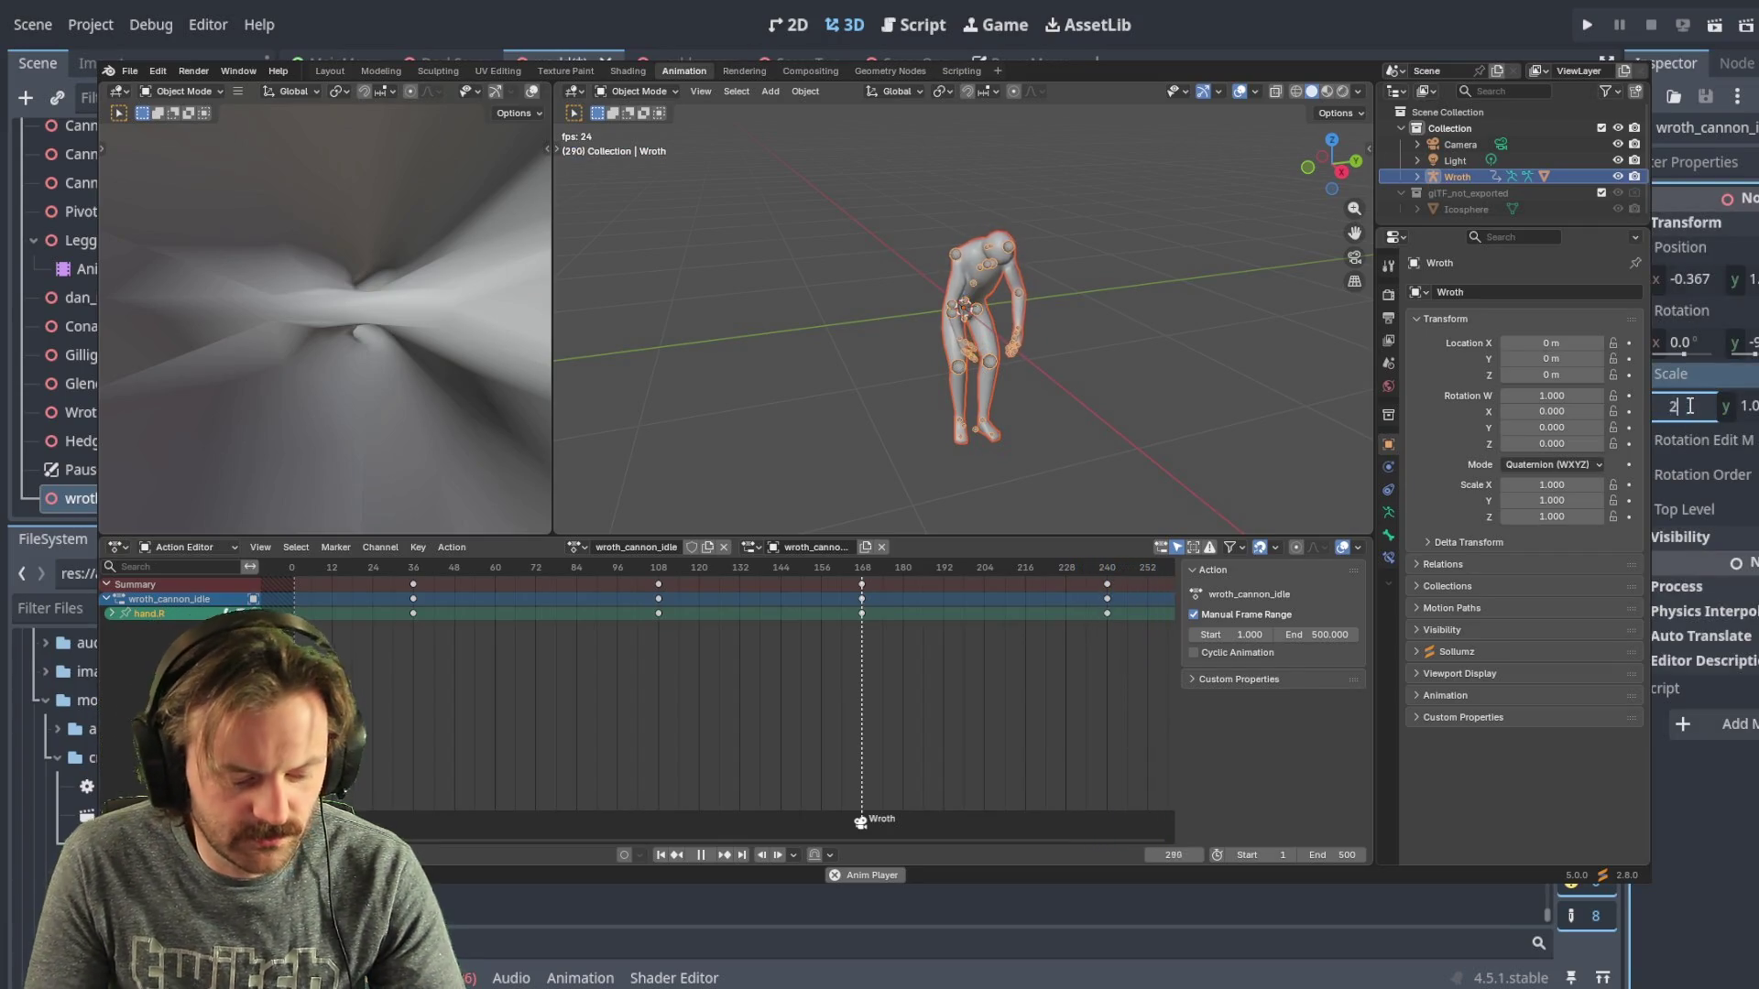
pyautogui.write('2.2')
pyautogui.press('Return')
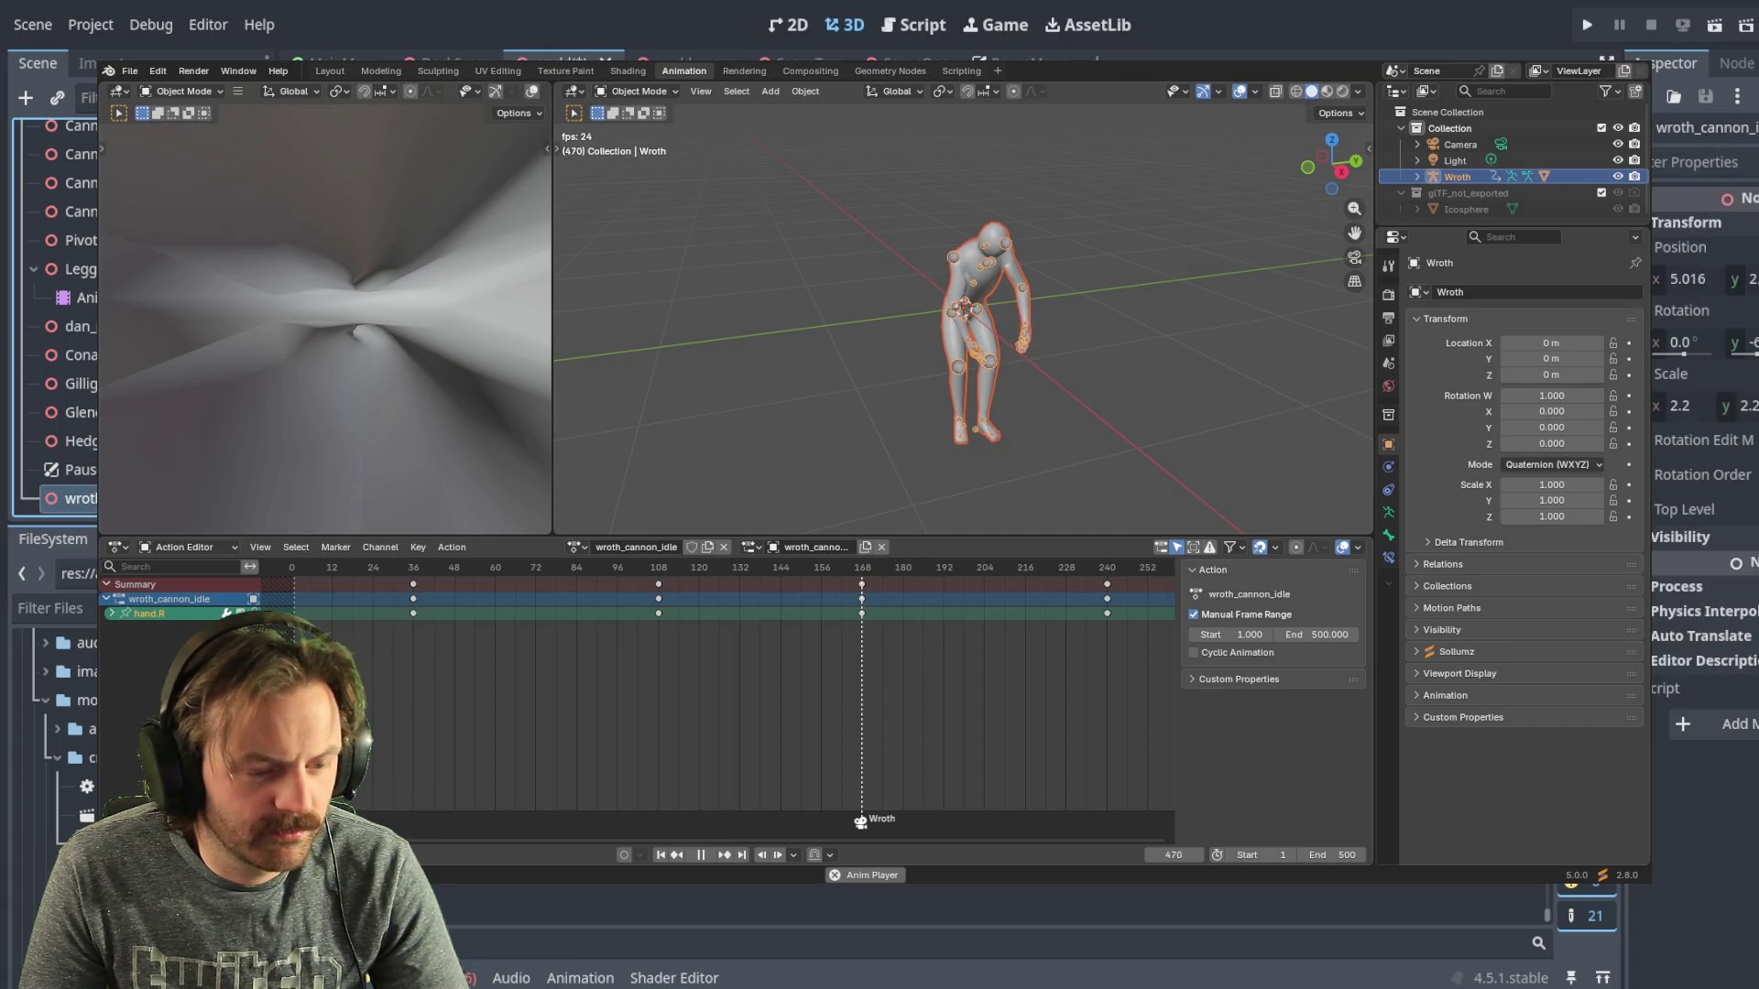
# - Reorder Wroth in the Scene dock, rename dan_idle_lookout to Dan, and reselect Wroth
pyautogui.moveTo(85, 509); pyautogui.dragTo(31, 348)
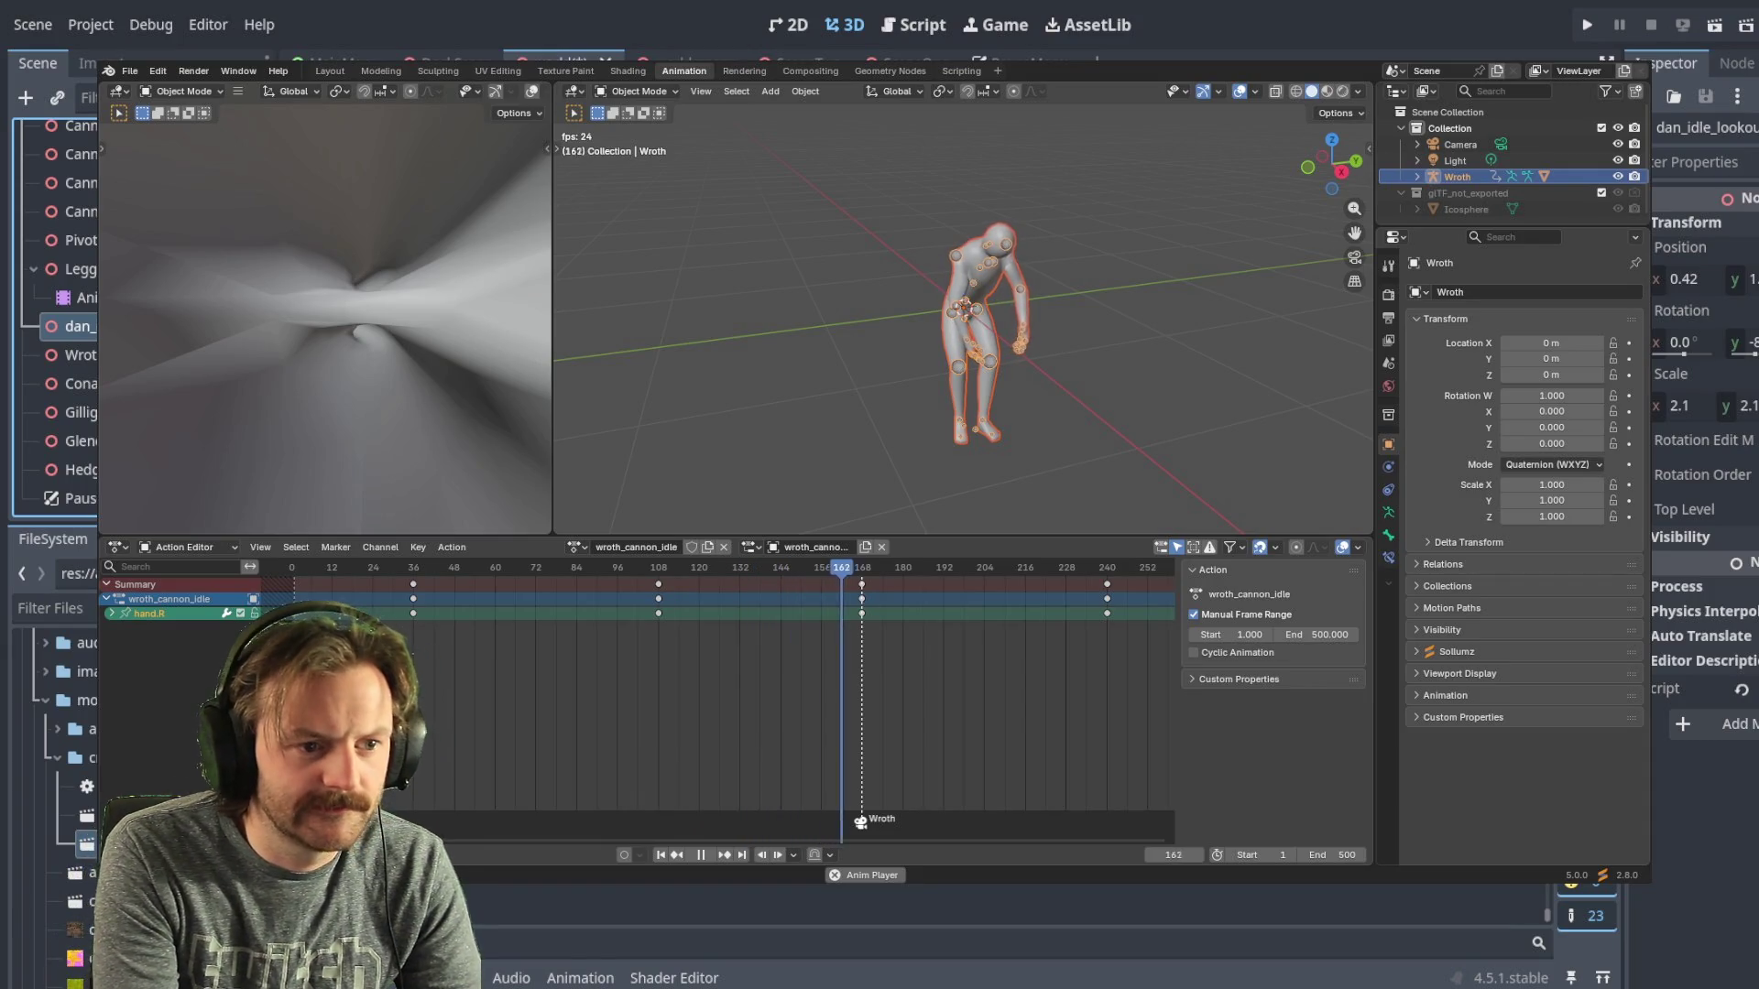
pyautogui.write('Dan')
pyautogui.press('Return')
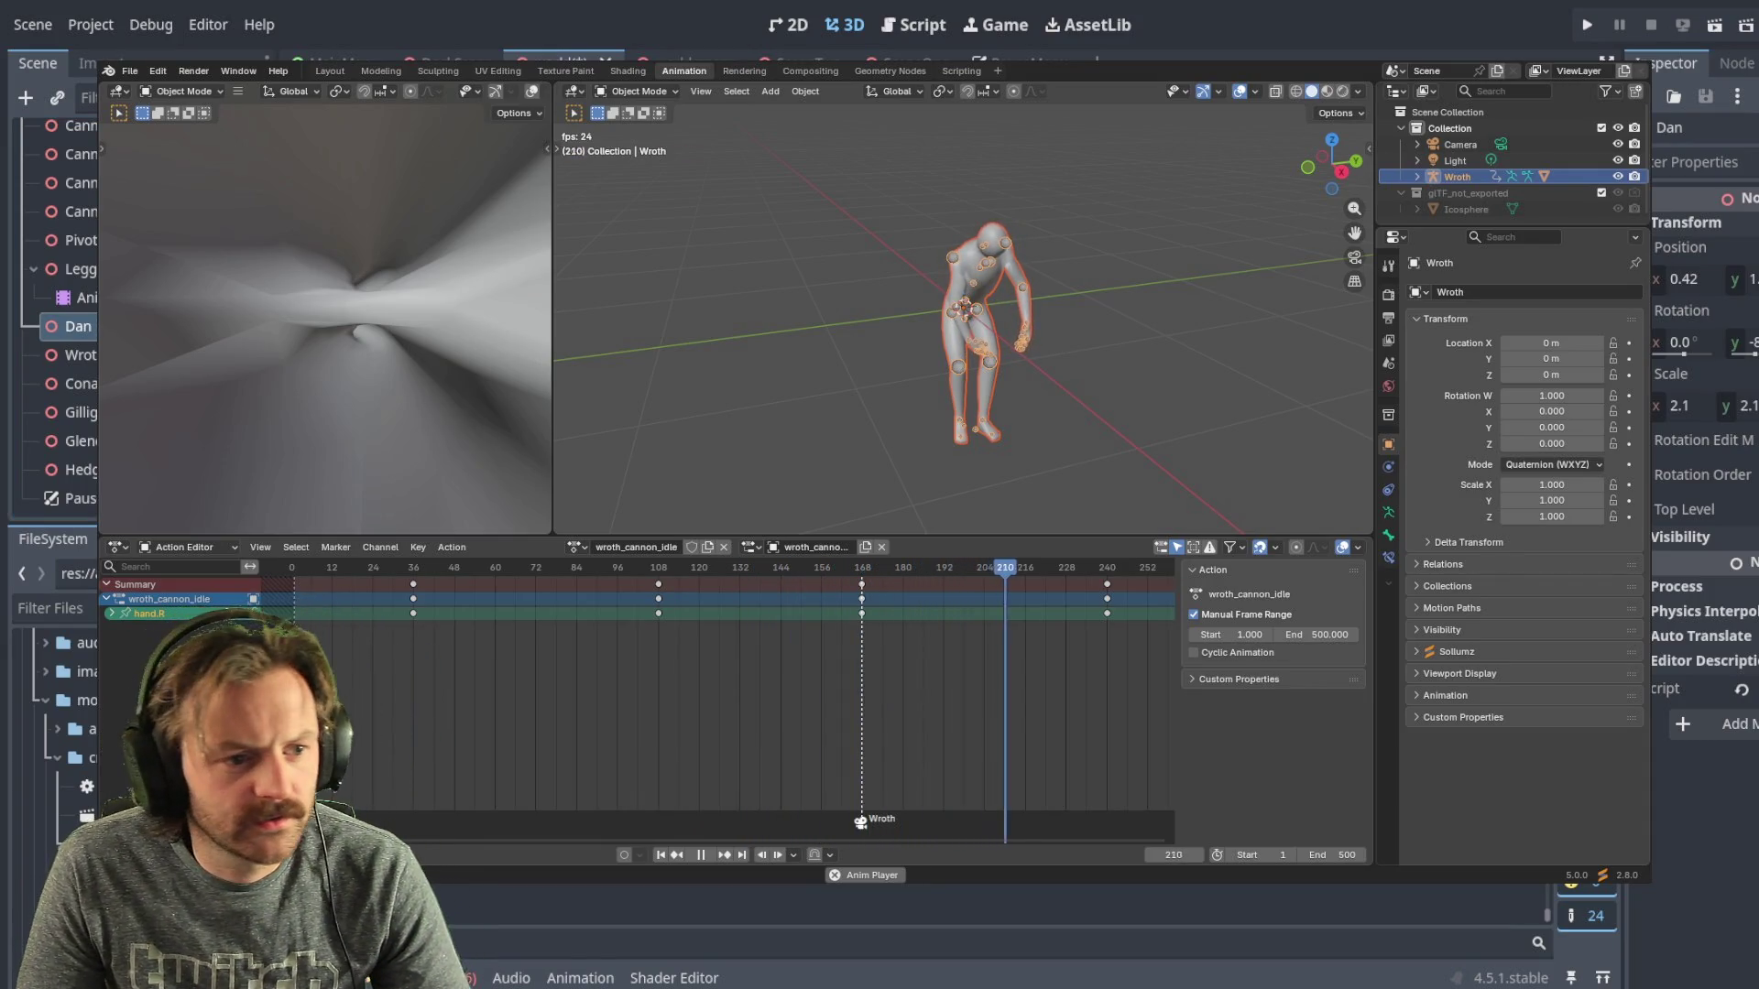
pyautogui.press('Down')
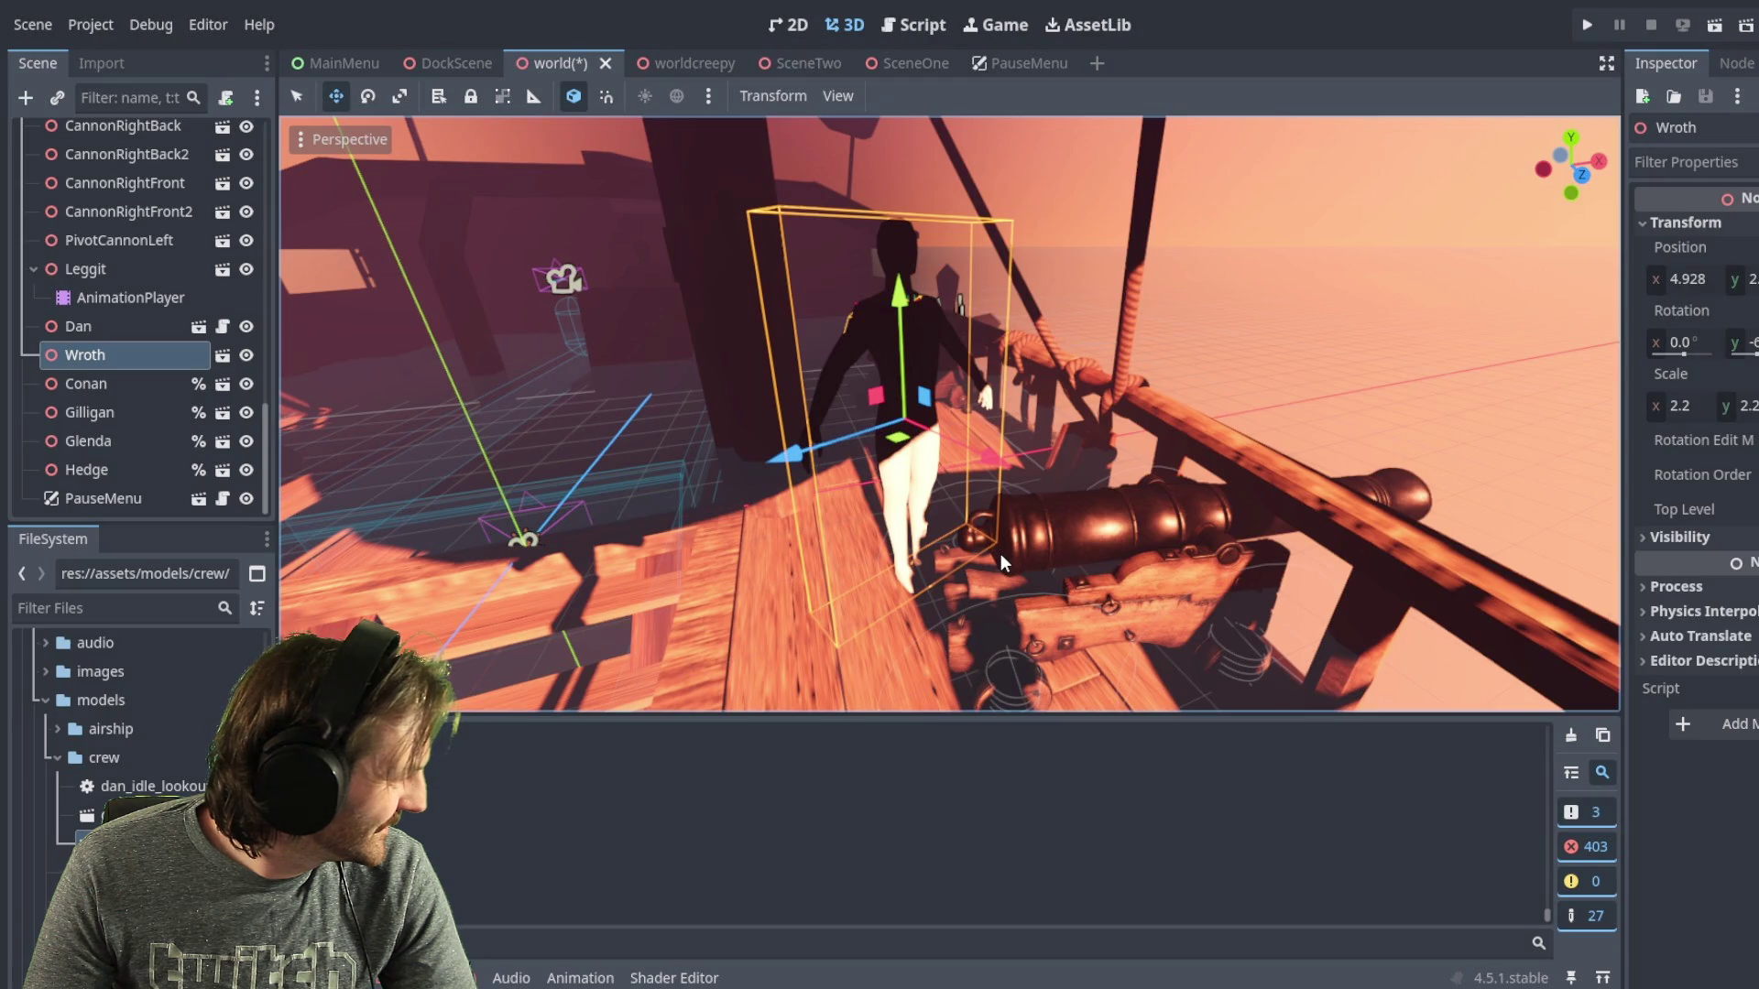
# - Select all code in dan_idle_lookout.gd, which plays metarigAction on ready
pyautogui.moveTo(995, 551); pyautogui.dragTo(995, 551, button='right')
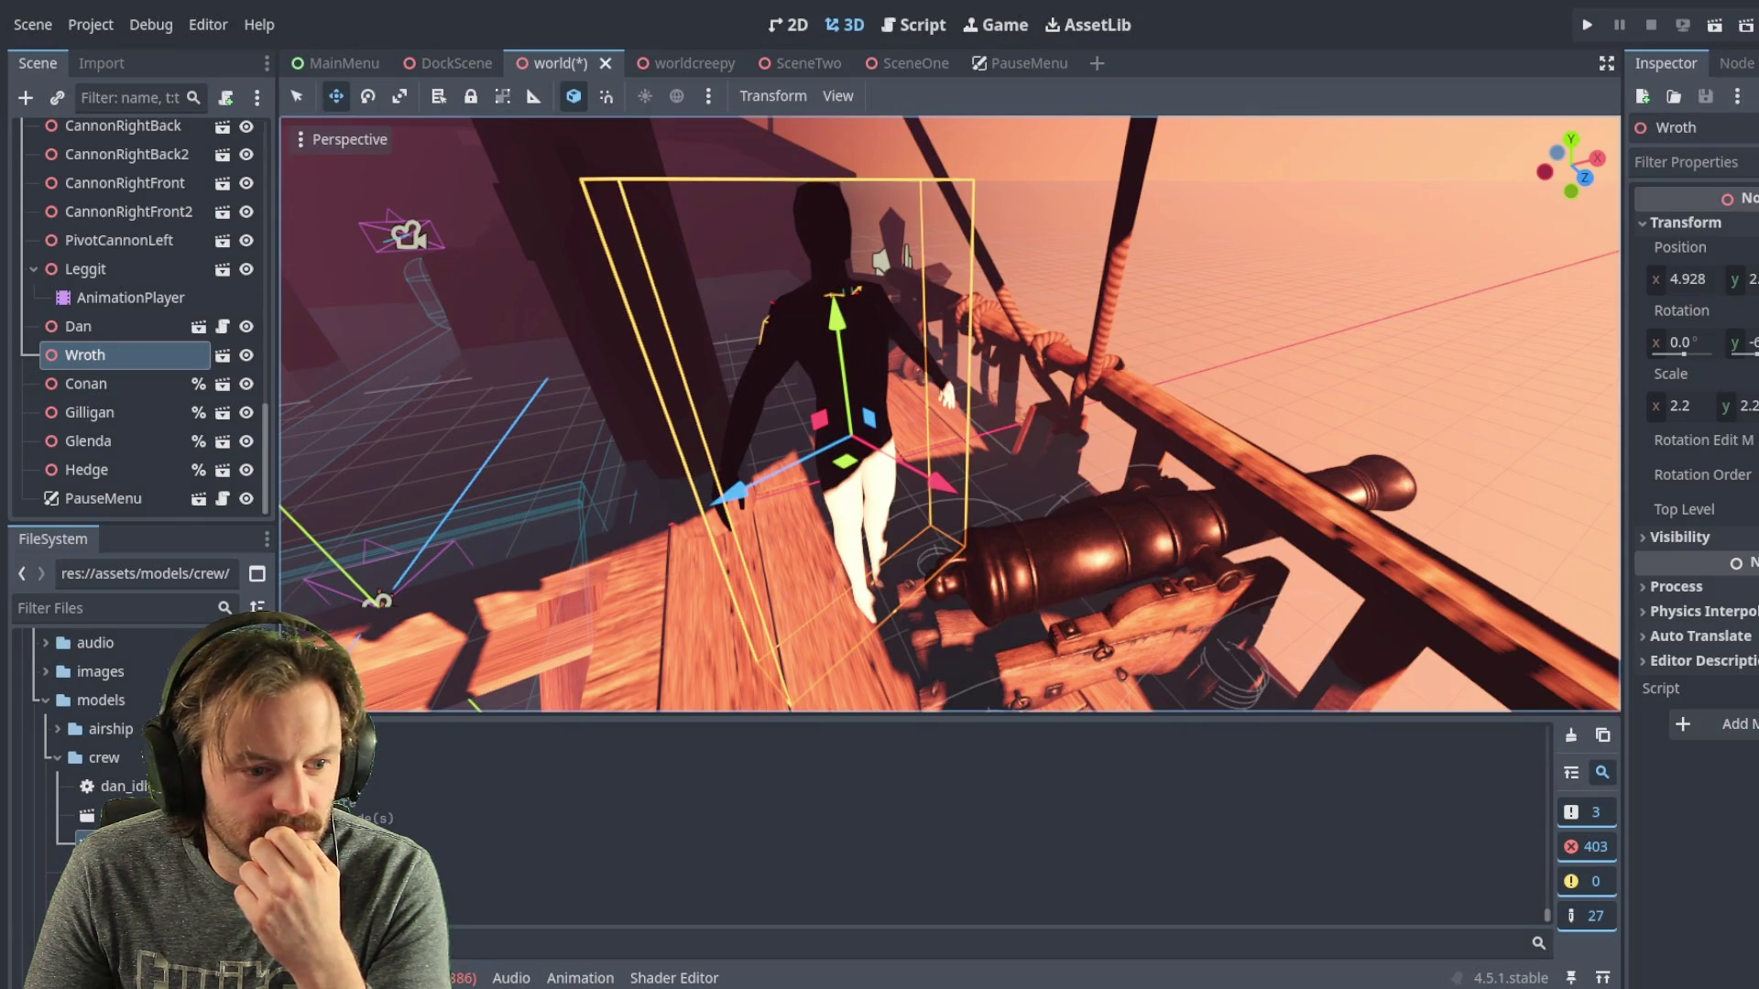
pyautogui.click(901, 27)
pyautogui.click(788, 400)
pyautogui.hotkey('ctrl', 'a')
pyautogui.hotkey('ctrl', 'c')
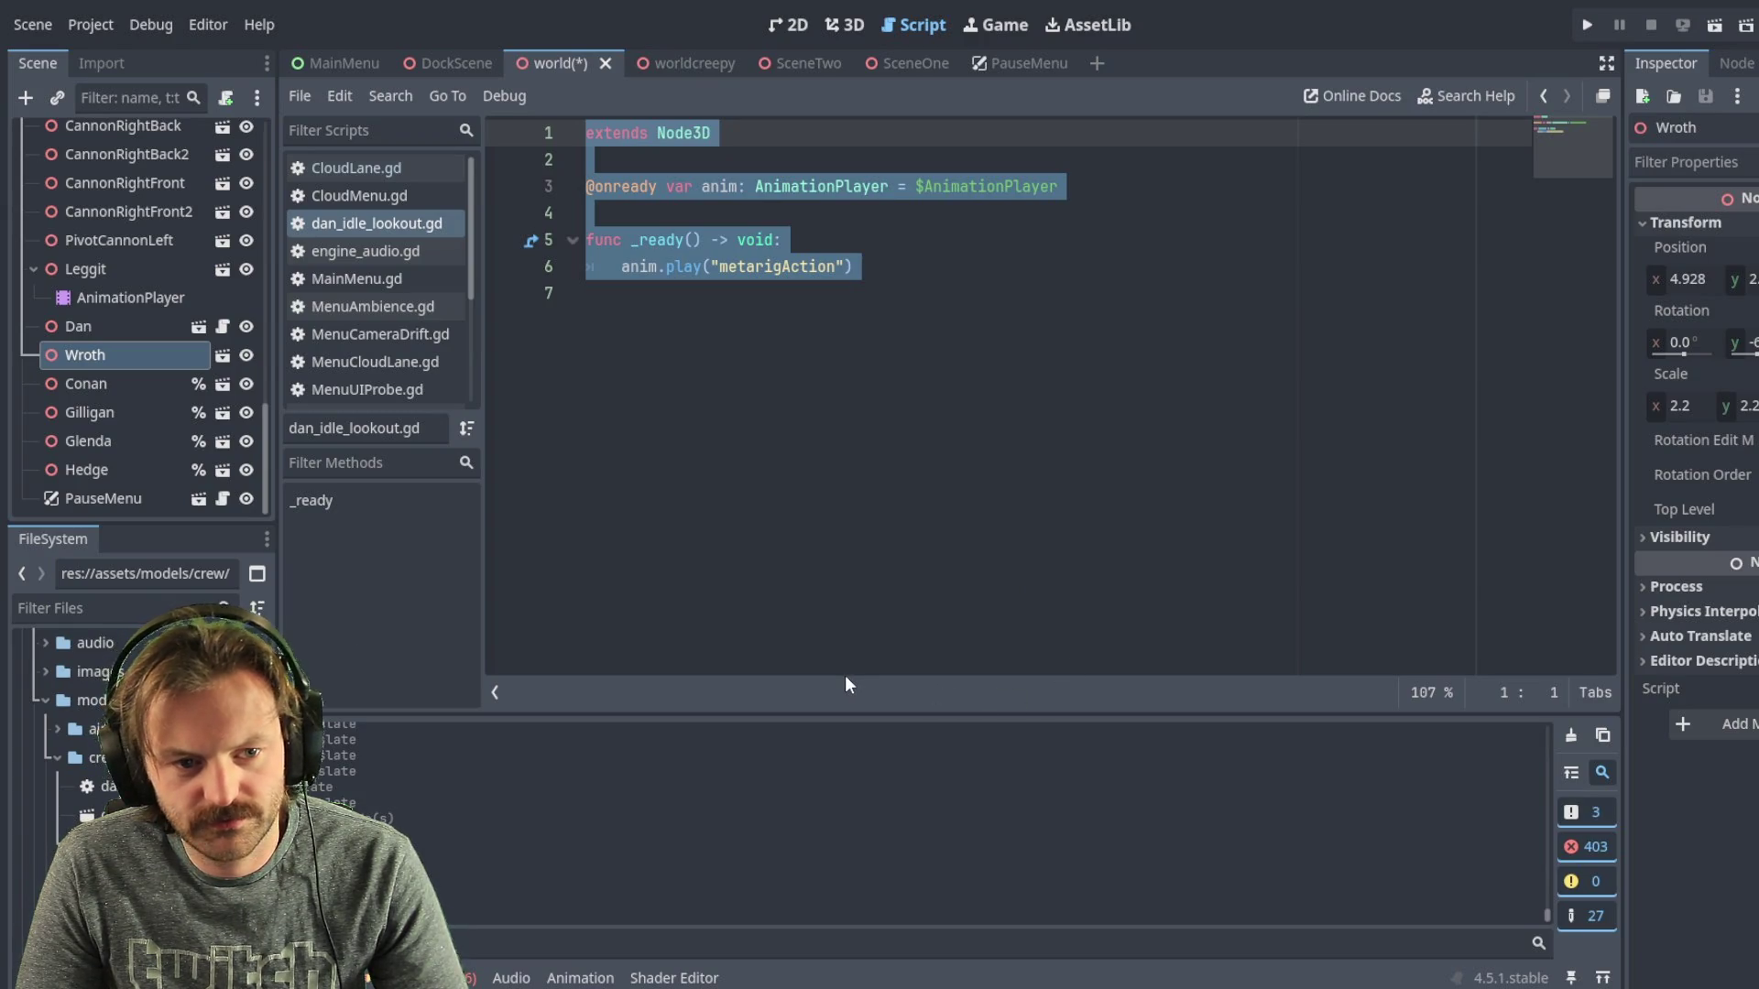
# - Paste the lookout idle code into wroth_cannon_idle.gd, replacing its existing line
pyautogui.click(663, 218)
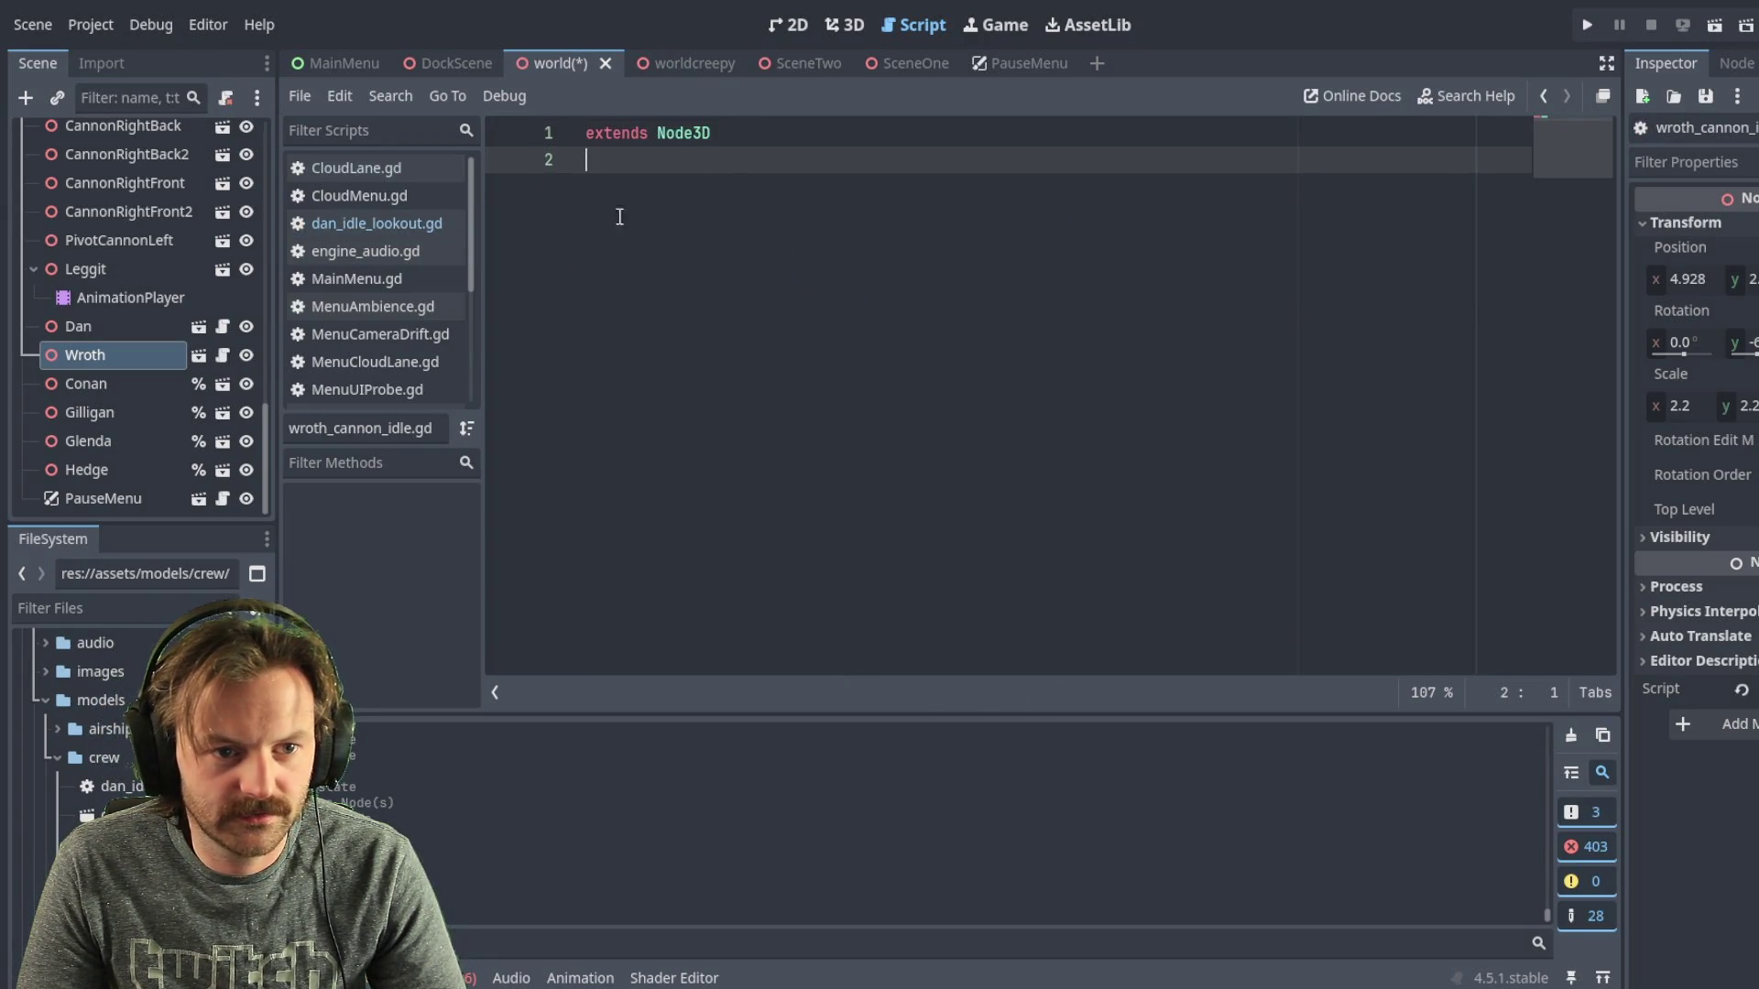
pyautogui.moveTo(638, 231); pyautogui.dragTo(538, 117)
pyautogui.hotkey('ctrl', 'v')
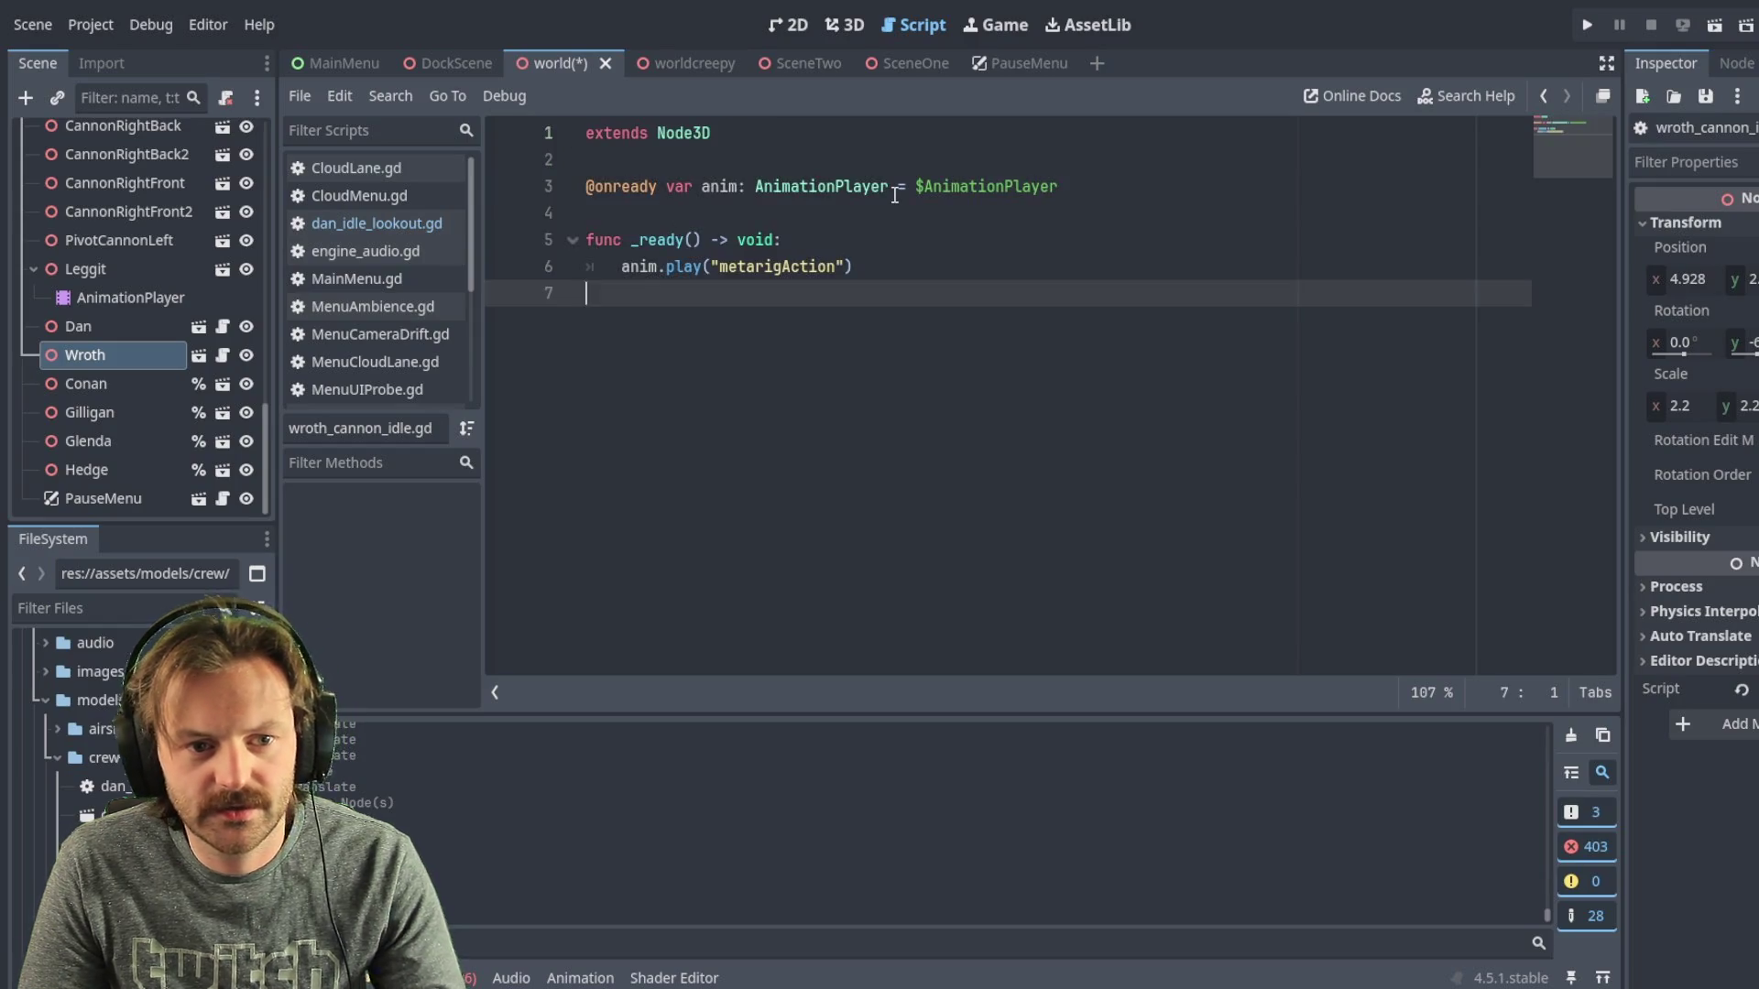
pyautogui.click(894, 194)
pyautogui.click(789, 243)
pyautogui.click(774, 266)
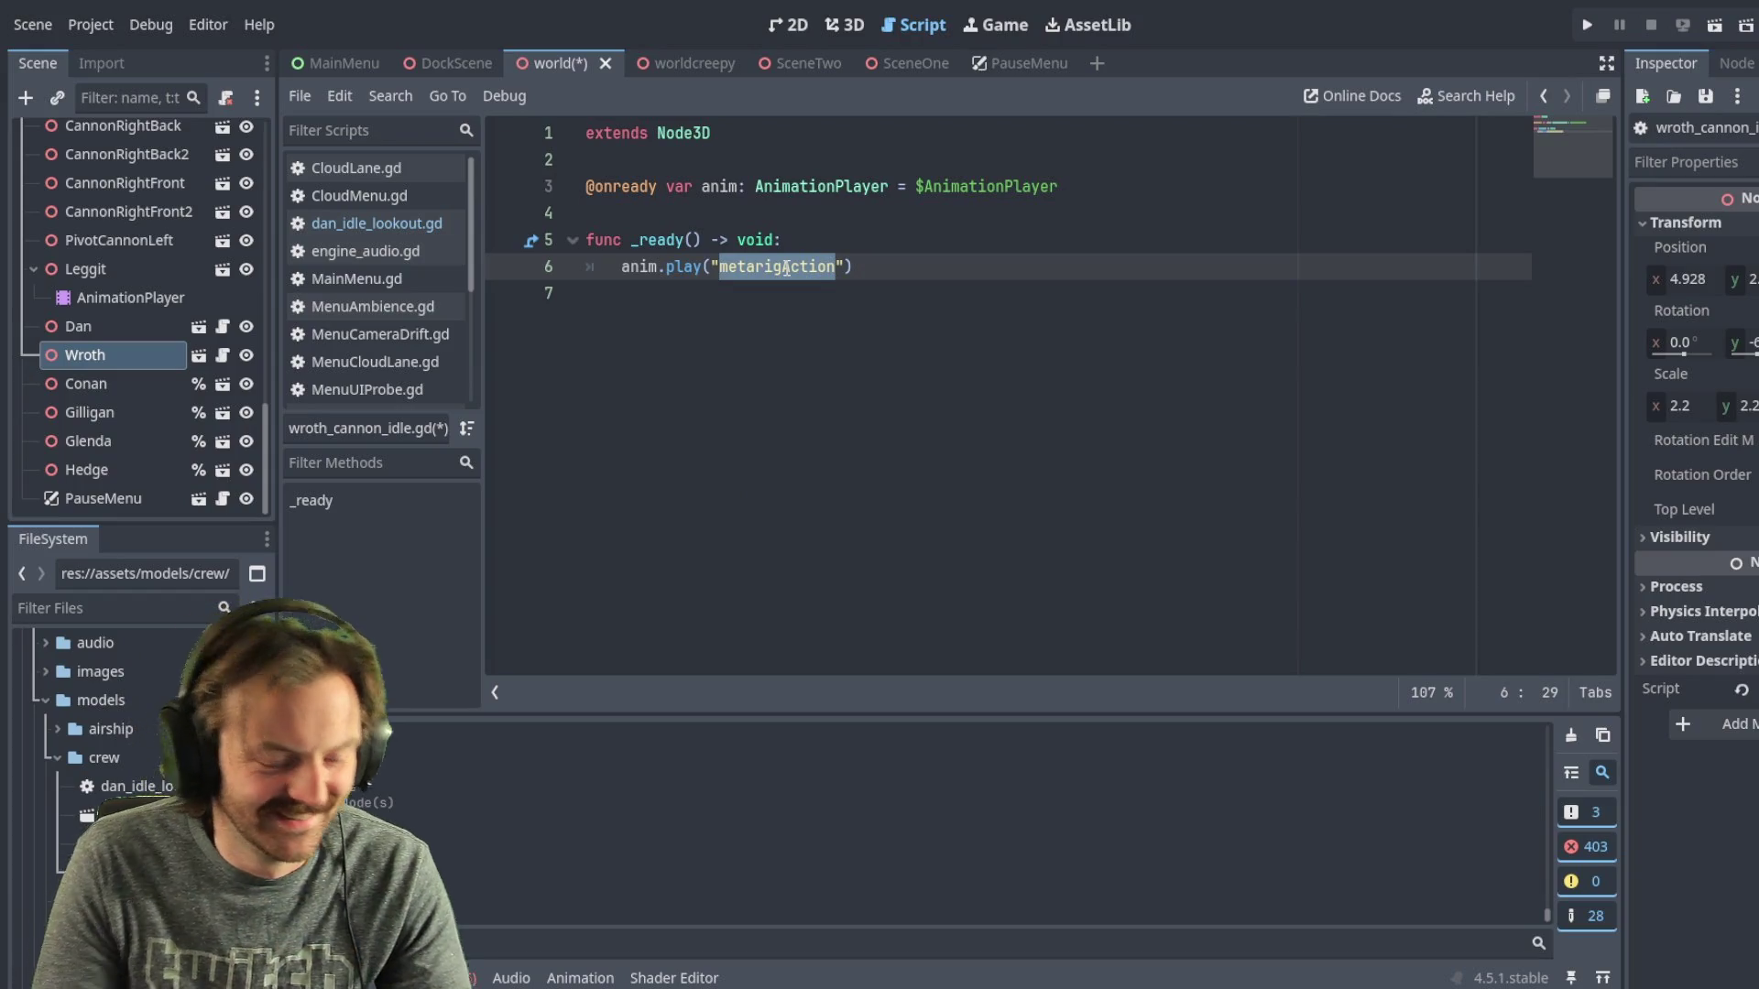
pyautogui.write('wroth')
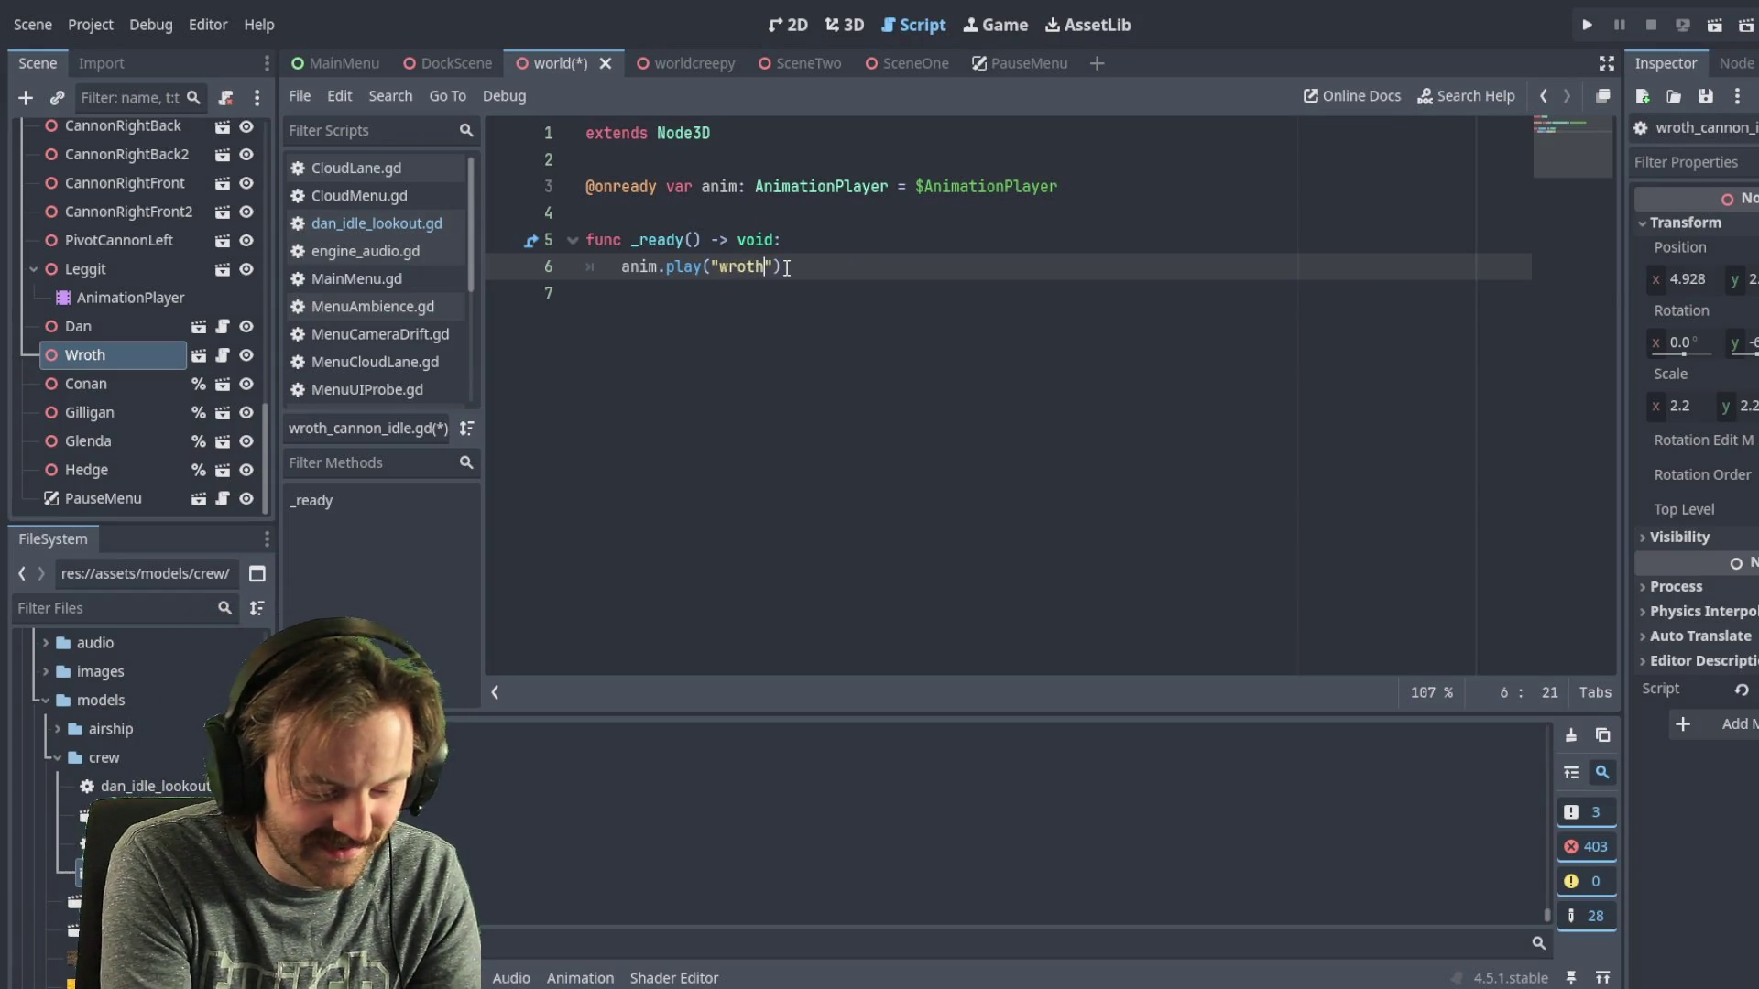
pyautogui.write('_ca')
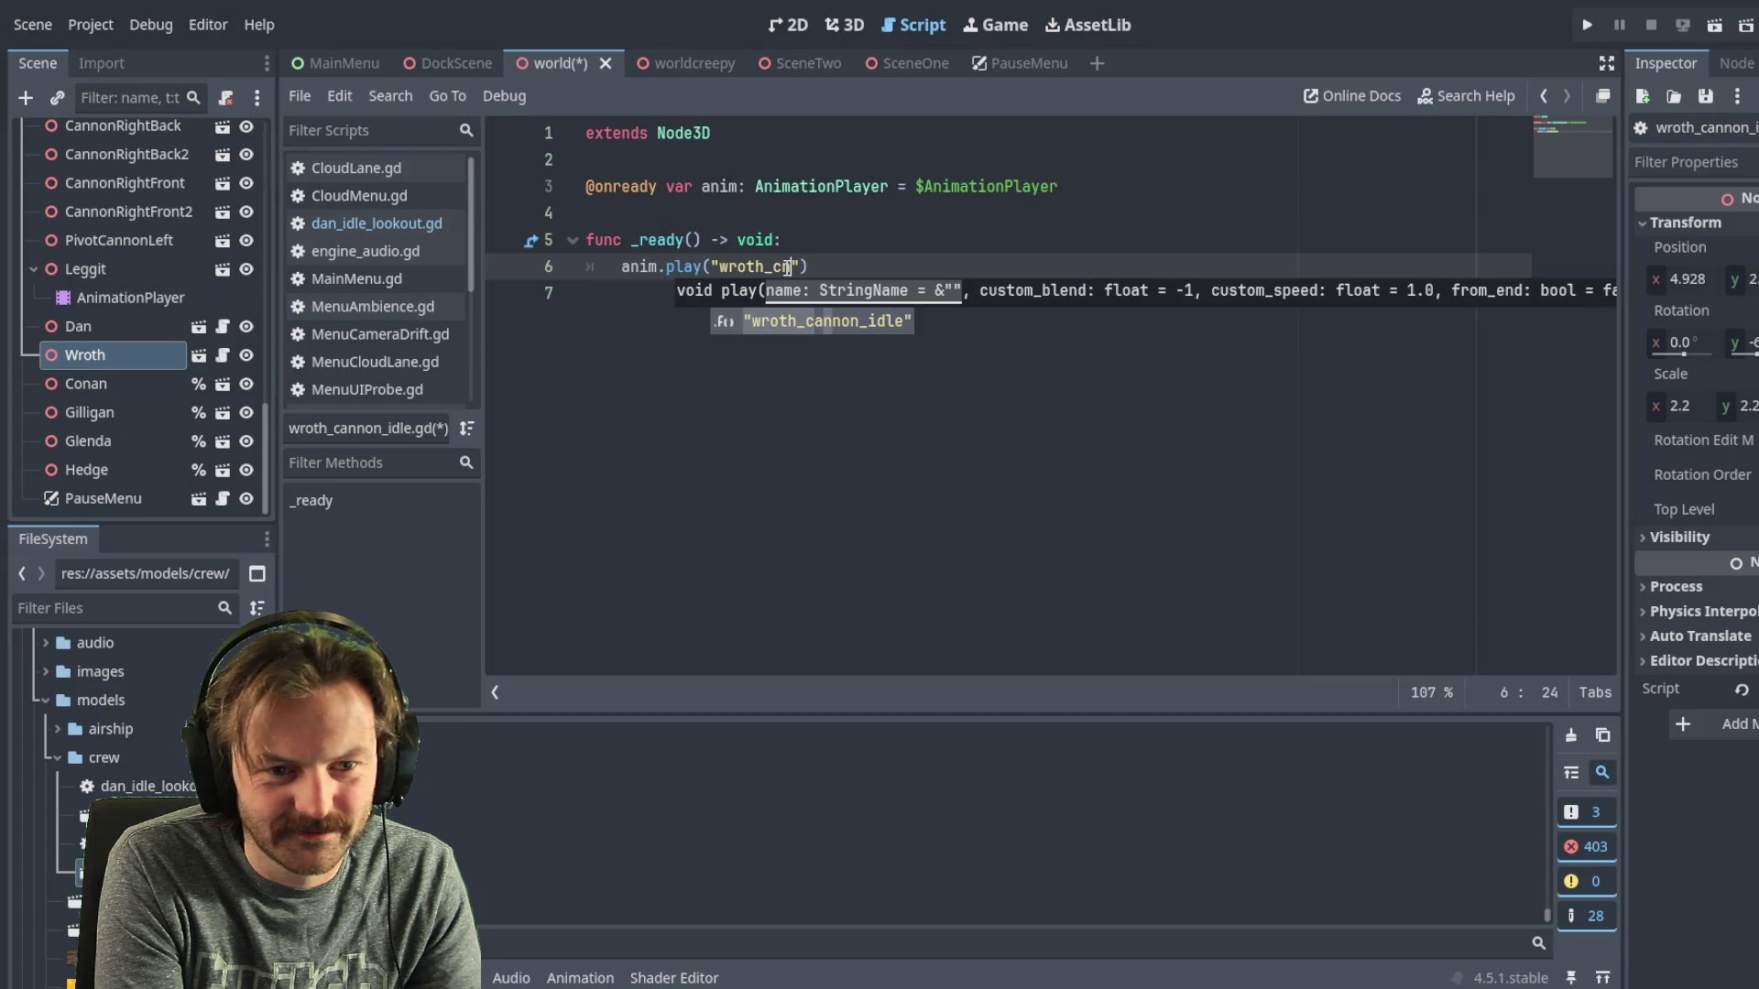
# - Change the played animation to wroth_cannon_idle and save the scene and script
pyautogui.press('Return')
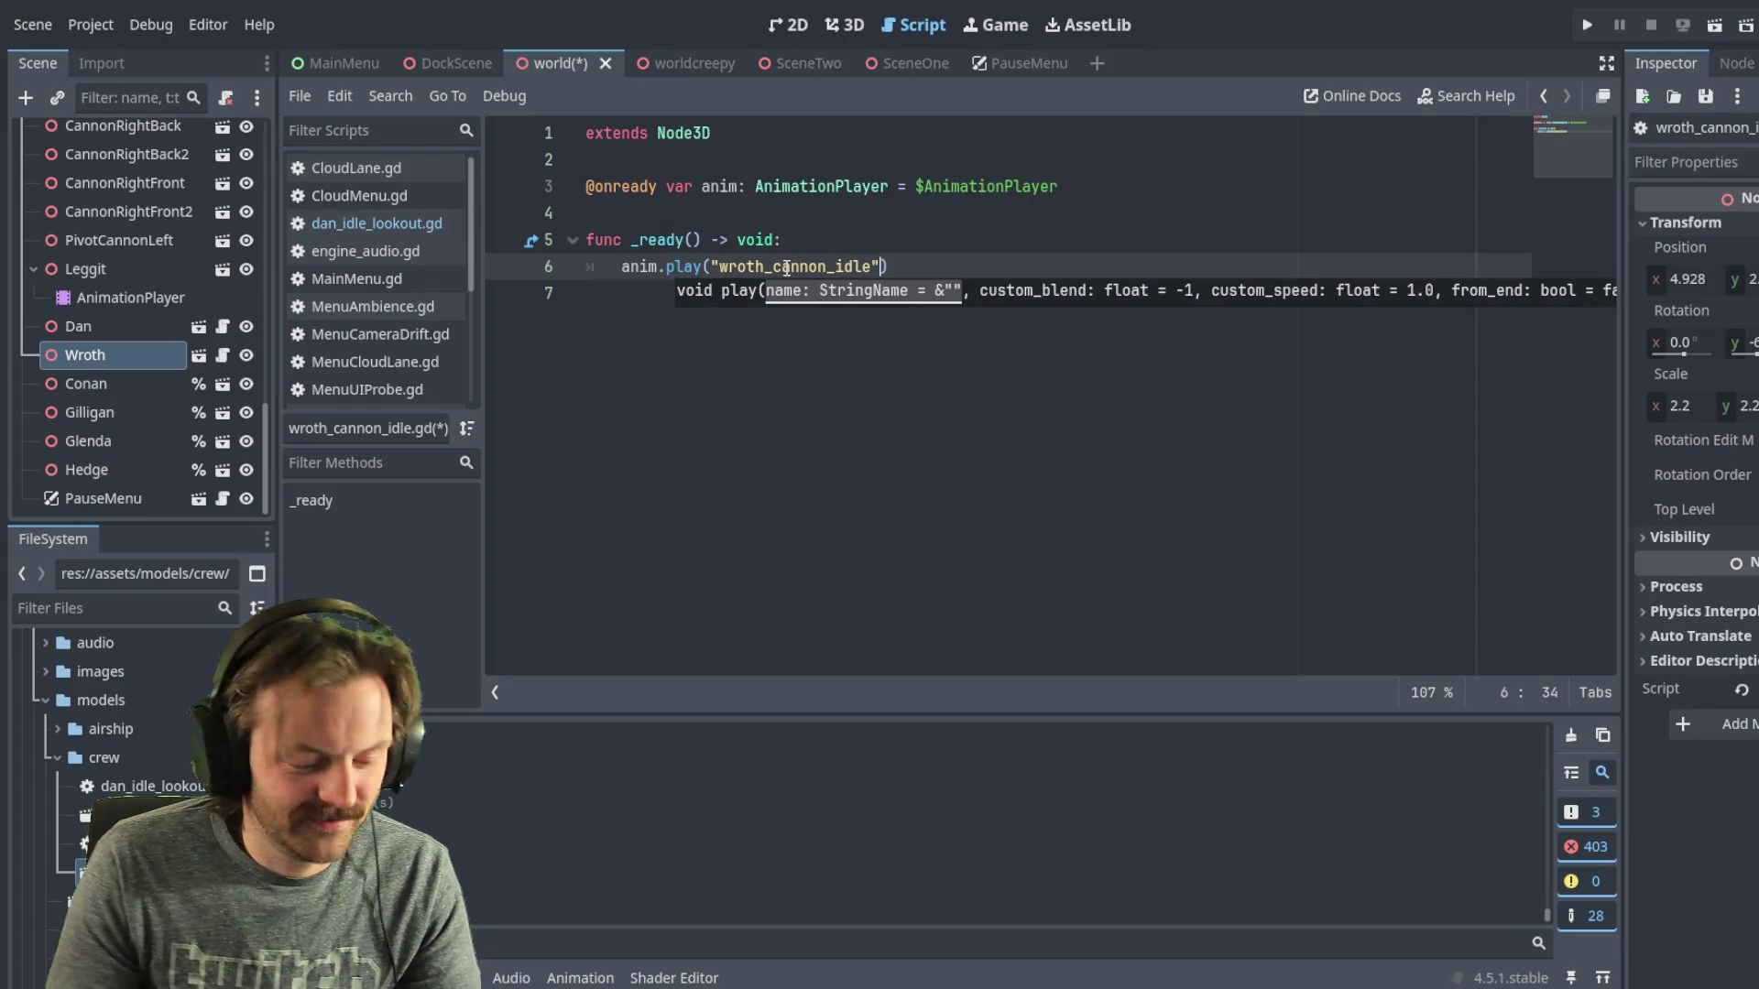
pyautogui.click(968, 269)
pyautogui.hotkey('ctrl', 's')
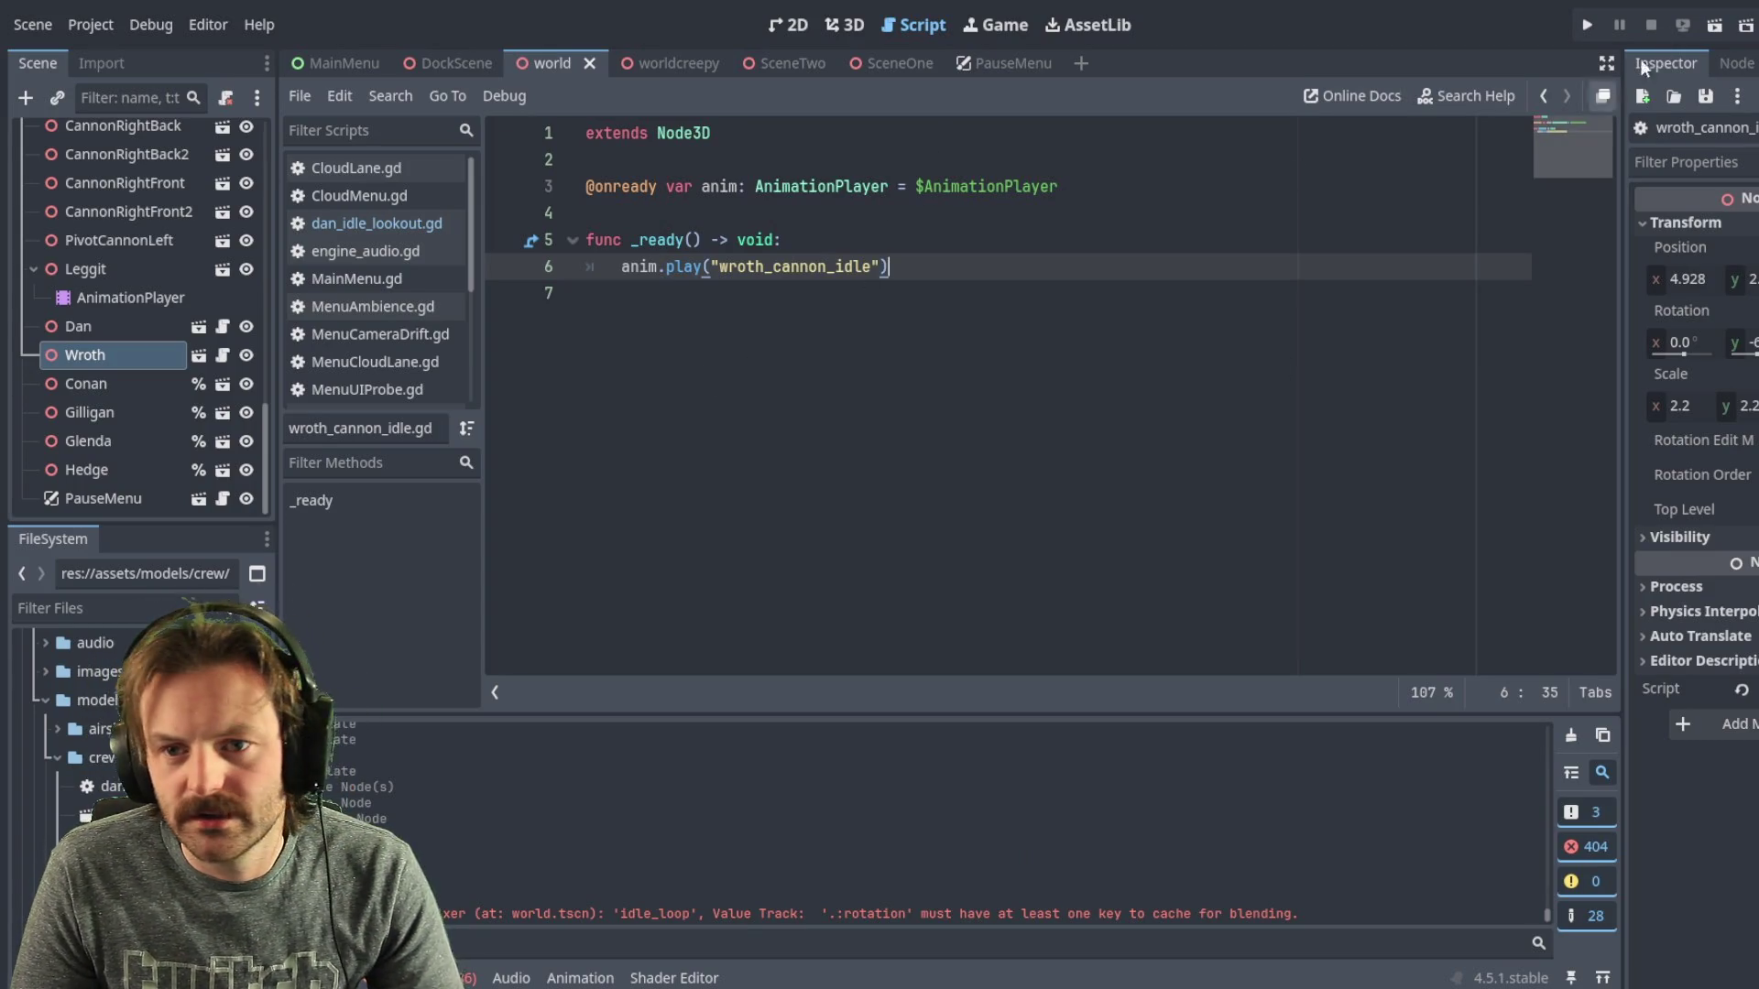
# - Run the project to test Wroth's idle on the ship deck
pyautogui.click(1585, 25)
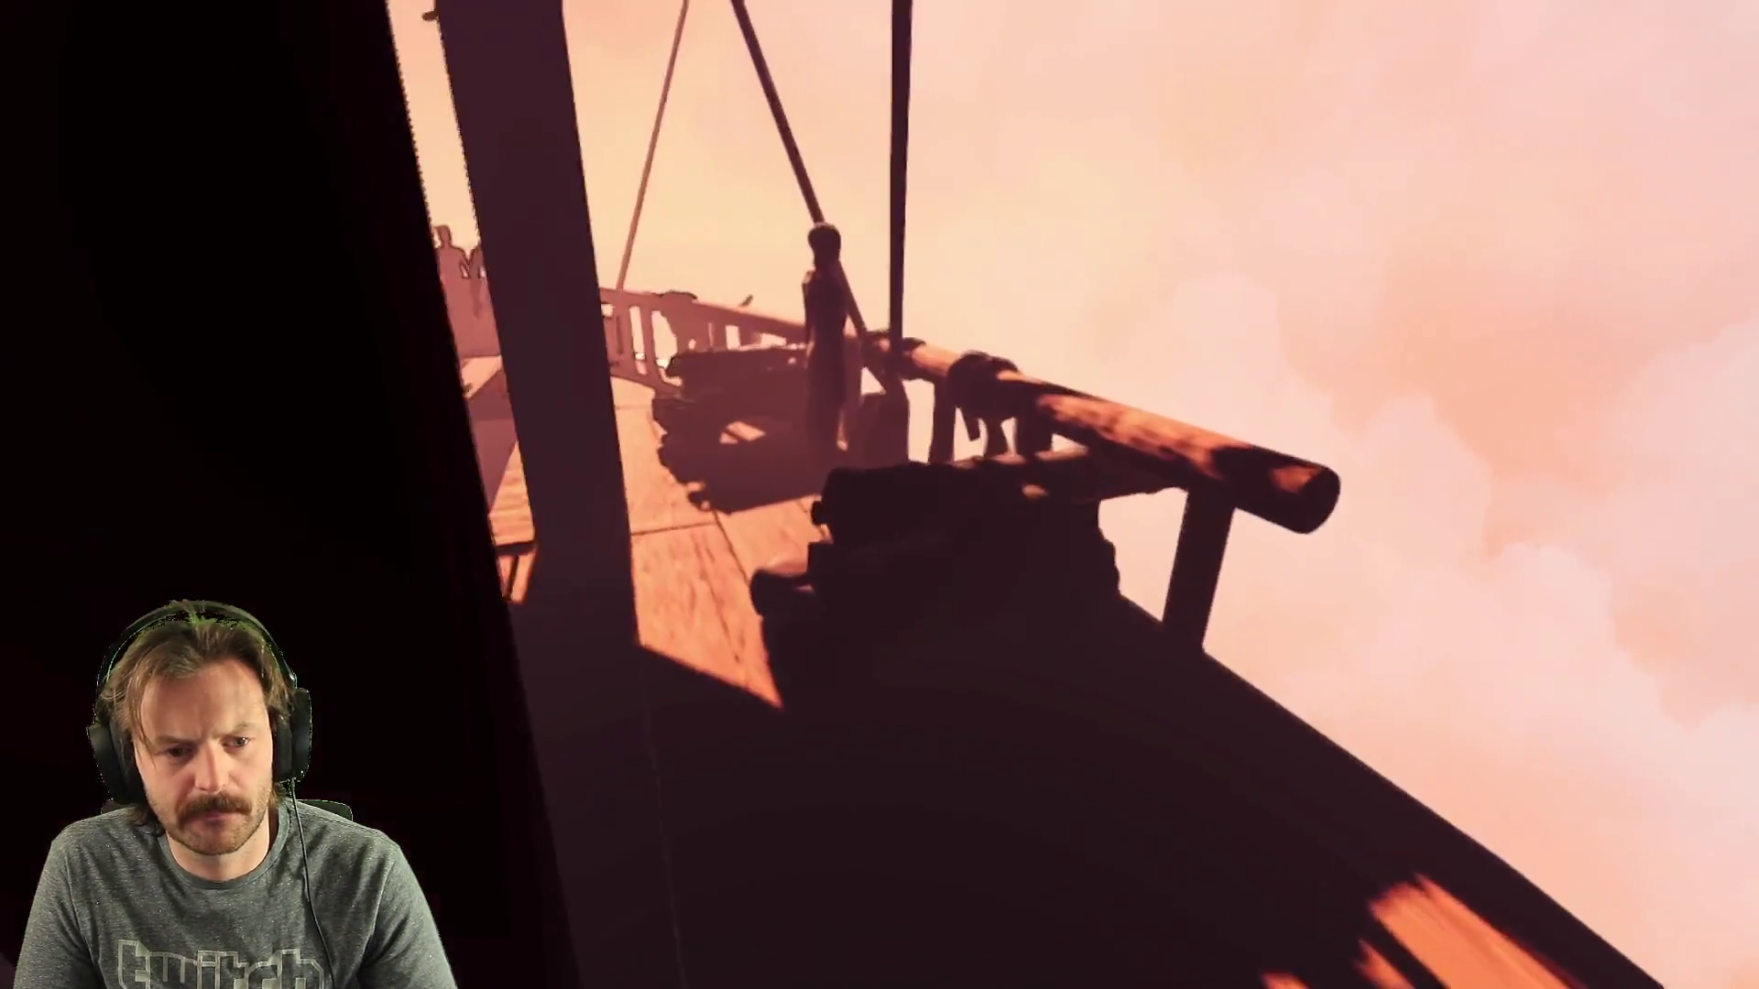
# - Walk along the deck to the cannon and step back to view Wroth leaning over it
pyautogui.press('w')
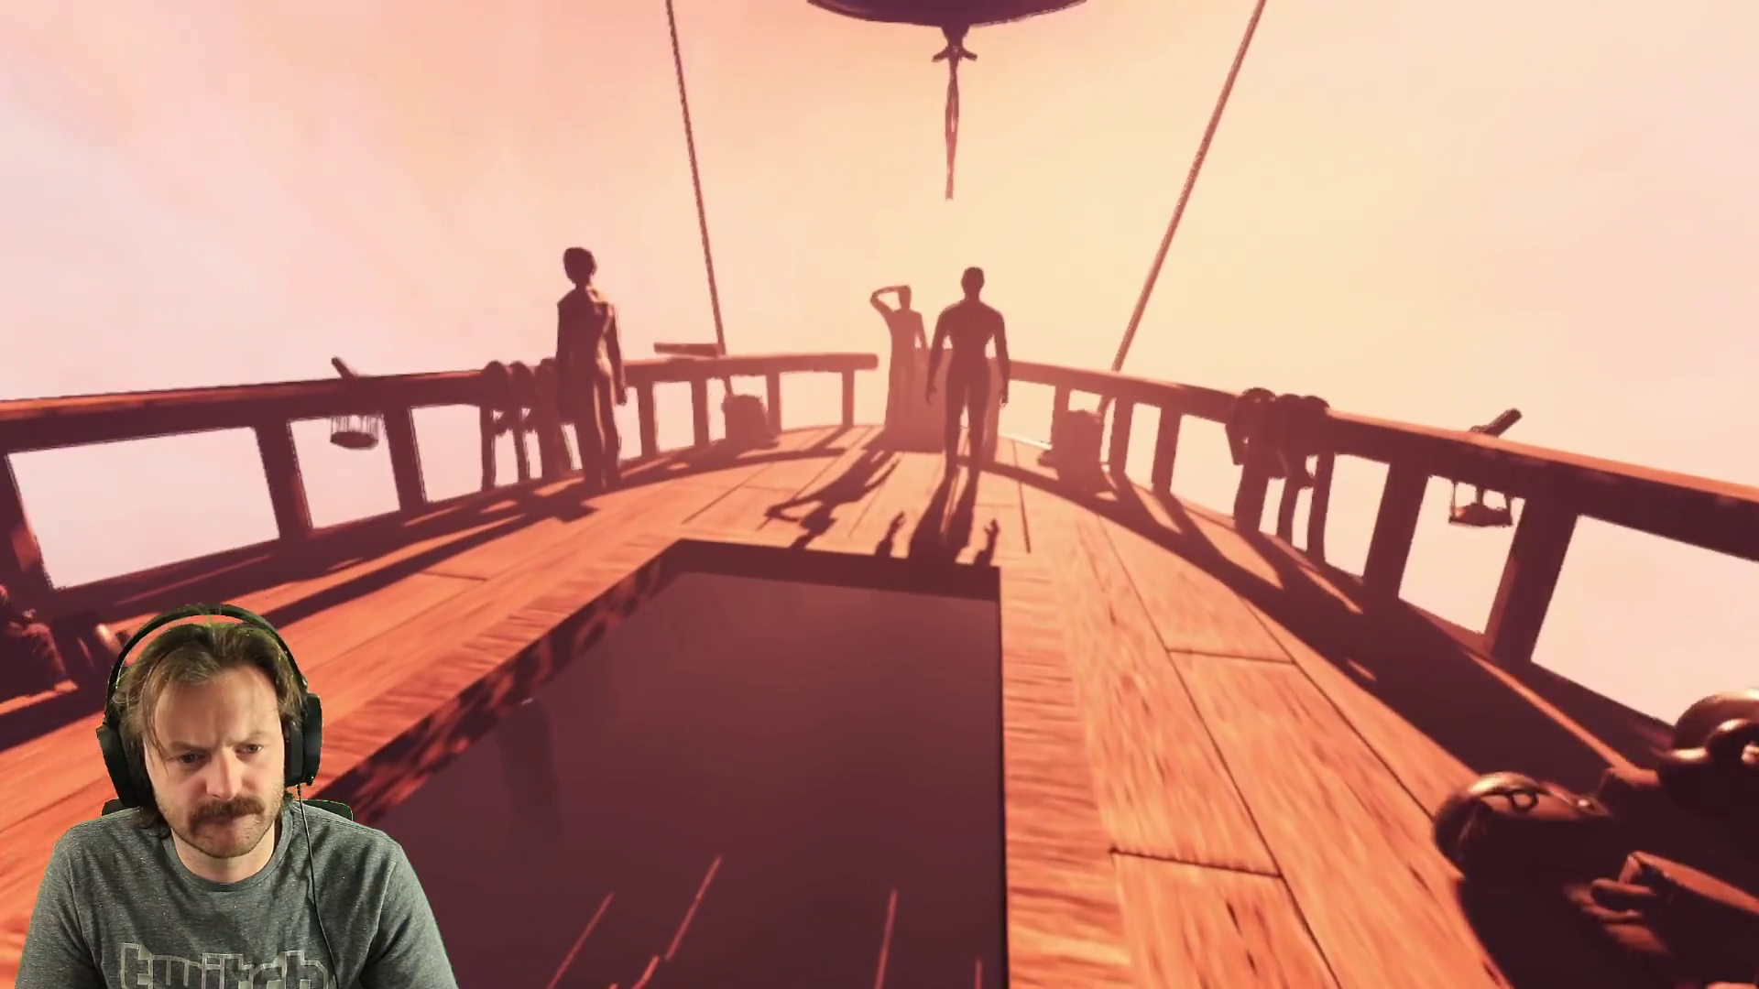
pyautogui.press('w')
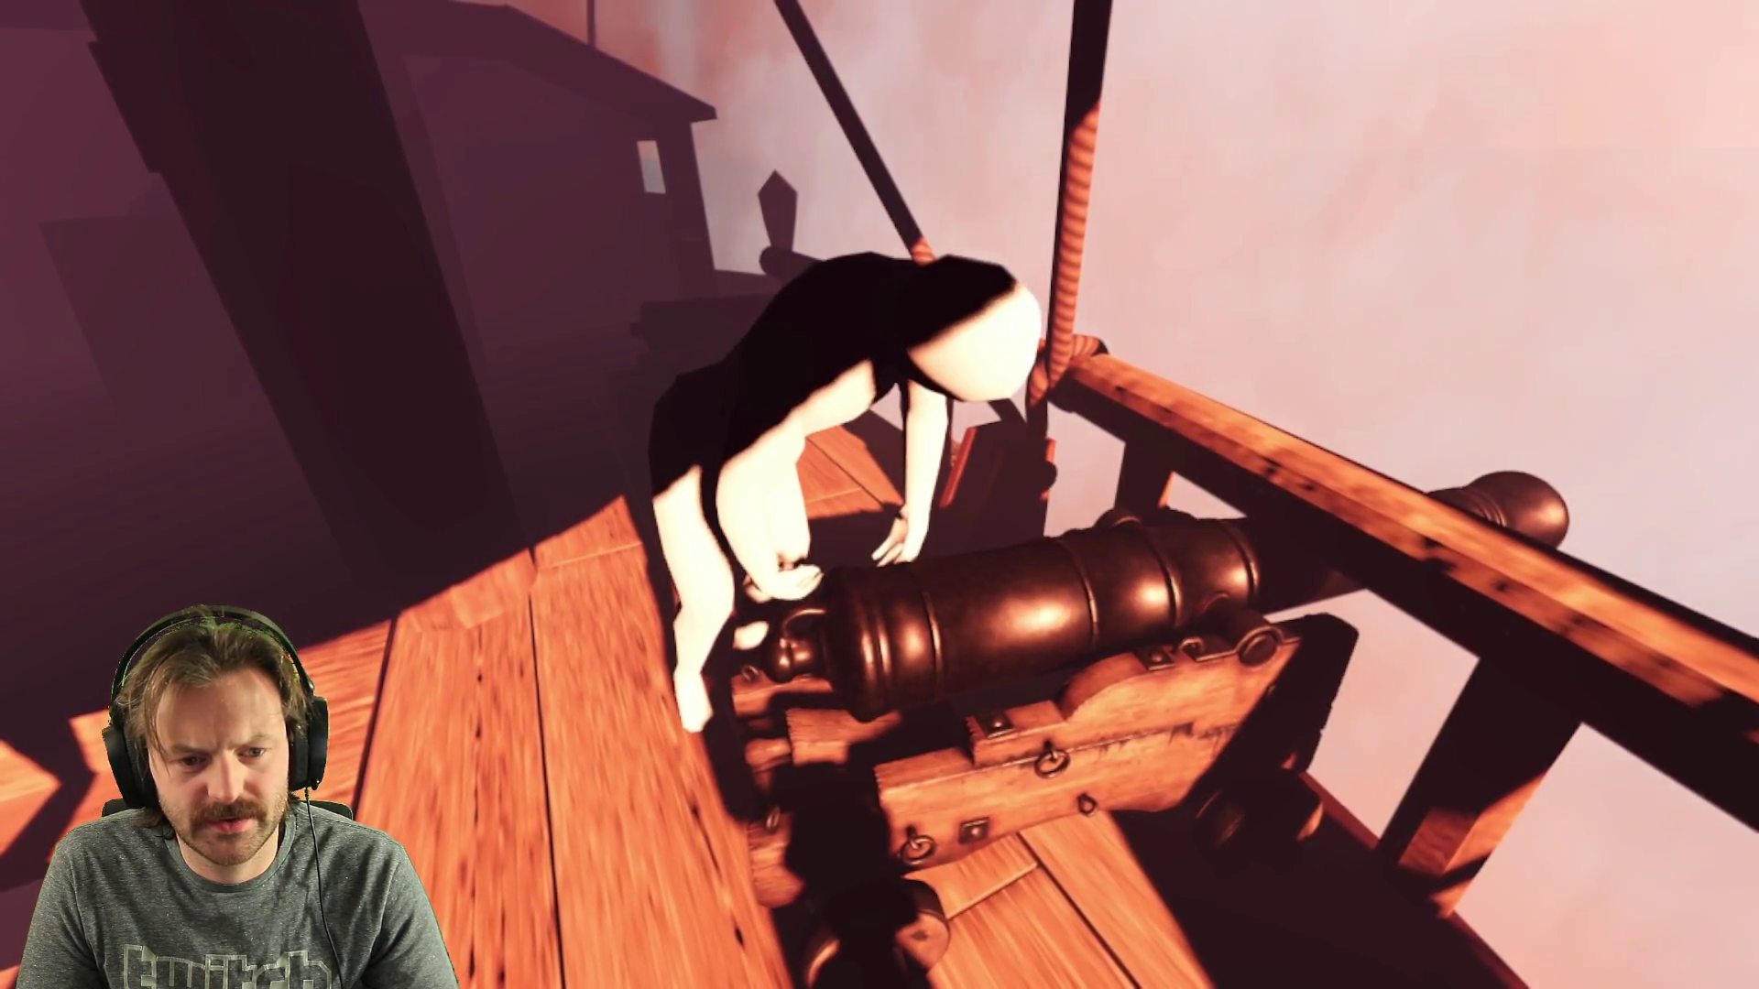
pyautogui.press('s')
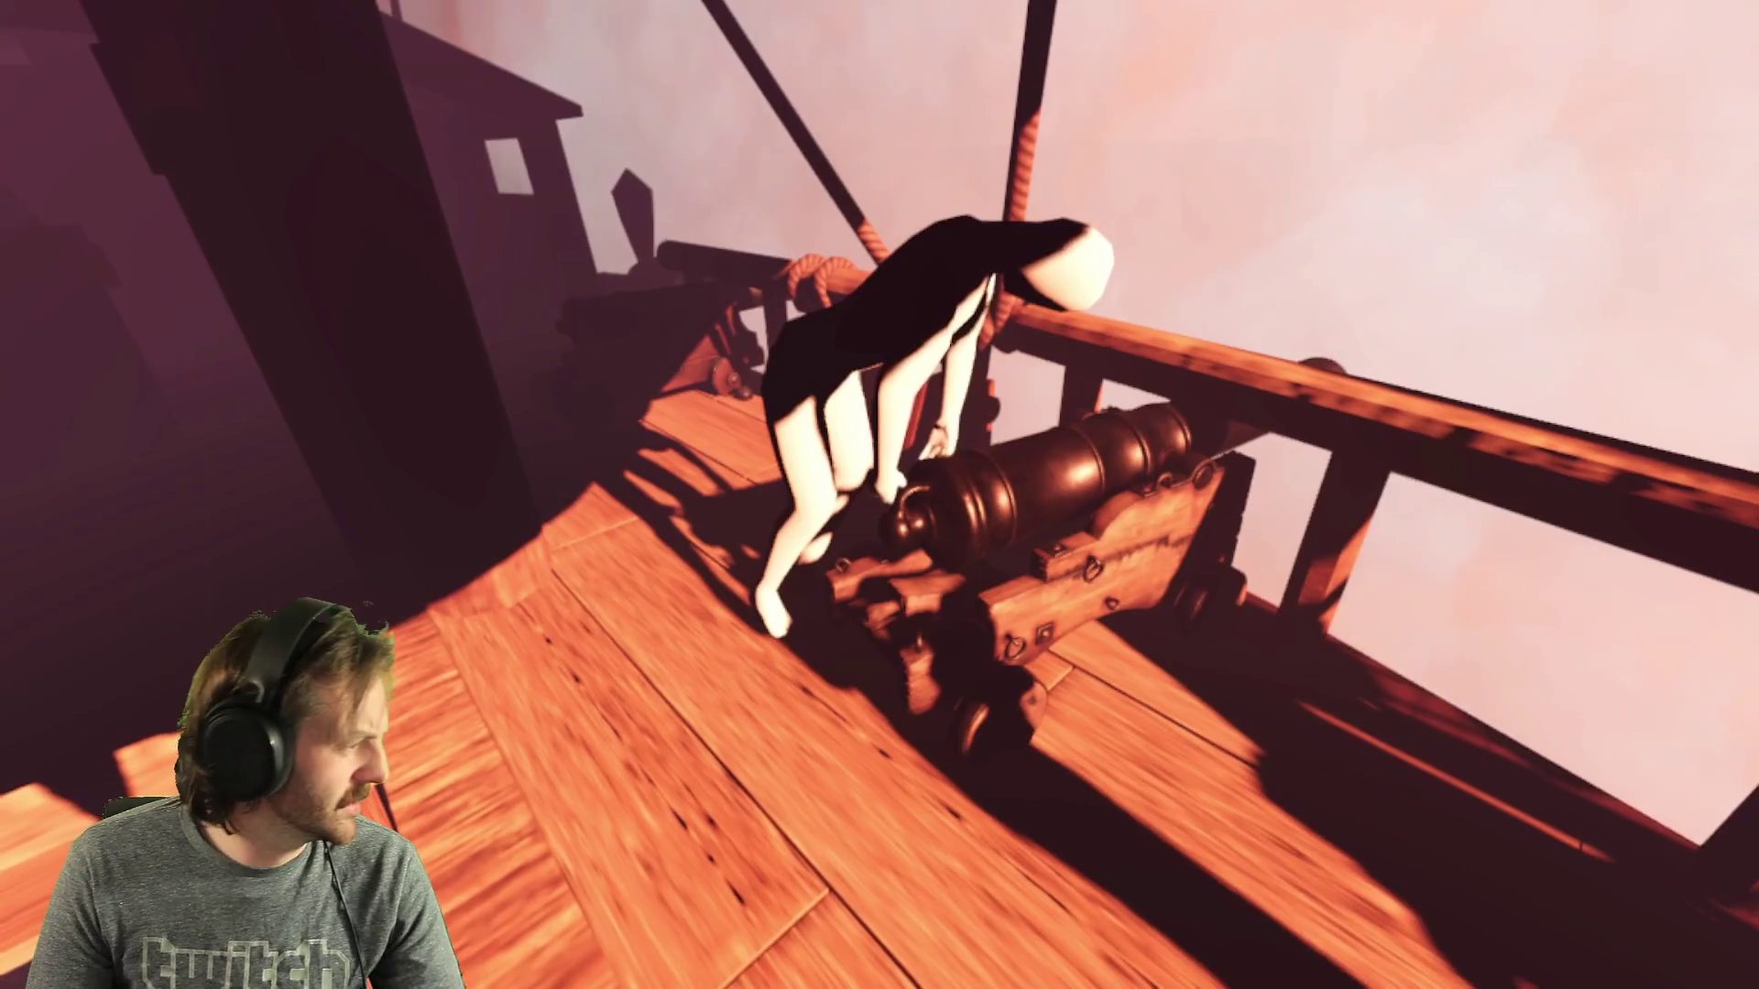
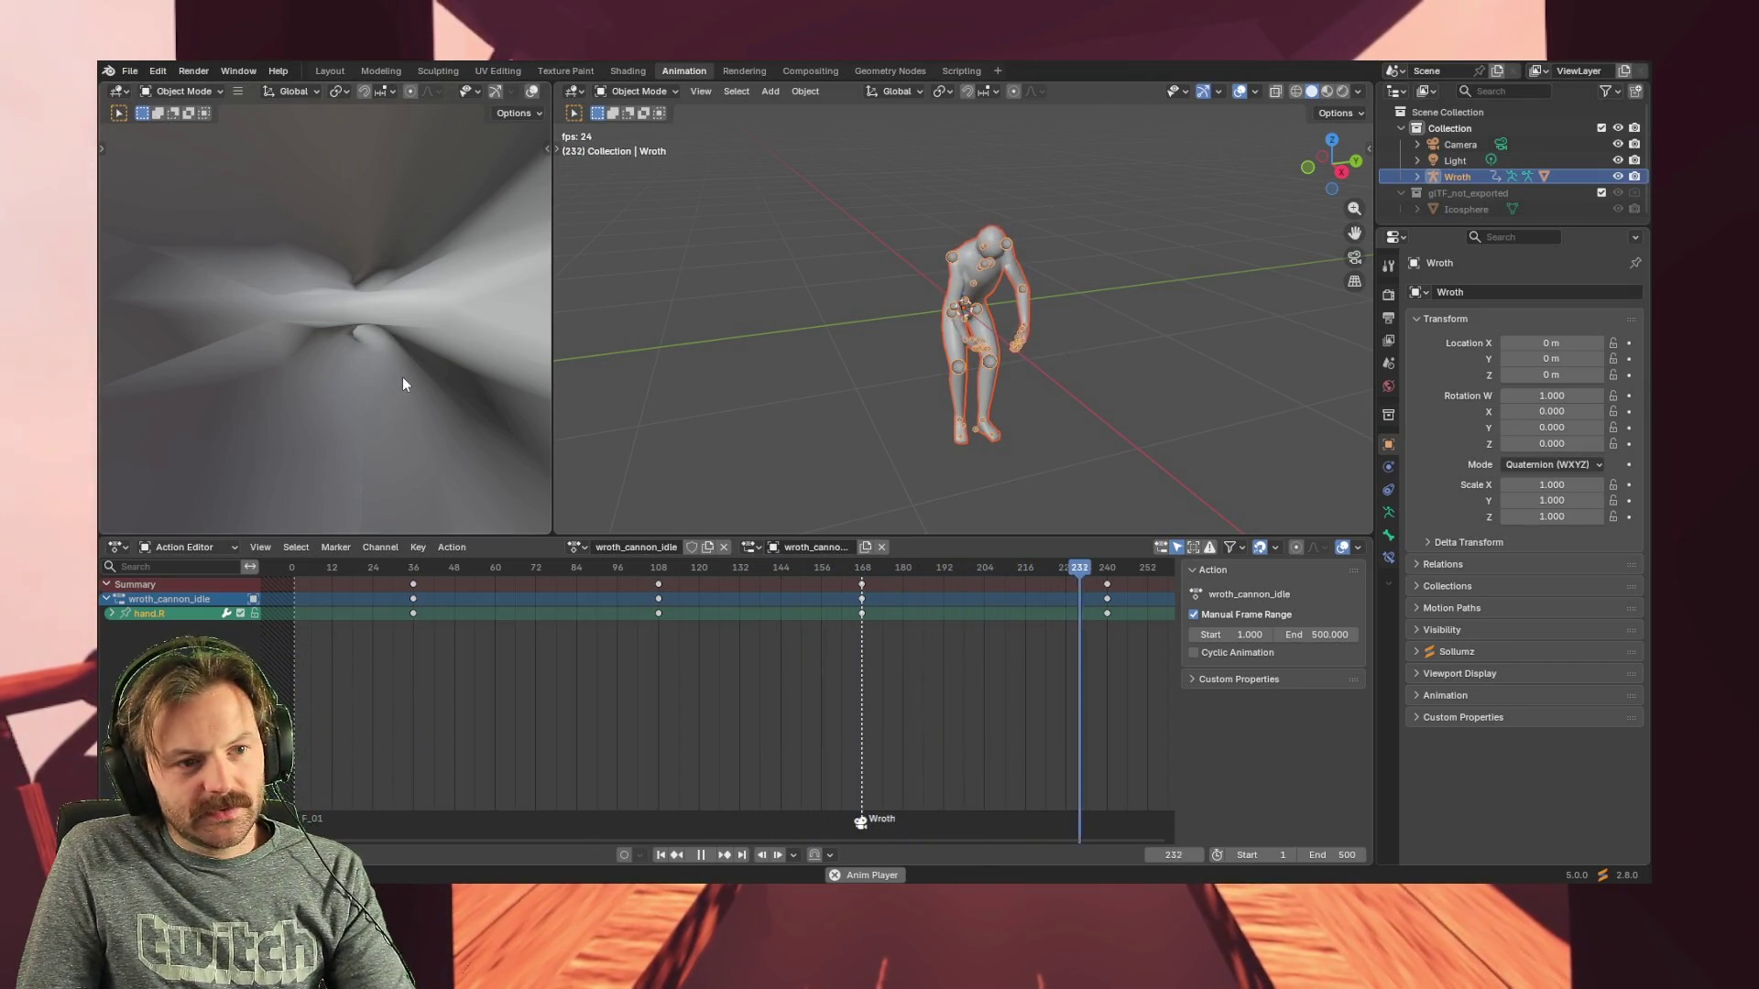
# - Save the Wroth idle file, then reopen the recent Dan_Idle.blend file
pyautogui.hotkey('ctrl', 's')
pyautogui.click(131, 69)
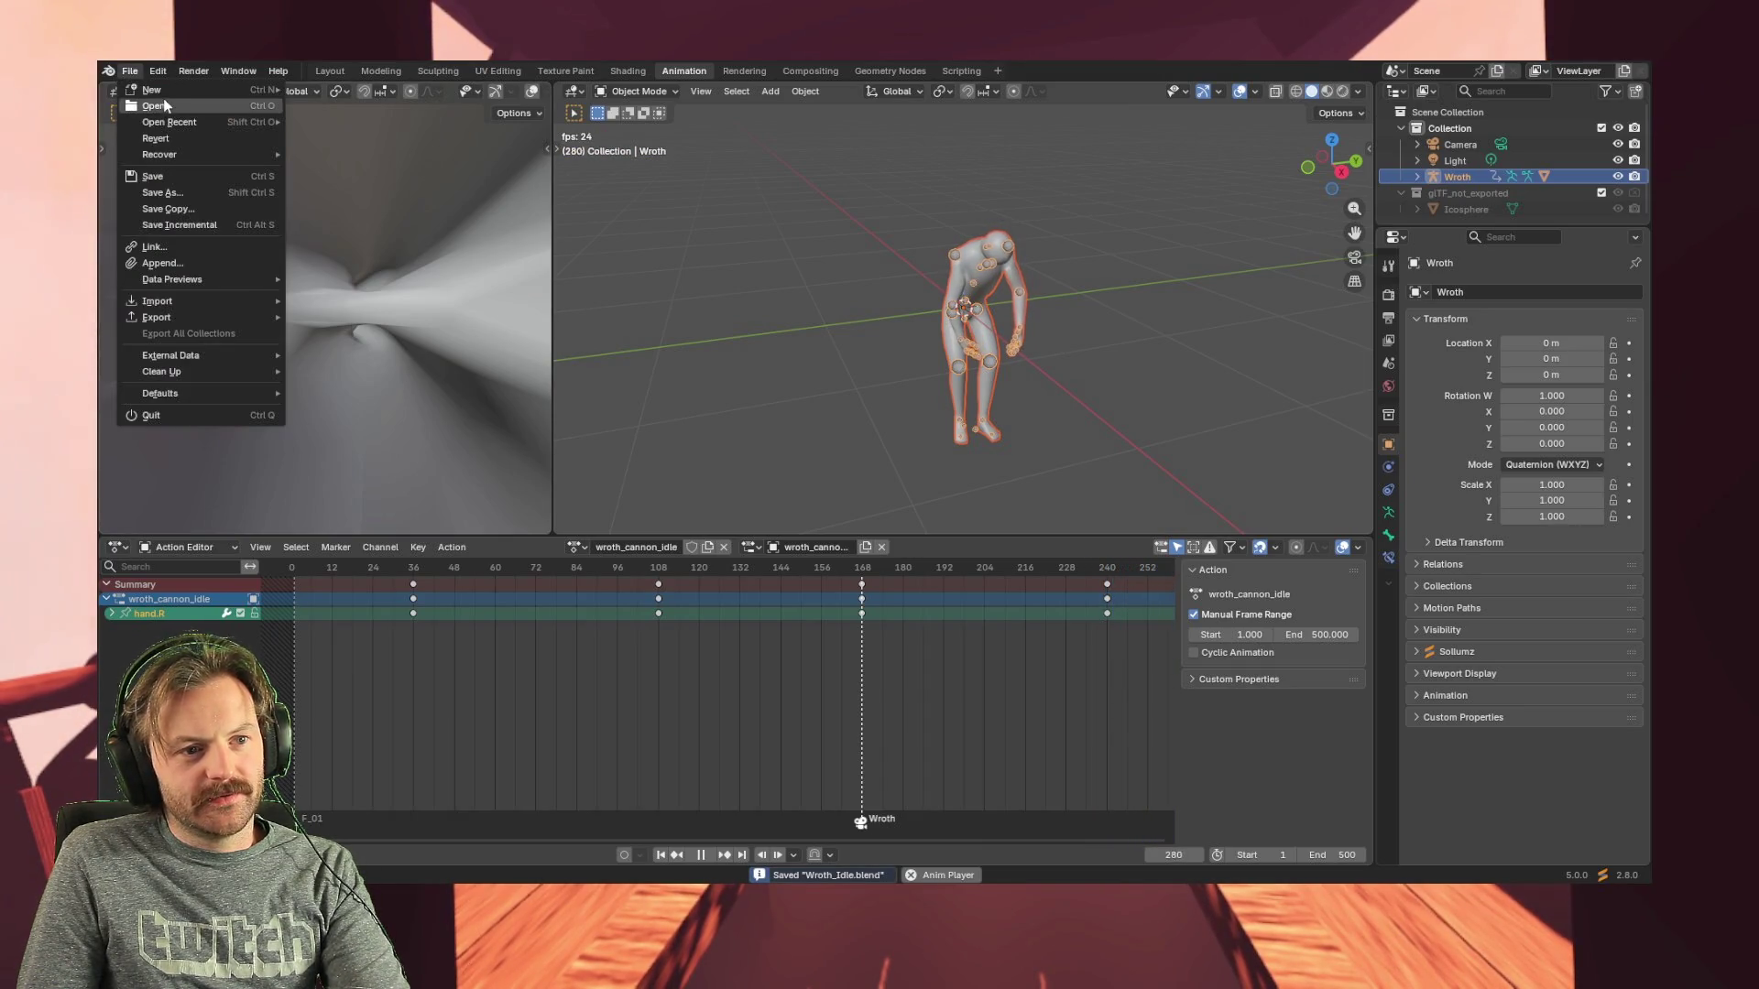
pyautogui.moveTo(169, 122)
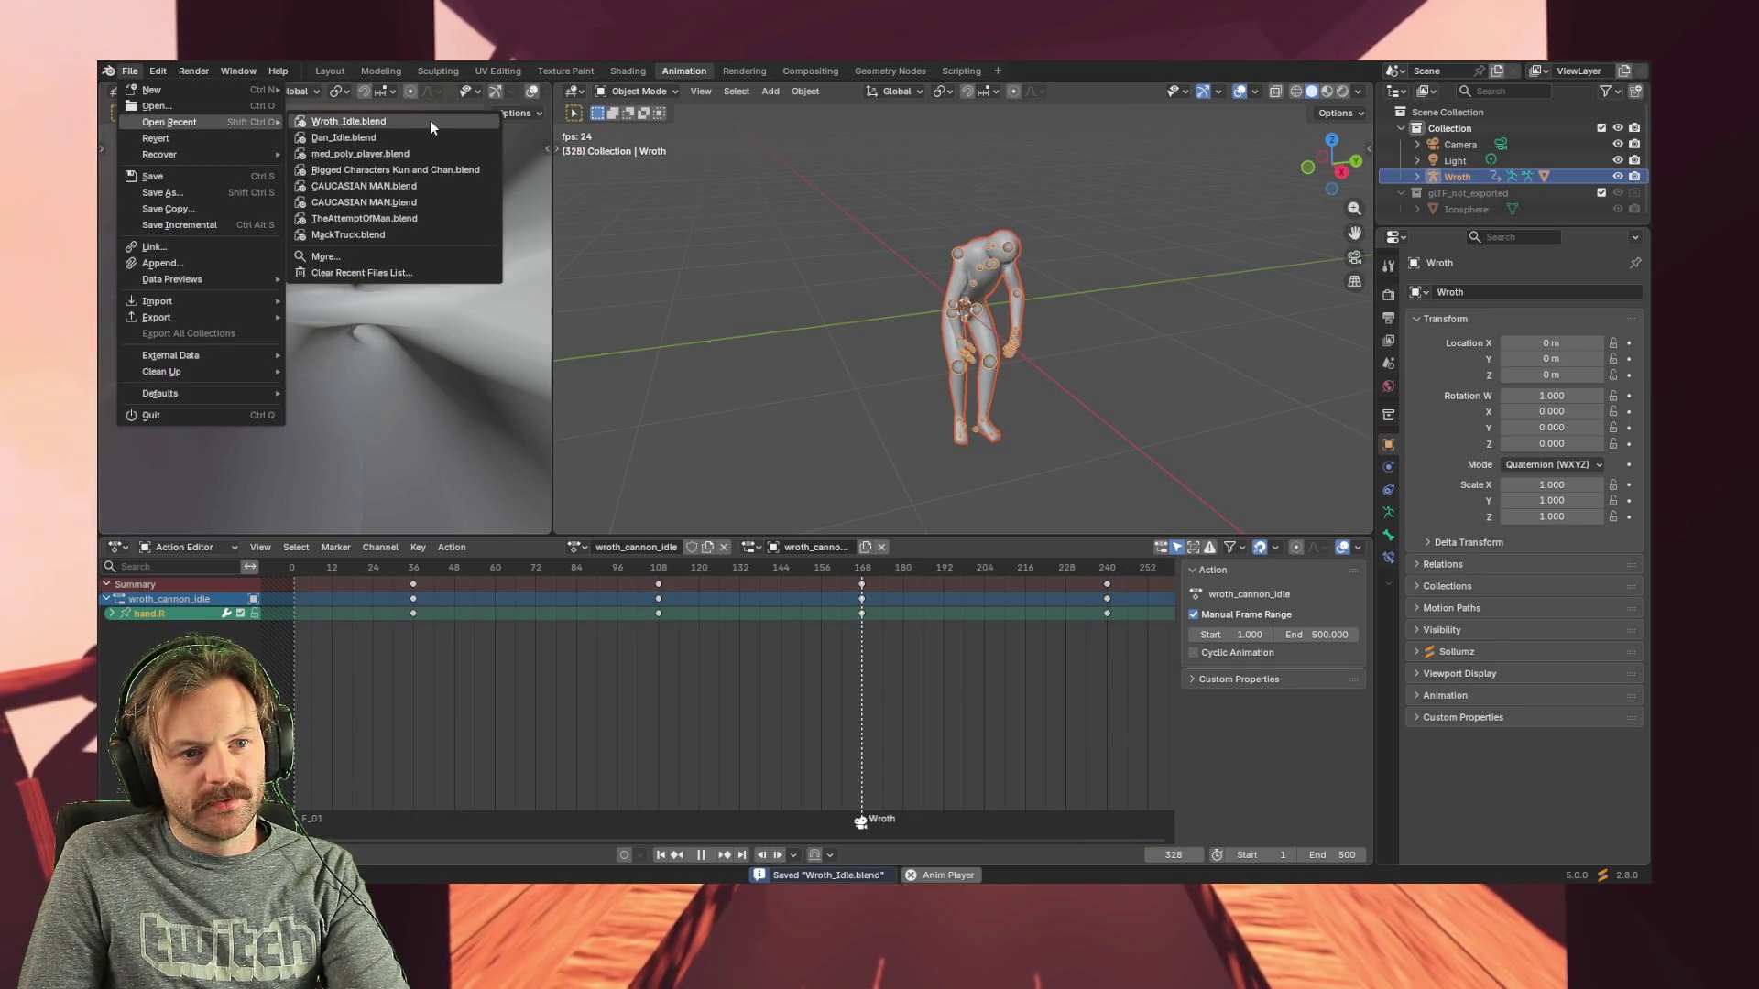
pyautogui.click(419, 139)
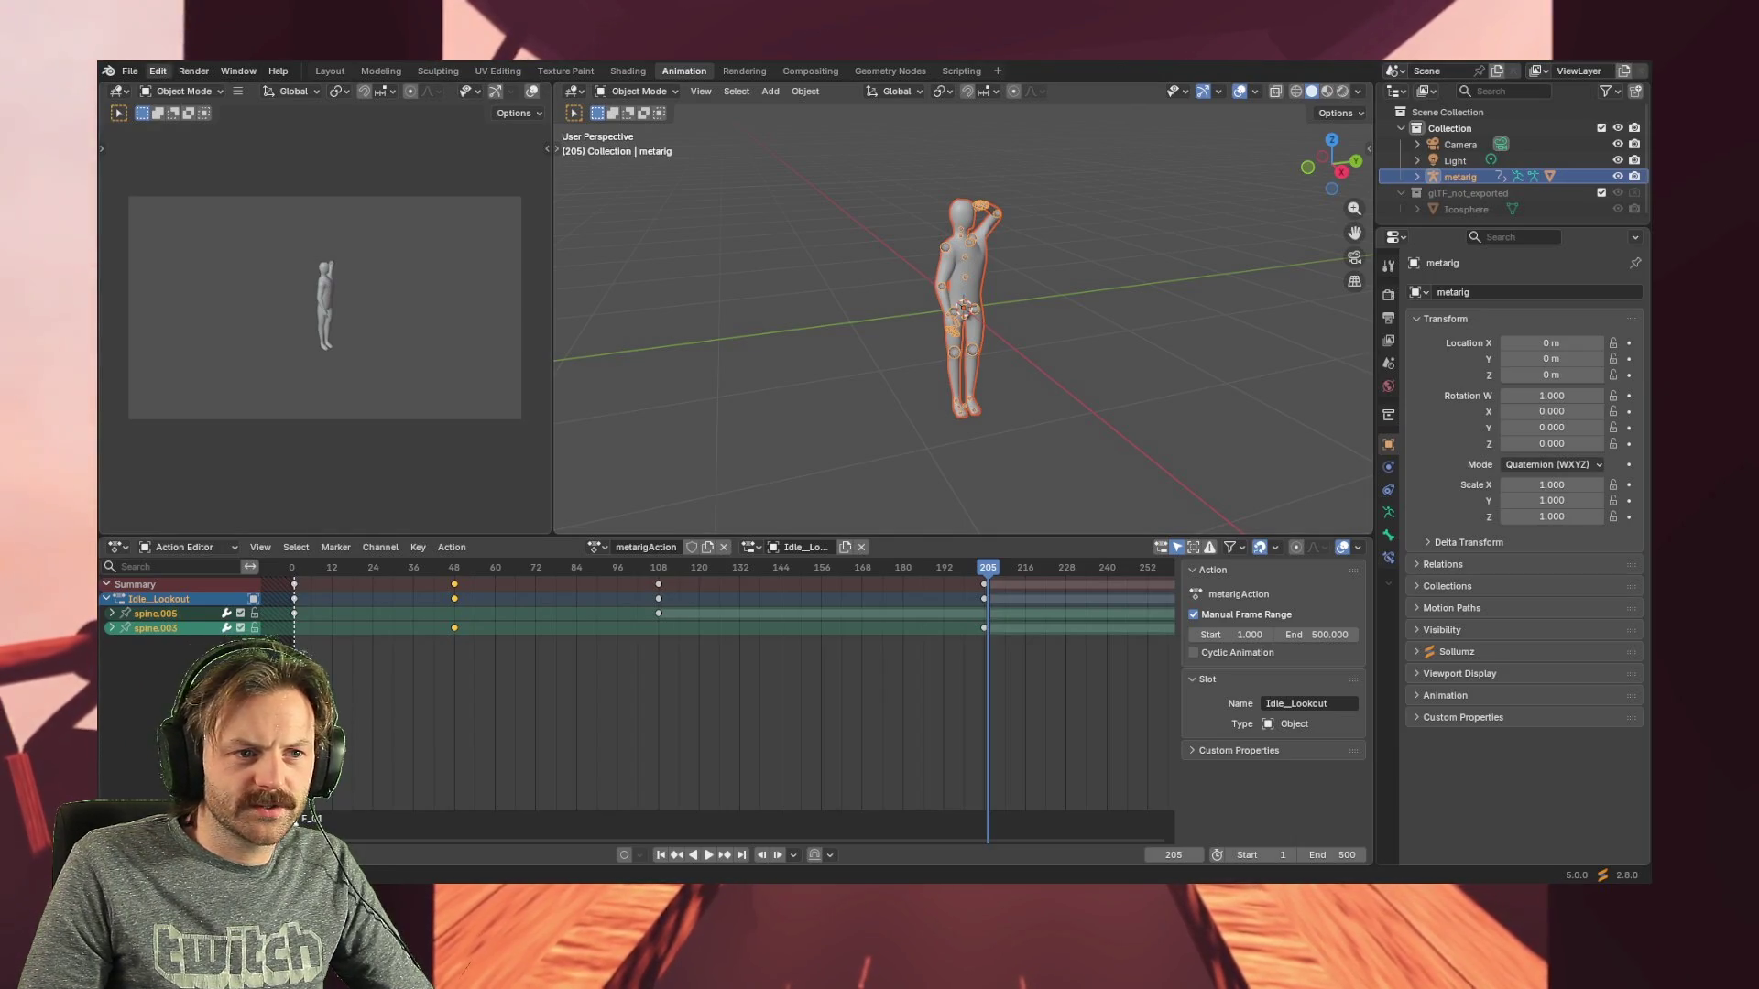
# - Reopen the recent Wroth_Idle file, inspect the character, and bring up the interaction mode list
pyautogui.click(130, 70)
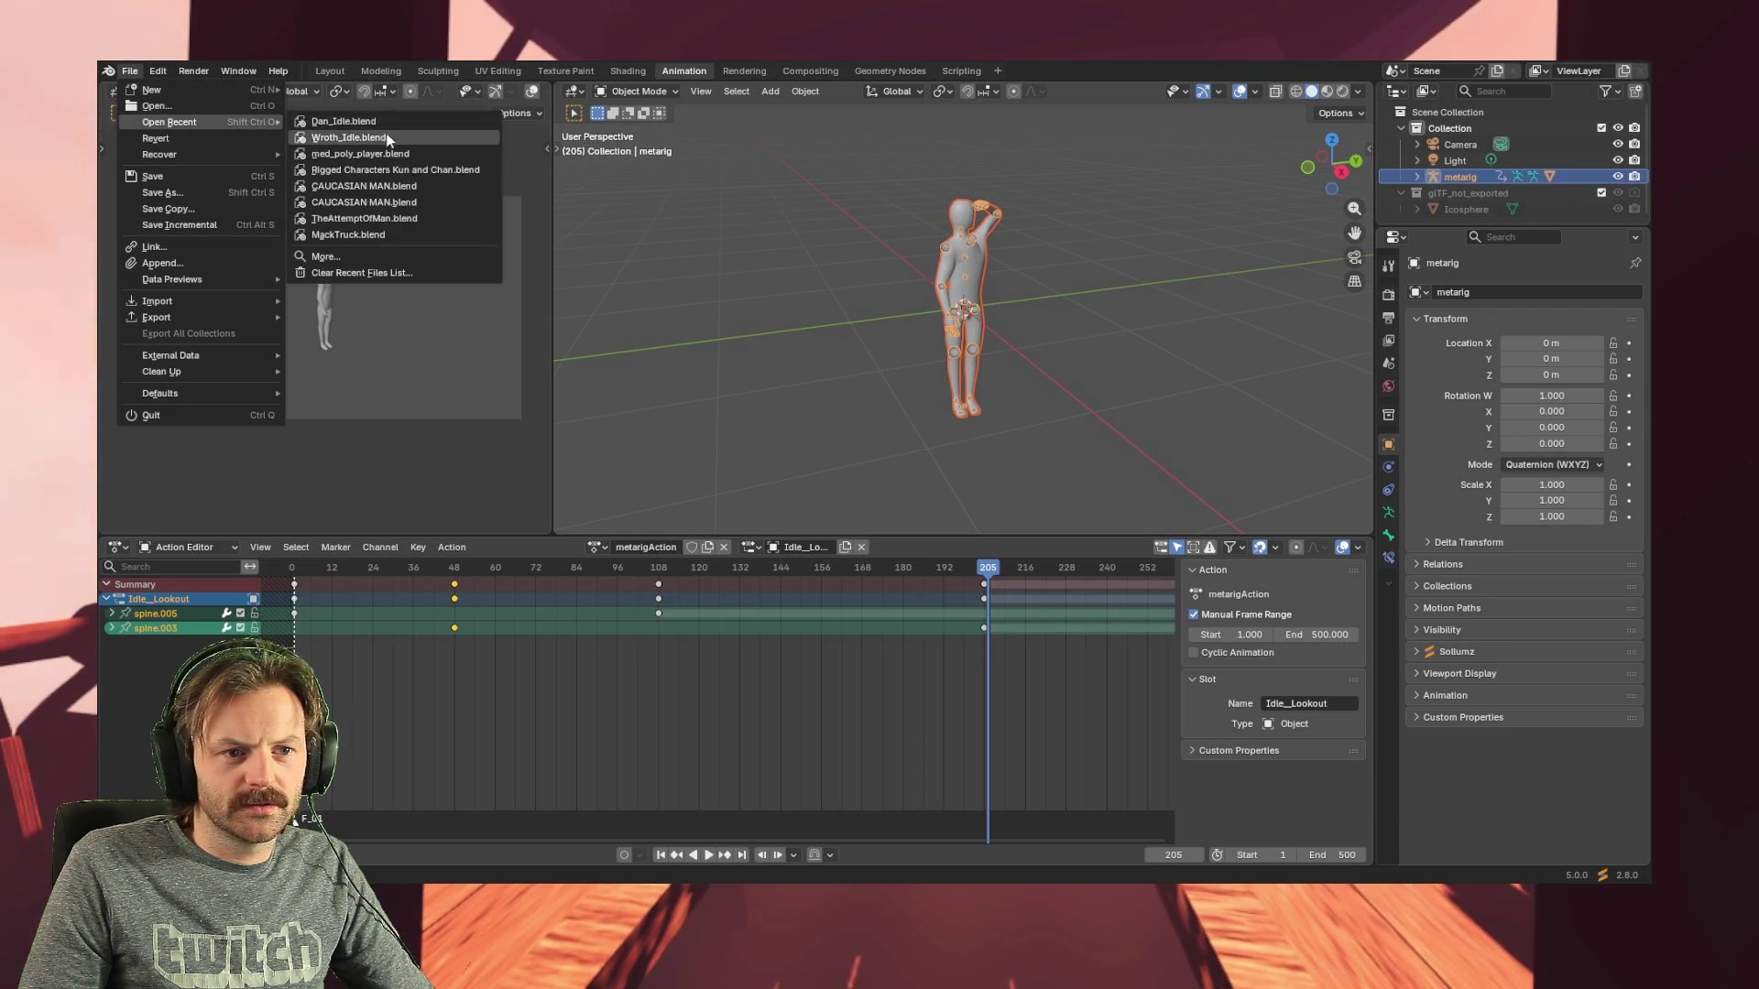
pyautogui.moveTo(170, 121)
pyautogui.click(382, 138)
pyautogui.moveTo(1085, 403); pyautogui.dragTo(1023, 328, button='middle')
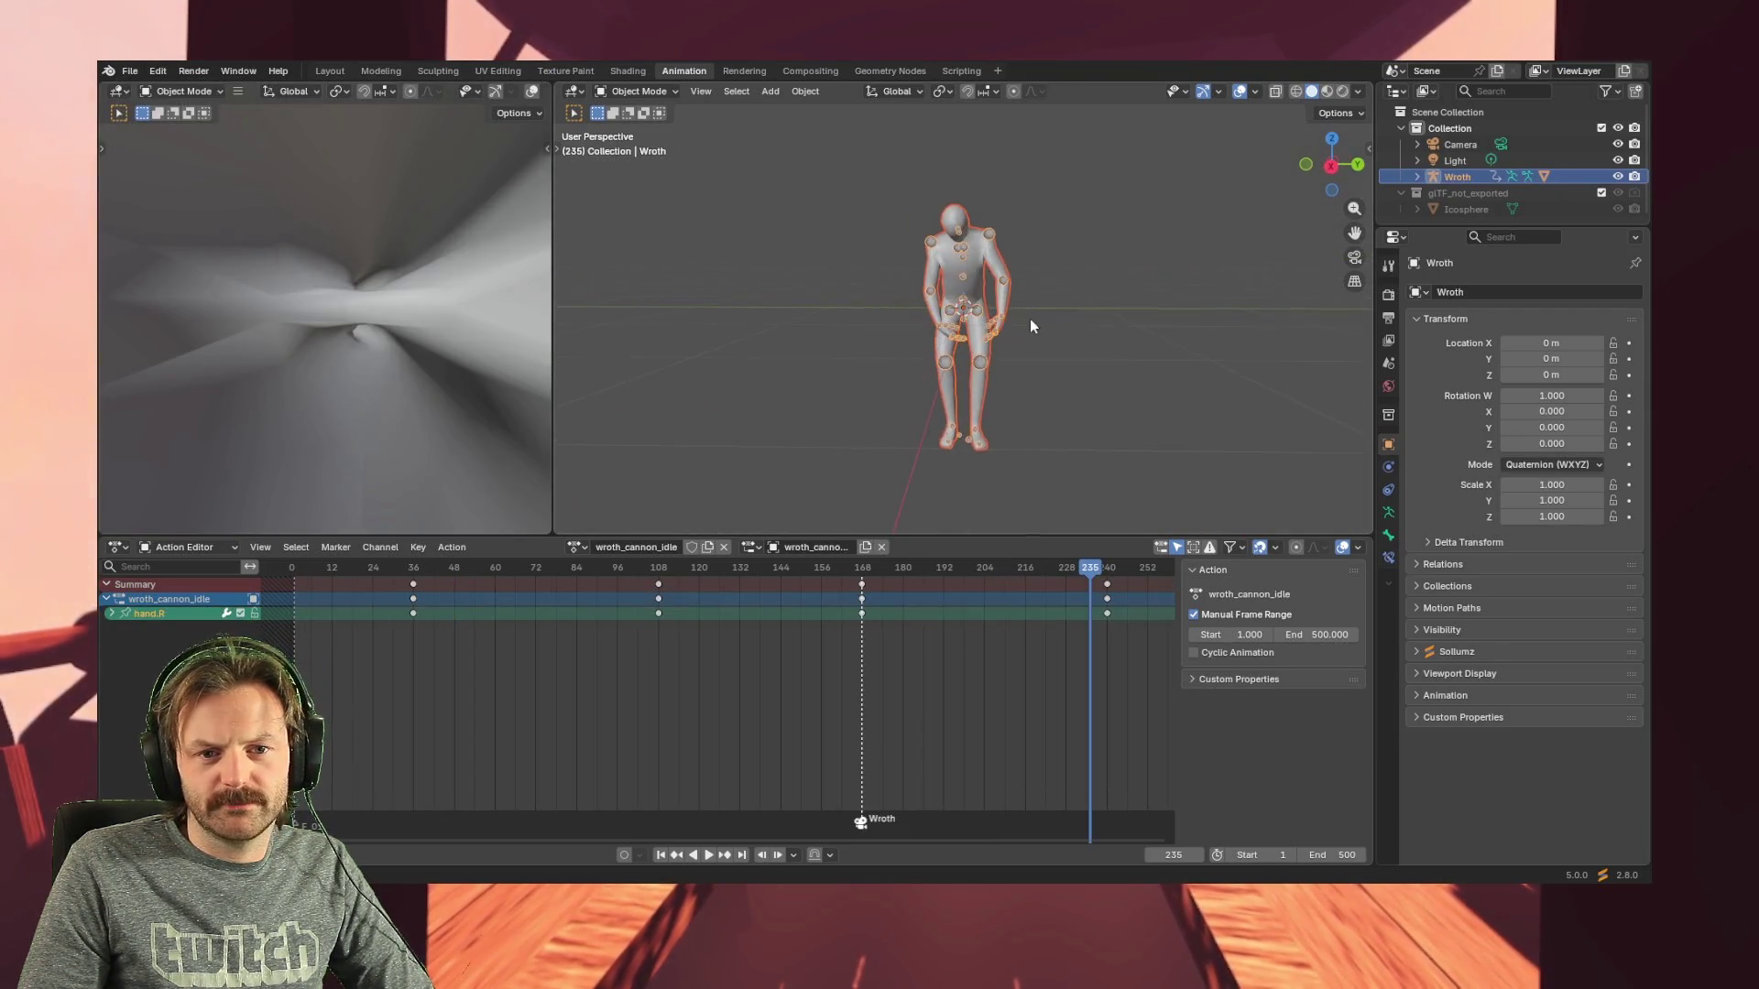
pyautogui.scroll(3, 1023, 235)
pyautogui.scroll(1, 1007, 238)
pyautogui.moveTo(1006, 237)
pyautogui.mouseDown(button='middle')
pyautogui.moveTo(1016, 167)
pyautogui.moveTo(1013, 276)
pyautogui.moveTo(1018, 176)
pyautogui.moveTo(982, 235)
pyautogui.mouseUp(button='middle')
pyautogui.scroll(3, 960, 314)
pyautogui.moveTo(959, 315)
pyautogui.mouseDown(button='middle')
pyautogui.moveTo(932, 392)
pyautogui.moveTo(934, 312)
pyautogui.moveTo(939, 354)
pyautogui.moveTo(869, 269)
pyautogui.moveTo(913, 284)
pyautogui.mouseUp(button='middle')
pyautogui.scroll(2, 913, 284)
pyautogui.moveTo(816, 336)
pyautogui.mouseDown(button='middle')
pyautogui.moveTo(842, 356)
pyautogui.moveTo(828, 347)
pyautogui.mouseUp(button='middle')
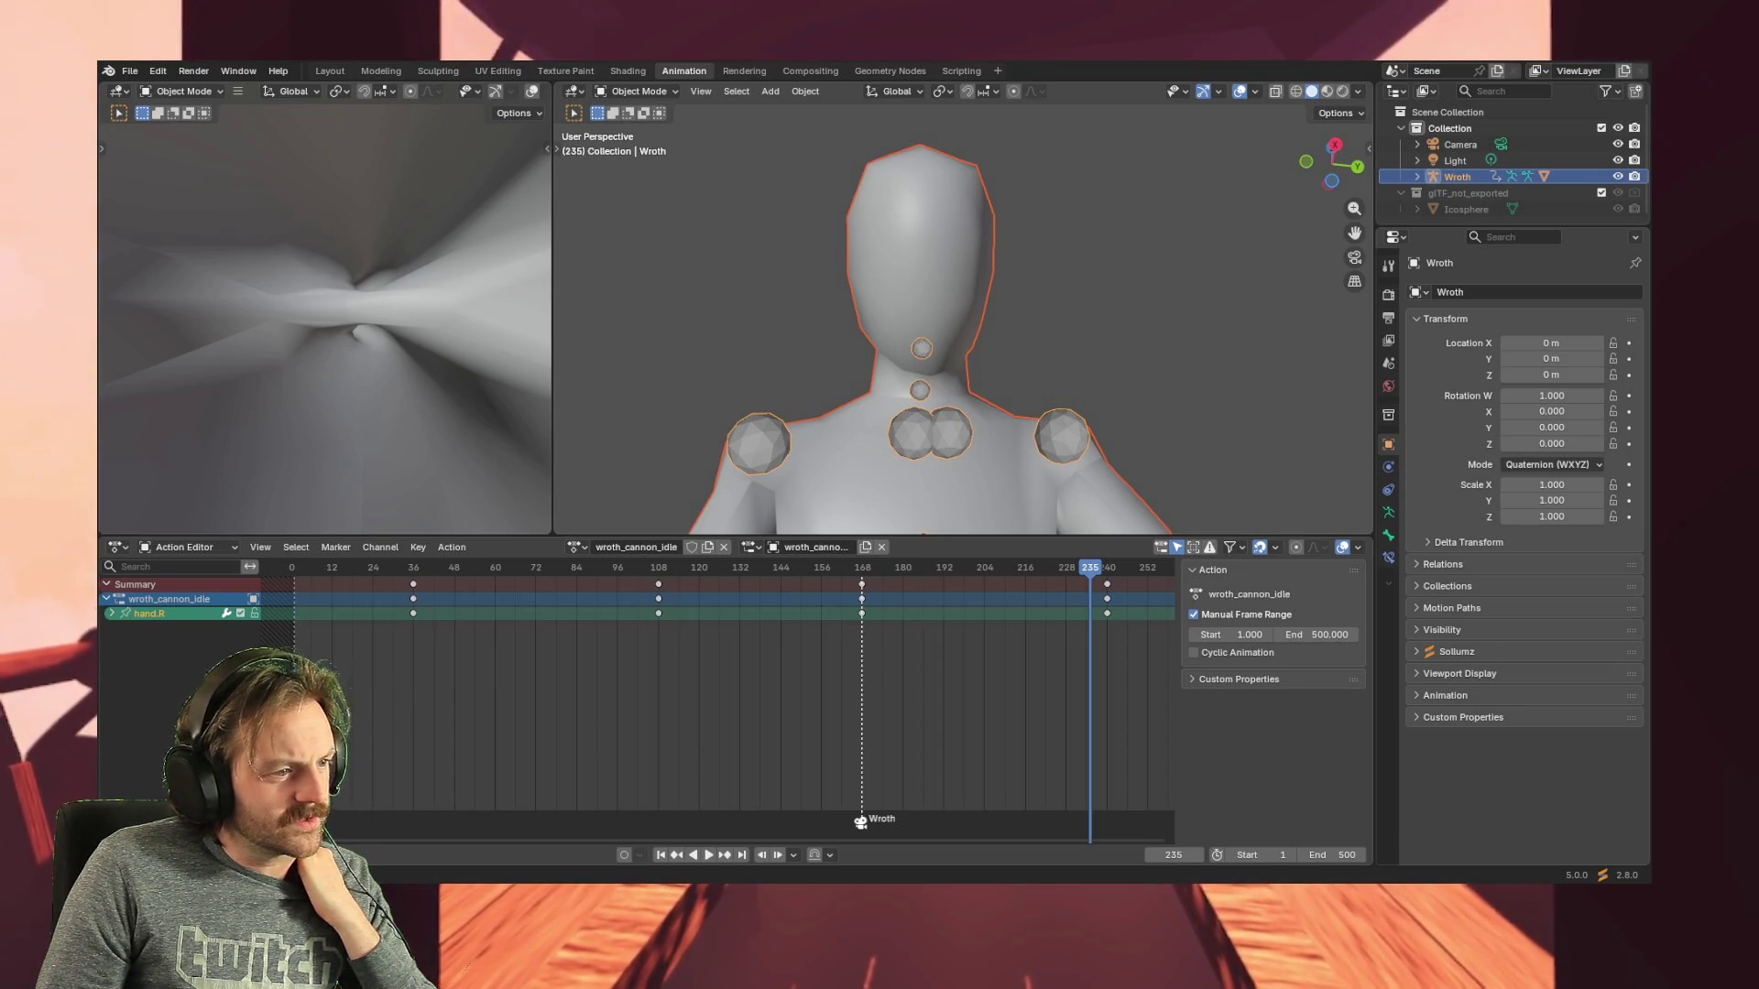
pyautogui.click(179, 91)
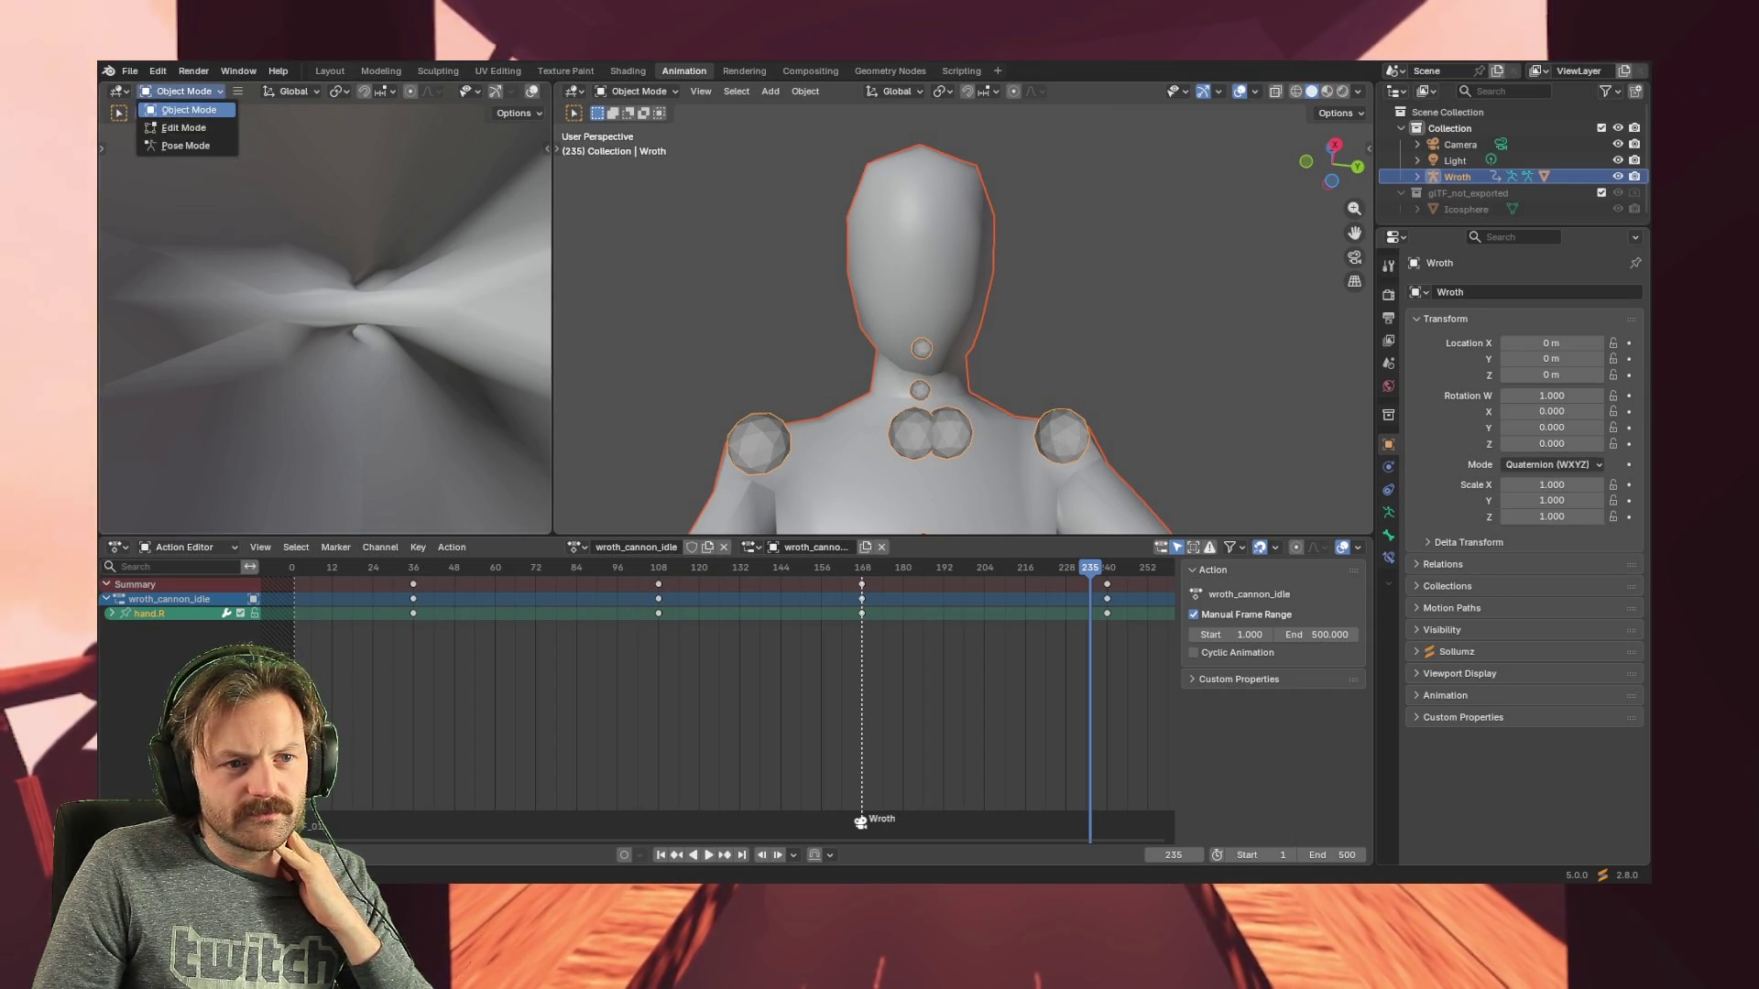
# - Switch the Wroth rig into Edit Mode, view its shoulders, and expand Wroth in the Outliner
pyautogui.click(165, 123)
pyautogui.moveTo(1049, 383)
pyautogui.mouseDown(button='middle')
pyautogui.moveTo(1093, 483)
pyautogui.moveTo(974, 426)
pyautogui.mouseUp(button='middle')
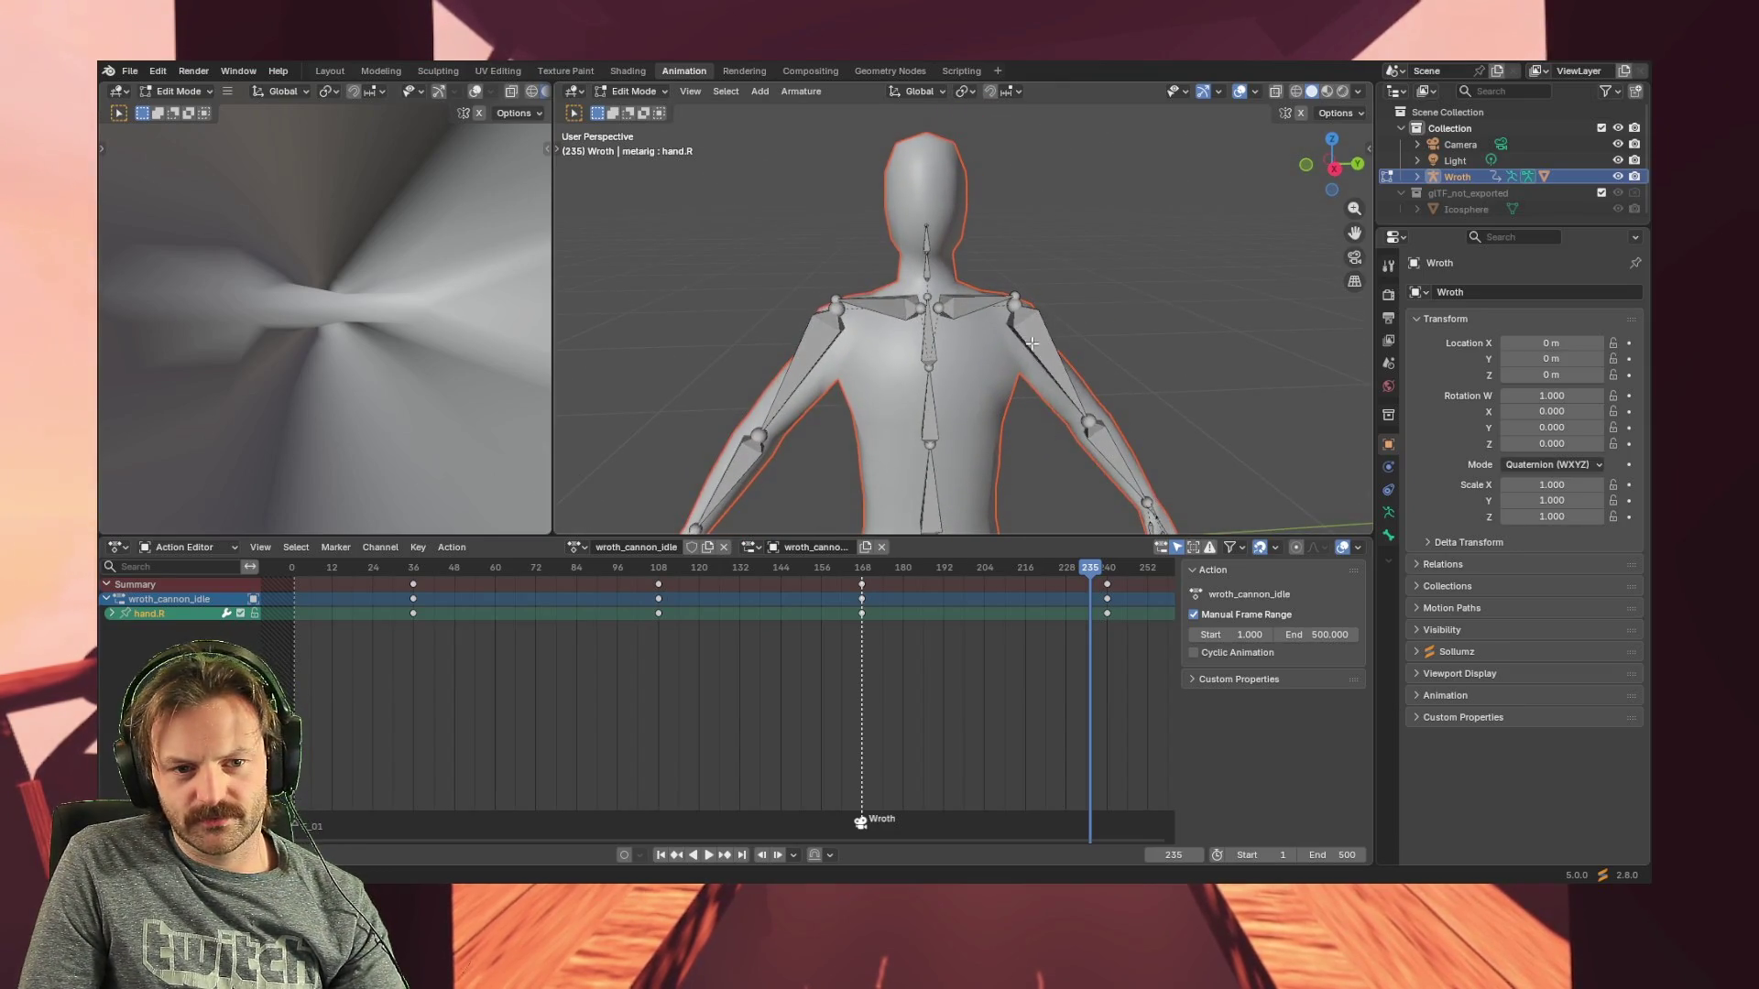
pyautogui.scroll(2, 974, 426)
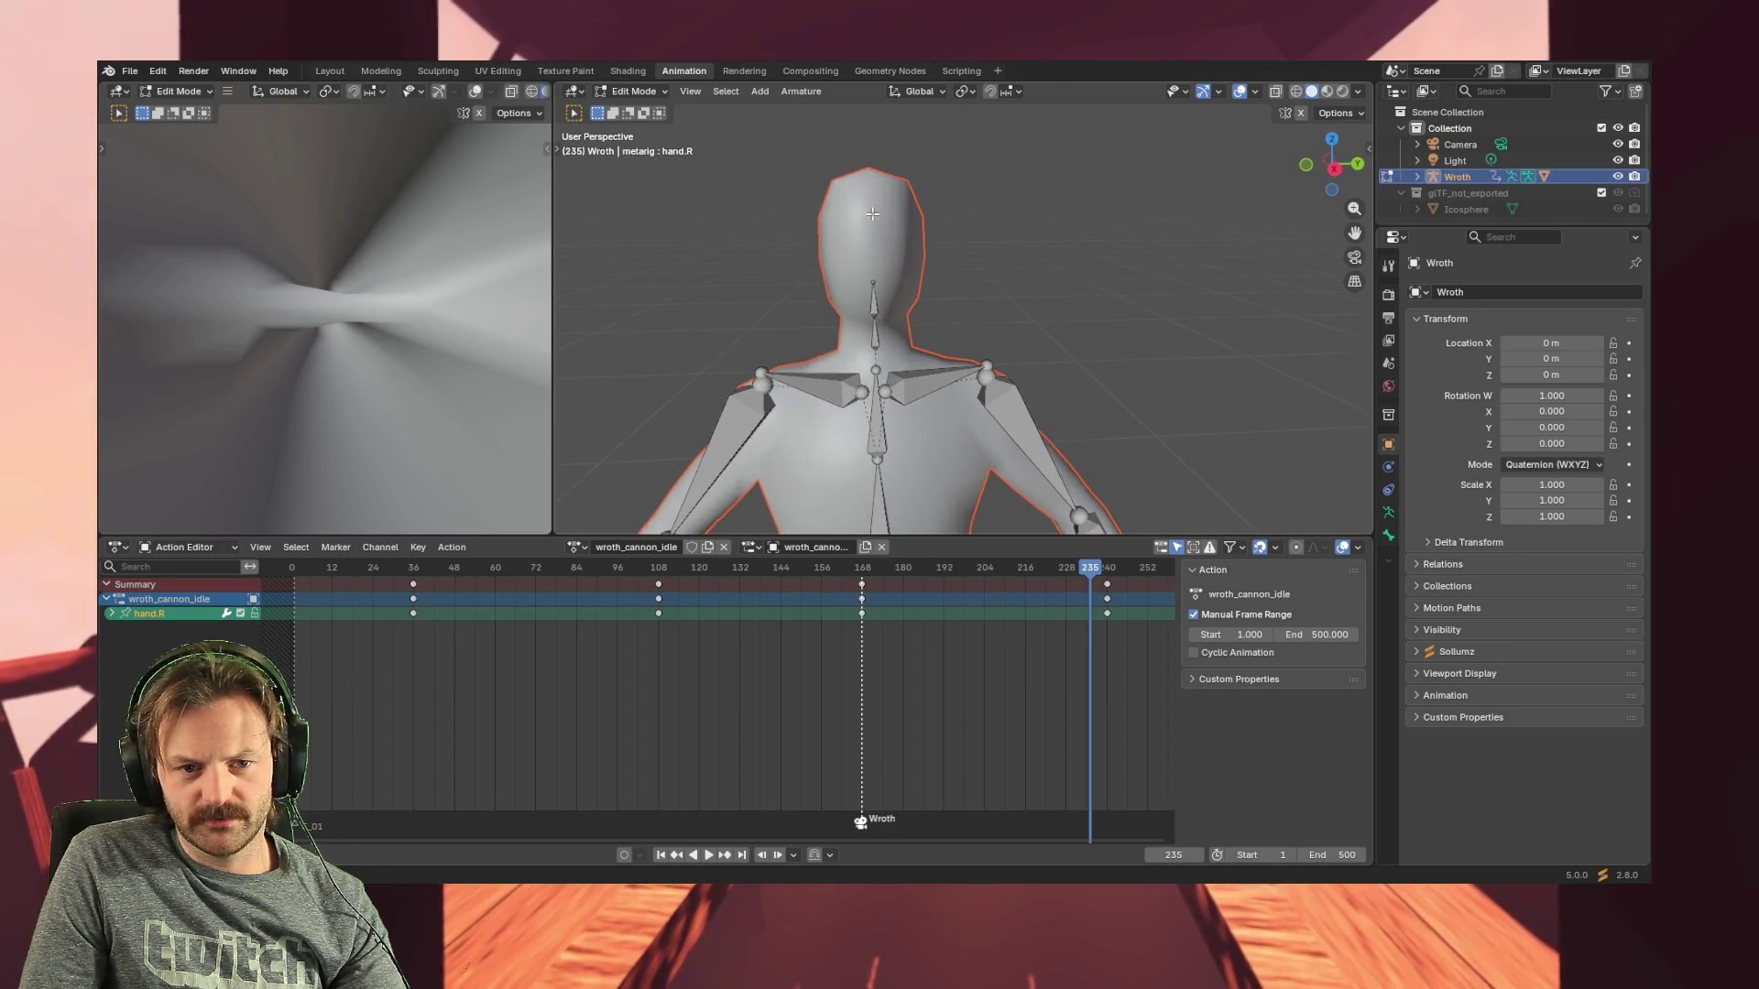
pyautogui.moveTo(814, 378); pyautogui.dragTo(877, 334, button='middle')
pyautogui.scroll(1, 877, 334)
pyautogui.scroll(2, 774, 287)
pyautogui.scroll(1, 840, 315)
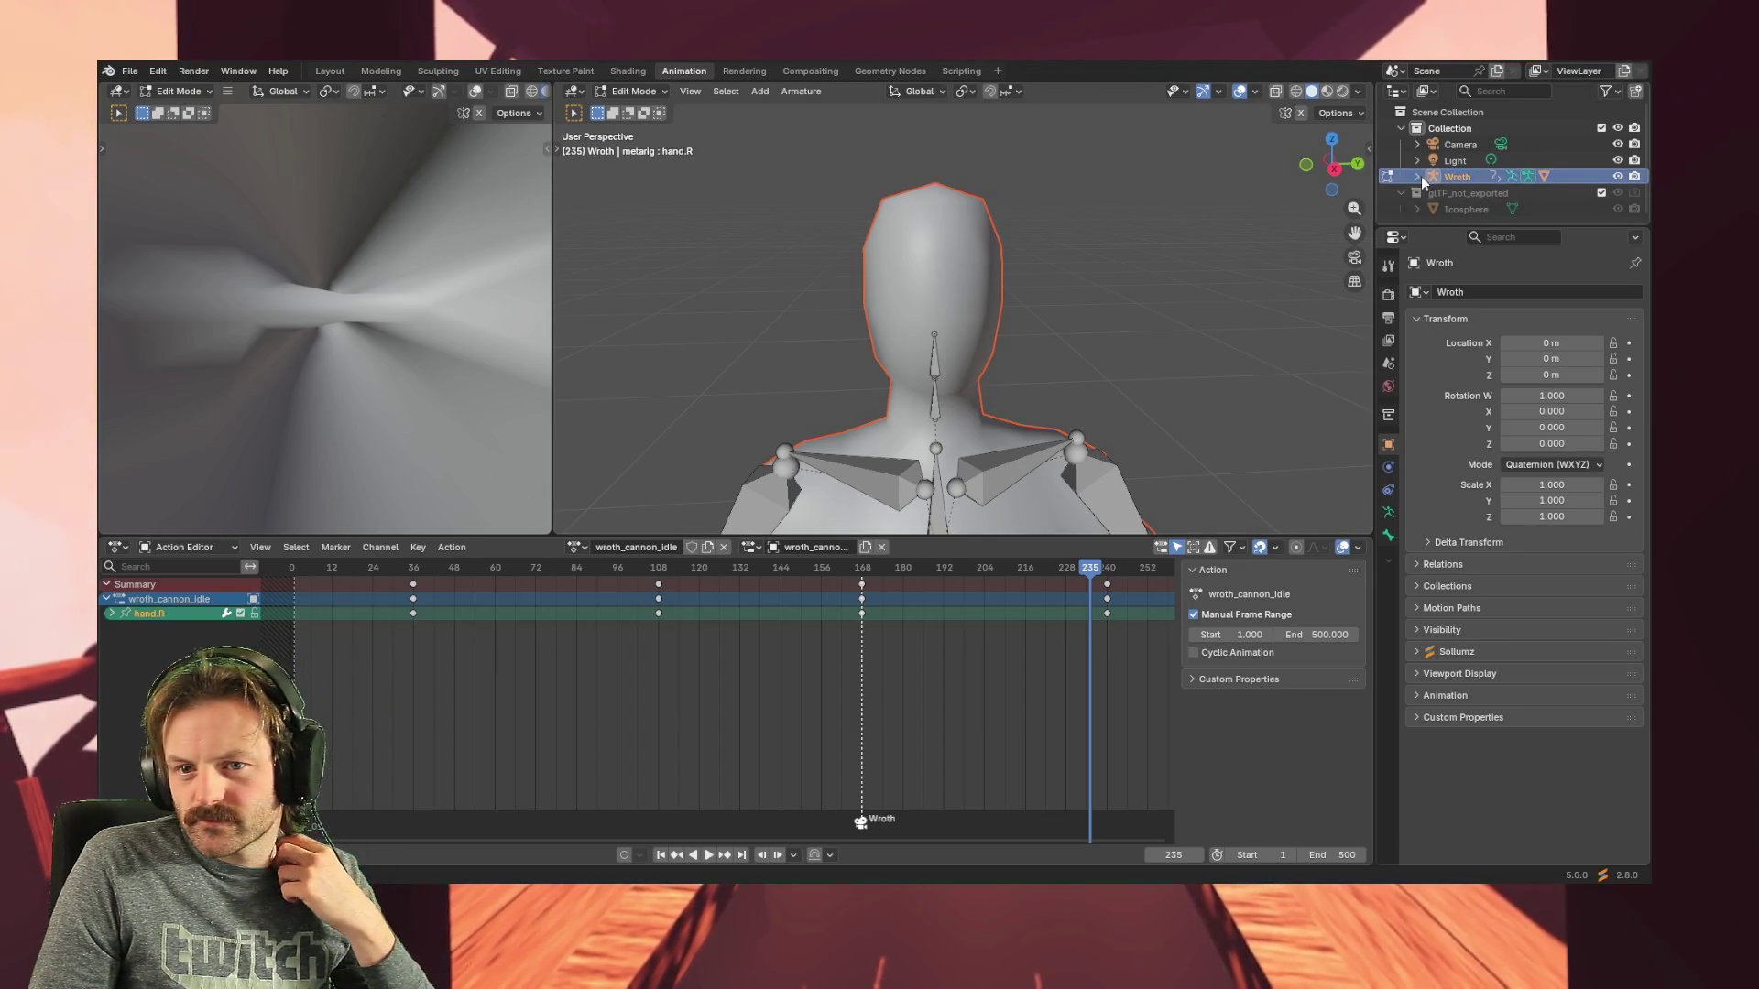
pyautogui.click(1417, 178)
pyautogui.scroll(-2, 1444, 190)
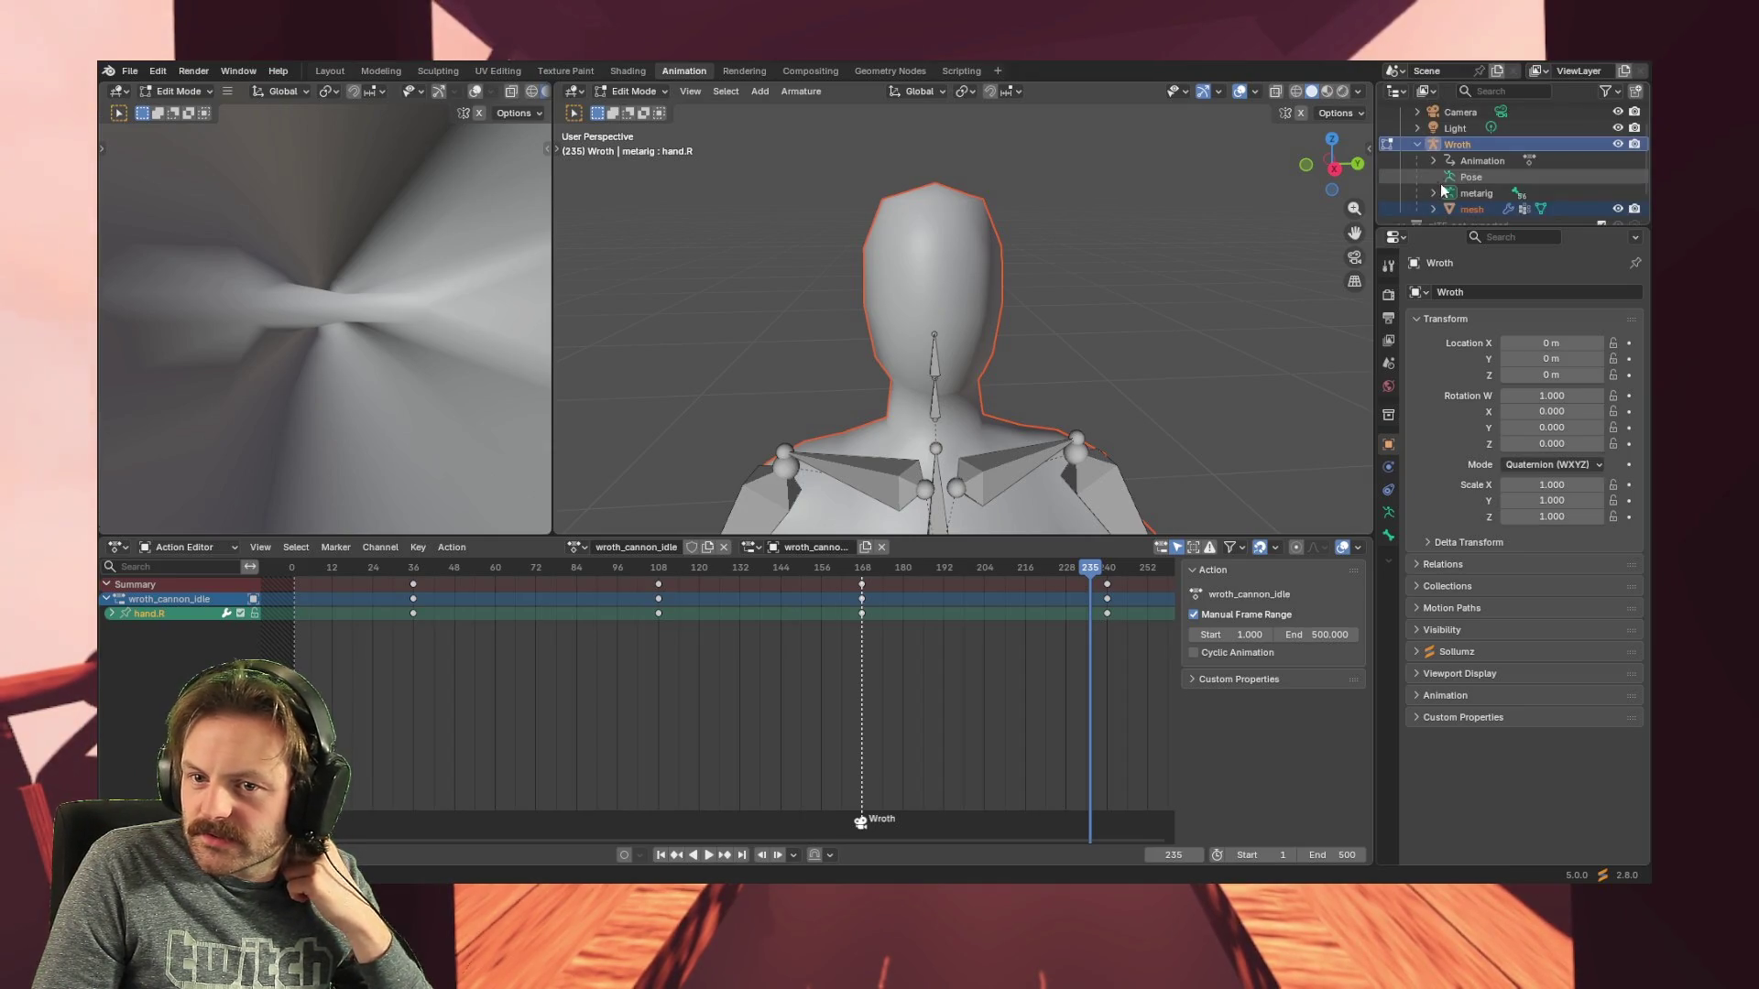
# - Expand the Wroth mesh's Modifiers and Vertex Groups in the Outliner and select f_index.01.R
pyautogui.click(1470, 194)
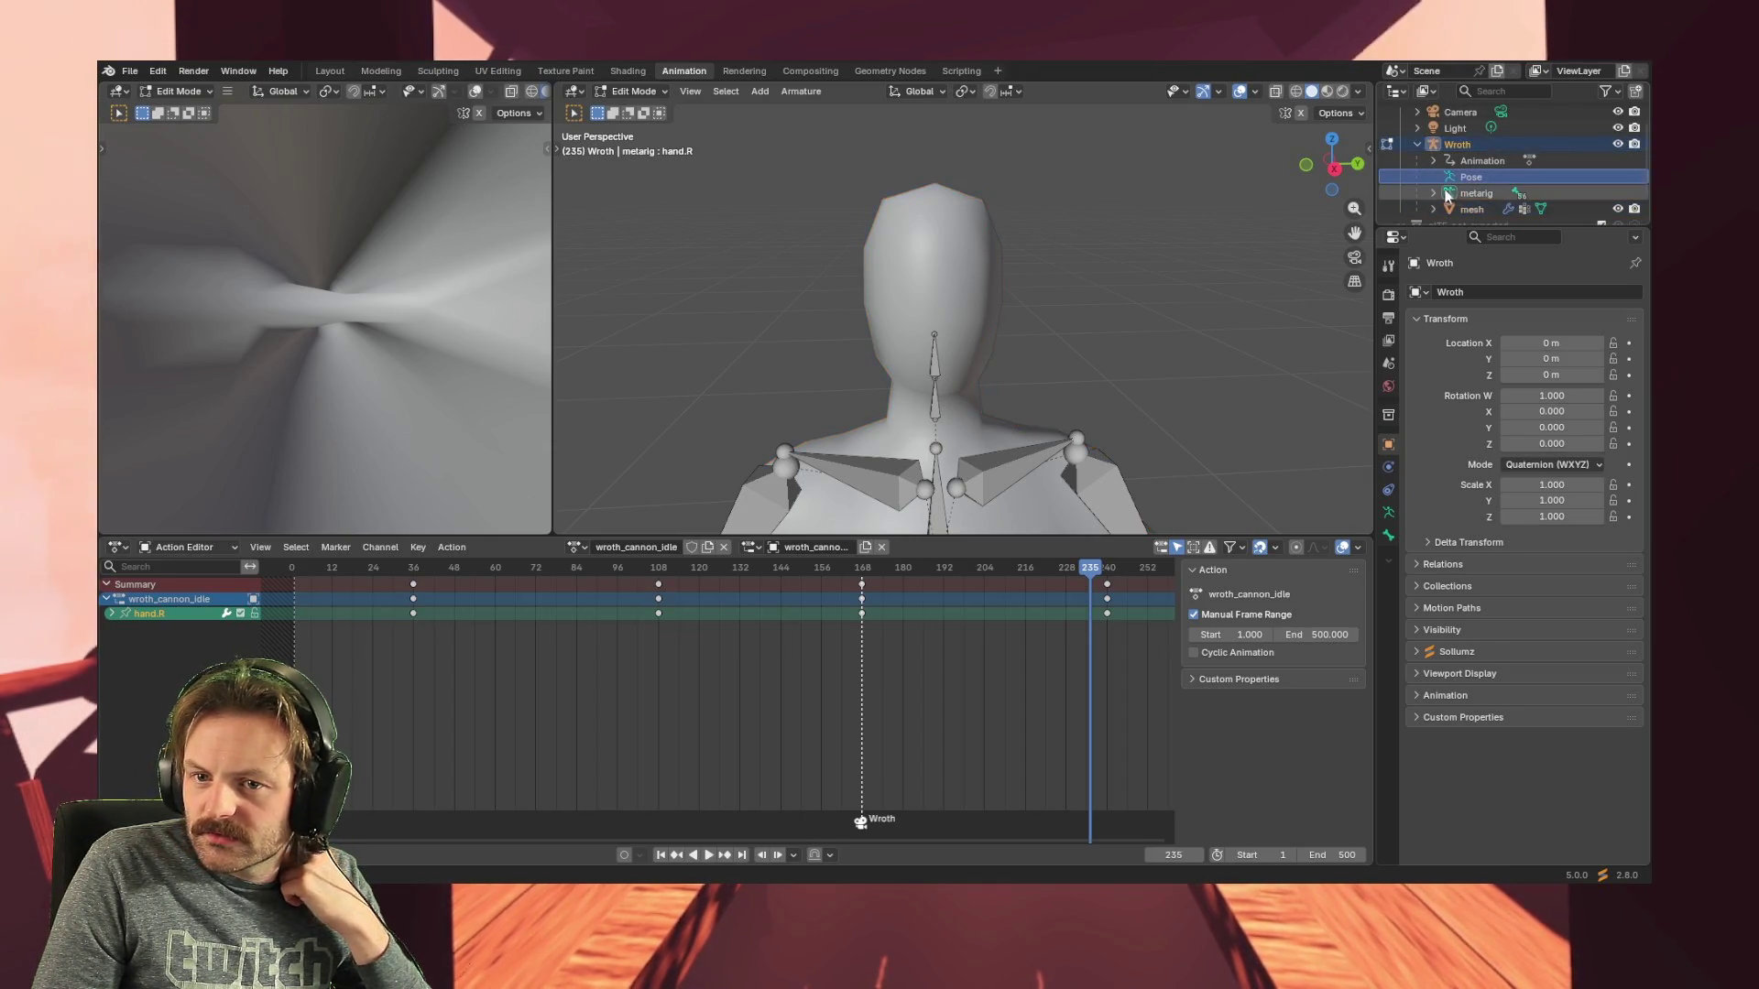
pyautogui.click(1470, 207)
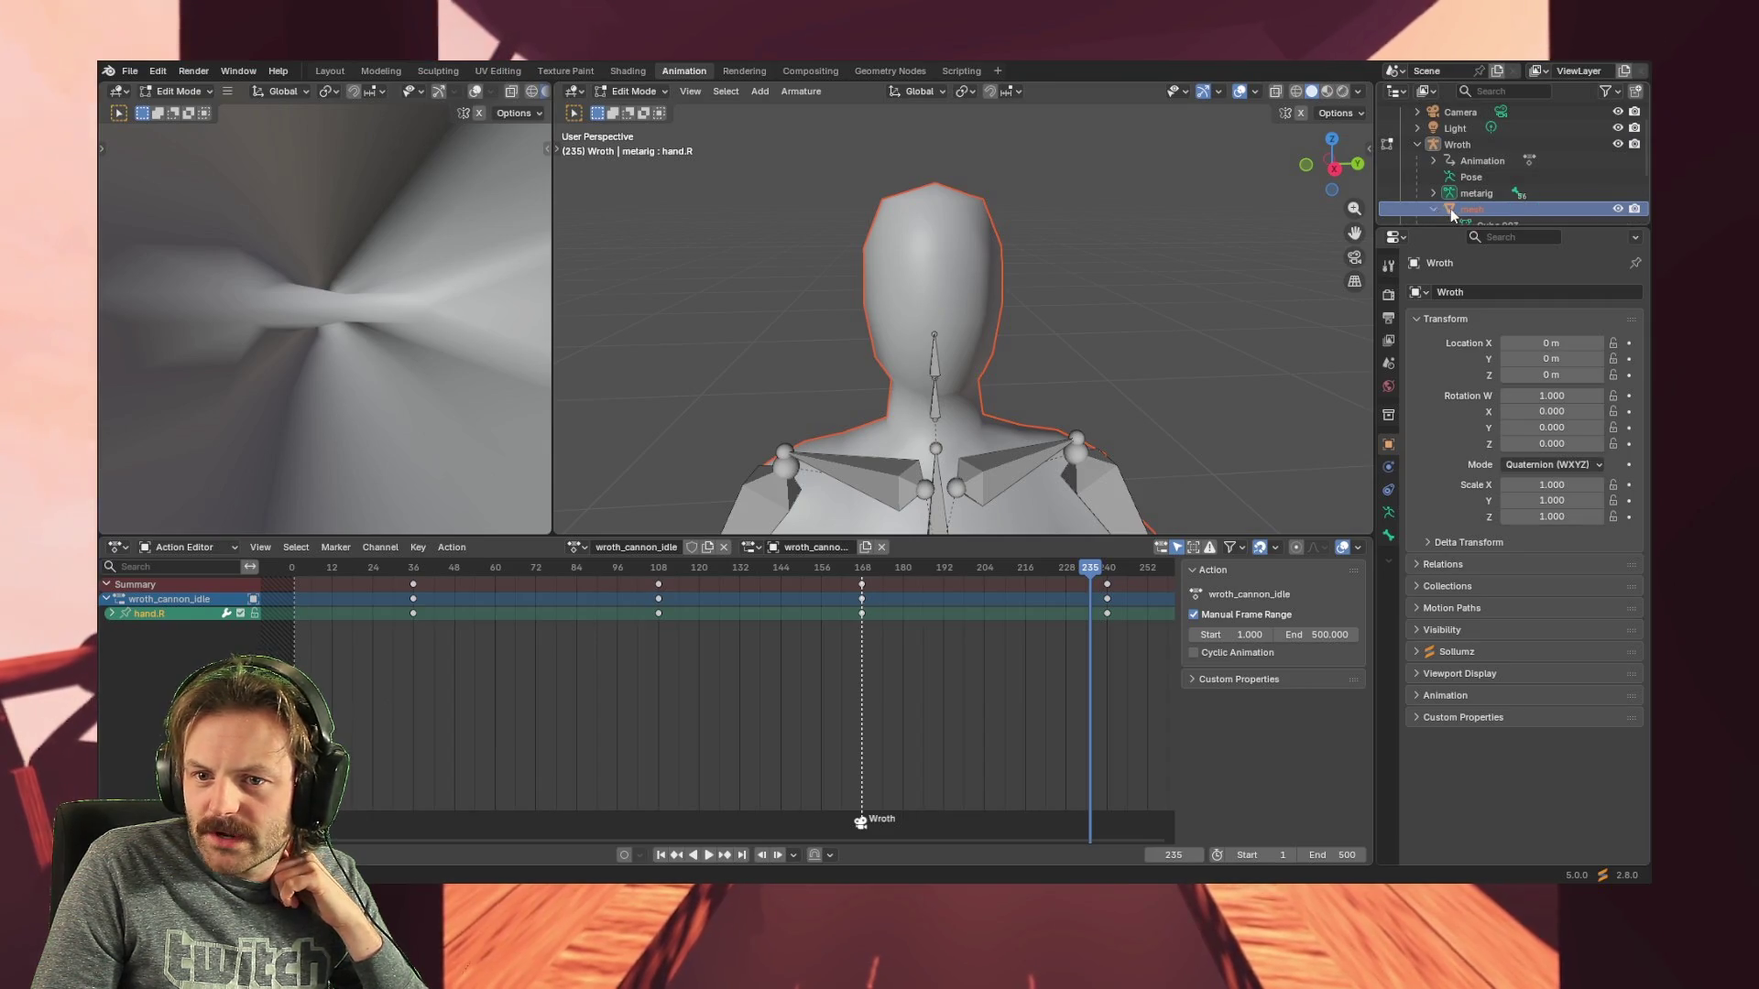
pyautogui.click(1435, 208)
pyautogui.scroll(-5, 1486, 204)
pyautogui.click(1477, 142)
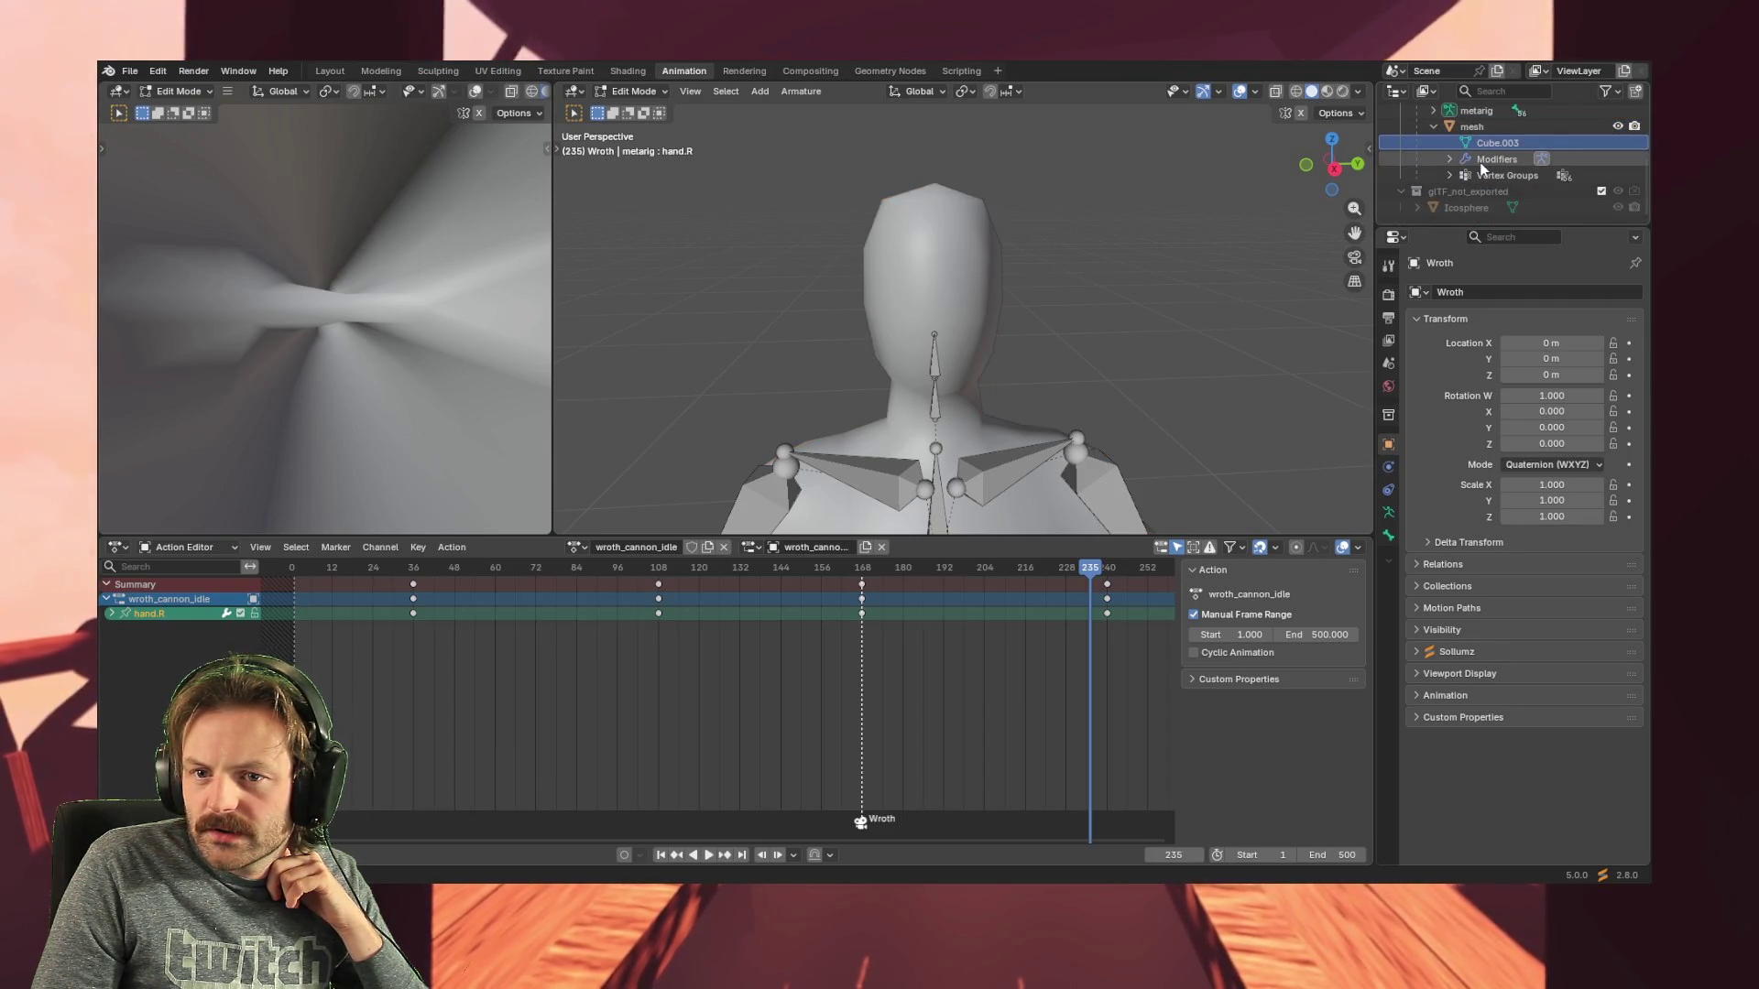
pyautogui.click(1450, 159)
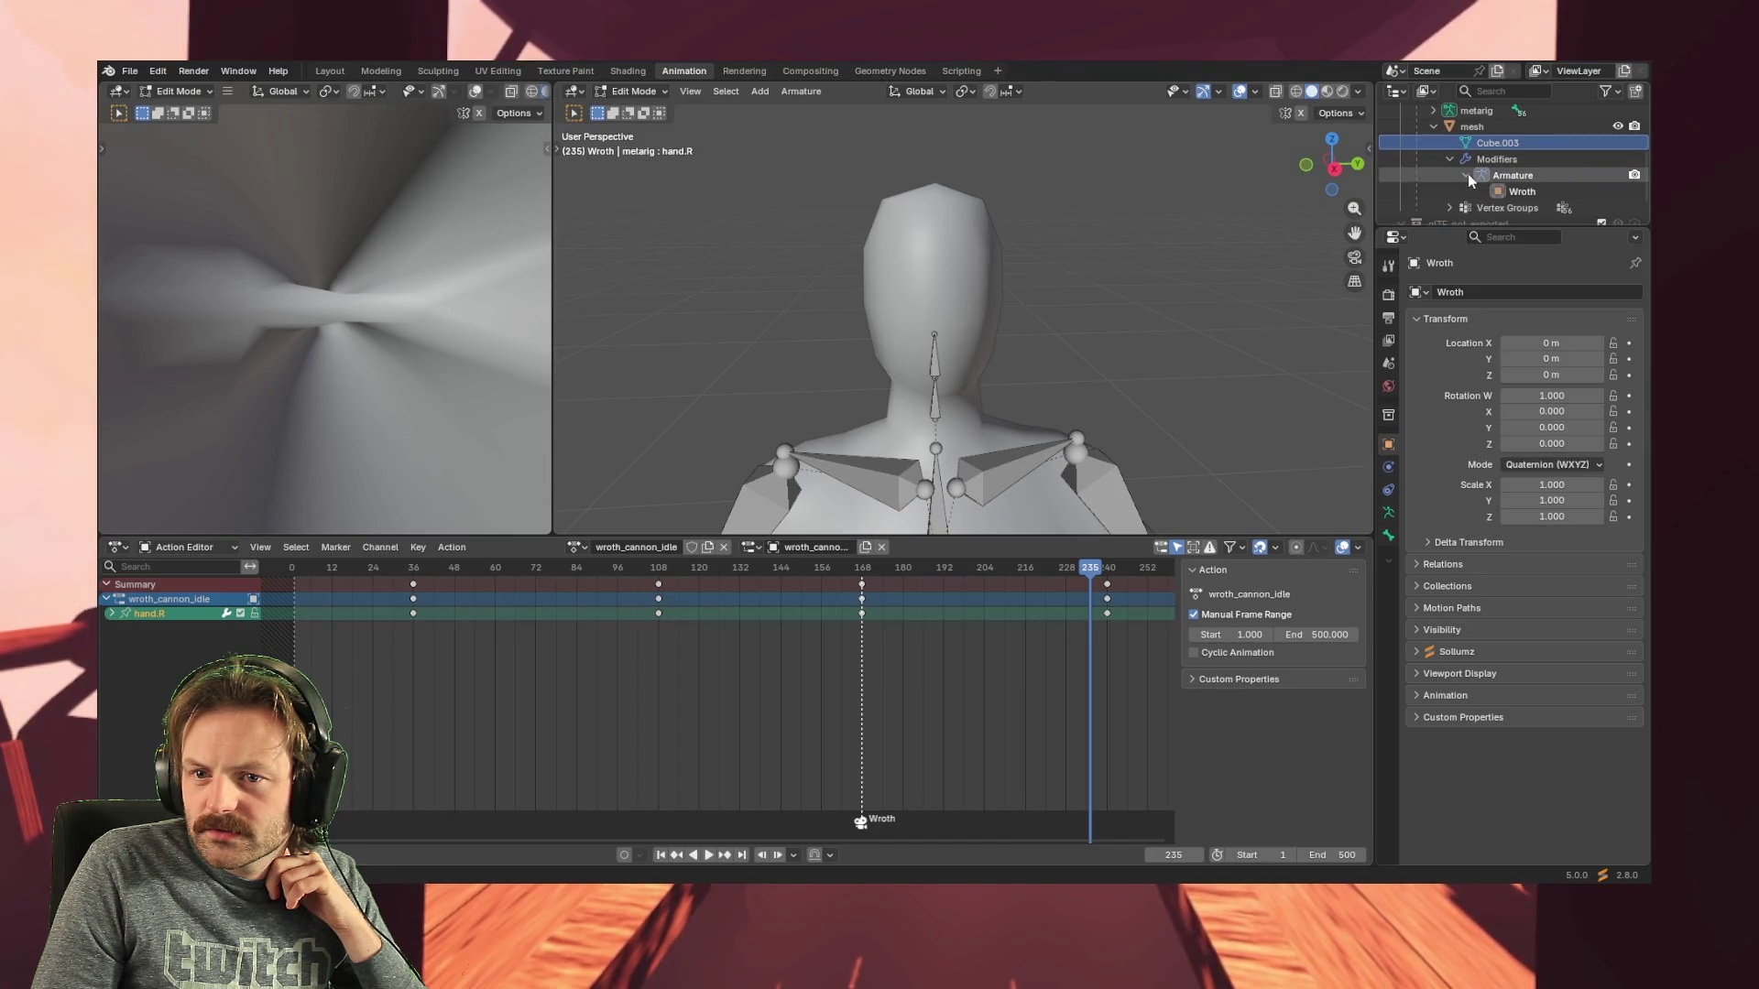
pyautogui.scroll(-2, 1467, 182)
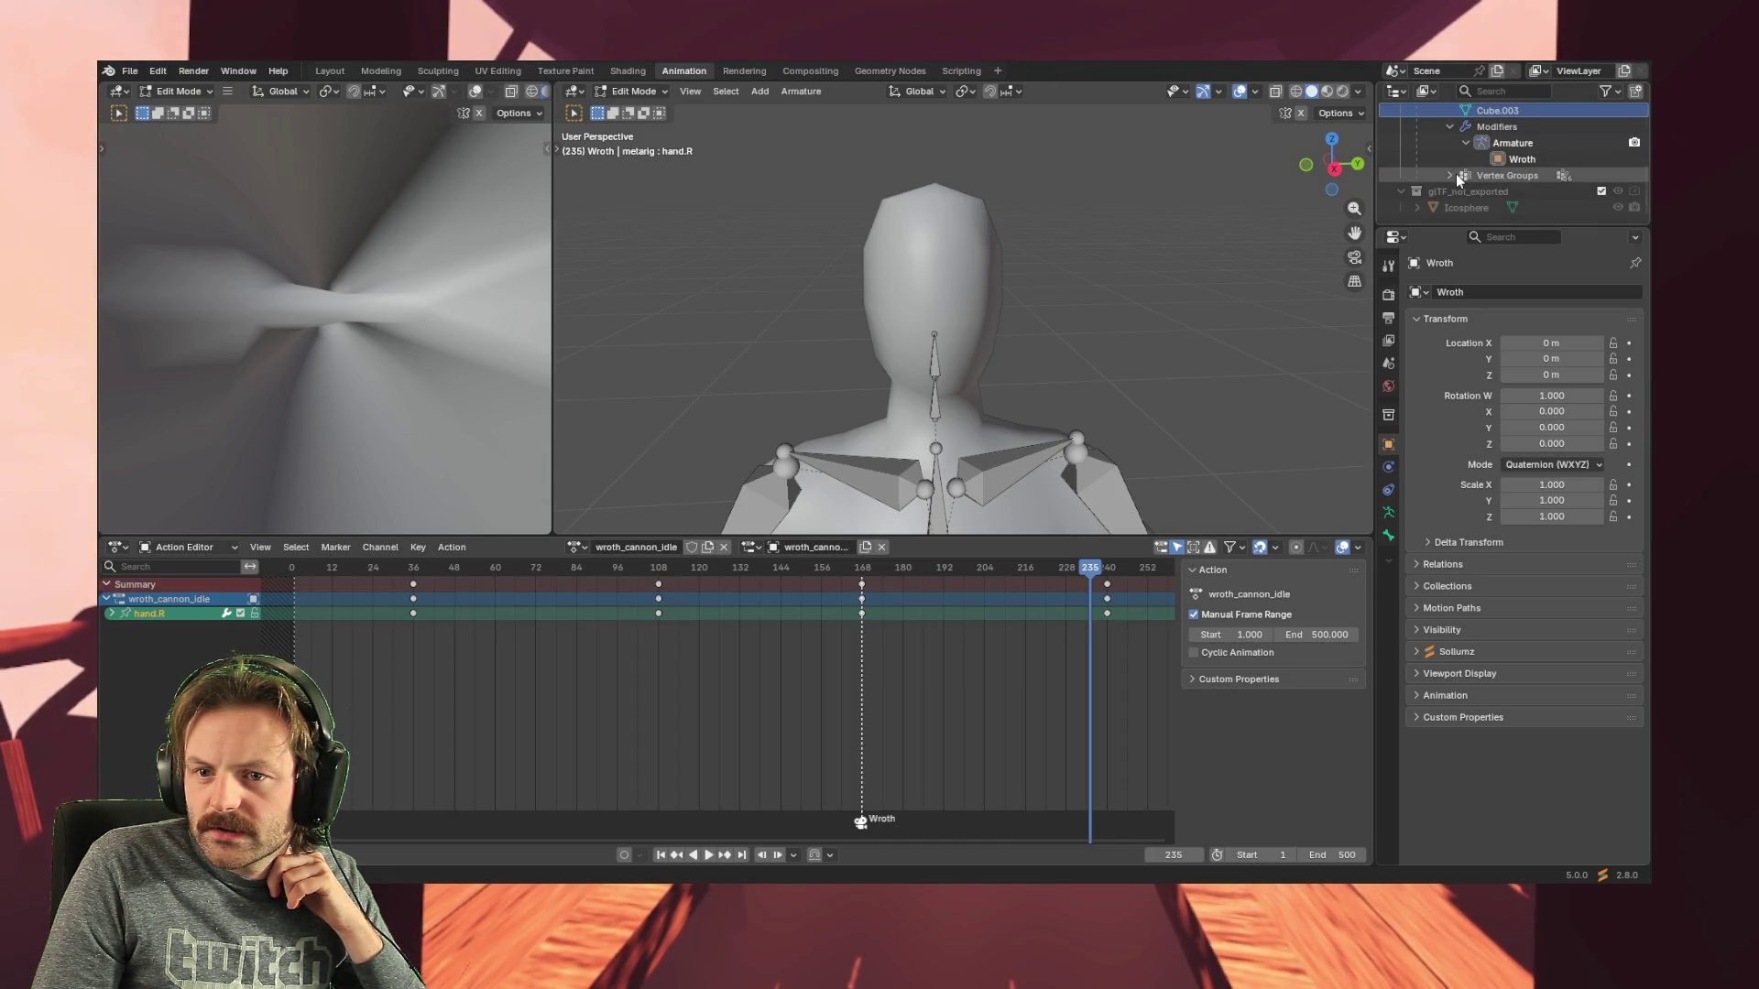
pyautogui.click(1455, 173)
pyautogui.click(1481, 207)
pyautogui.scroll(-1, 1136, 320)
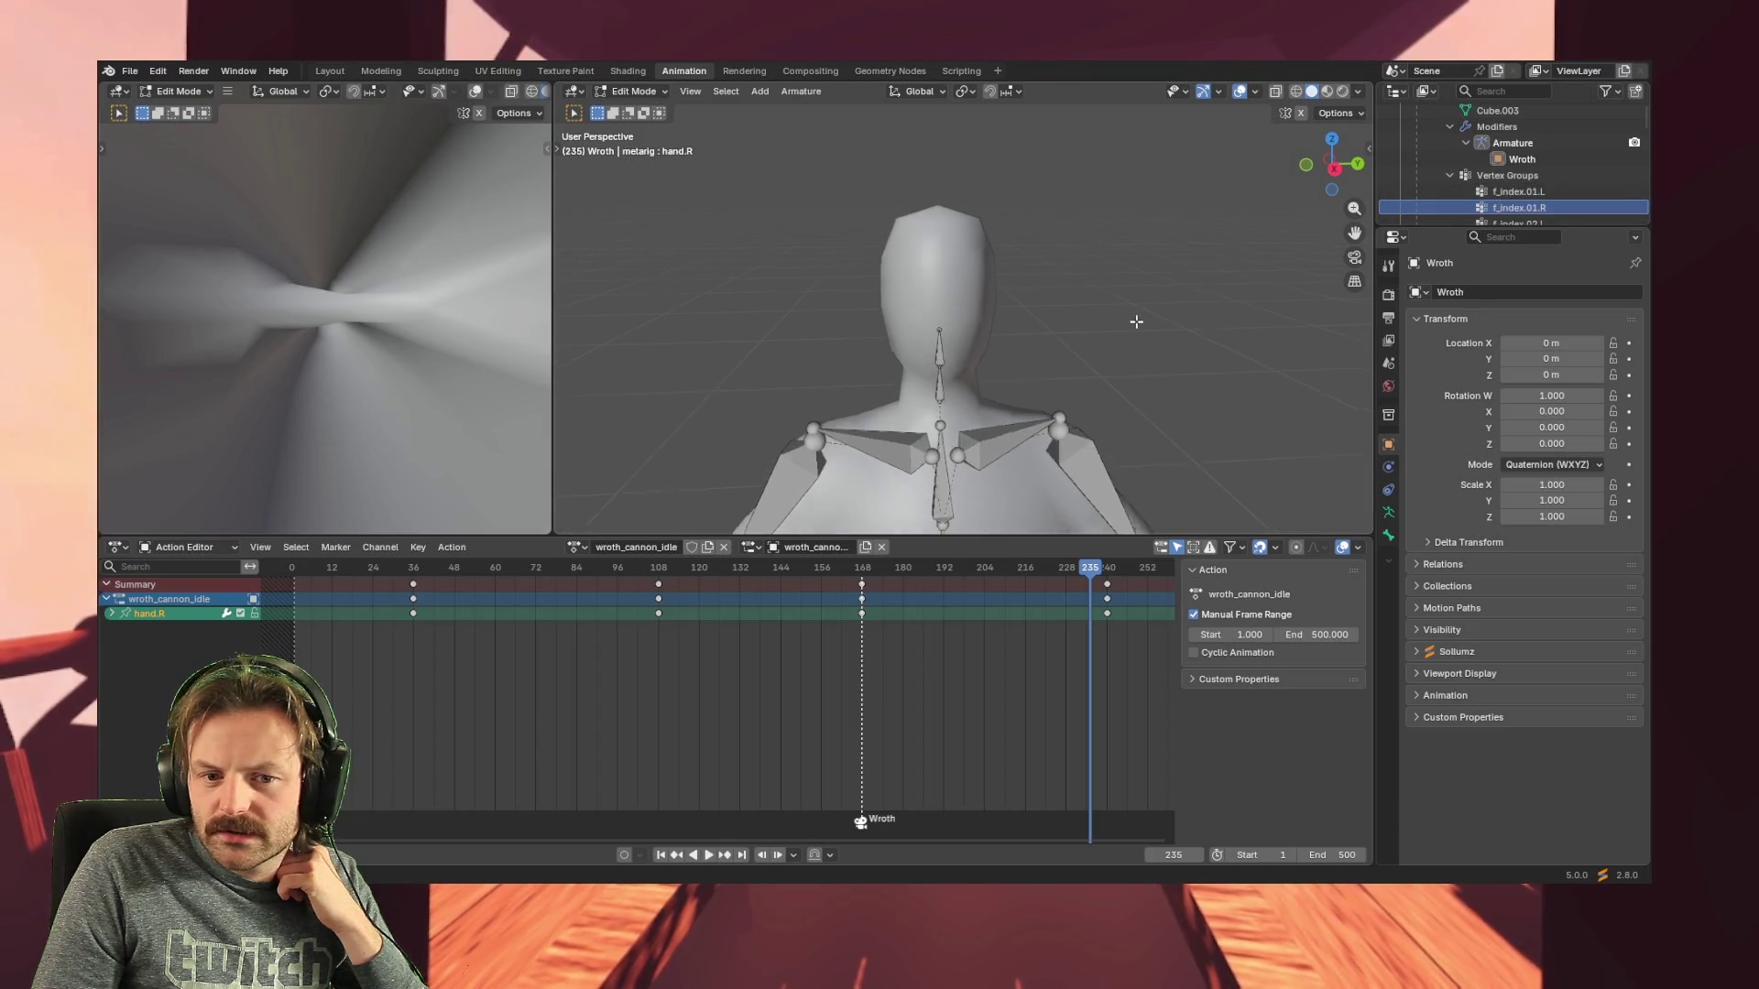
pyautogui.scroll(-4, 1136, 319)
pyautogui.scroll(-3, 1135, 327)
pyautogui.scroll(3, 1135, 328)
pyautogui.scroll(1, 1135, 327)
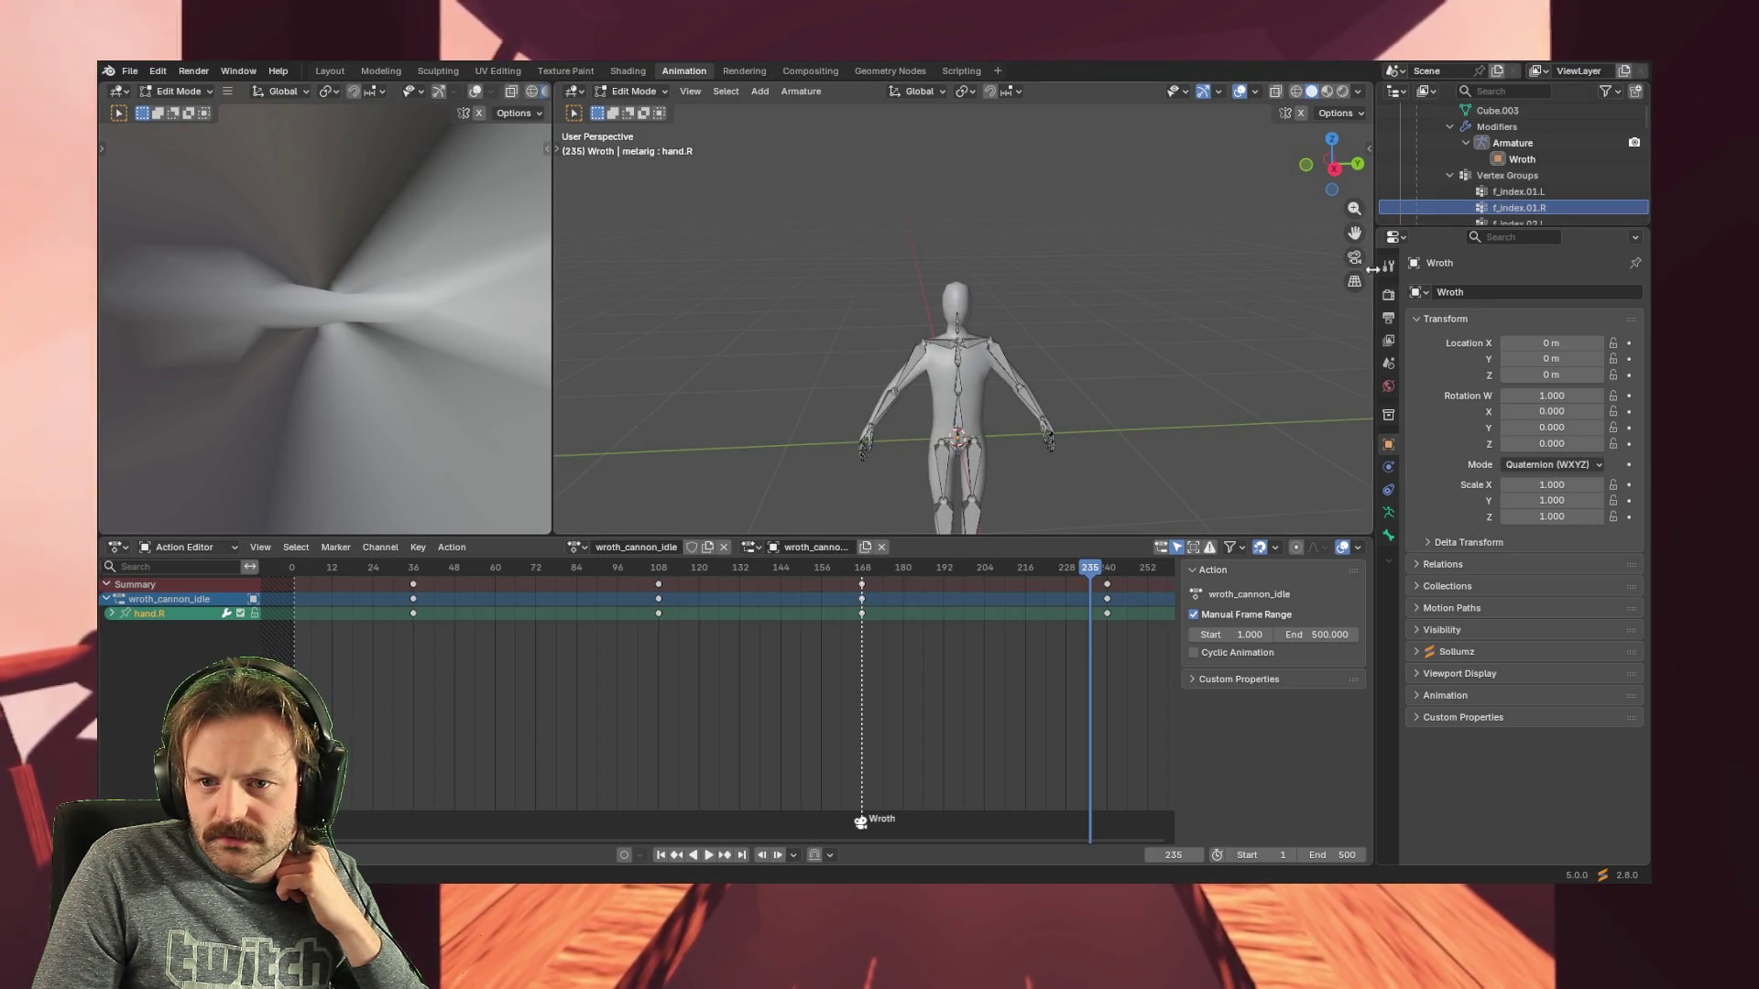
pyautogui.scroll(-5, 1497, 197)
pyautogui.scroll(-3, 1497, 197)
pyautogui.scroll(-3, 1521, 195)
pyautogui.scroll(-2, 1521, 195)
pyautogui.scroll(-2, 1527, 194)
pyautogui.scroll(5, 1533, 155)
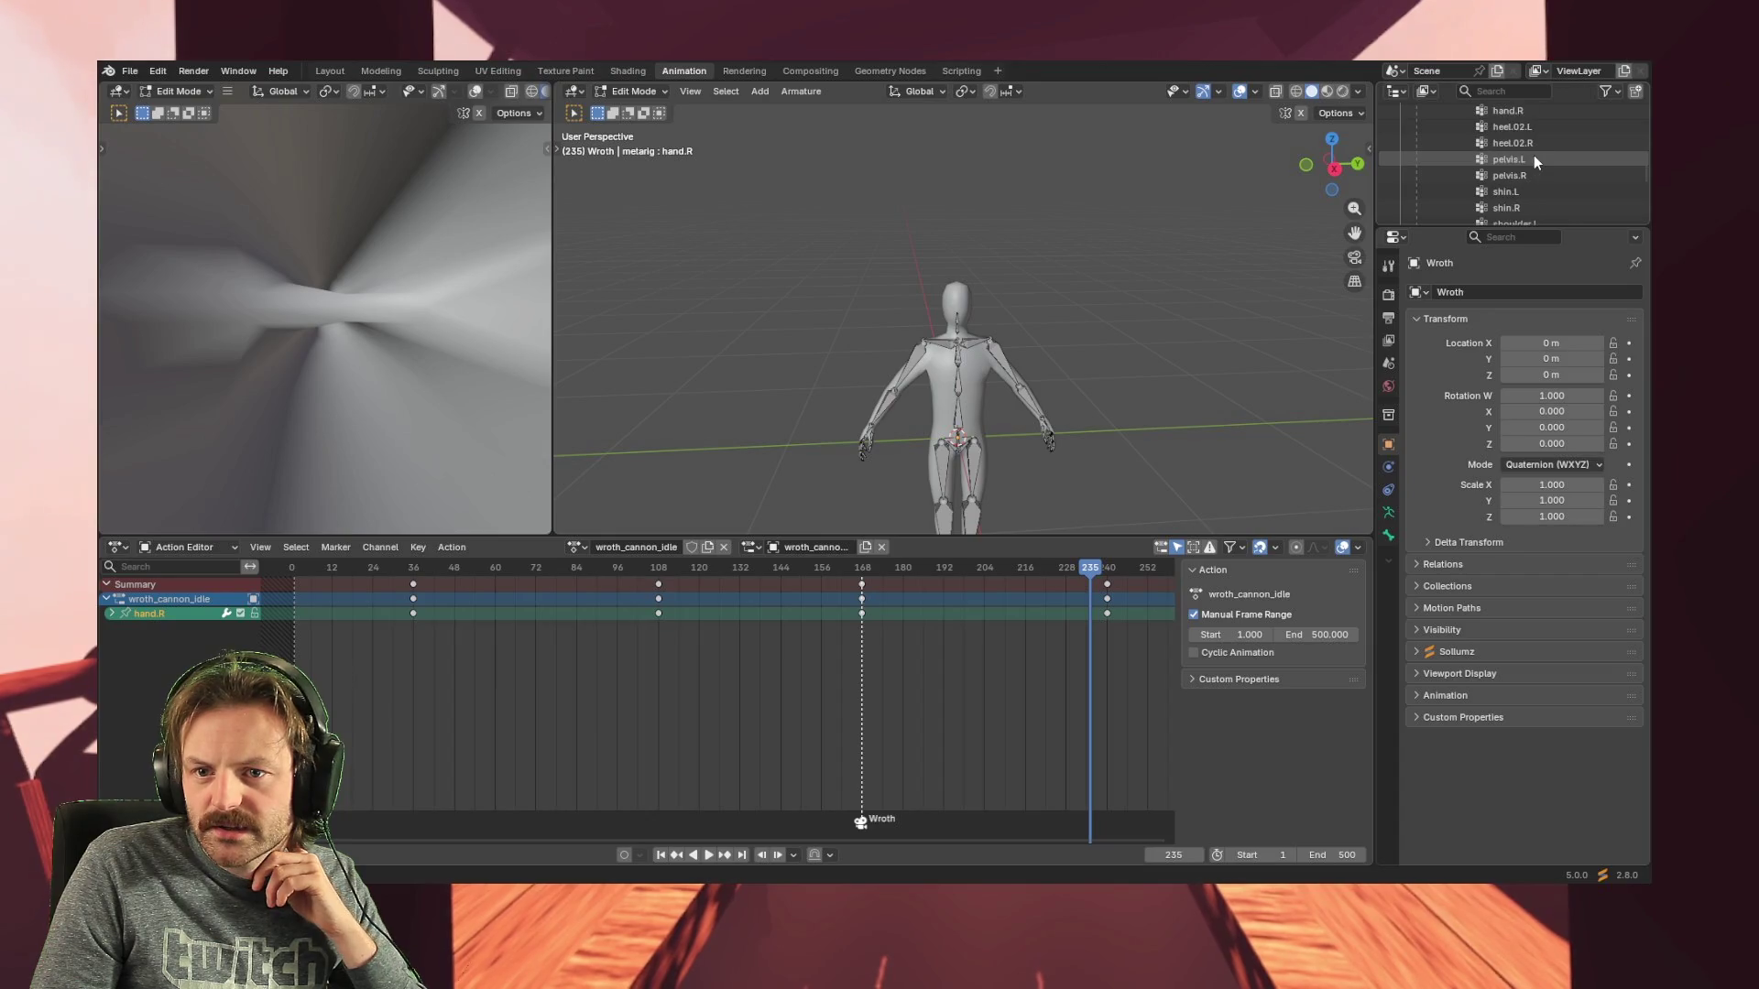
pyautogui.scroll(2, 1527, 145)
pyautogui.scroll(2, 1527, 180)
# - Select the hand.L vertex group, then the Wroth object, and switch to the Layout workspace
pyautogui.click(1531, 159)
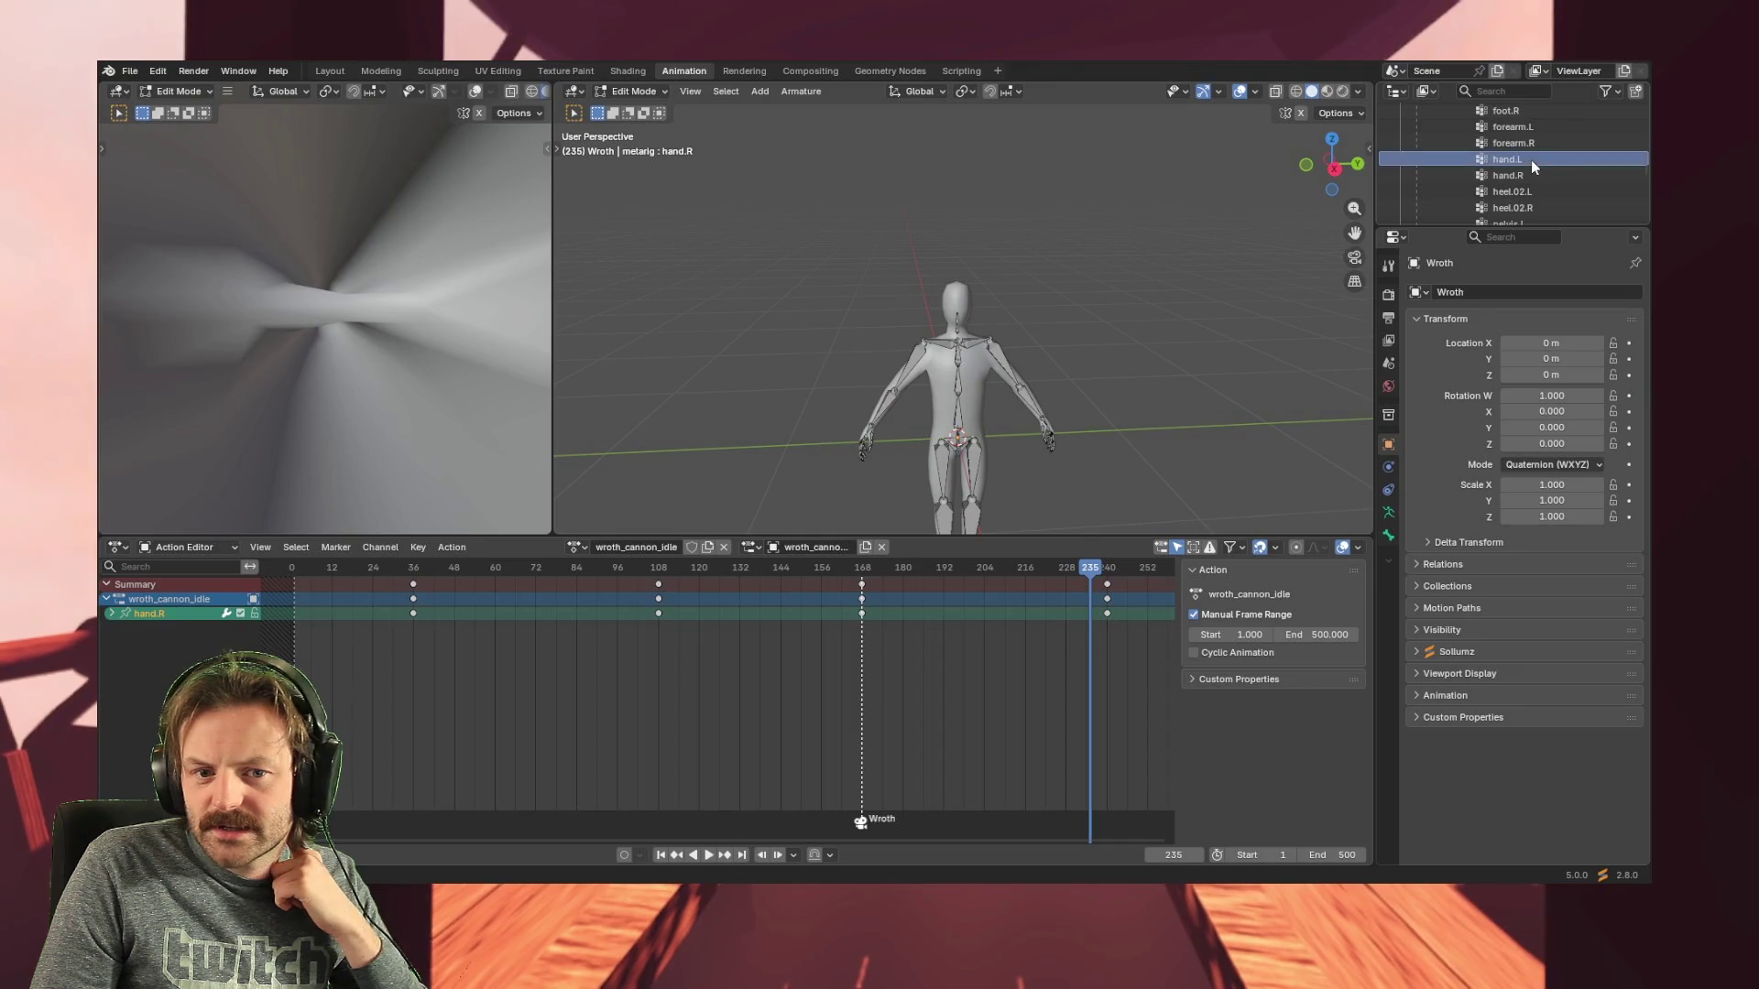
pyautogui.scroll(1, 1532, 159)
pyautogui.scroll(1, 1527, 174)
pyautogui.scroll(10, 1524, 195)
pyautogui.scroll(5, 1521, 191)
pyautogui.scroll(5, 1518, 177)
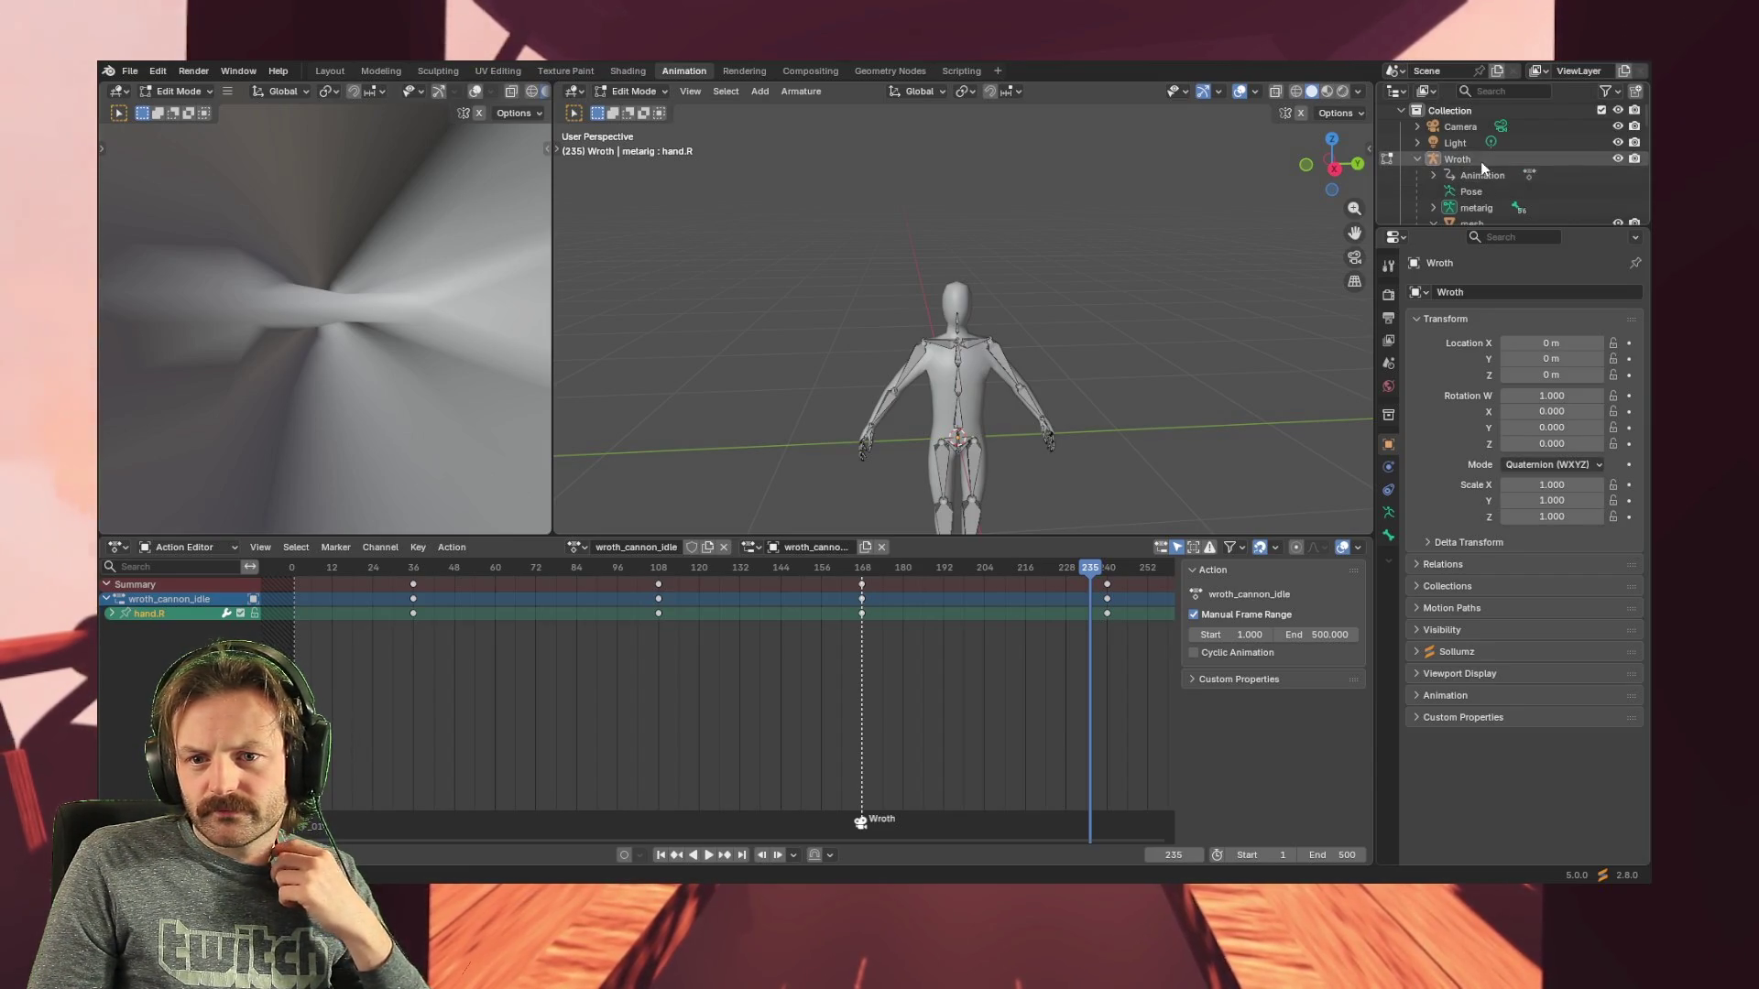
pyautogui.click(1480, 161)
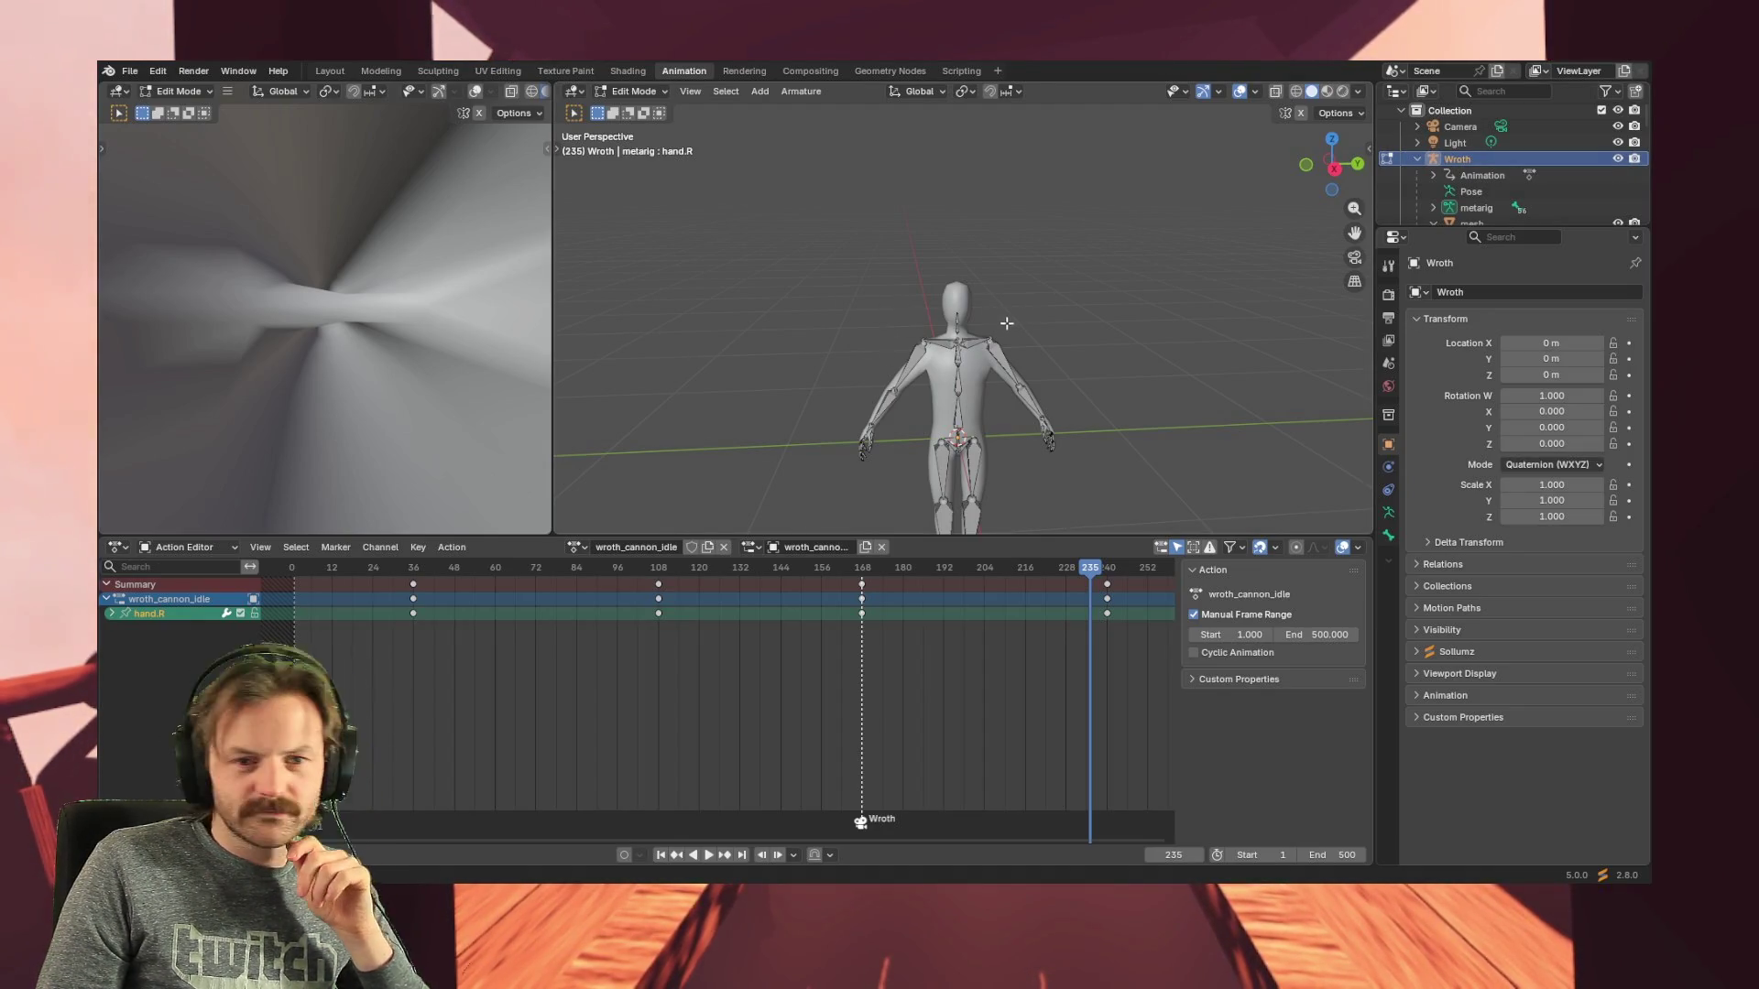
pyautogui.scroll(2, 960, 322)
pyautogui.scroll(3, 961, 321)
pyautogui.scroll(1, 959, 323)
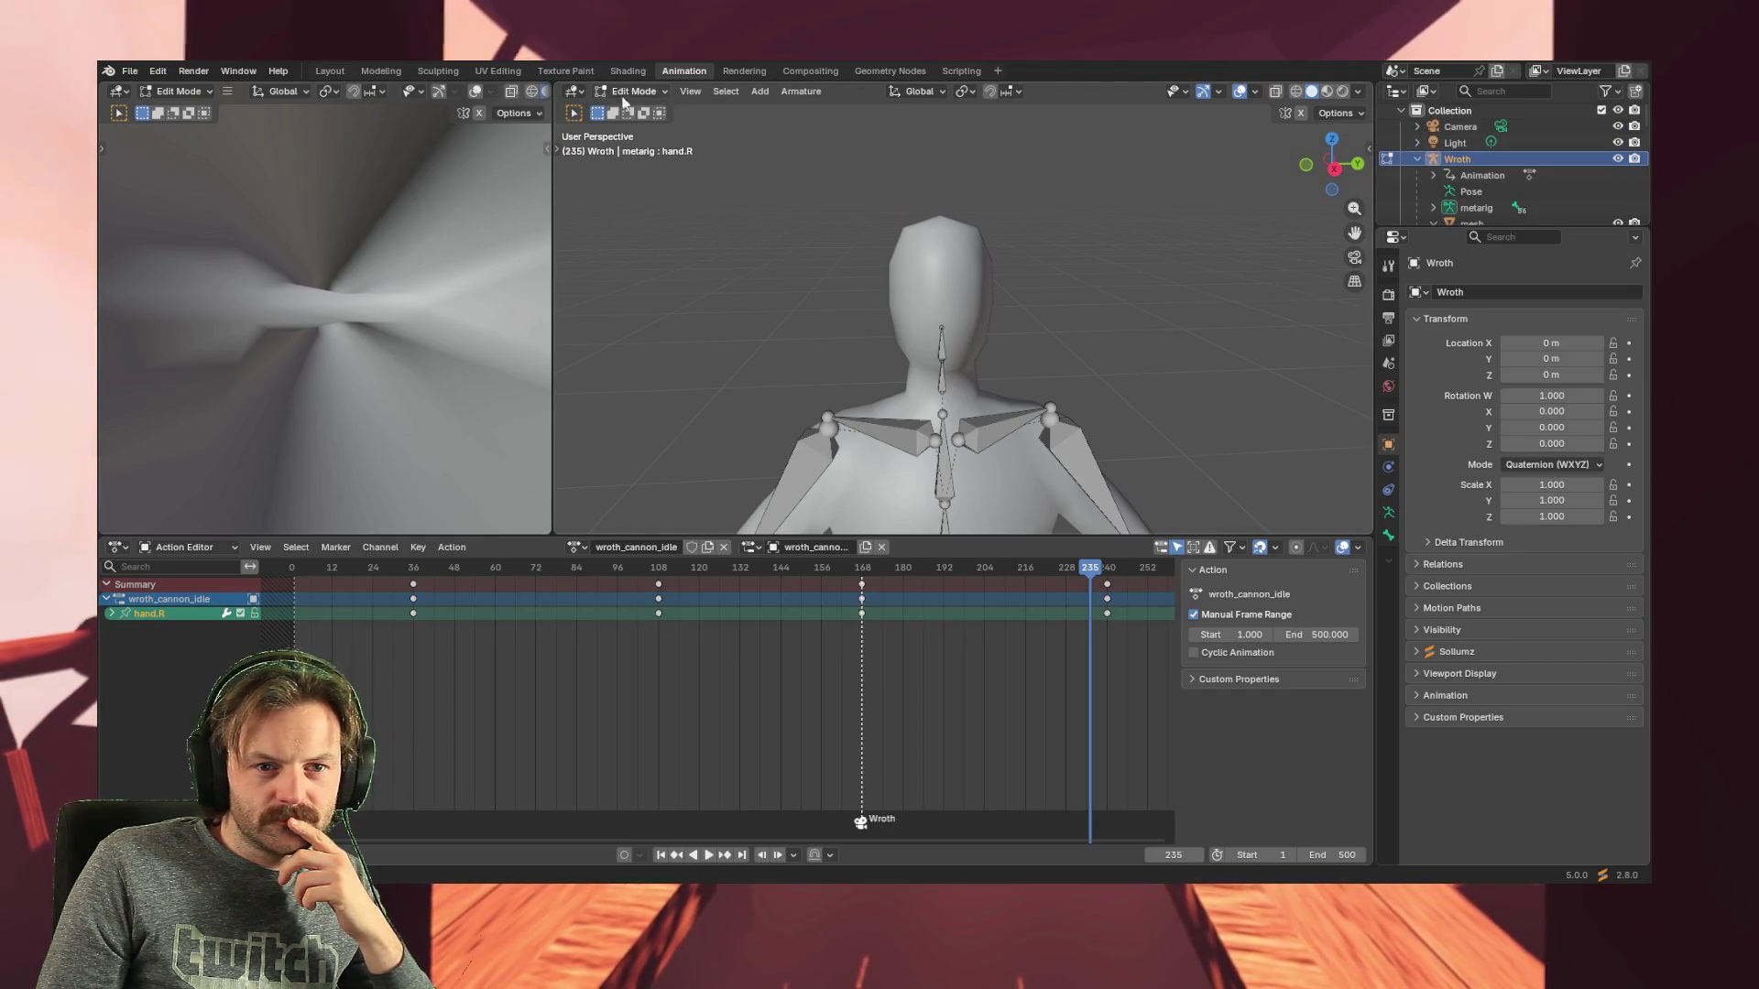
pyautogui.click(327, 69)
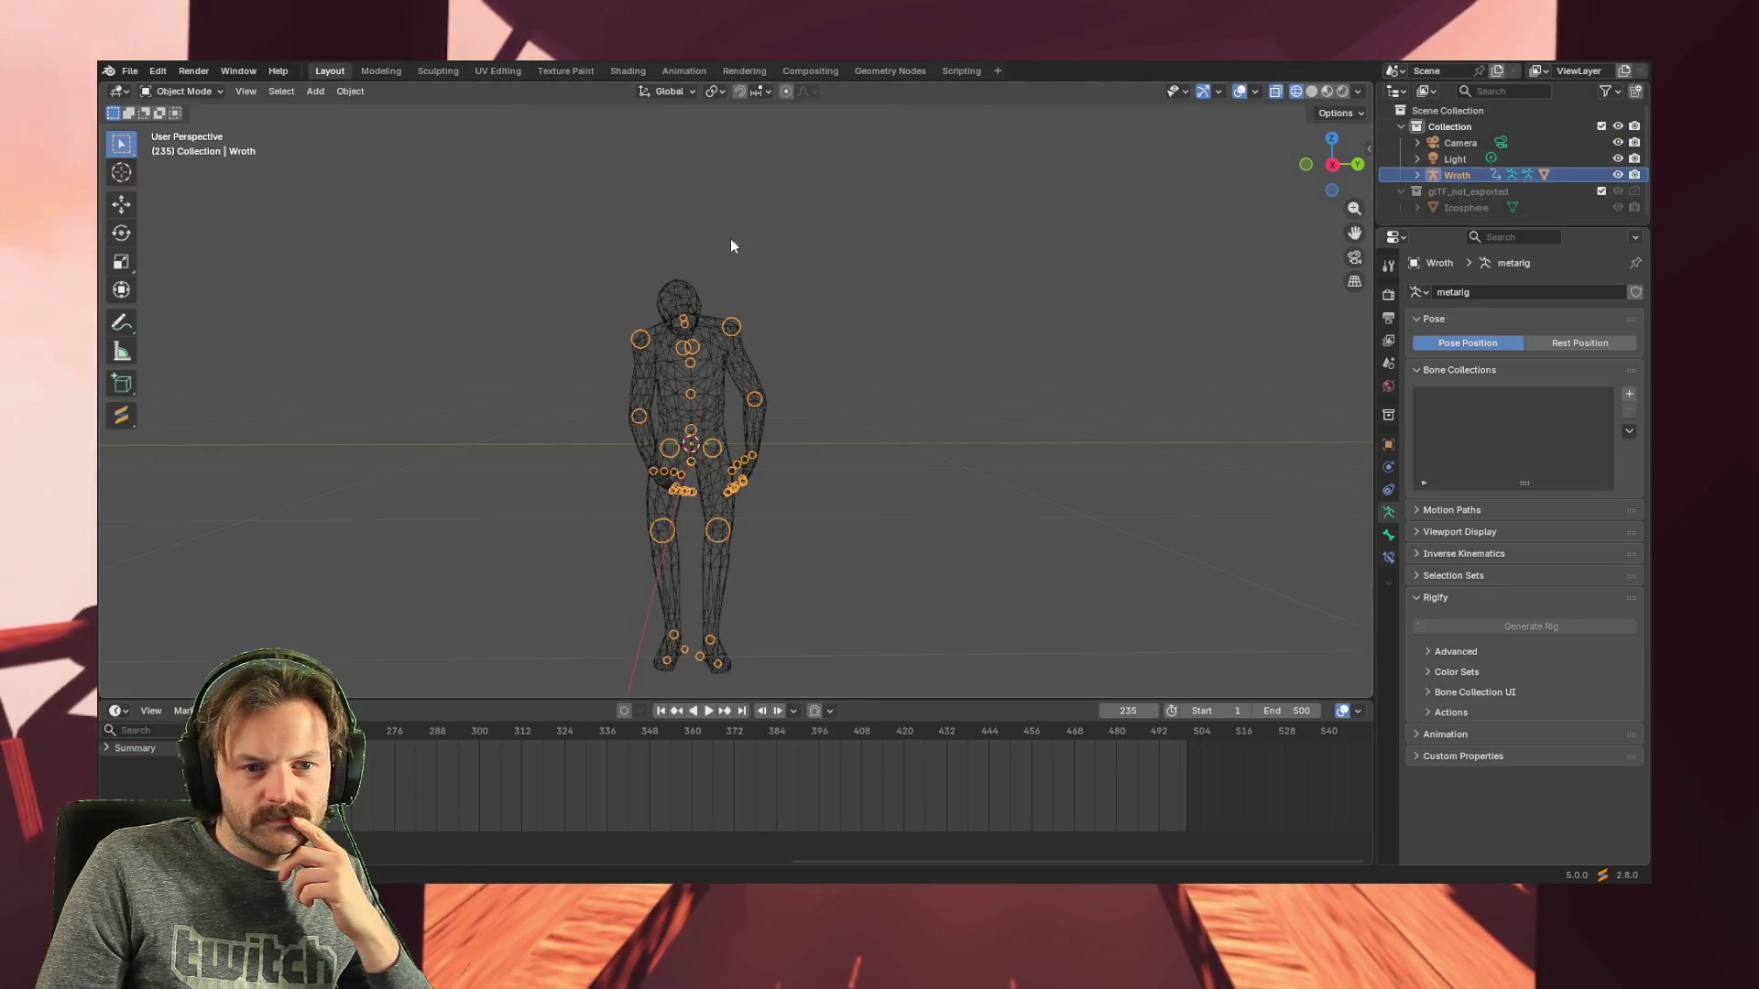
pyautogui.scroll(3, 494, 293)
pyautogui.scroll(-2, 427, 212)
# - Put the Wroth armature into Edit Mode and box-select the bones around the head
pyautogui.click(189, 89)
pyautogui.click(192, 126)
pyautogui.scroll(3, 658, 191)
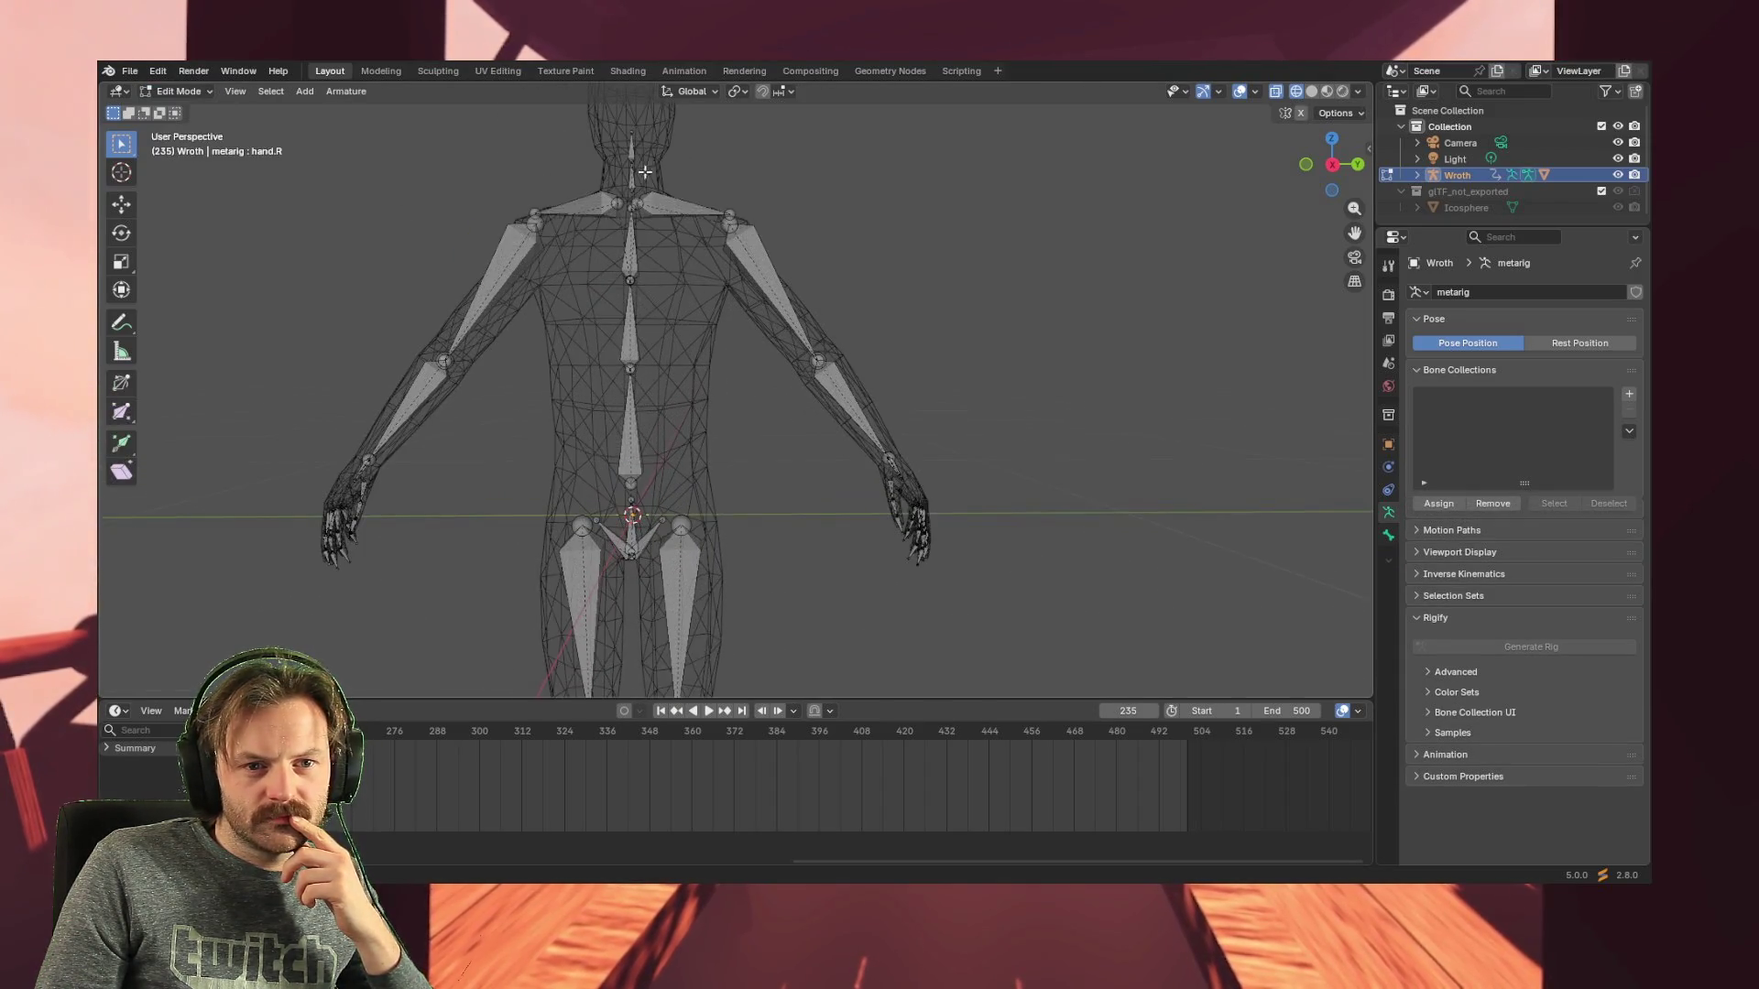
pyautogui.scroll(-2, 658, 191)
pyautogui.moveTo(599, 134); pyautogui.dragTo(729, 205)
pyautogui.moveTo(596, 114); pyautogui.dragTo(734, 214)
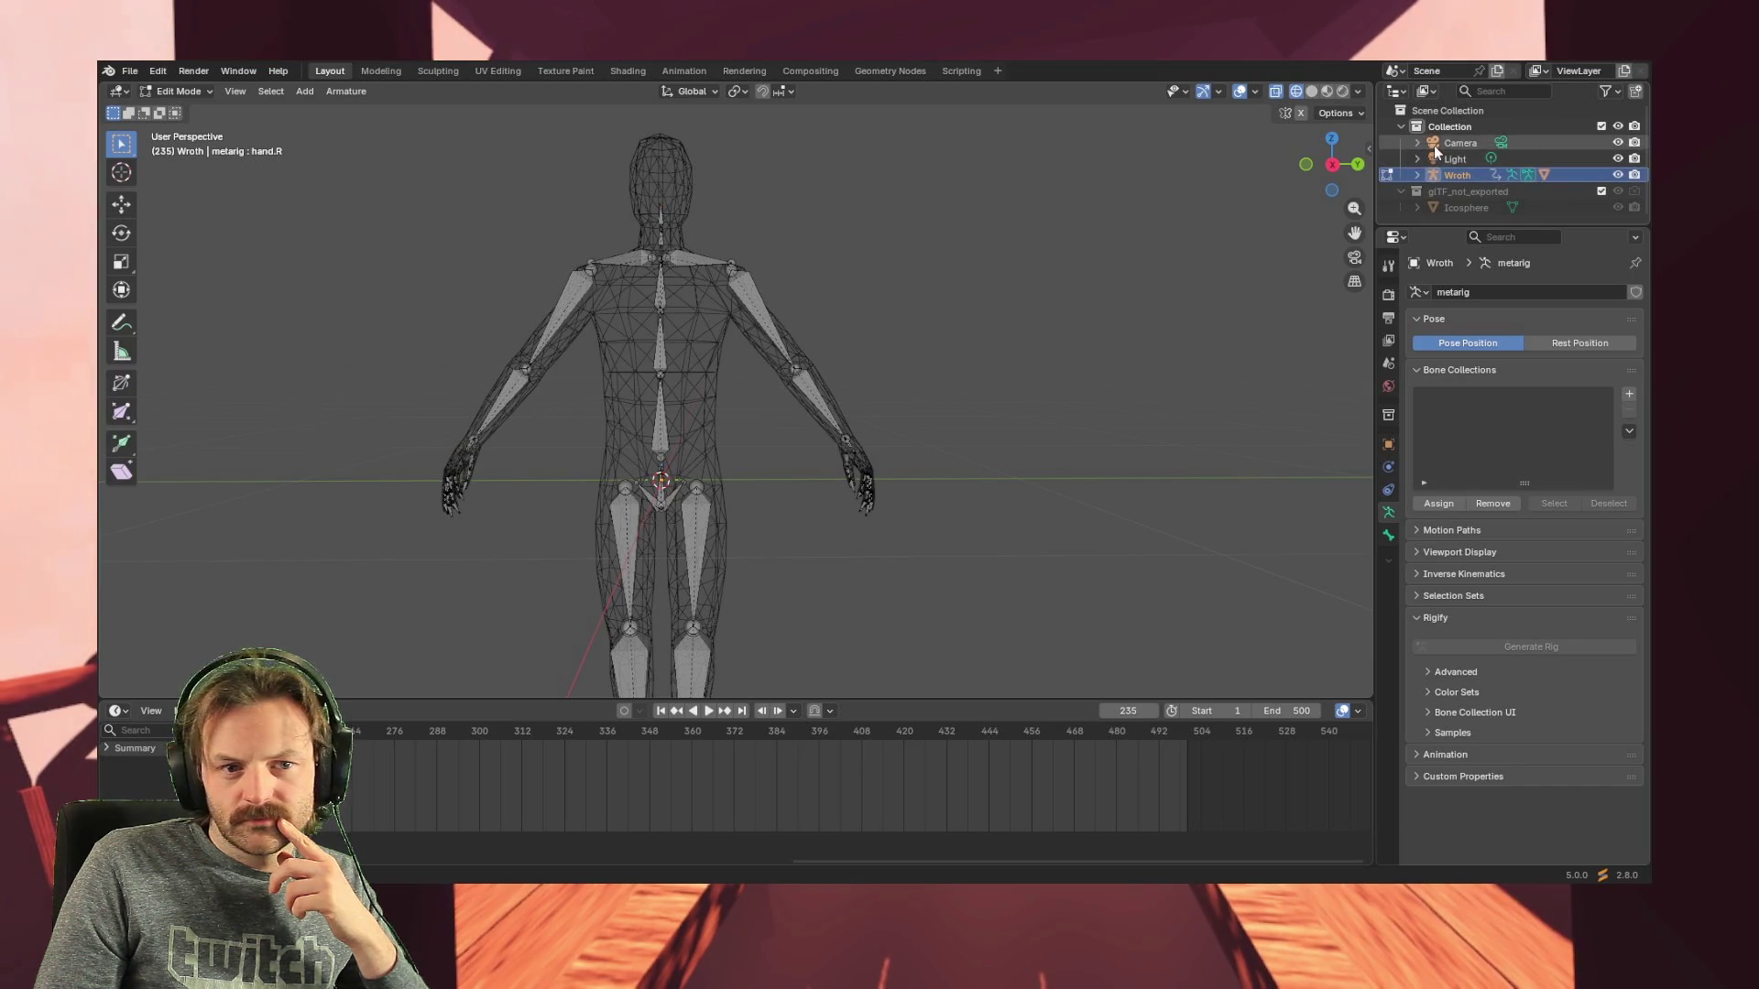
pyautogui.moveTo(612, 111); pyautogui.dragTo(806, 220)
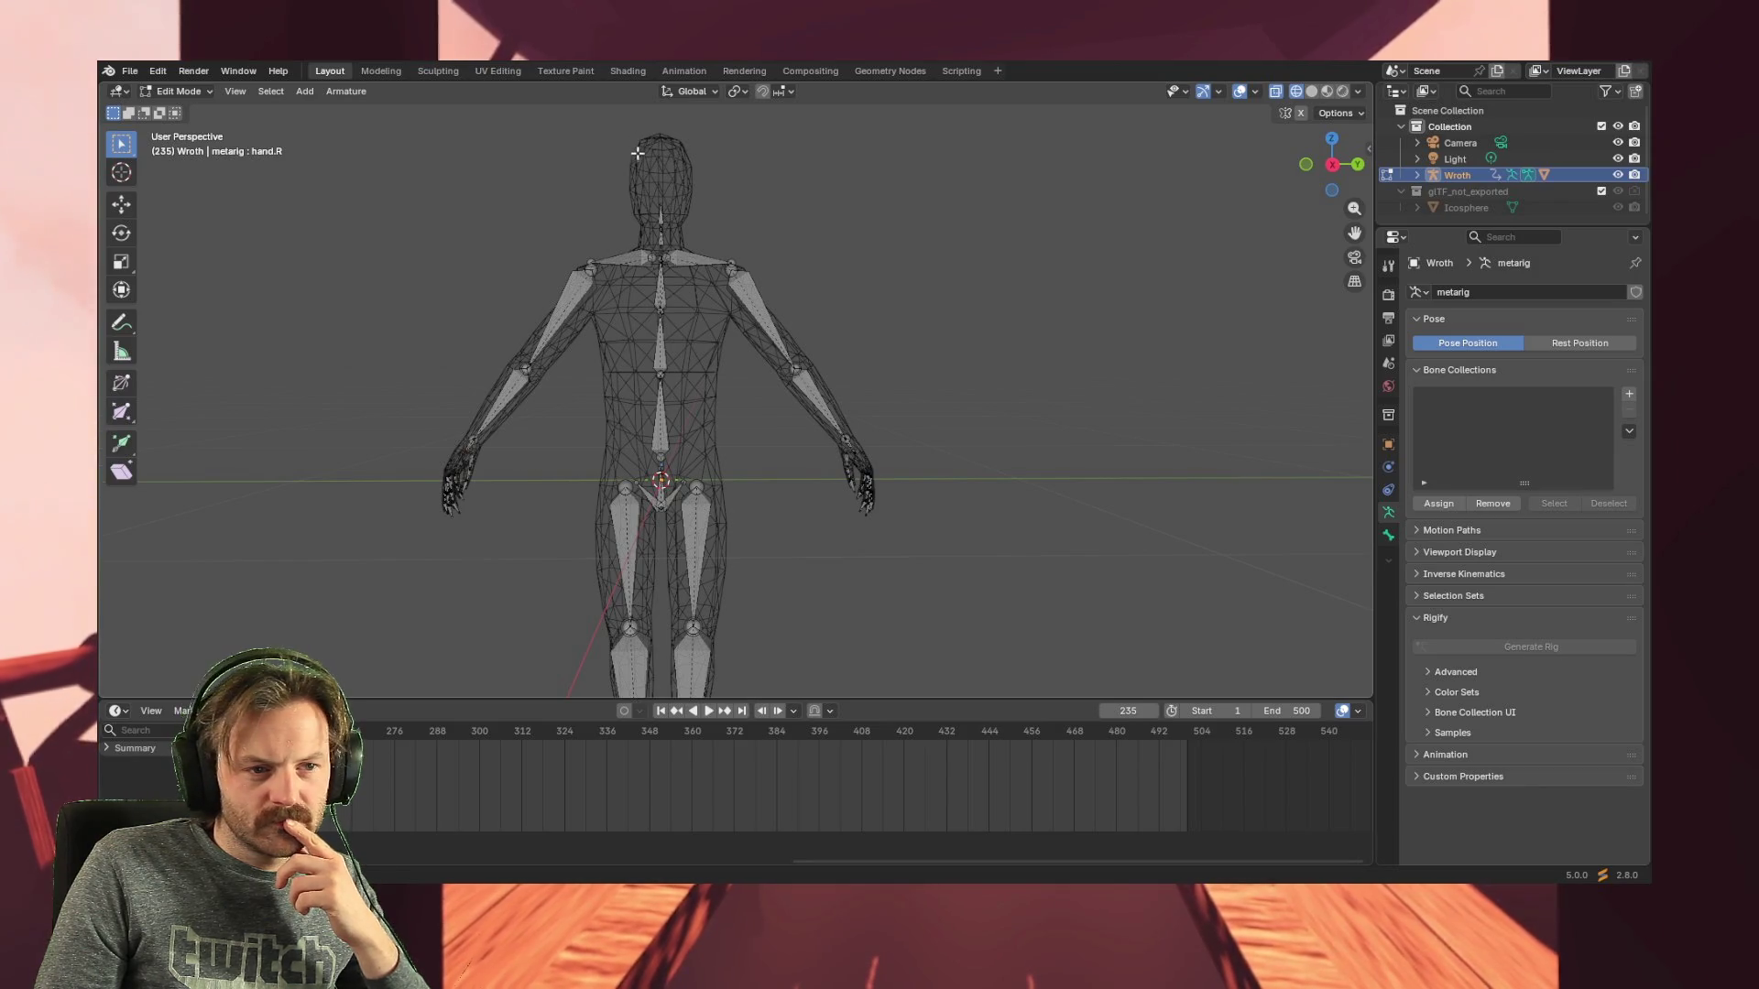
pyautogui.press('z')
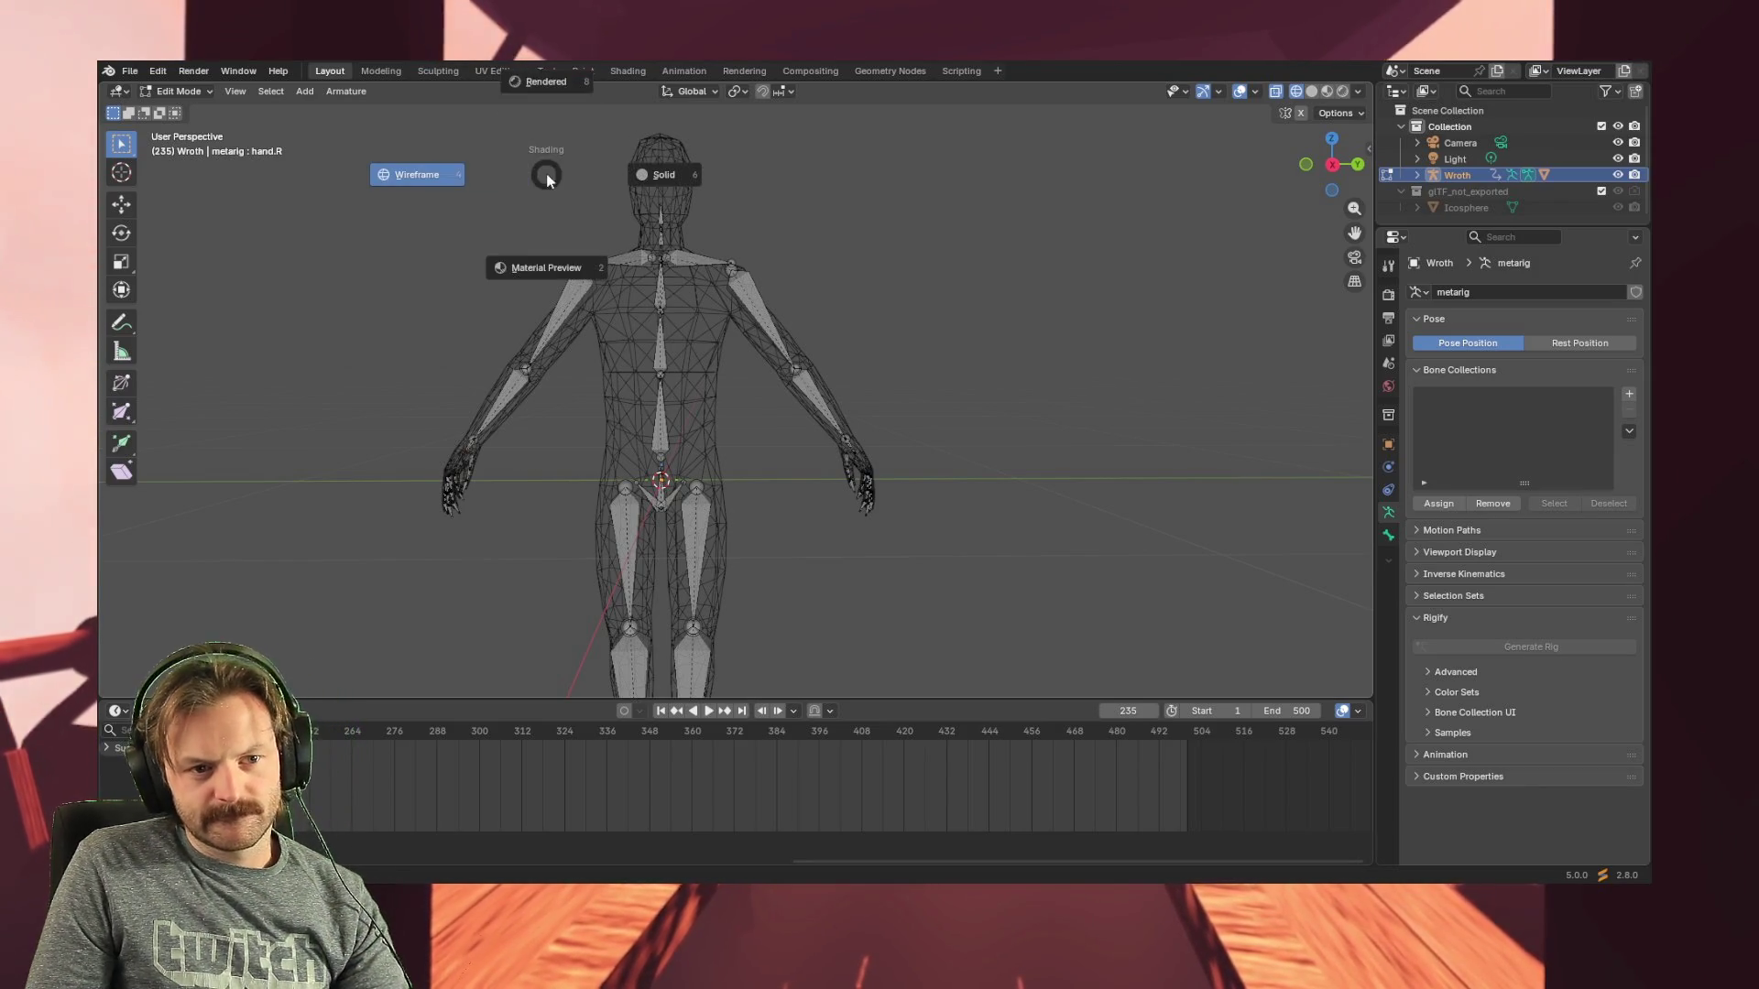
# - Switch the viewport to Solid shading, deselect the upper-body bones, and select Collection in the Outliner
pyautogui.click(695, 175)
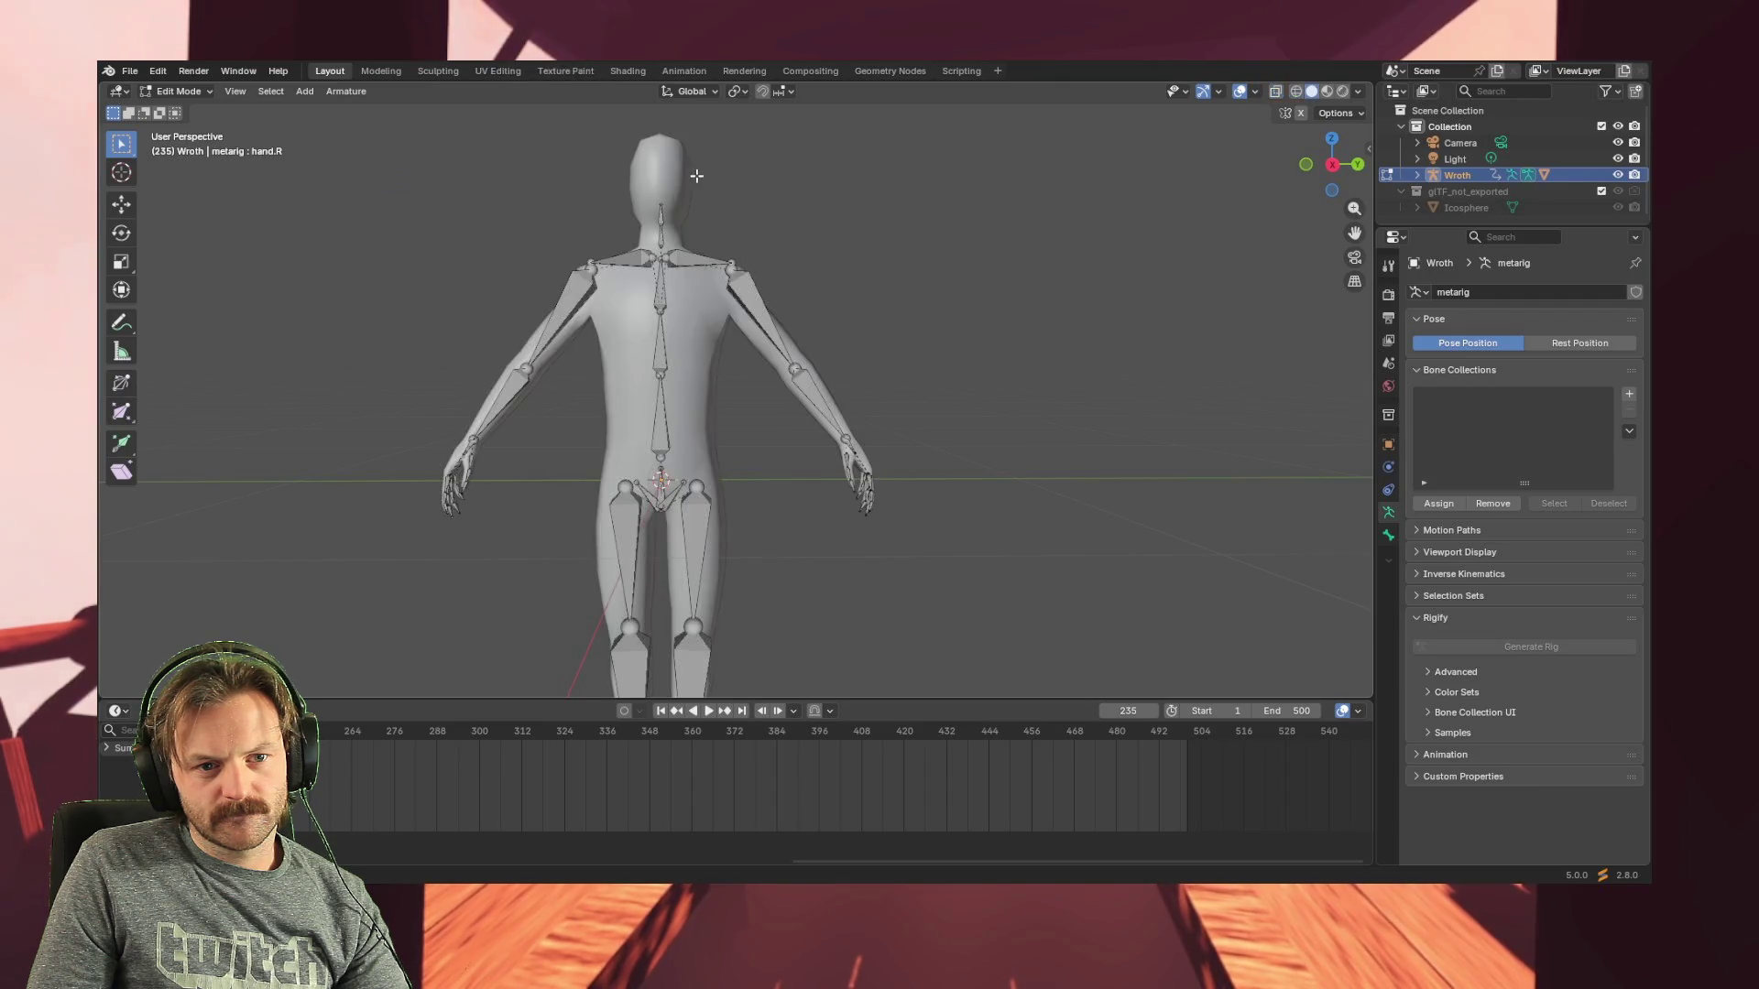
pyautogui.moveTo(568, 129); pyautogui.dragTo(930, 353)
pyautogui.click(836, 286)
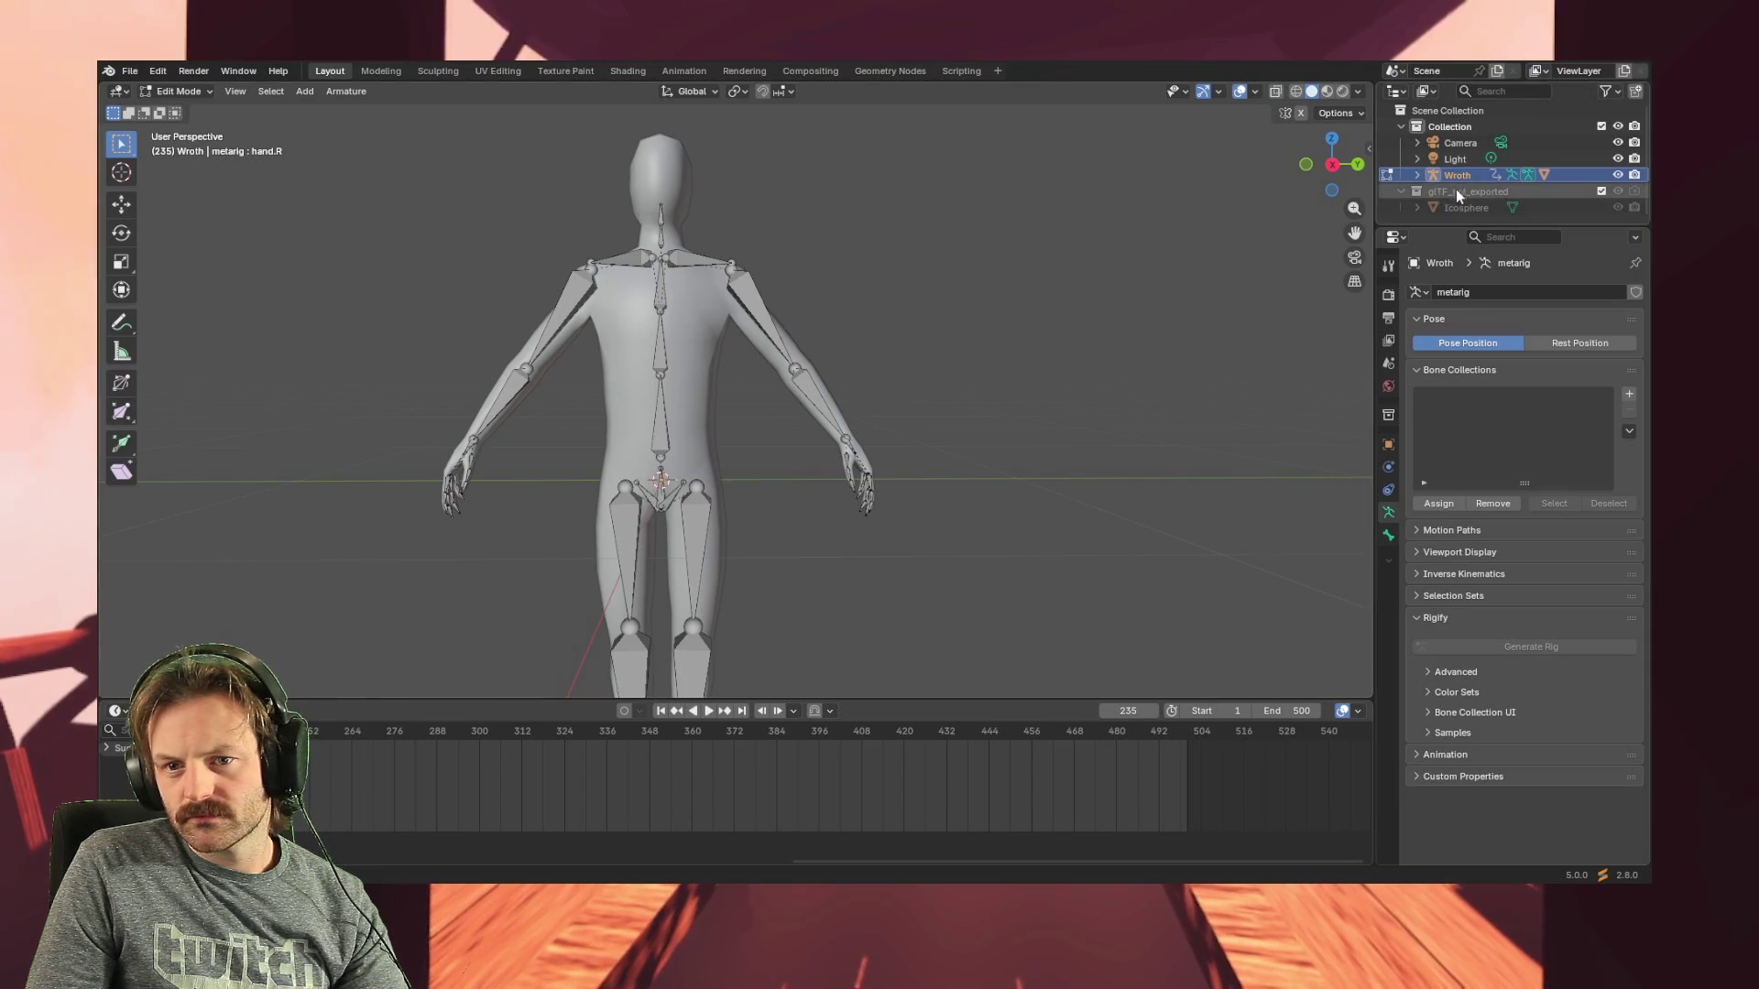
pyautogui.click(1446, 126)
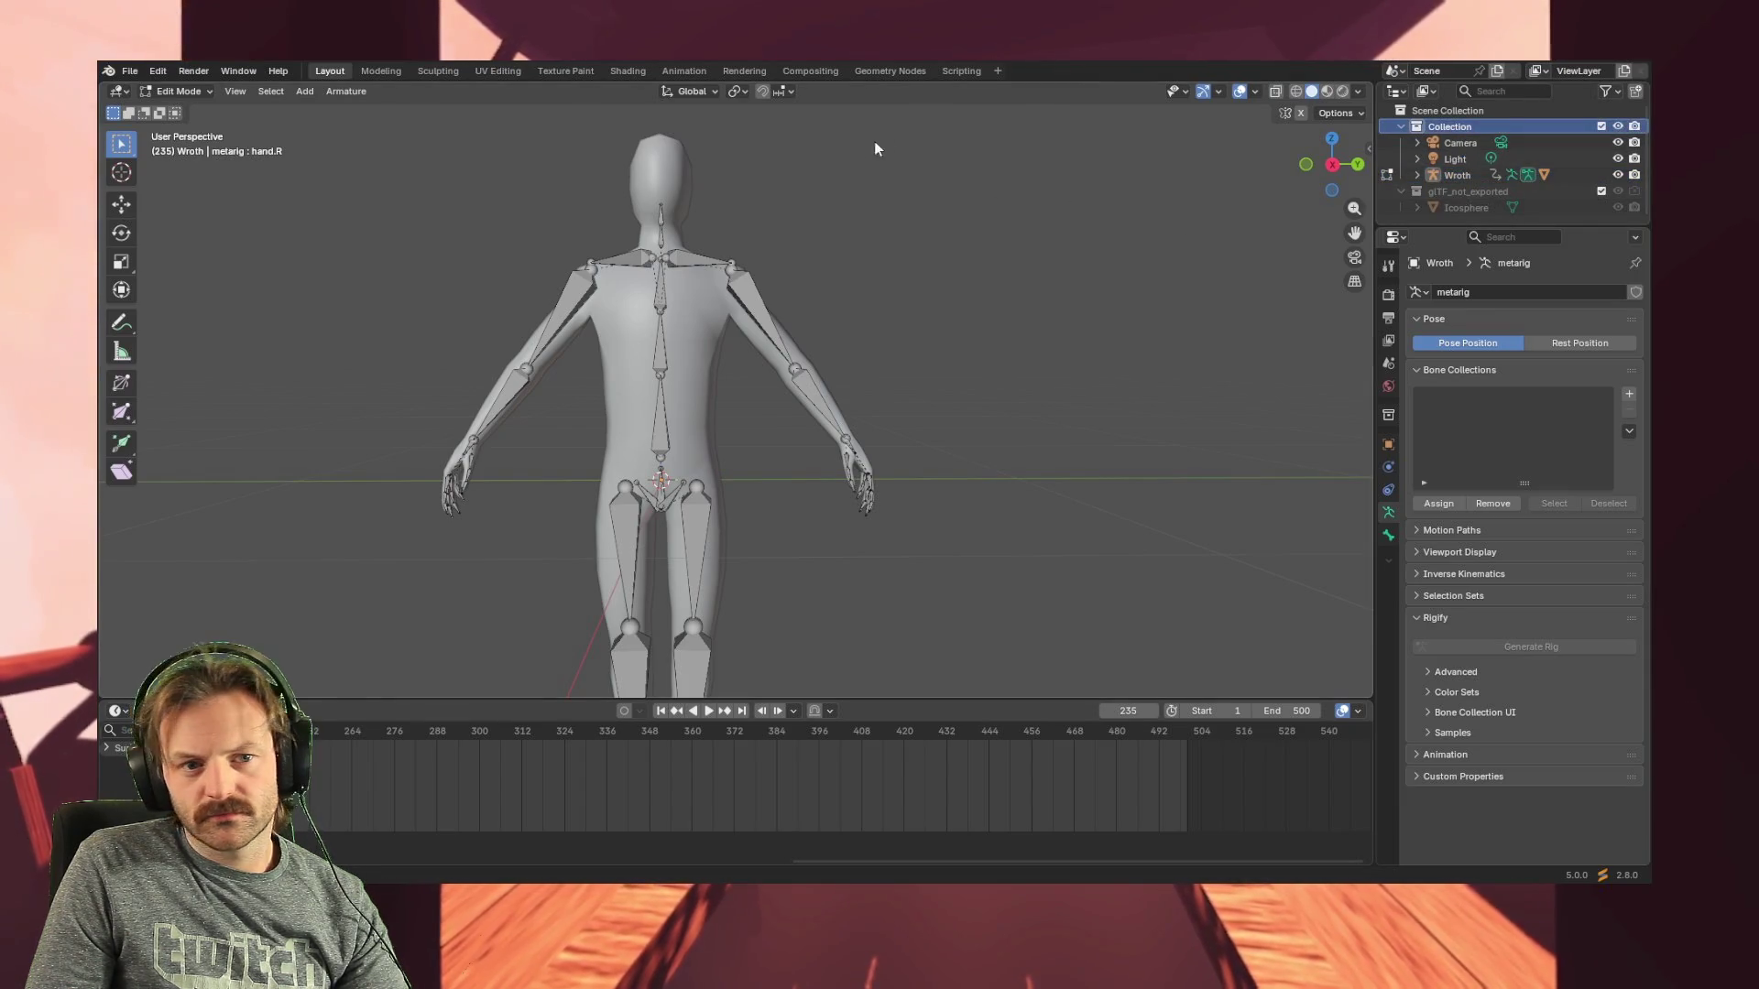
pyautogui.moveTo(652, 172)
pyautogui.mouseDown(button='middle')
pyautogui.moveTo(956, 289)
pyautogui.moveTo(926, 248)
pyautogui.mouseUp(button='middle')
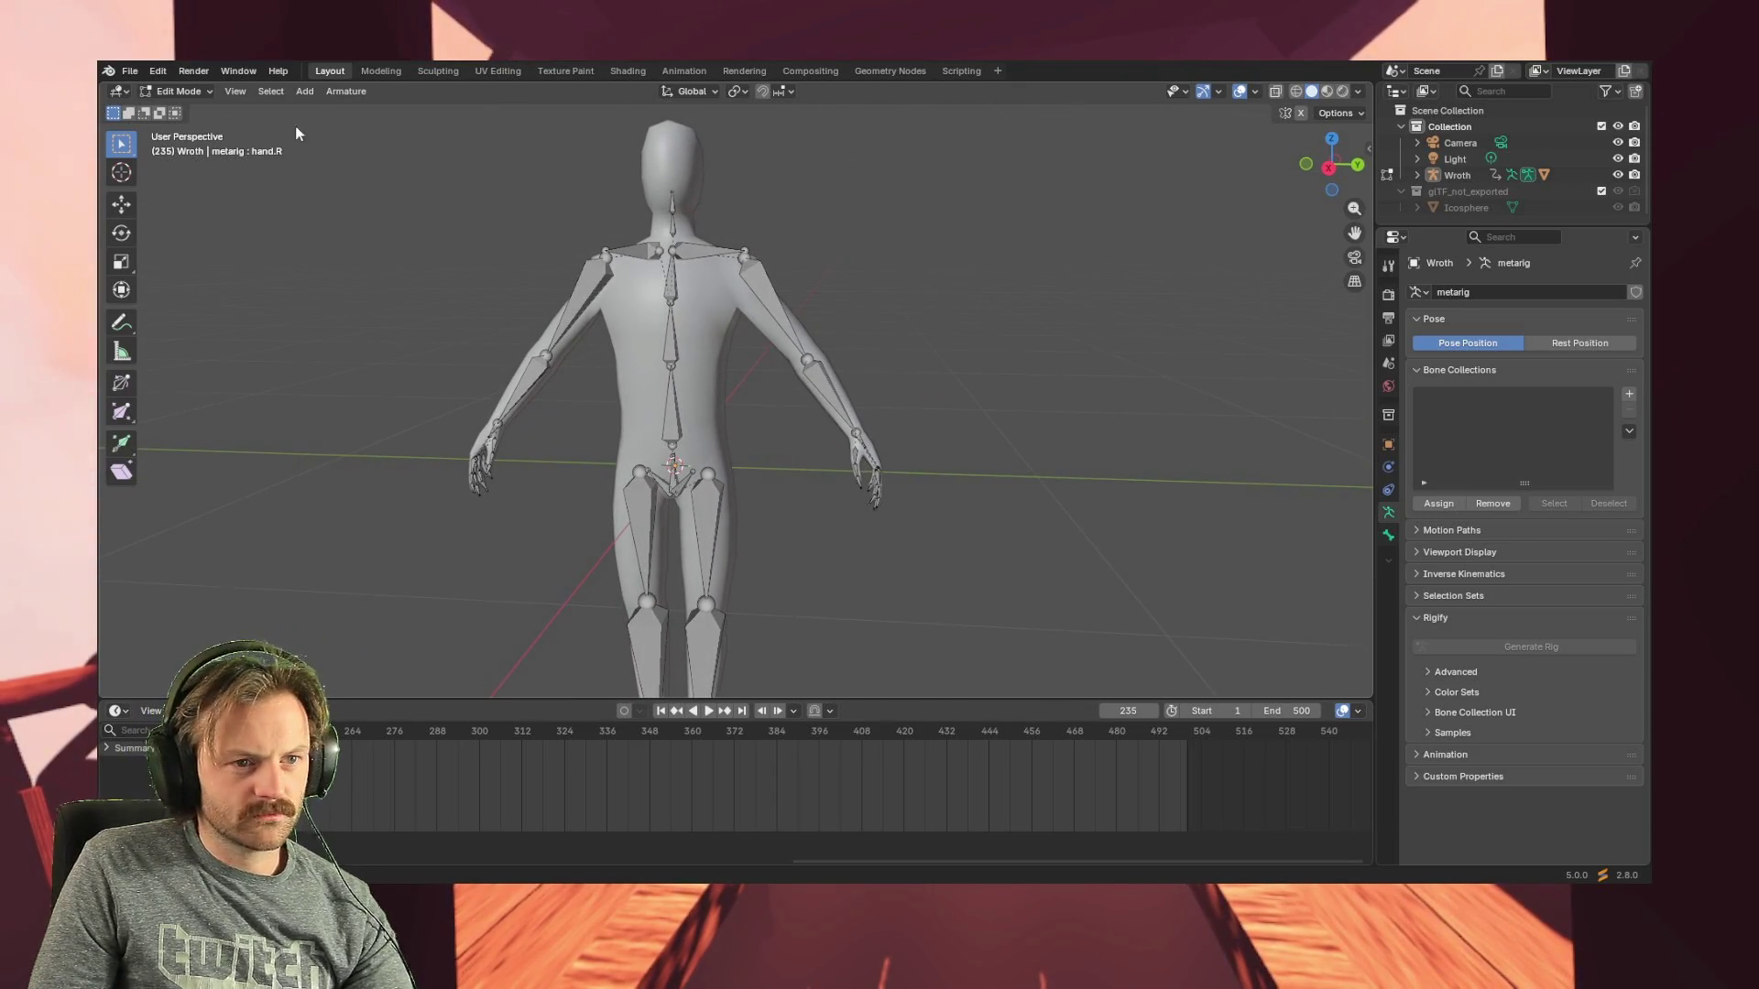
pyautogui.click(179, 92)
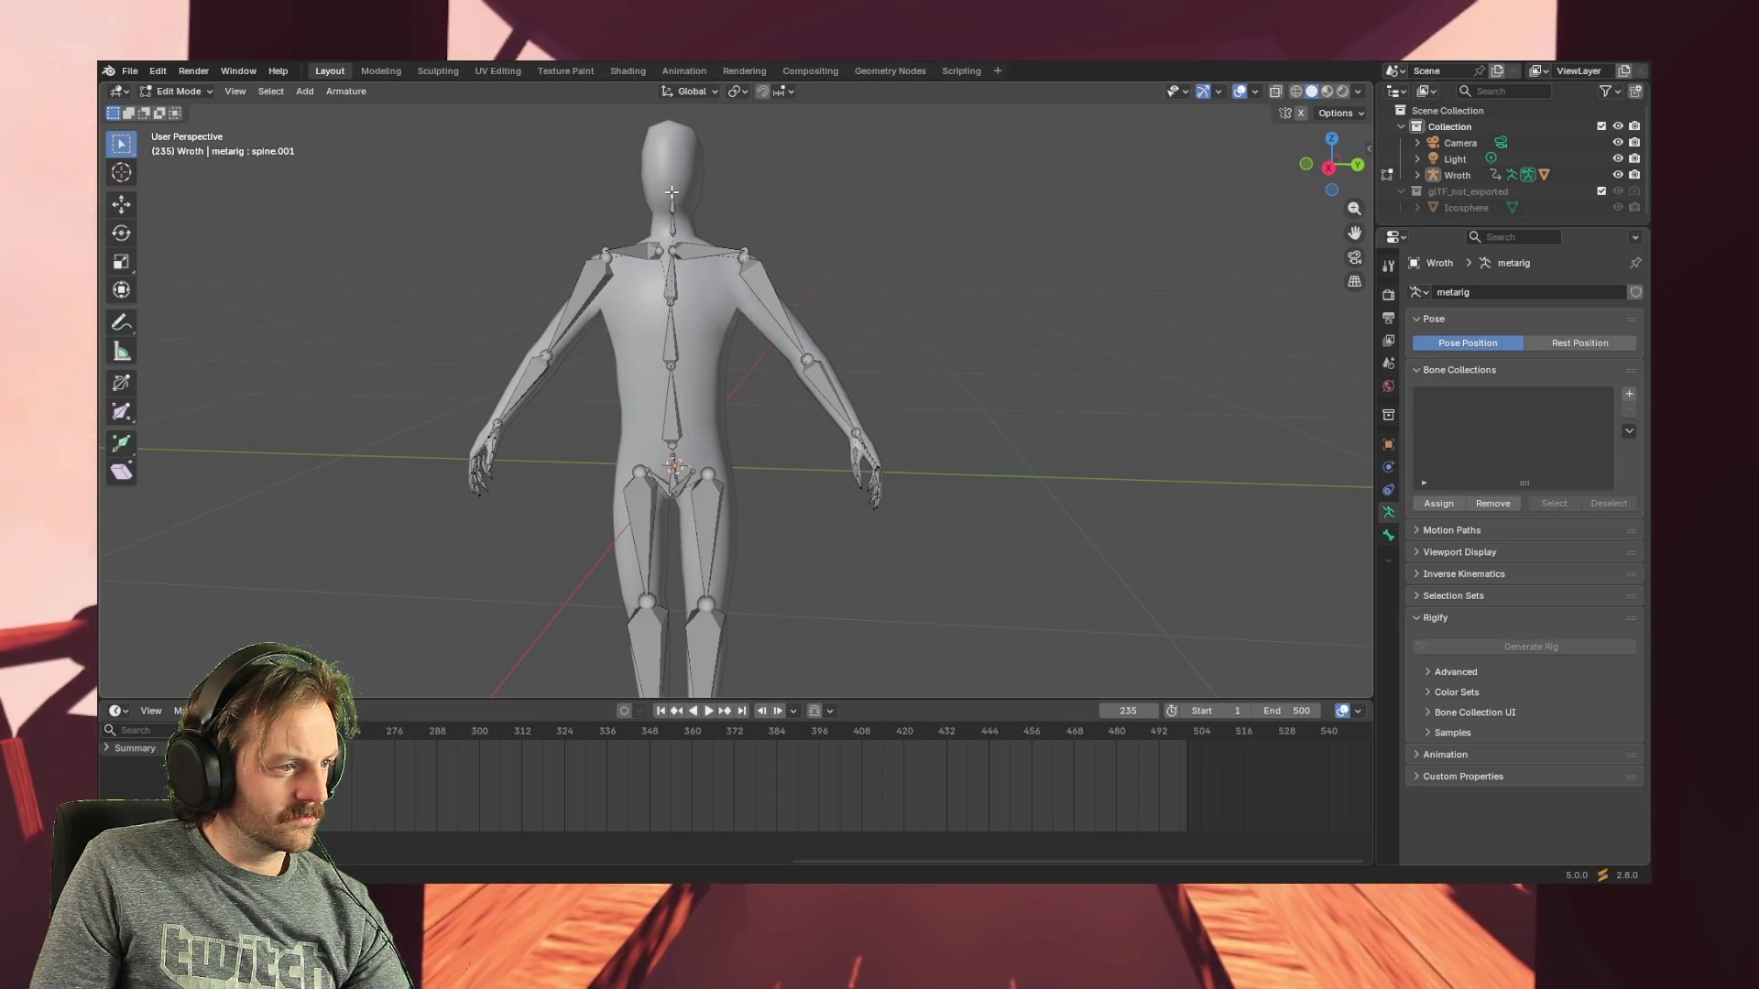
pyautogui.scroll(3, 665, 204)
pyautogui.scroll(-4, 665, 204)
pyautogui.moveTo(666, 204); pyautogui.dragTo(343, 323, button='middle')
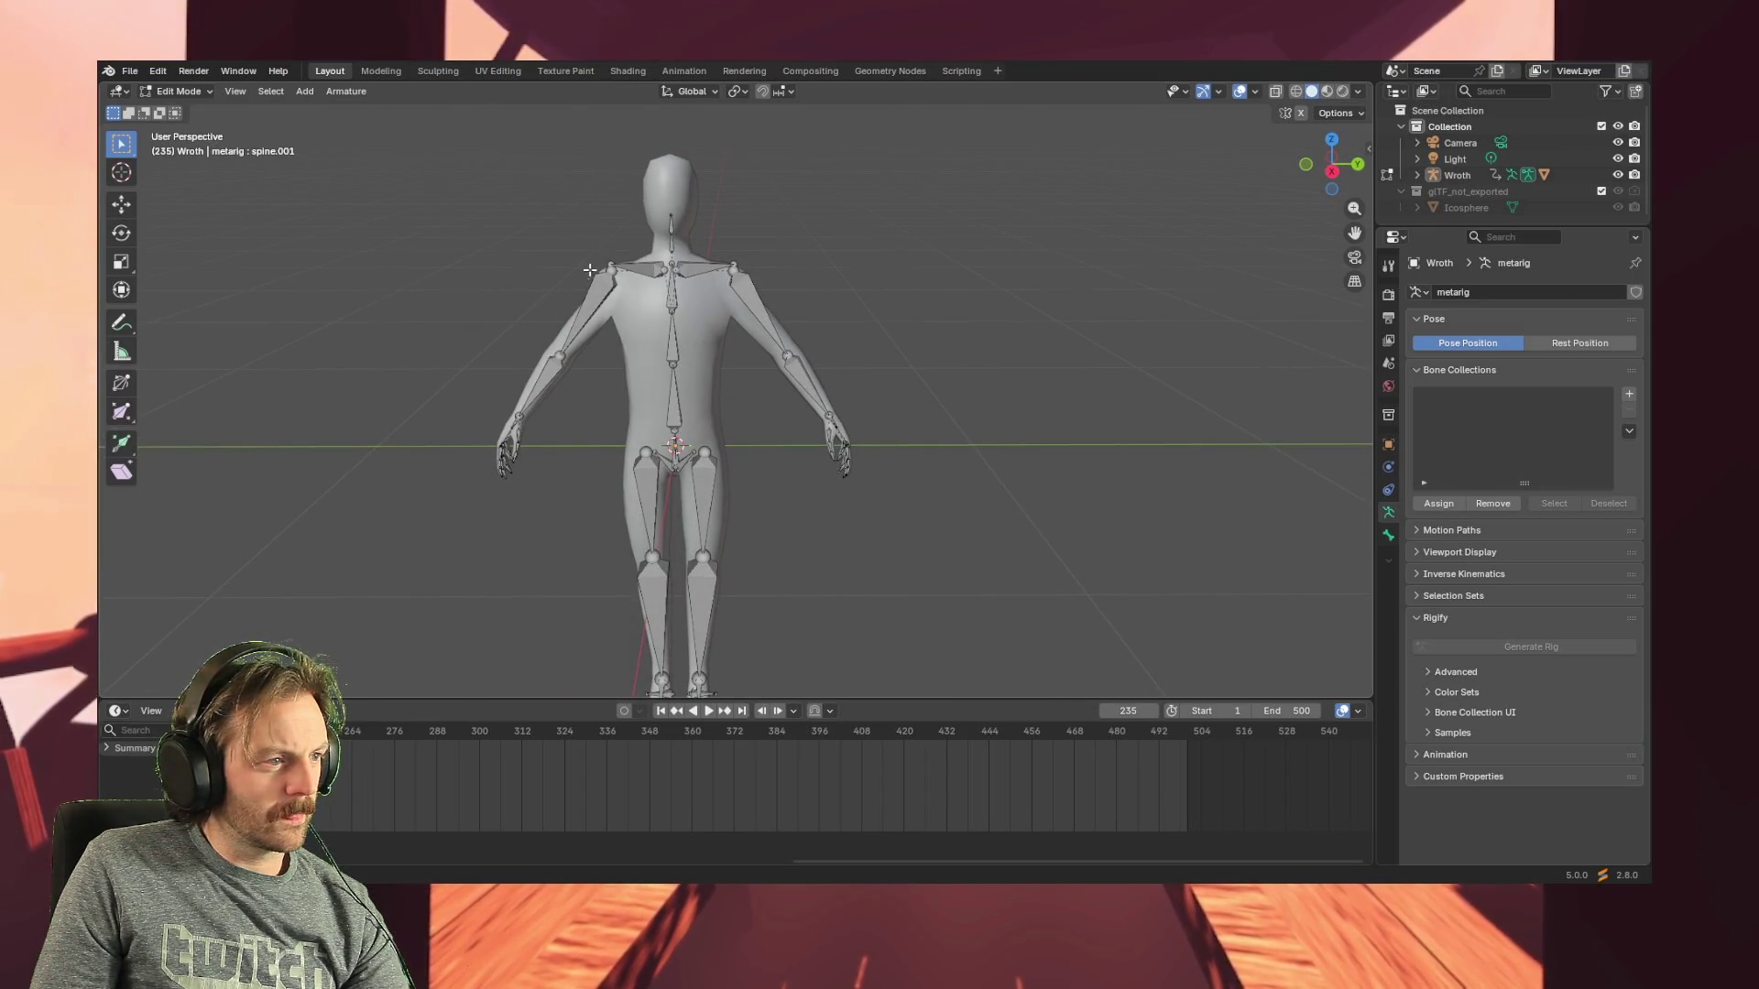
pyautogui.moveTo(611, 269)
pyautogui.mouseDown(button='middle')
pyautogui.moveTo(687, 343)
pyautogui.moveTo(655, 285)
pyautogui.mouseUp(button='middle')
pyautogui.scroll(2, 698, 364)
pyautogui.scroll(2, 699, 365)
pyautogui.scroll(2, 661, 283)
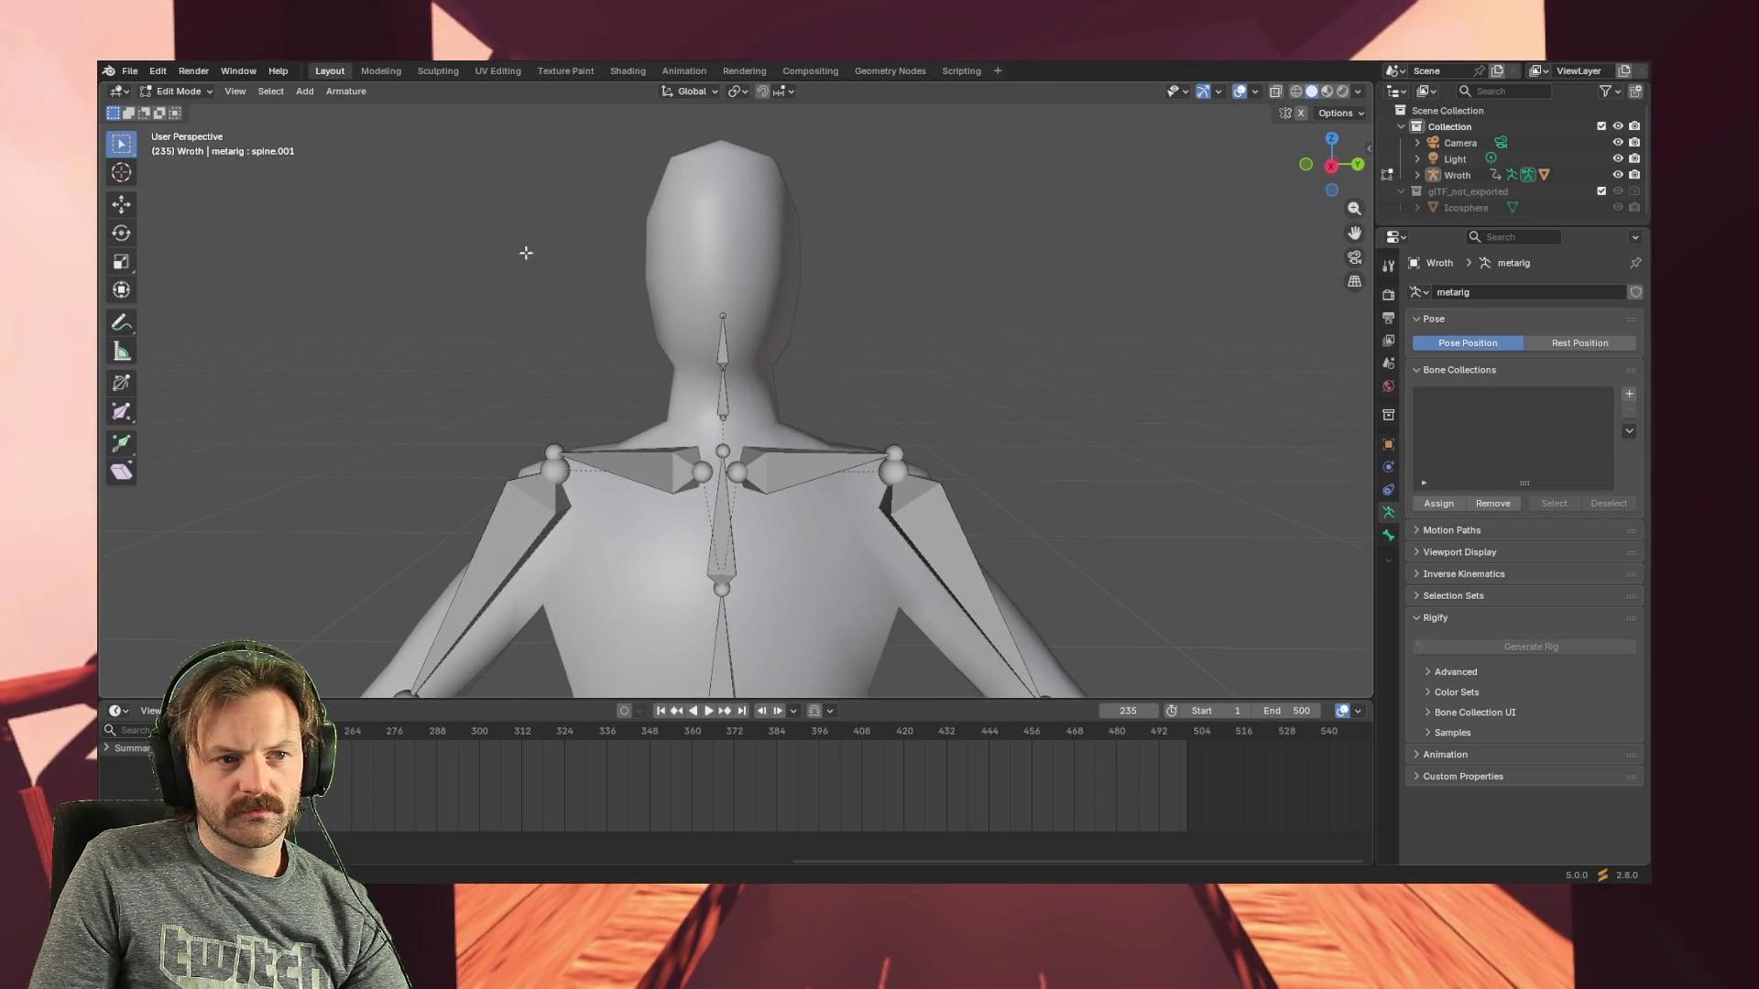
pyautogui.scroll(-1, 514, 252)
pyautogui.scroll(-1, 472, 251)
pyautogui.click(272, 91)
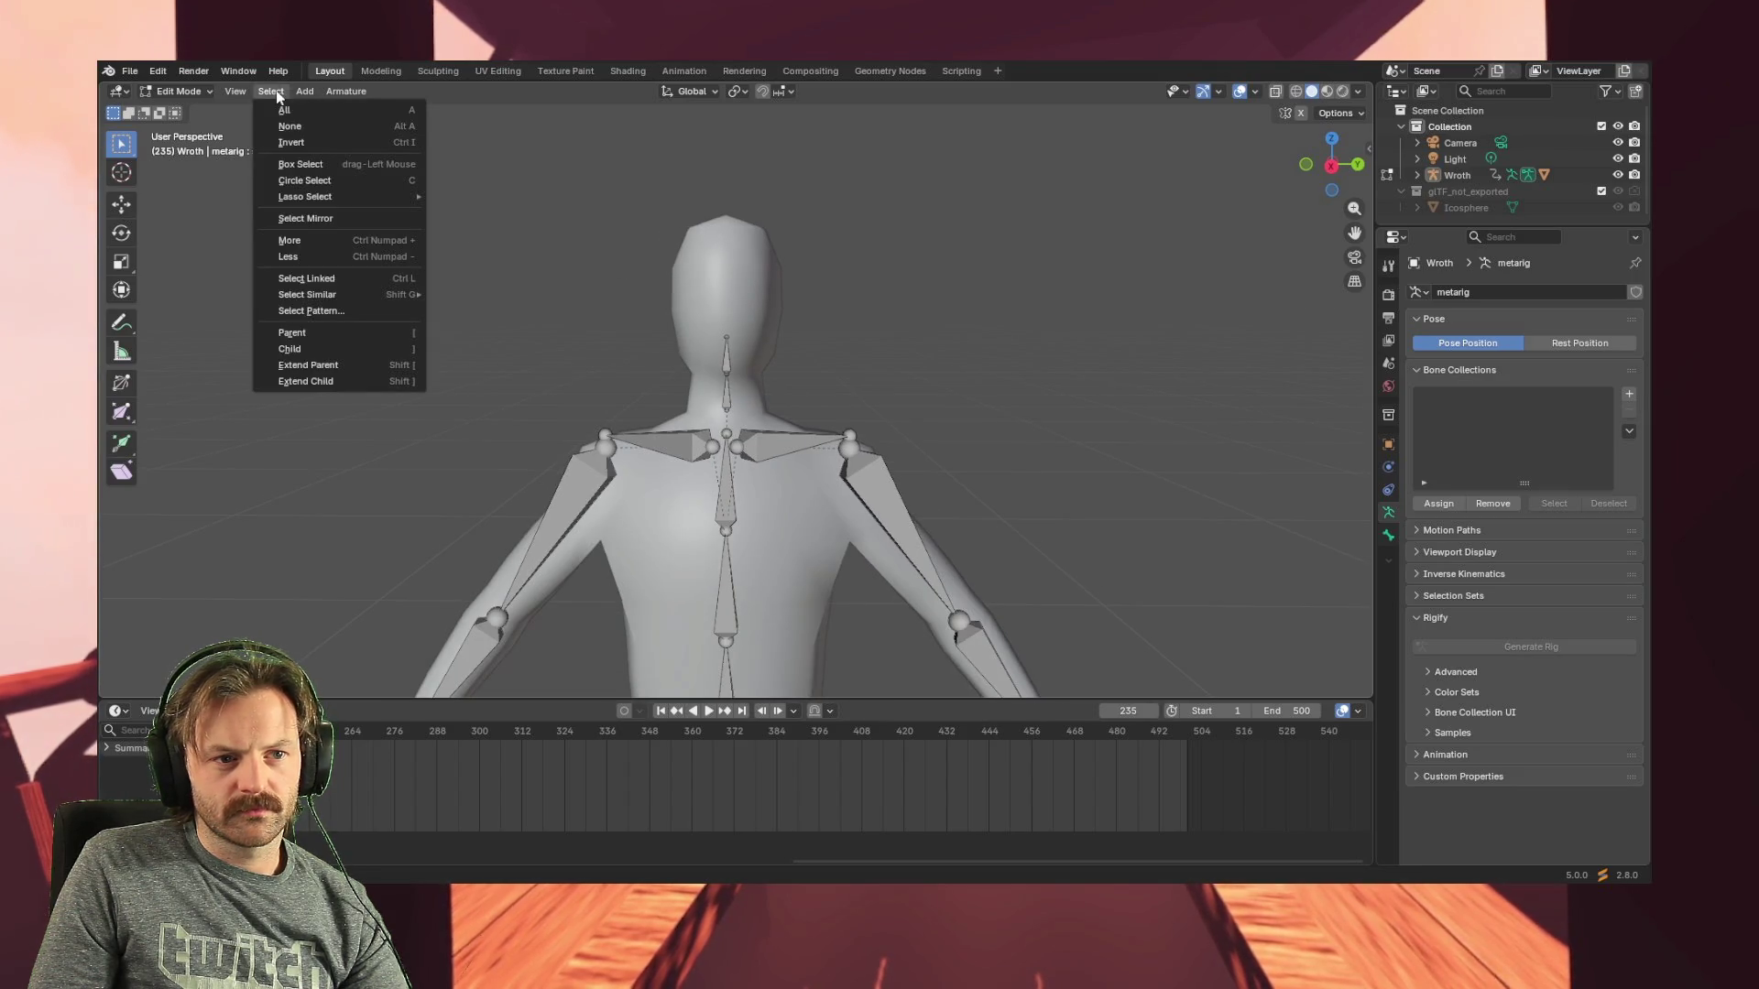
pyautogui.click(367, 109)
pyautogui.hotkey('alt', 'a')
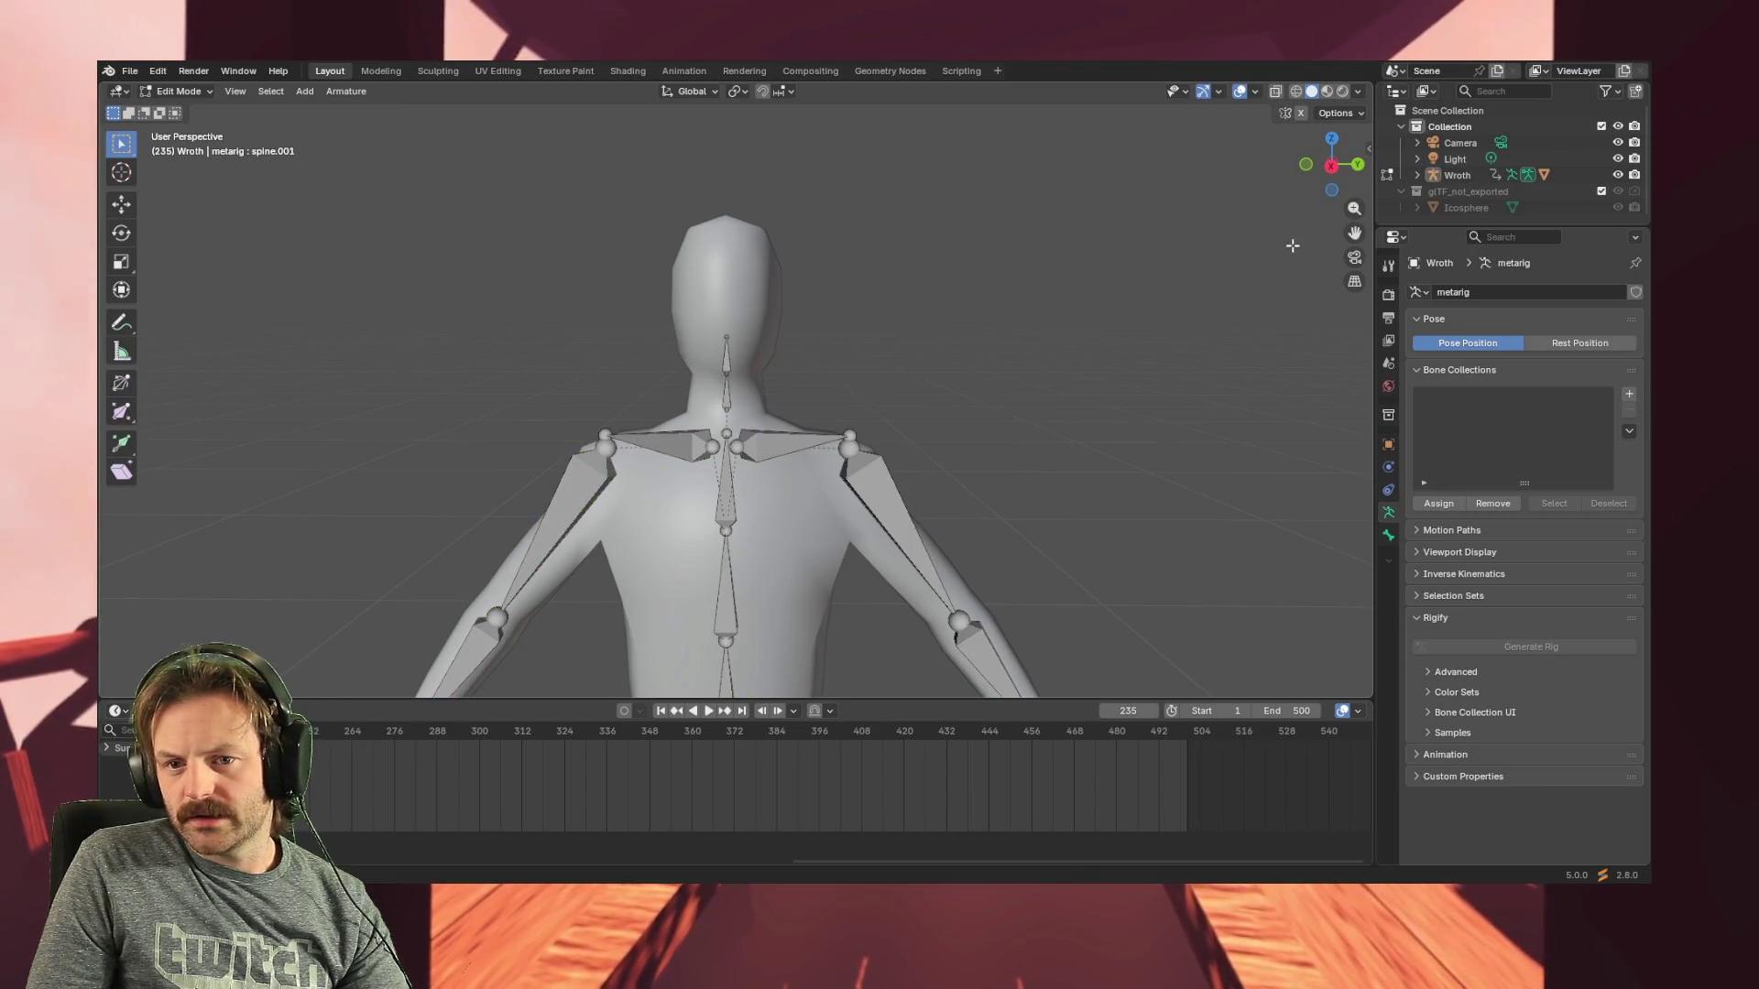
pyautogui.click(1447, 177)
# - Select the Camera, then the Wroth object and its mesh in the Outliner
pyautogui.click(1437, 142)
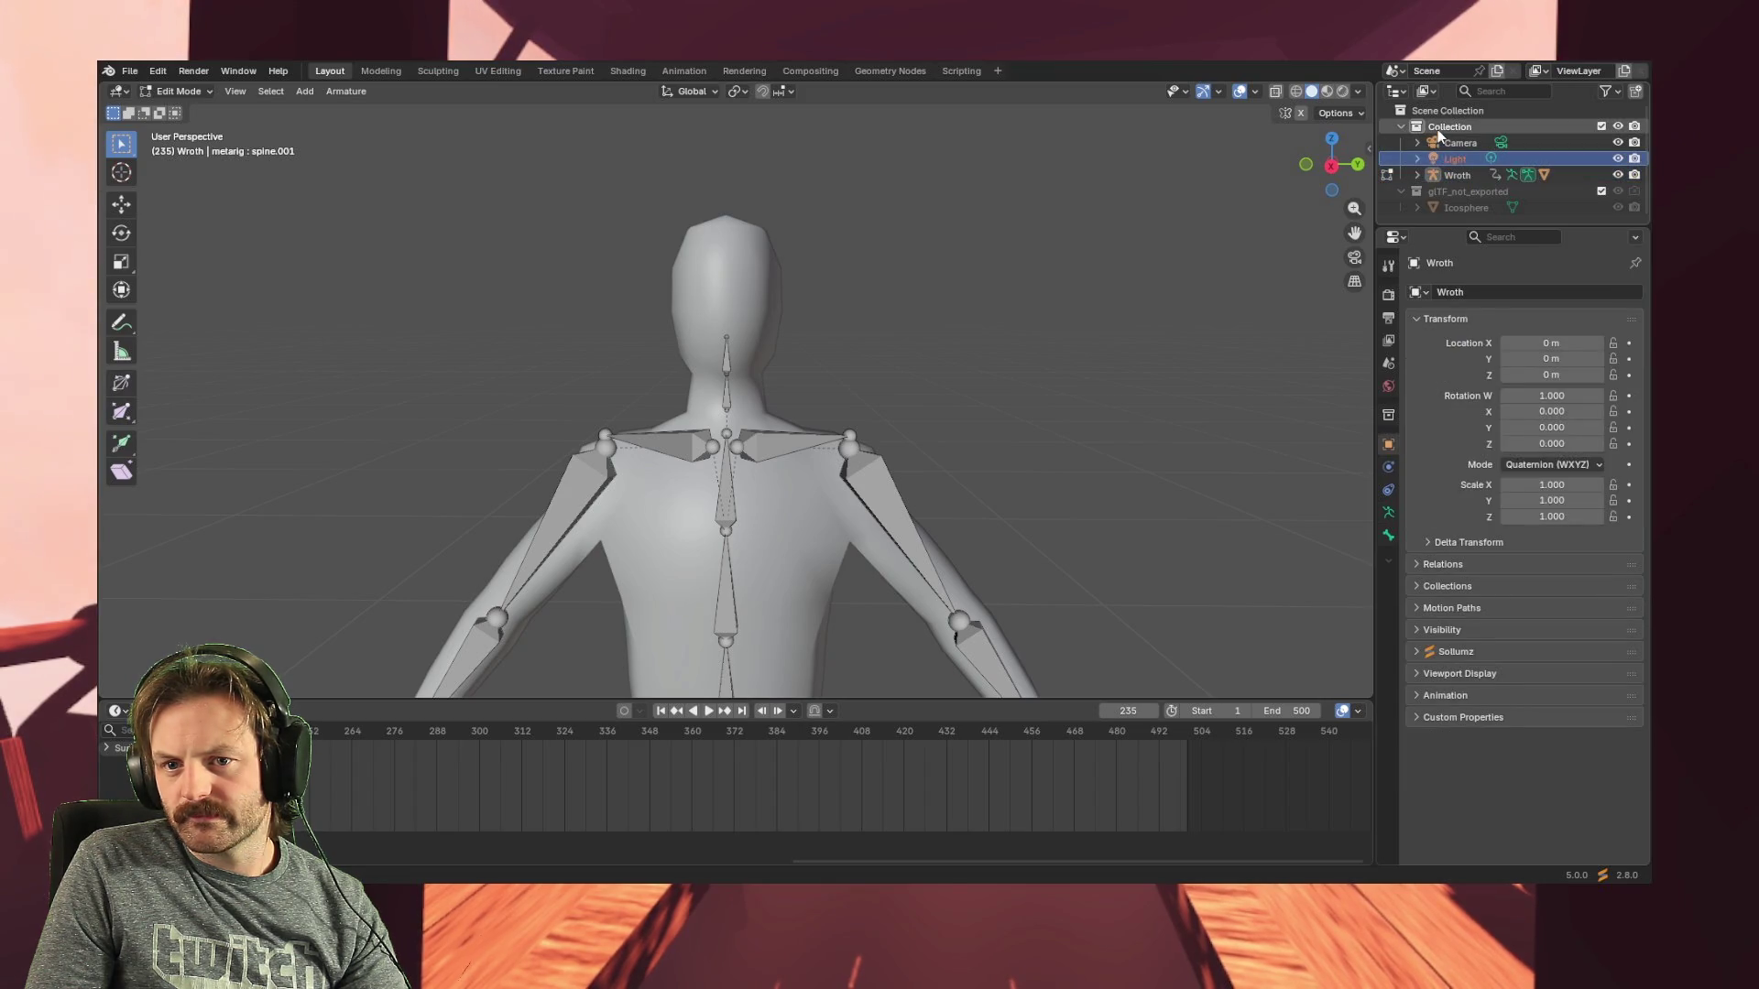
pyautogui.click(1443, 174)
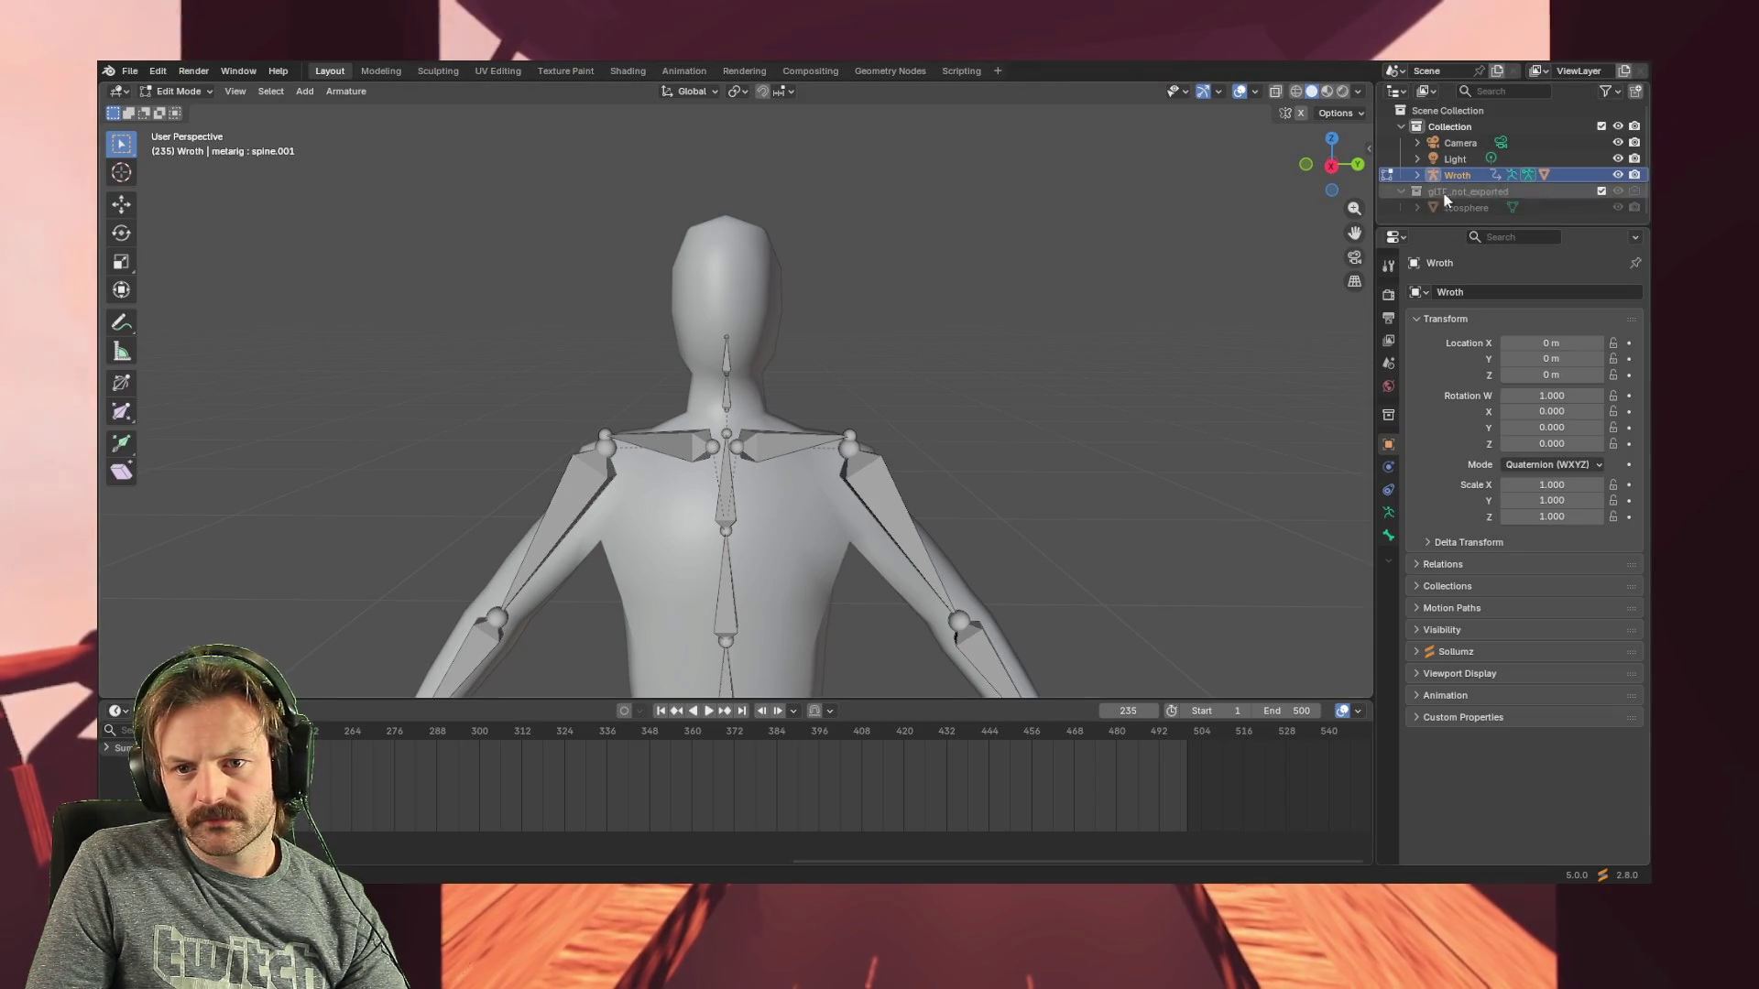
pyautogui.click(1432, 175)
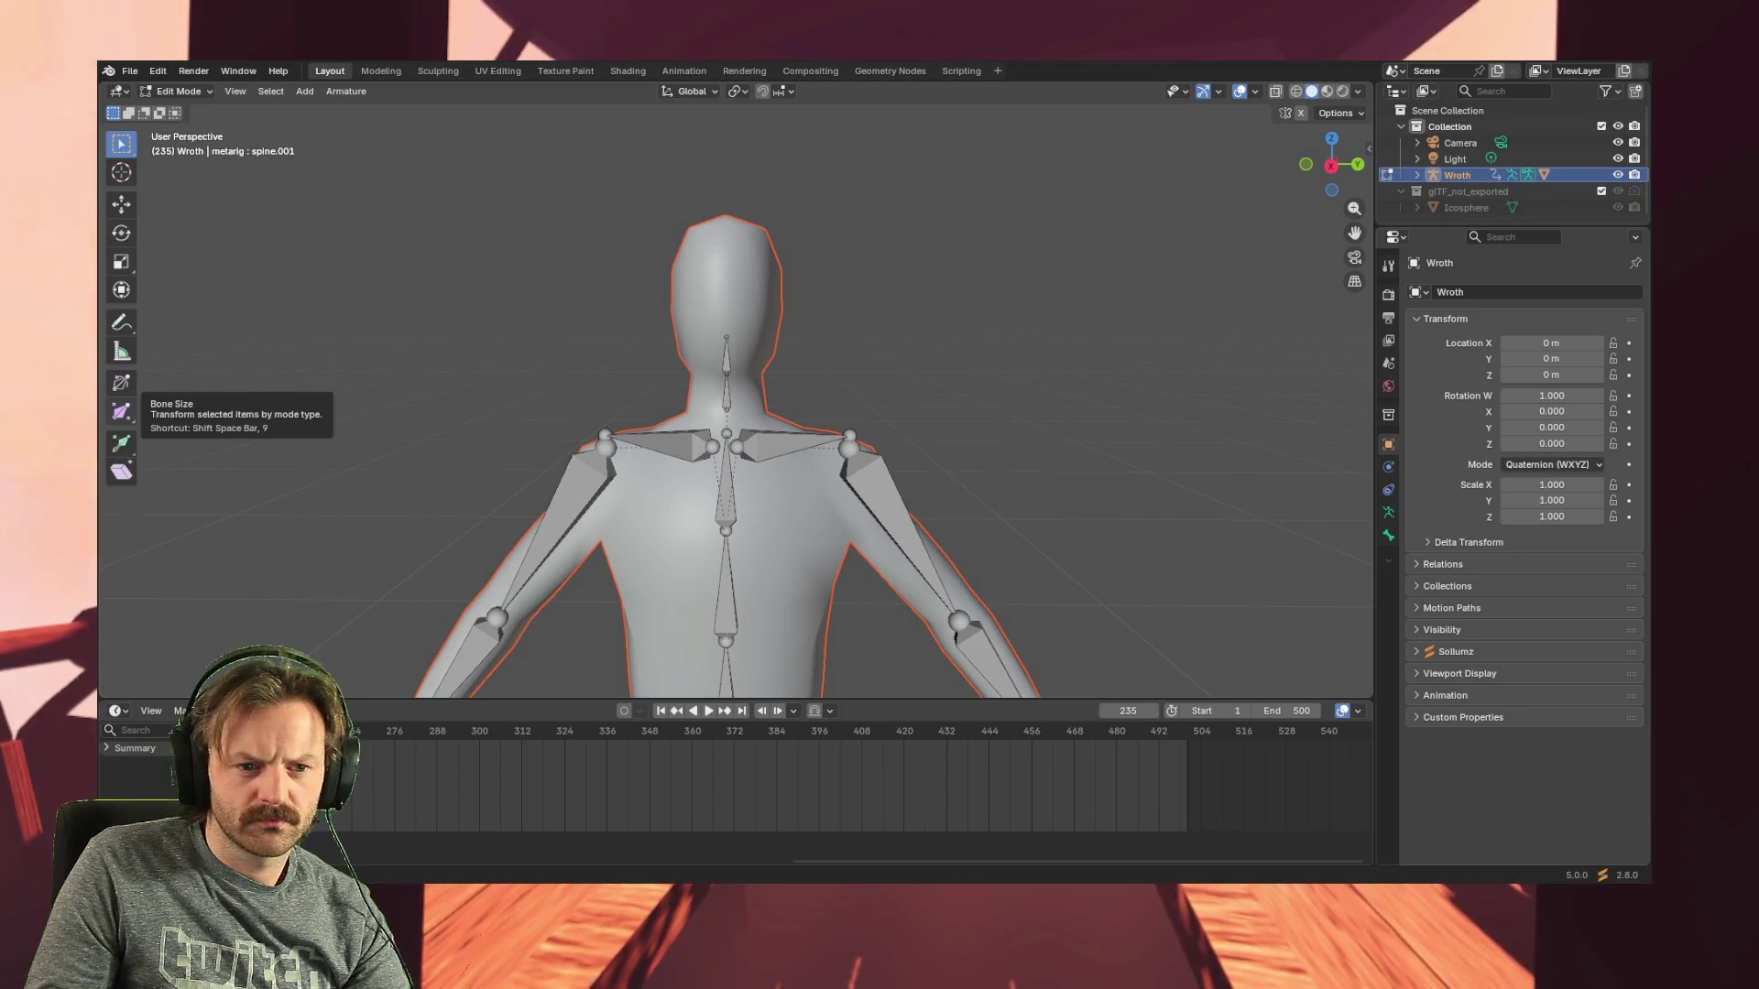
# - Use numpad views to check the rig's side profile and face its back orthographically
pyautogui.press('KP_3')
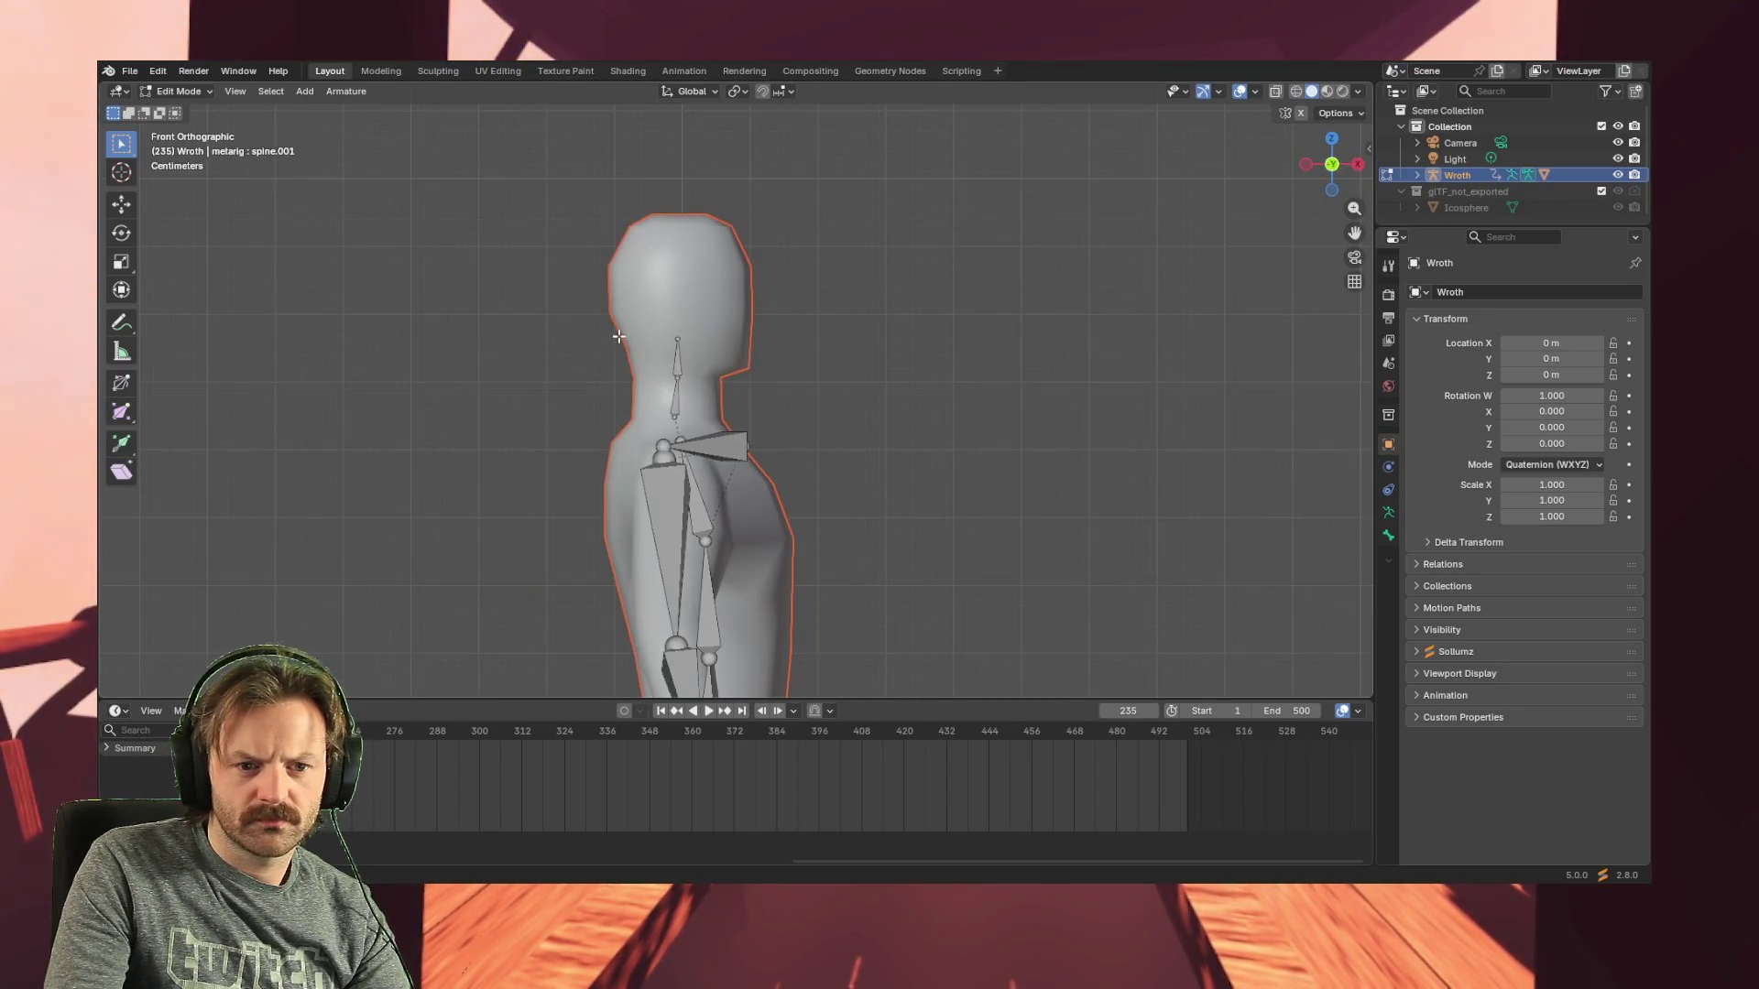
pyautogui.press('KP_3')
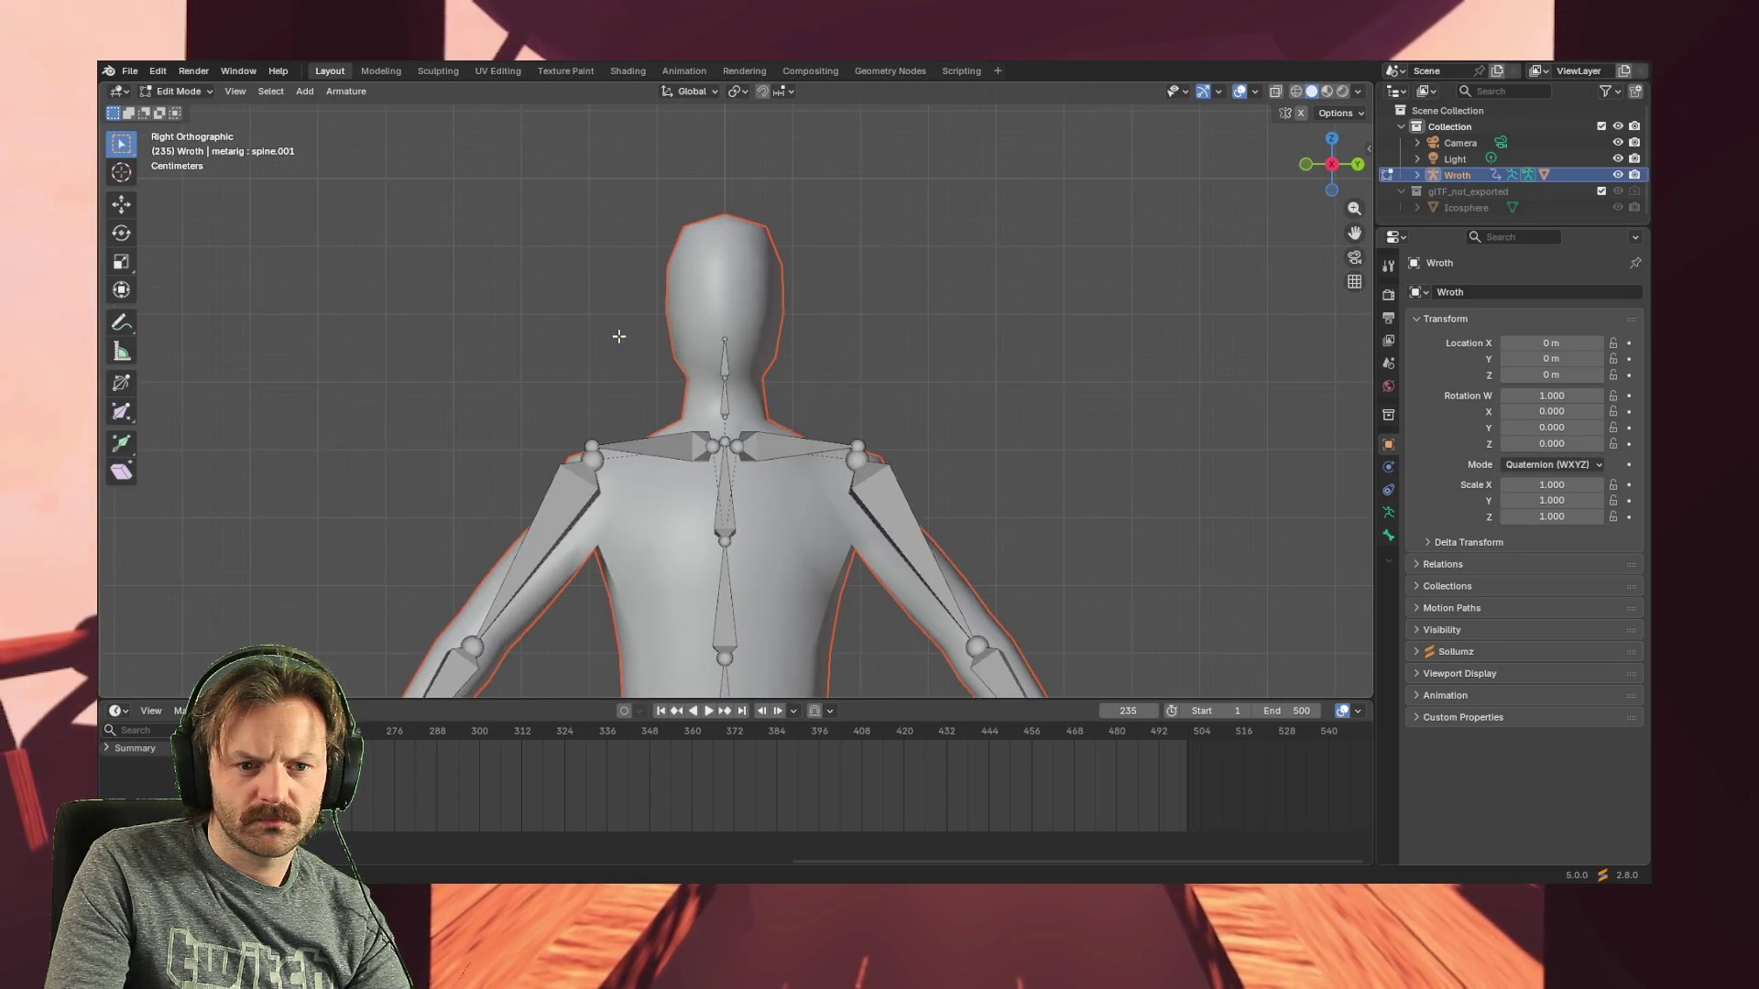
pyautogui.press('KP_1')
pyautogui.press('KP_3')
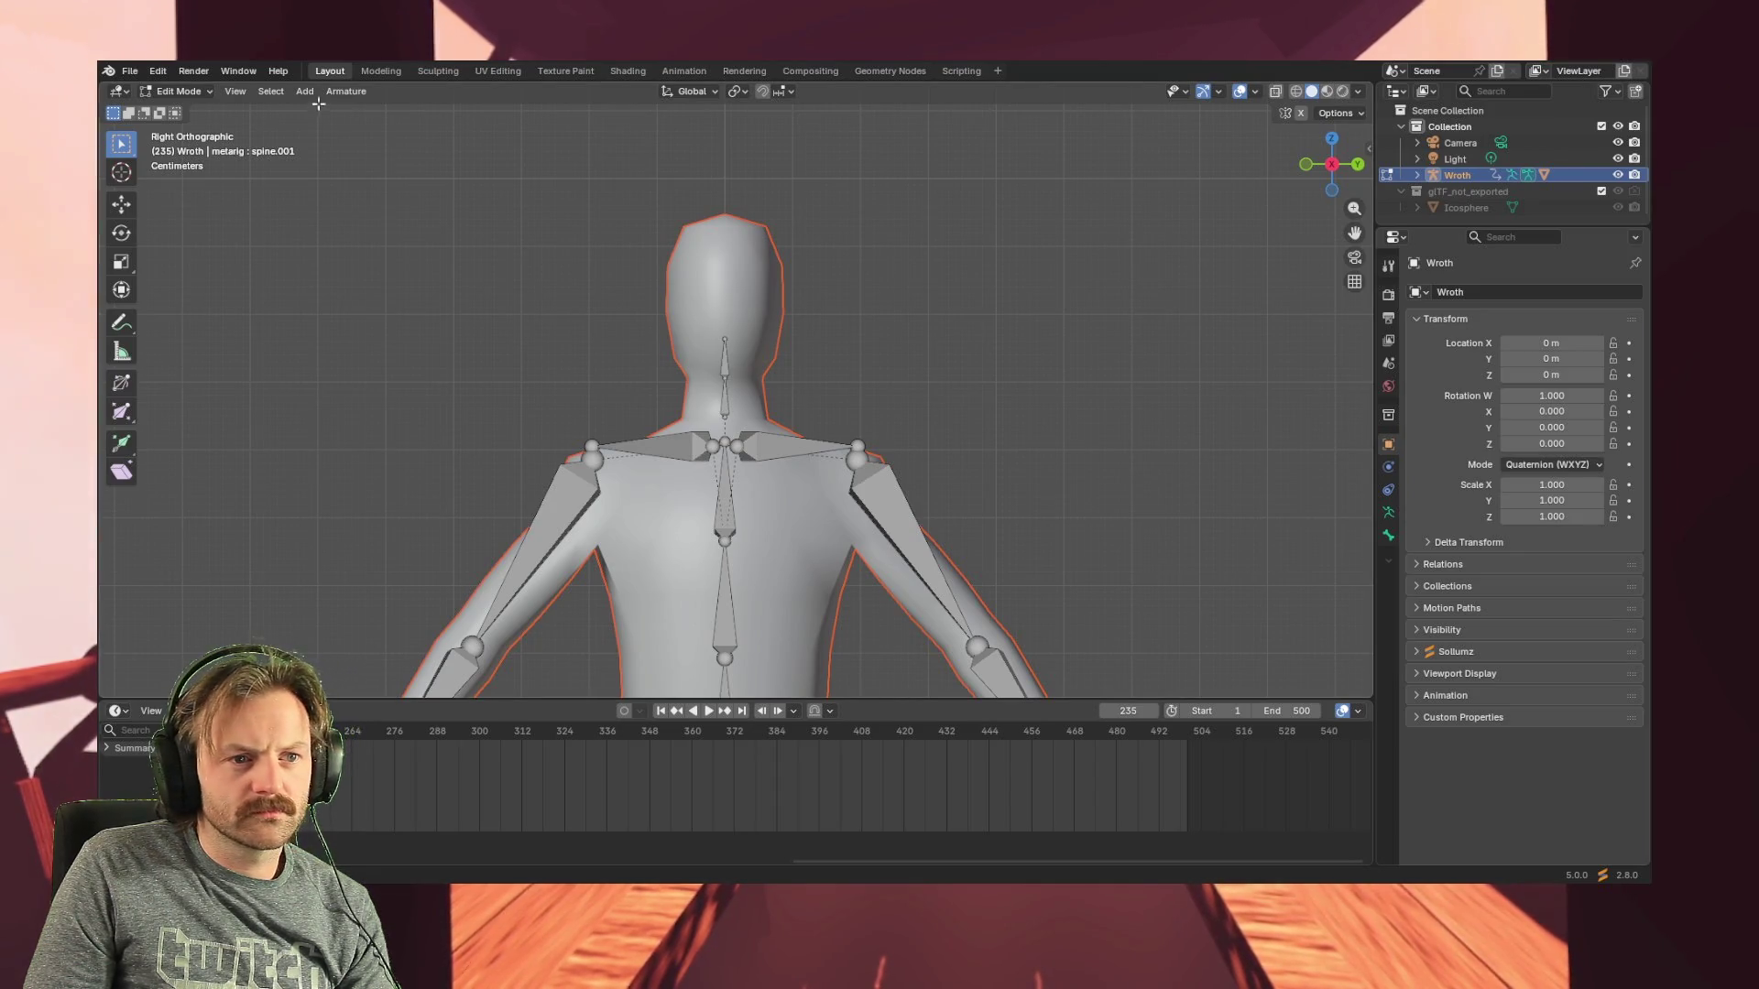
# - Switch to the UV Editing workspace showing the Wroth_Head.png texture
pyautogui.click(494, 72)
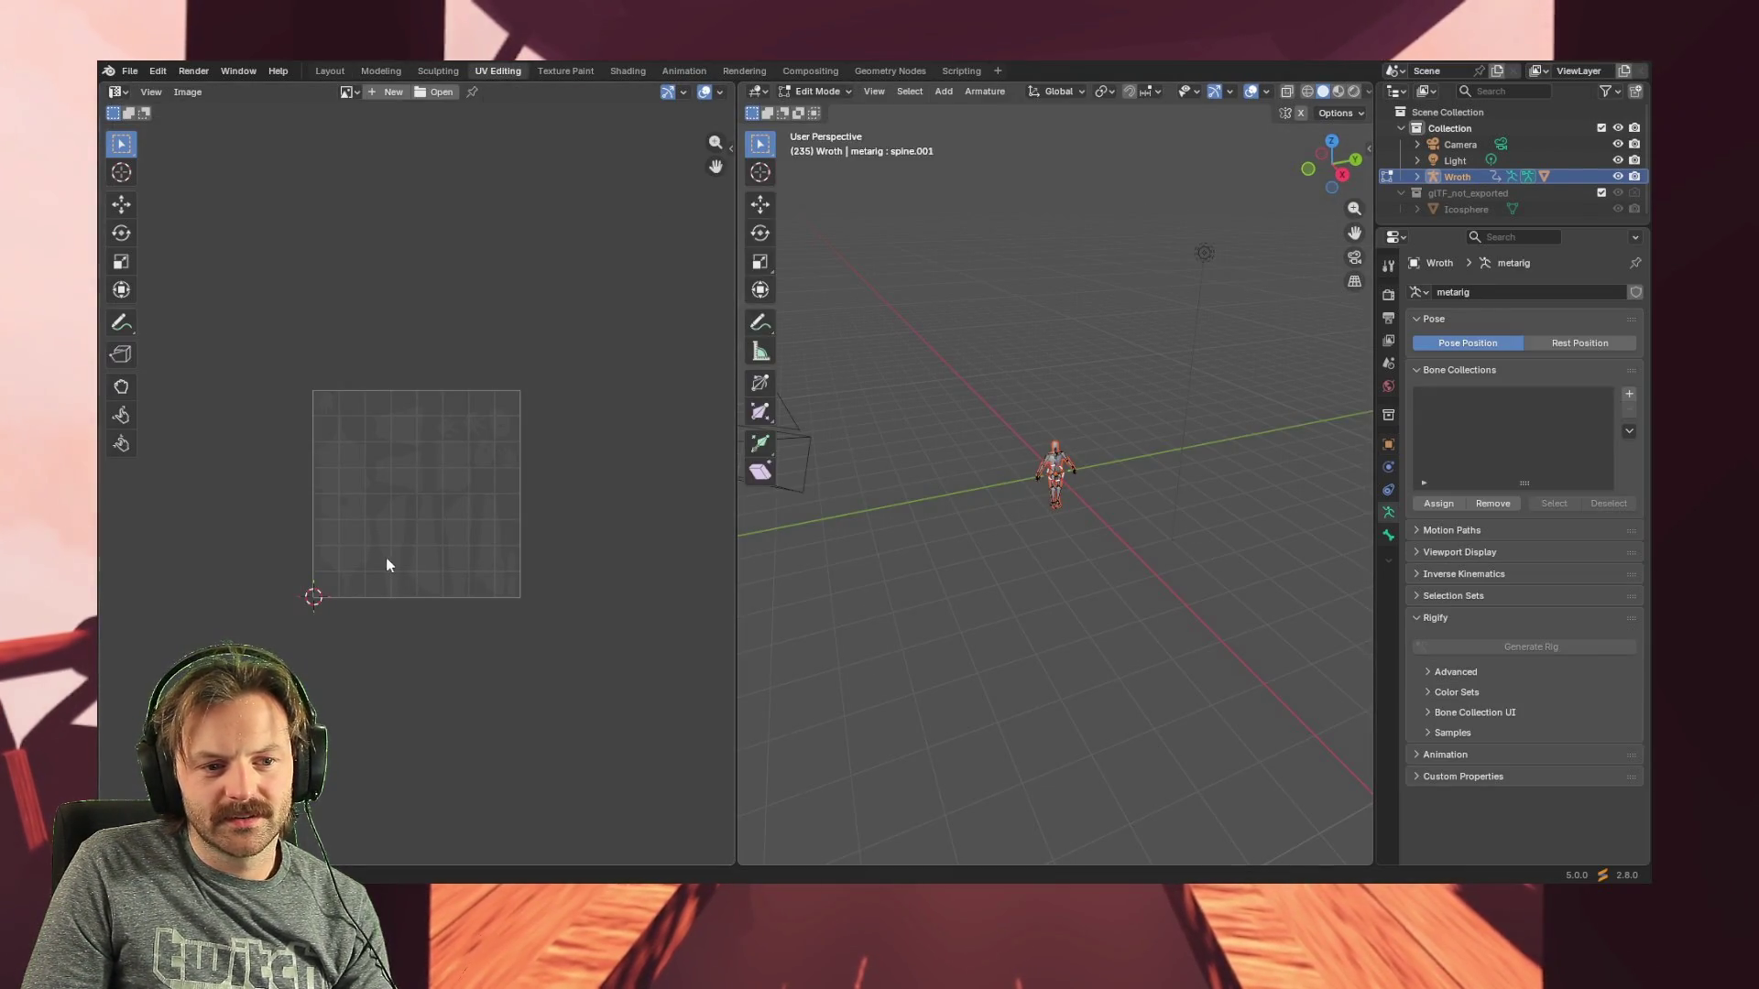
pyautogui.scroll(2, 371, 452)
pyautogui.scroll(3, 437, 469)
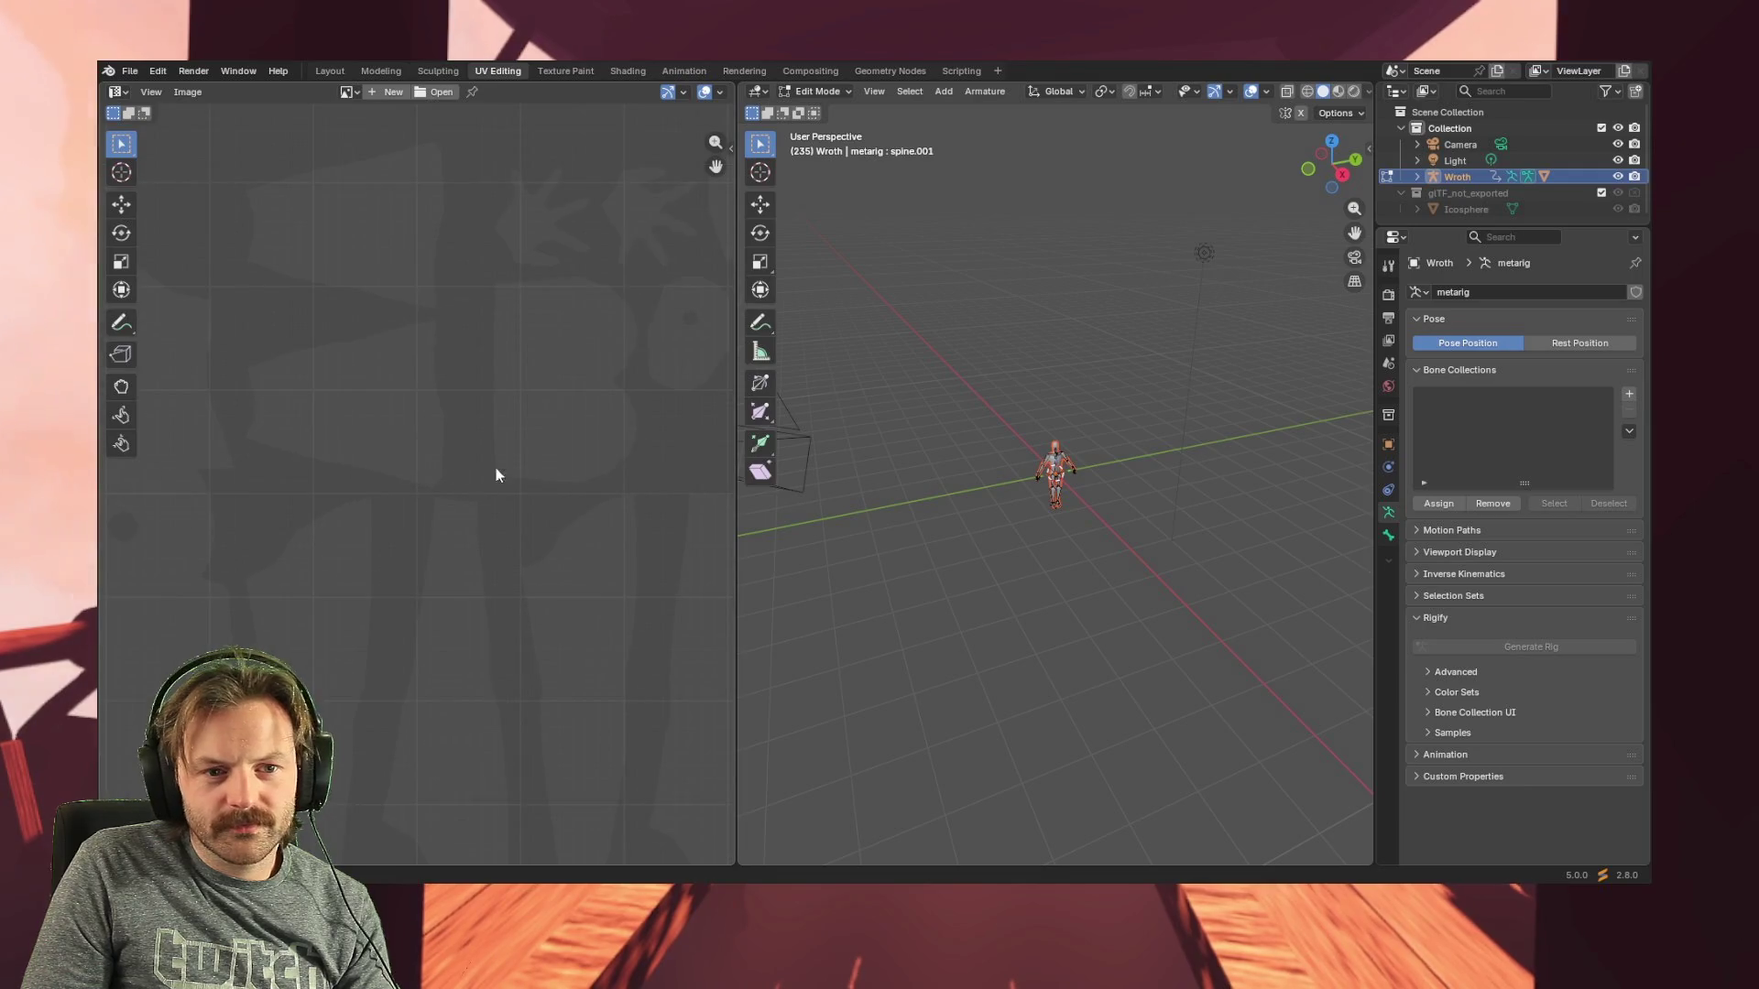
pyautogui.scroll(-1, 536, 453)
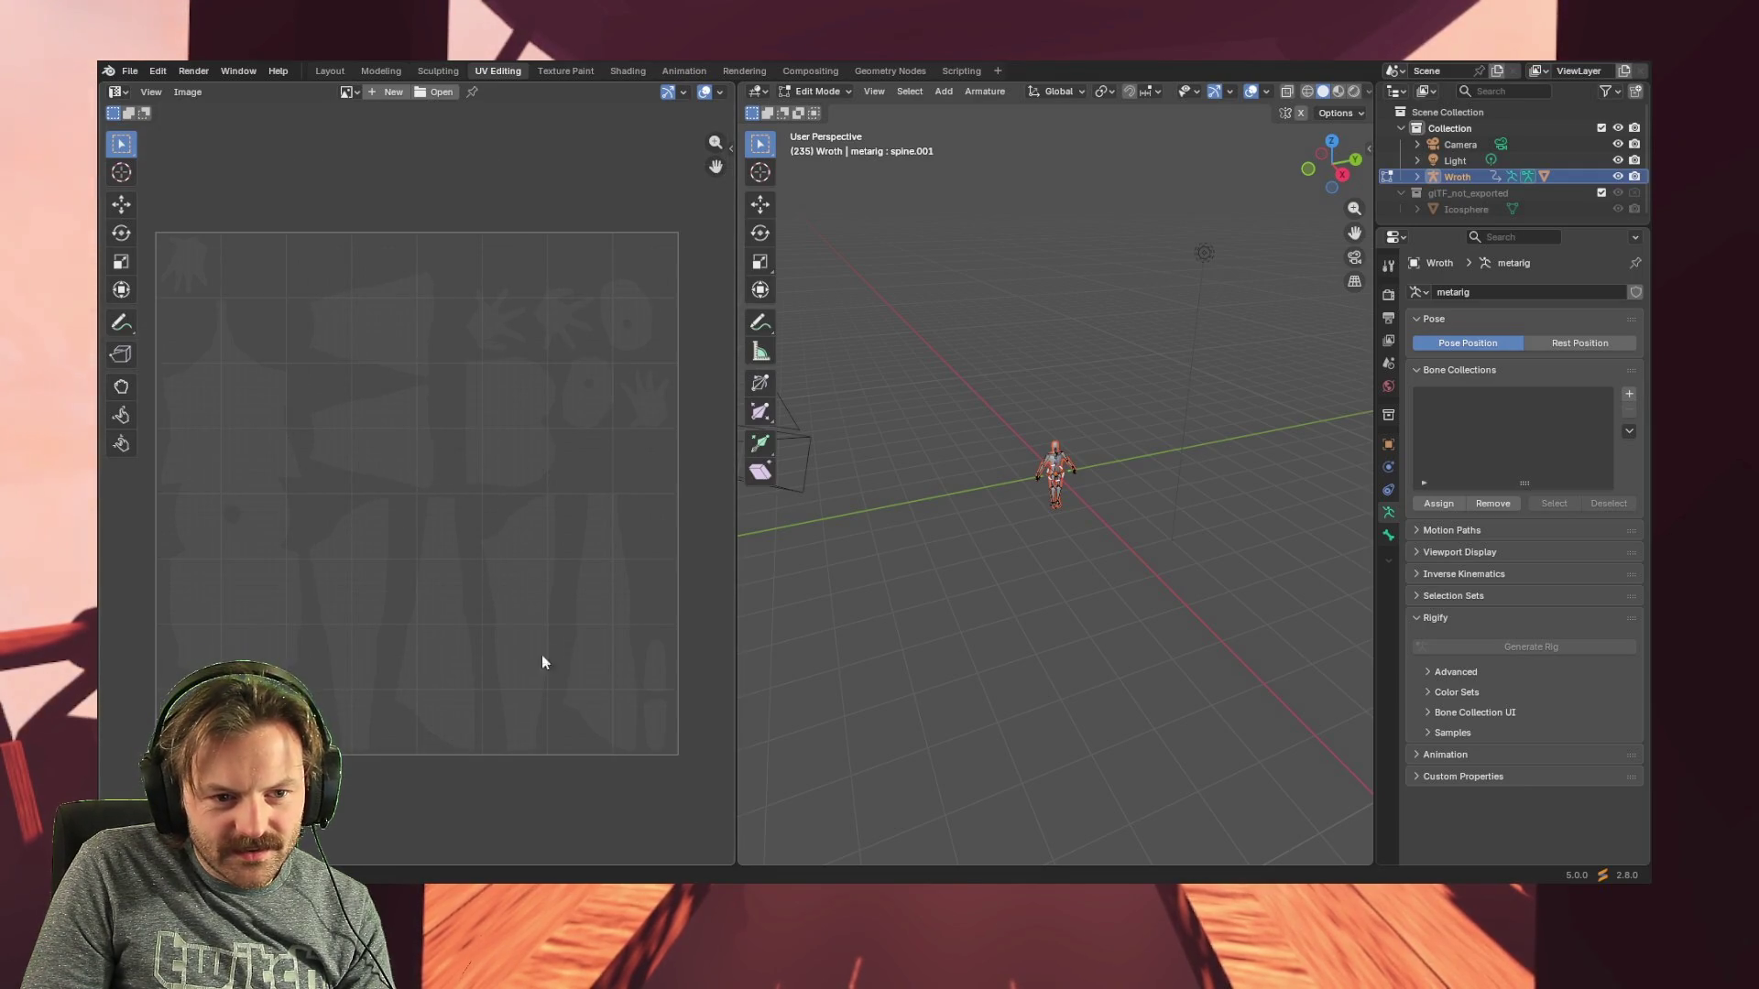
pyautogui.scroll(3, 487, 432)
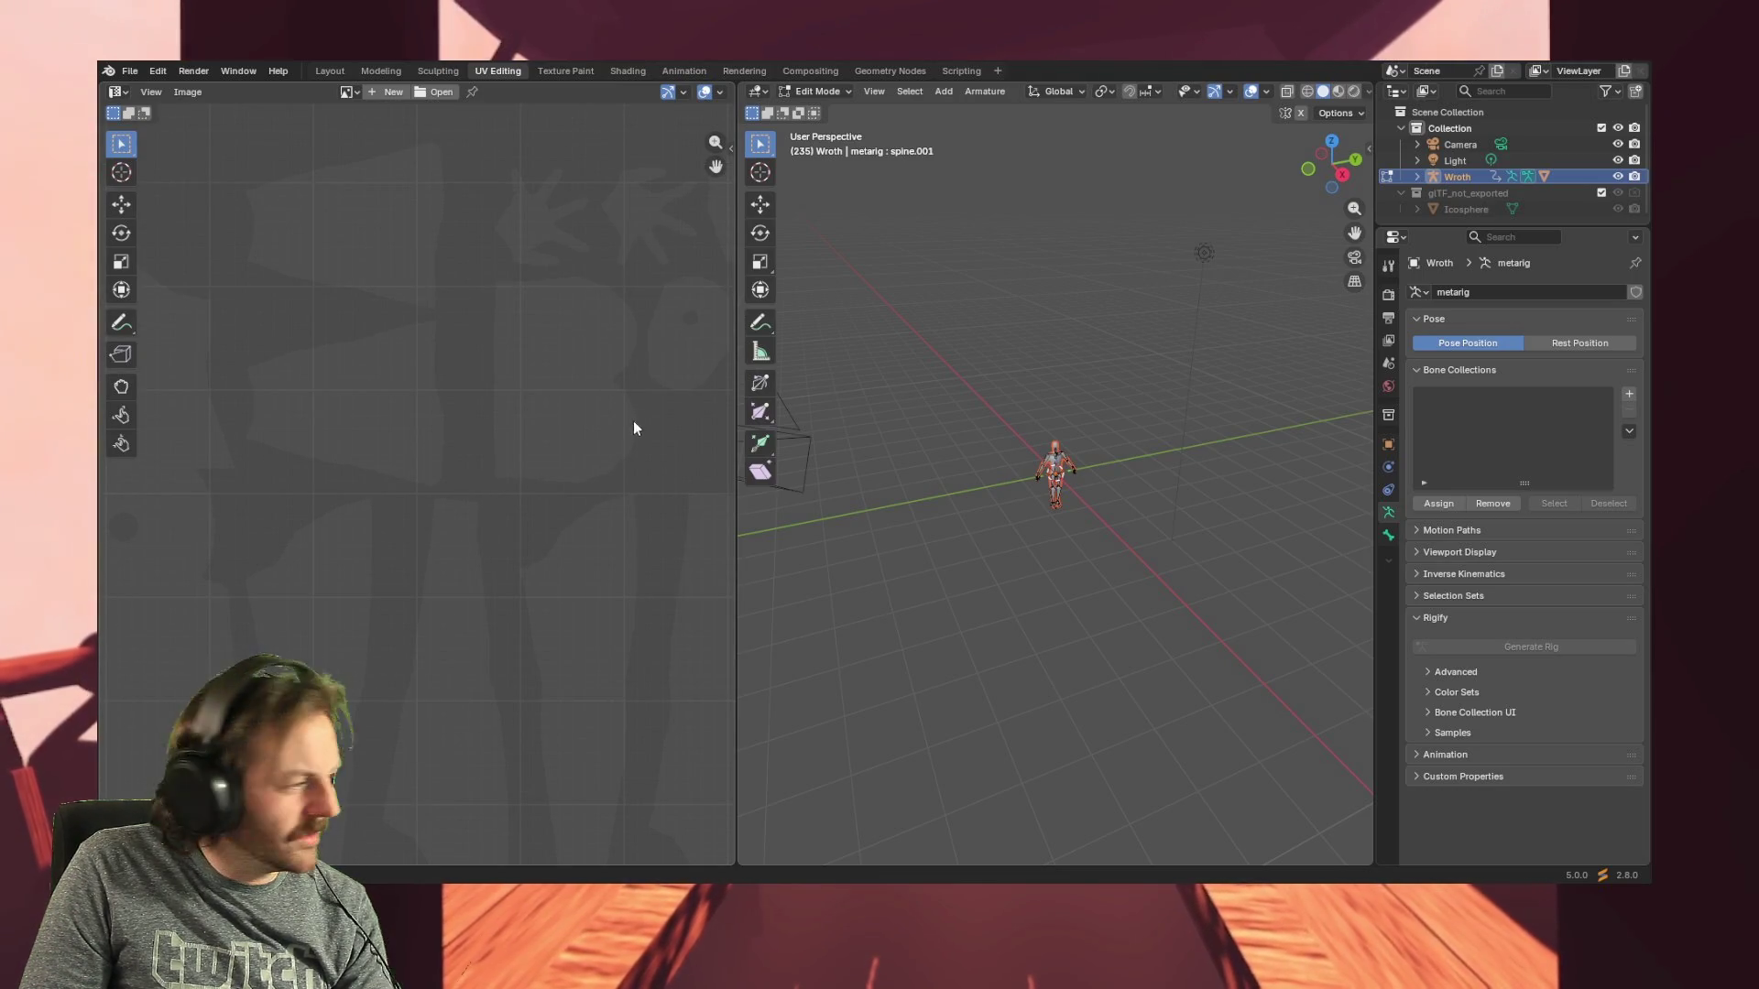
pyautogui.scroll(-1, 561, 319)
pyautogui.scroll(-3, 527, 337)
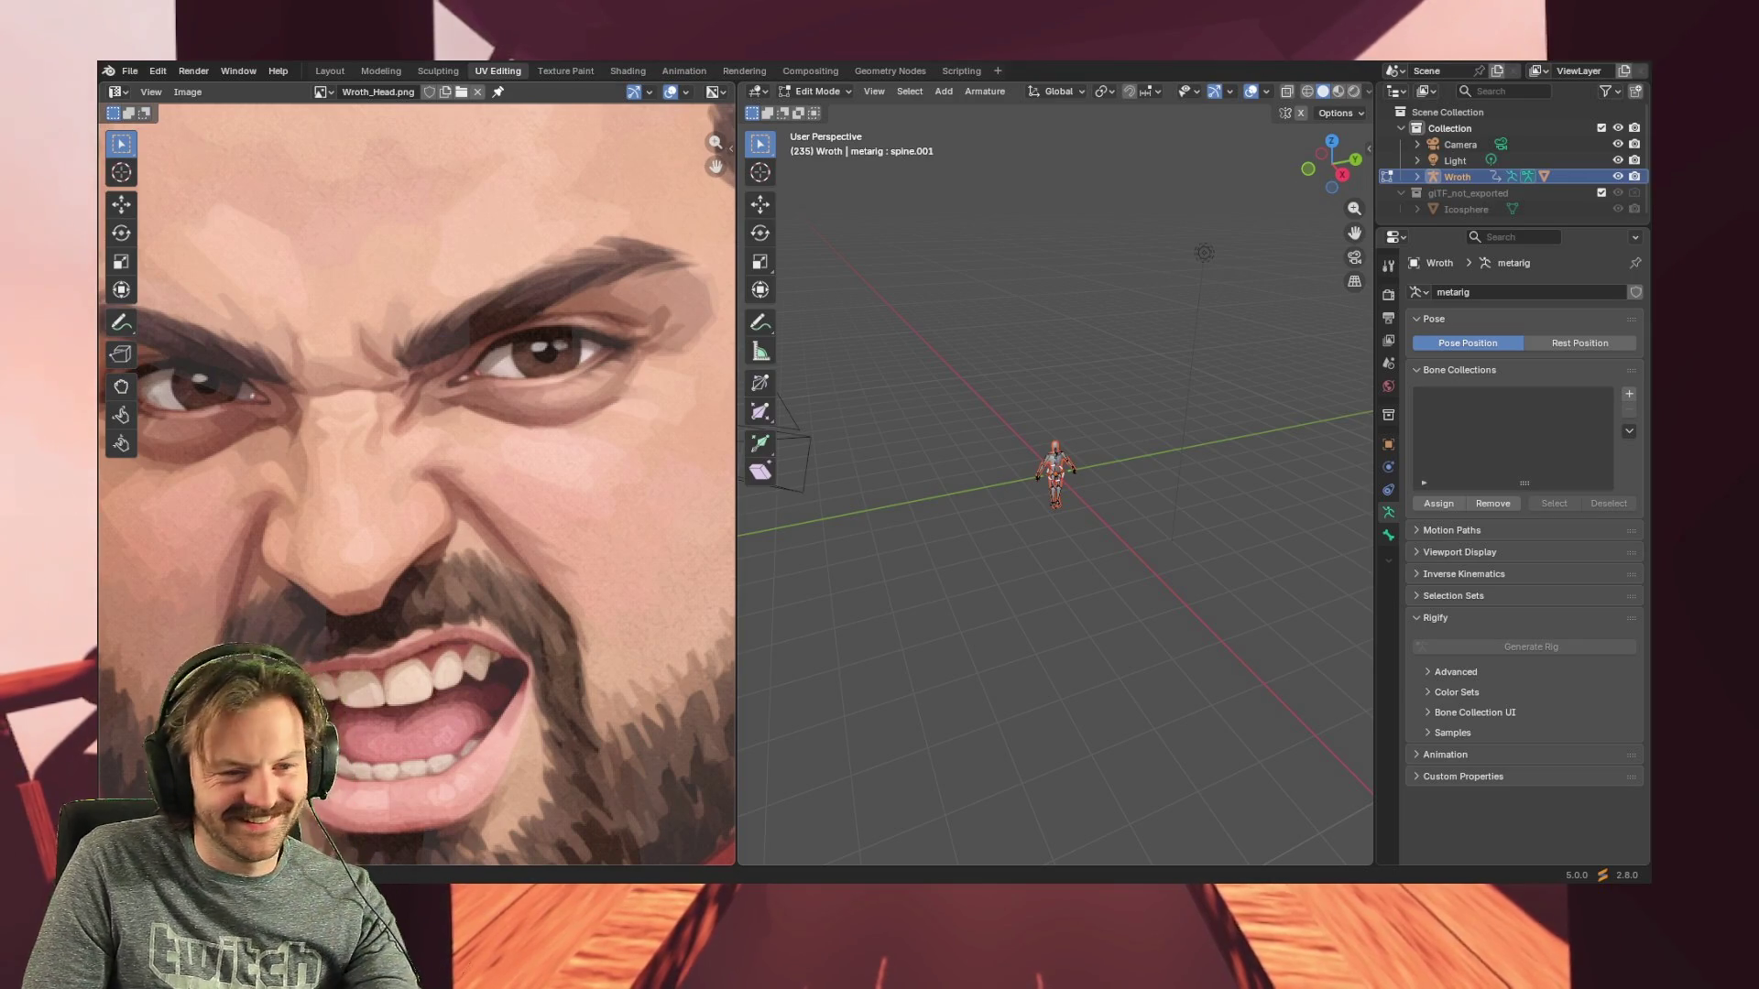
# - Remove the Wroth_Head.png texture from the image editor and frame the empty UV square
pyautogui.press('Home')
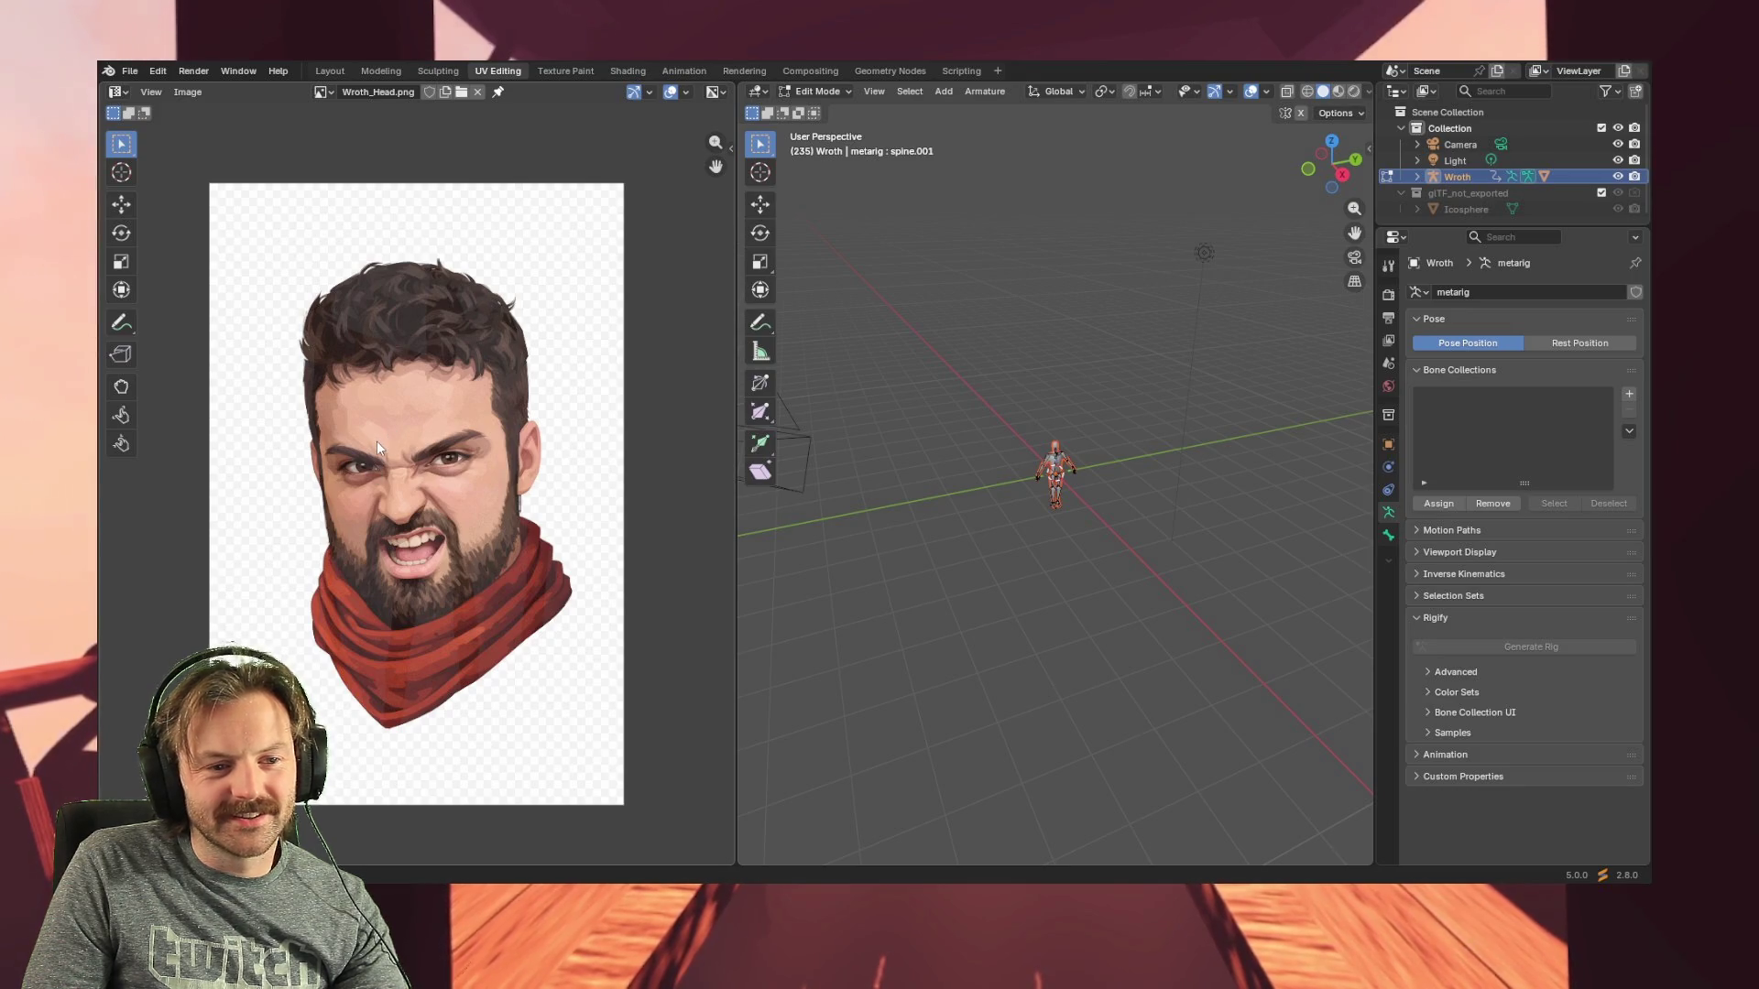
pyautogui.hotkey('ctrl', 'z')
pyautogui.scroll(3, 391, 498)
pyautogui.scroll(3, 406, 502)
pyautogui.press('Home')
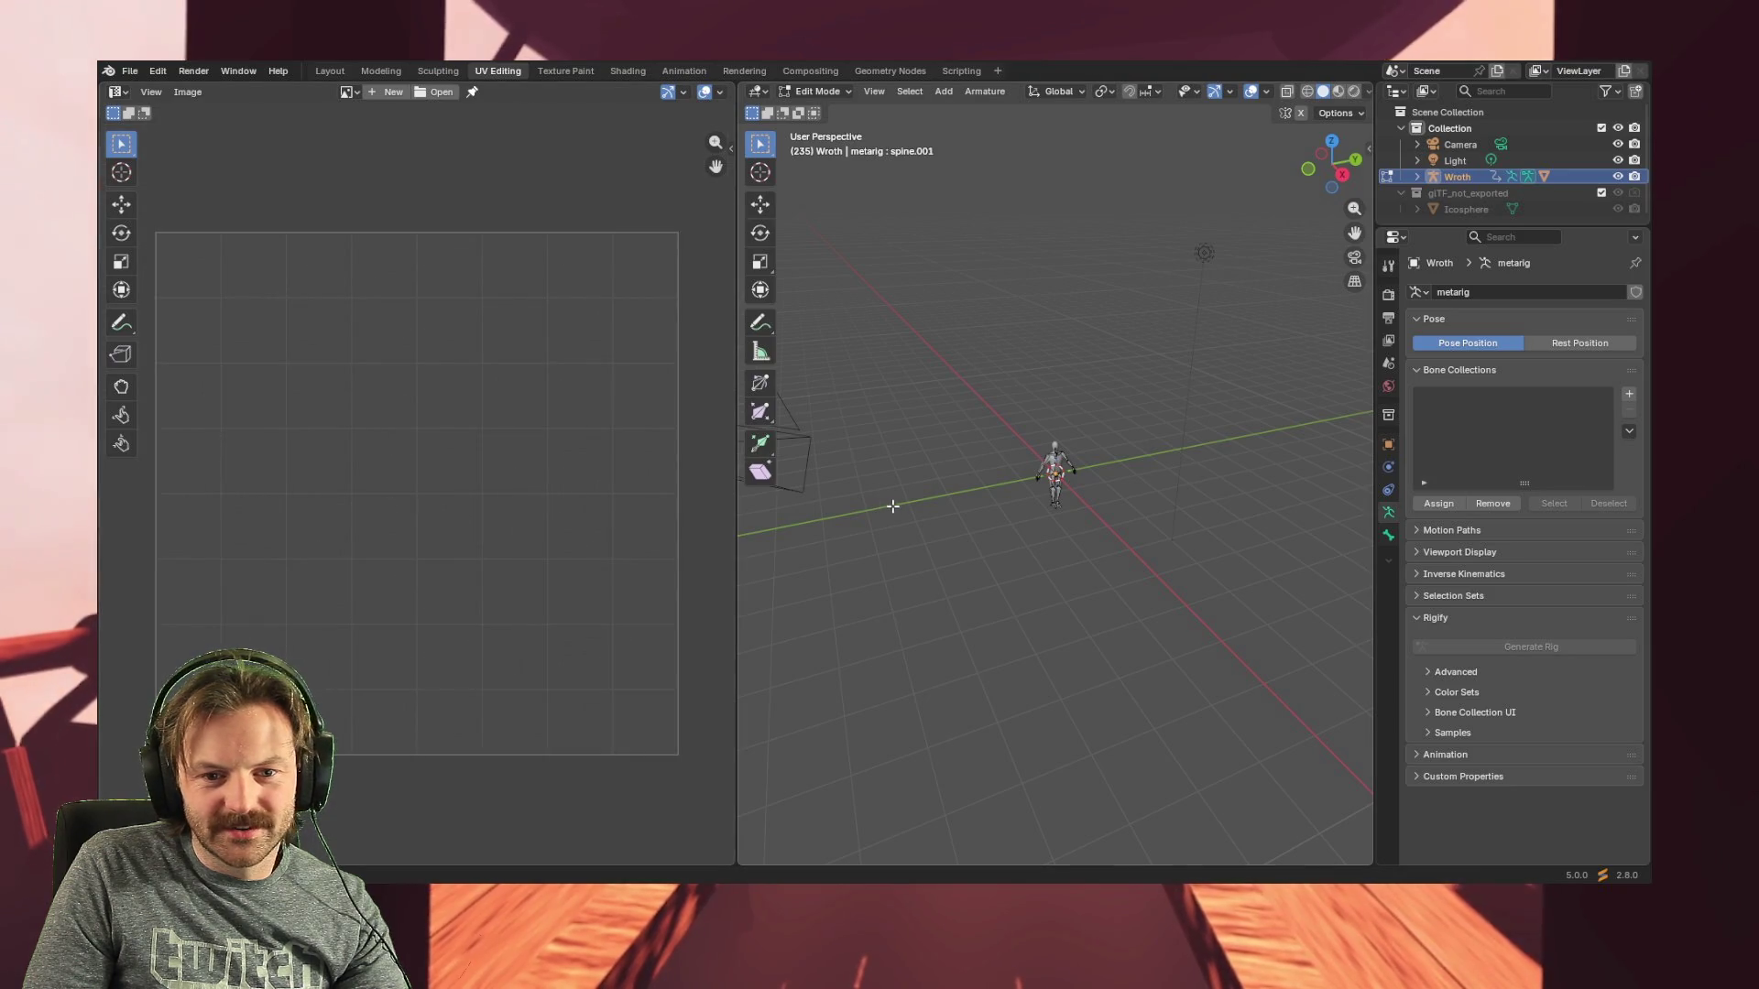
pyautogui.moveTo(1059, 467)
pyautogui.mouseDown(button='middle')
pyautogui.moveTo(1087, 459)
pyautogui.moveTo(1068, 249)
pyautogui.moveTo(1054, 478)
pyautogui.mouseUp(button='middle')
pyautogui.scroll(8, 1087, 459)
pyautogui.scroll(2, 1068, 248)
pyautogui.scroll(2, 1058, 358)
pyautogui.scroll(2, 1053, 389)
pyautogui.scroll(3, 1052, 389)
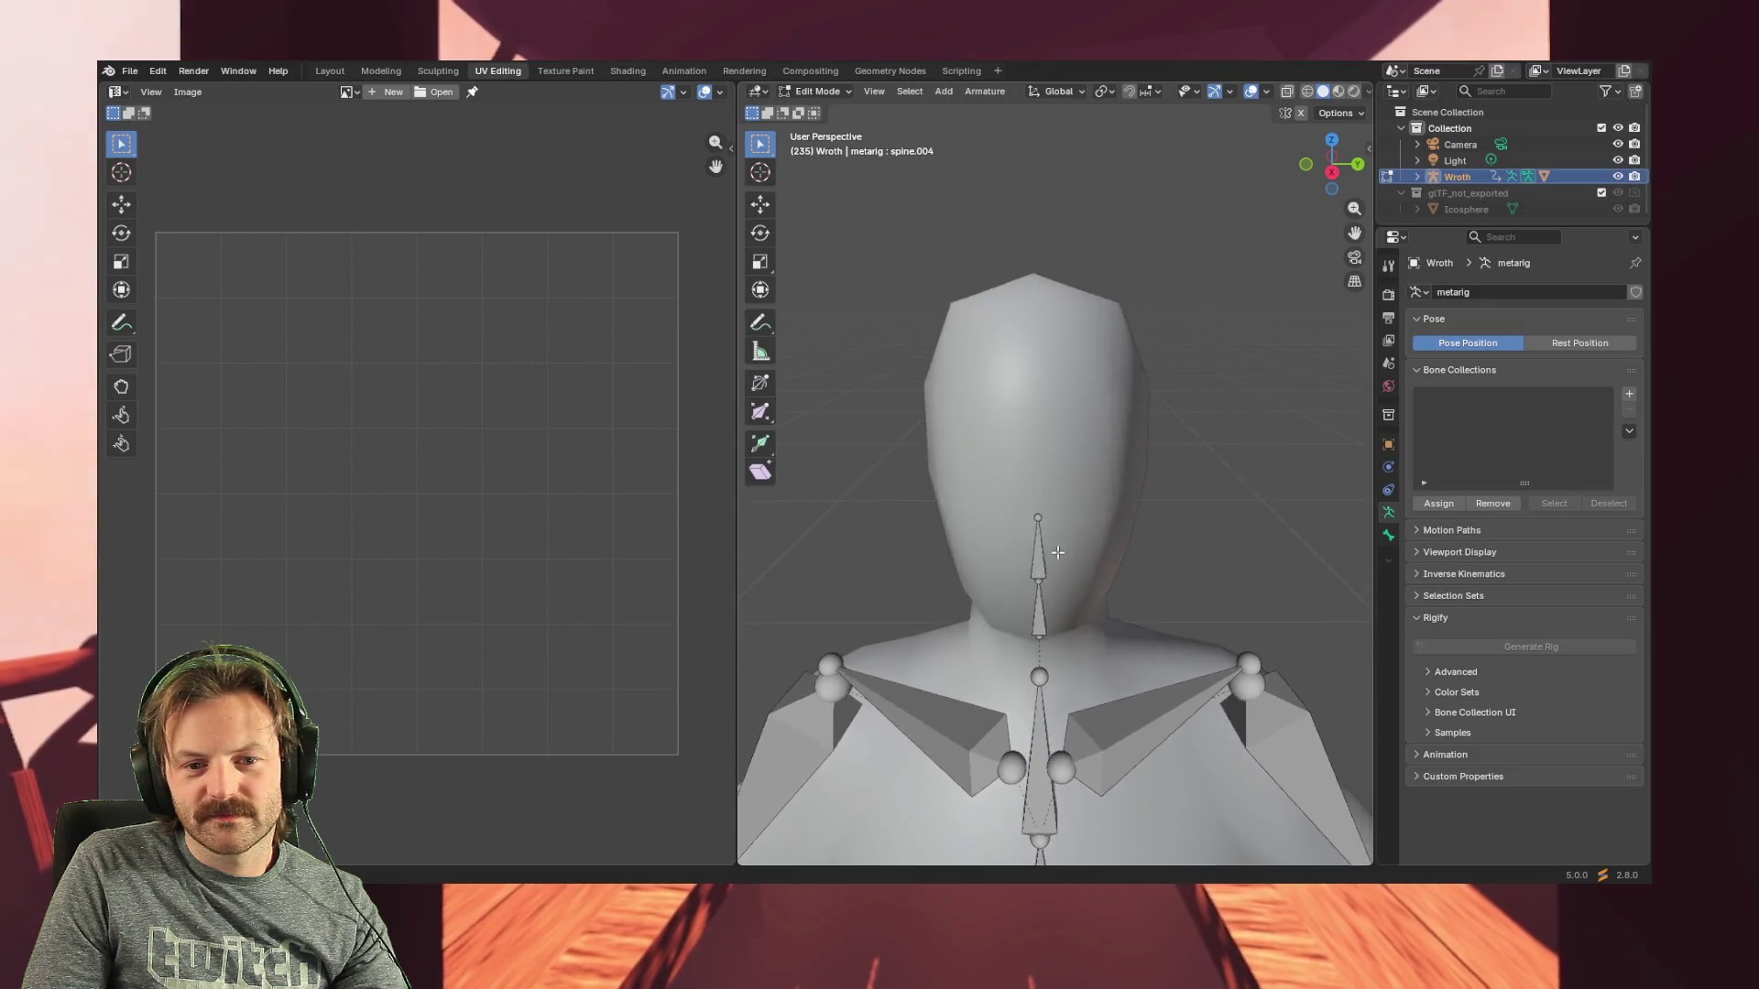
# - Snap to a straight-on orthographic back view and select the neck bone
pyautogui.press('KP_3')
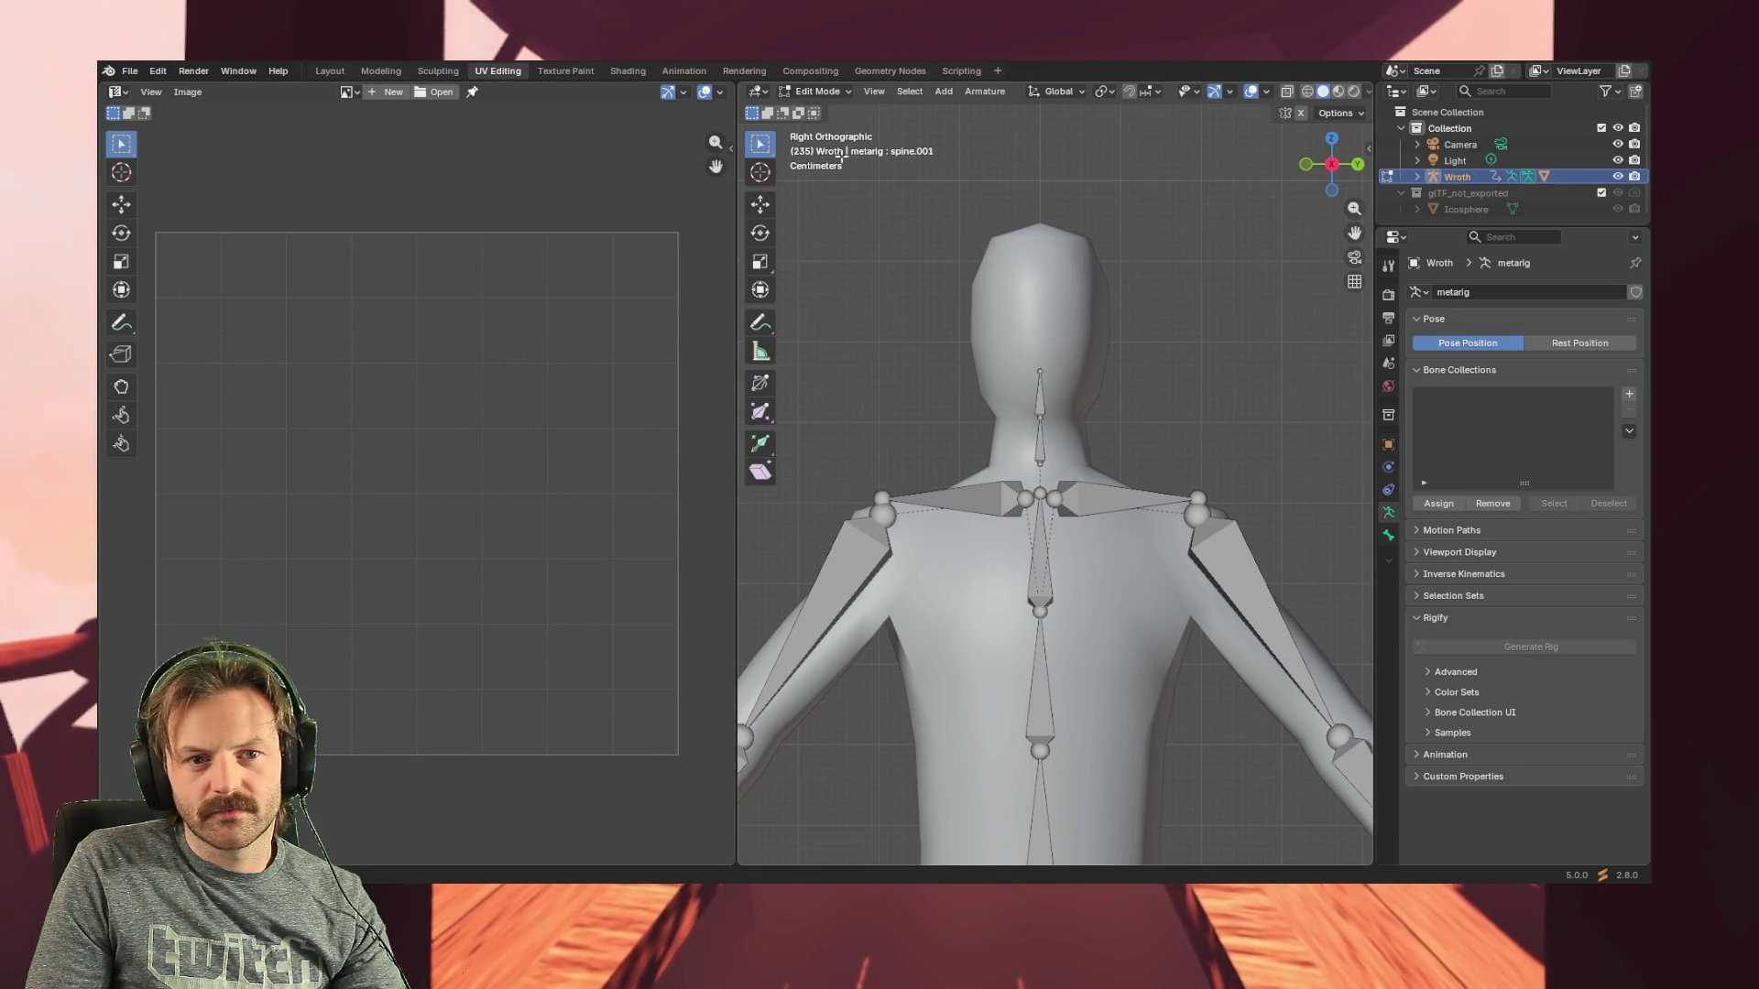
pyautogui.click(825, 95)
pyautogui.click(1030, 330)
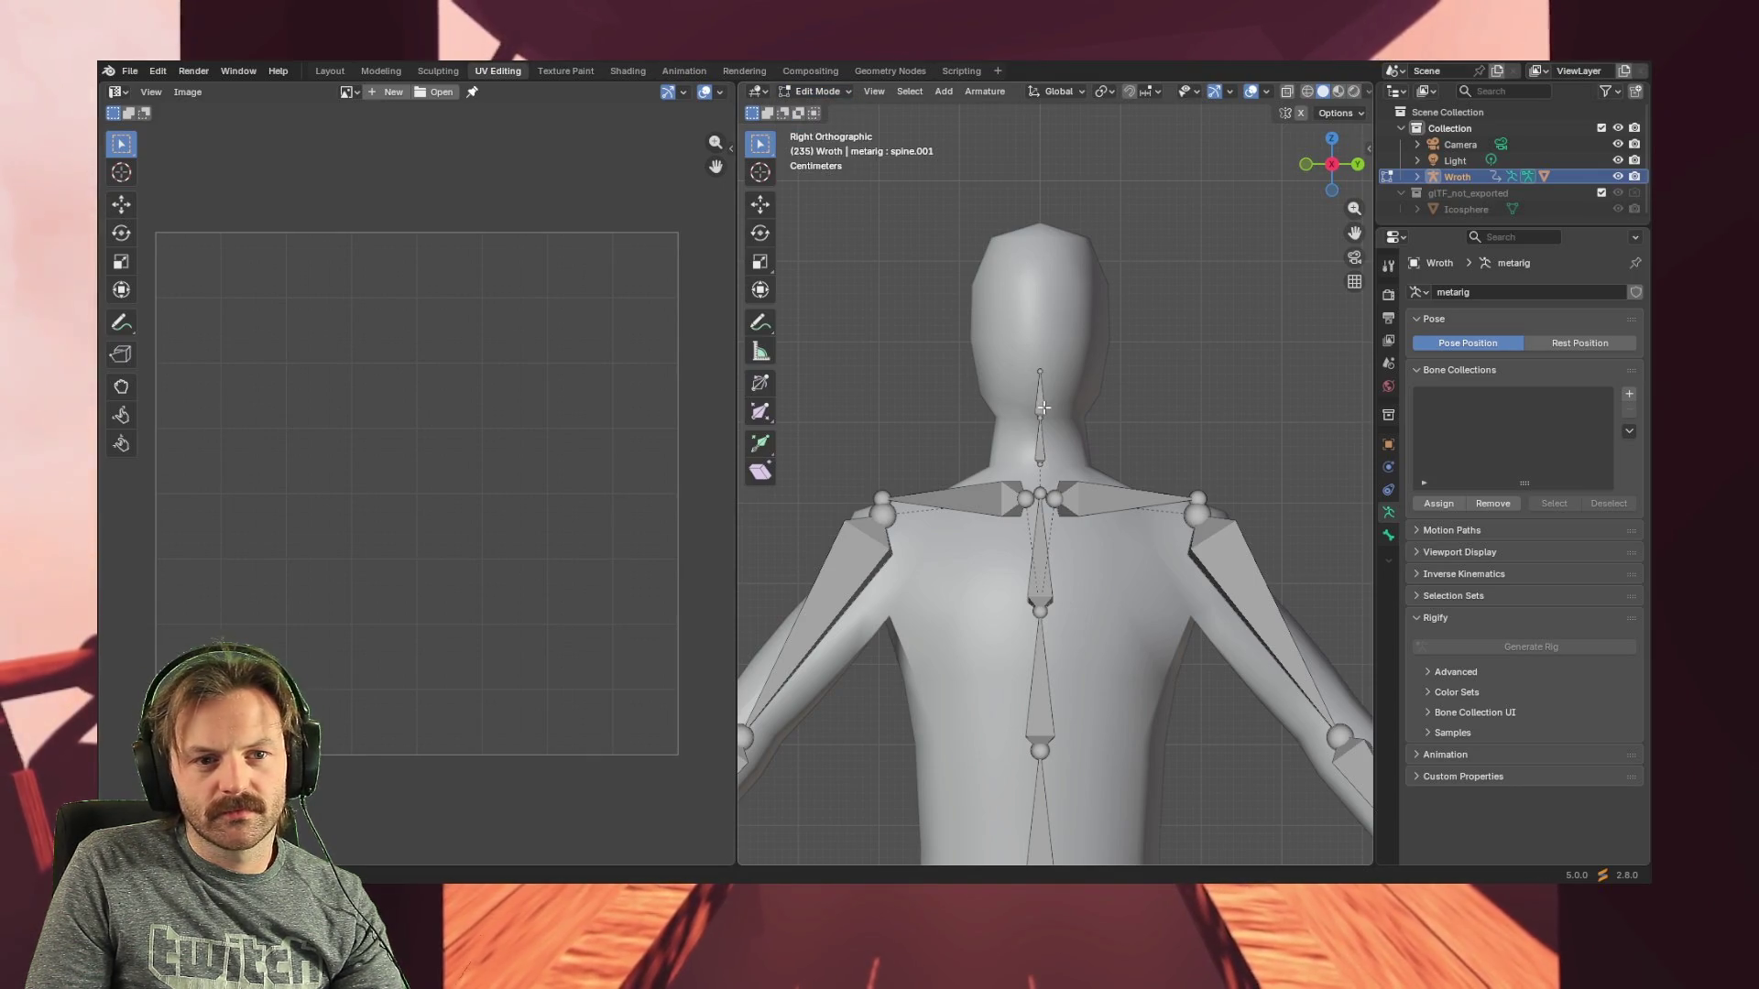
pyautogui.click(330, 72)
pyautogui.click(507, 70)
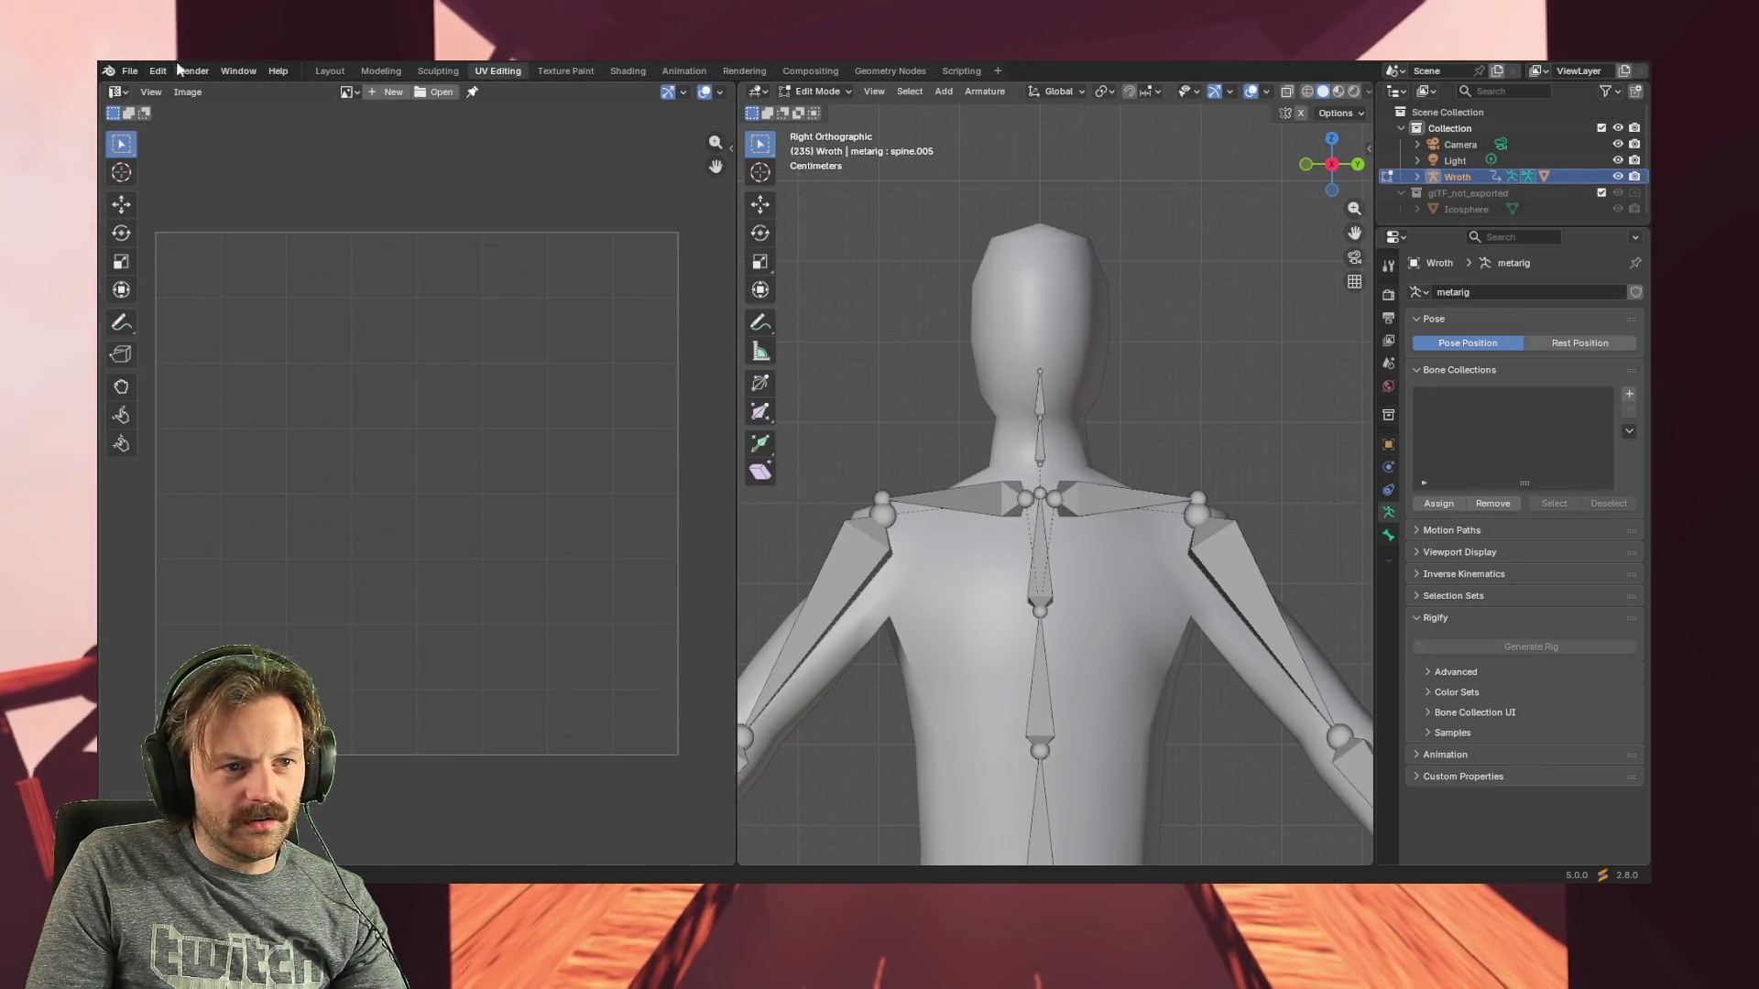
pyautogui.click(151, 91)
pyautogui.hotkey('ctrl', 'z')
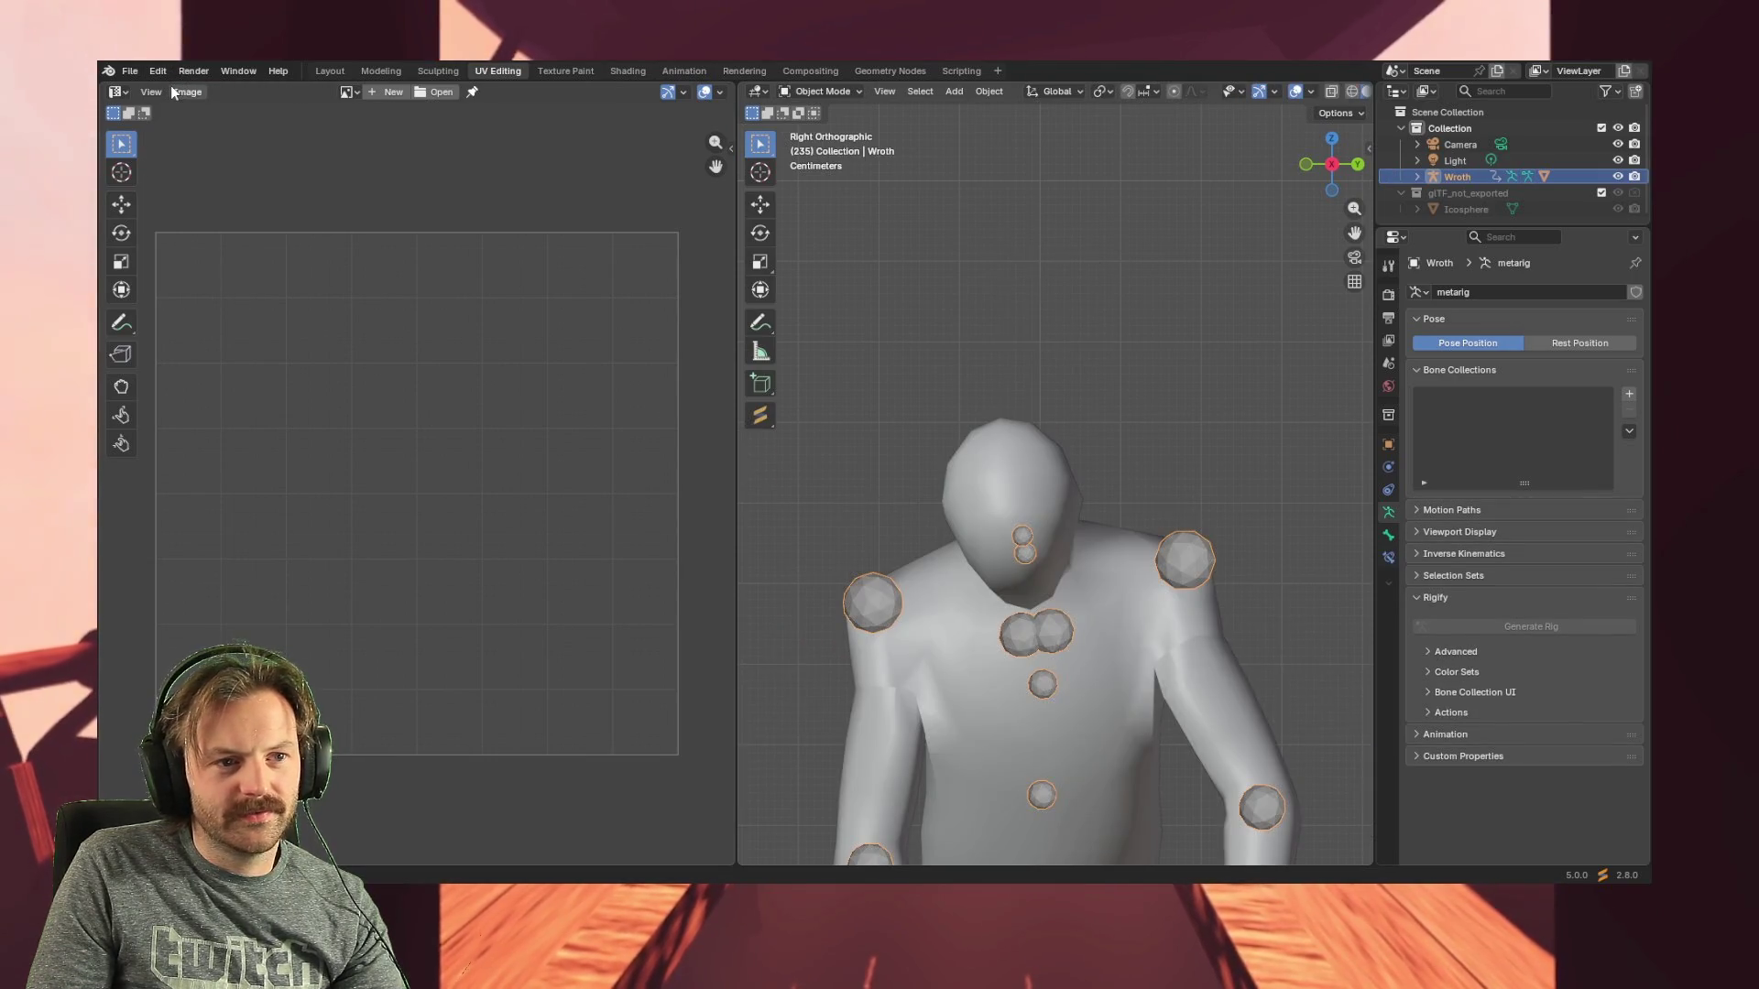
pyautogui.click(159, 73)
pyautogui.click(179, 105)
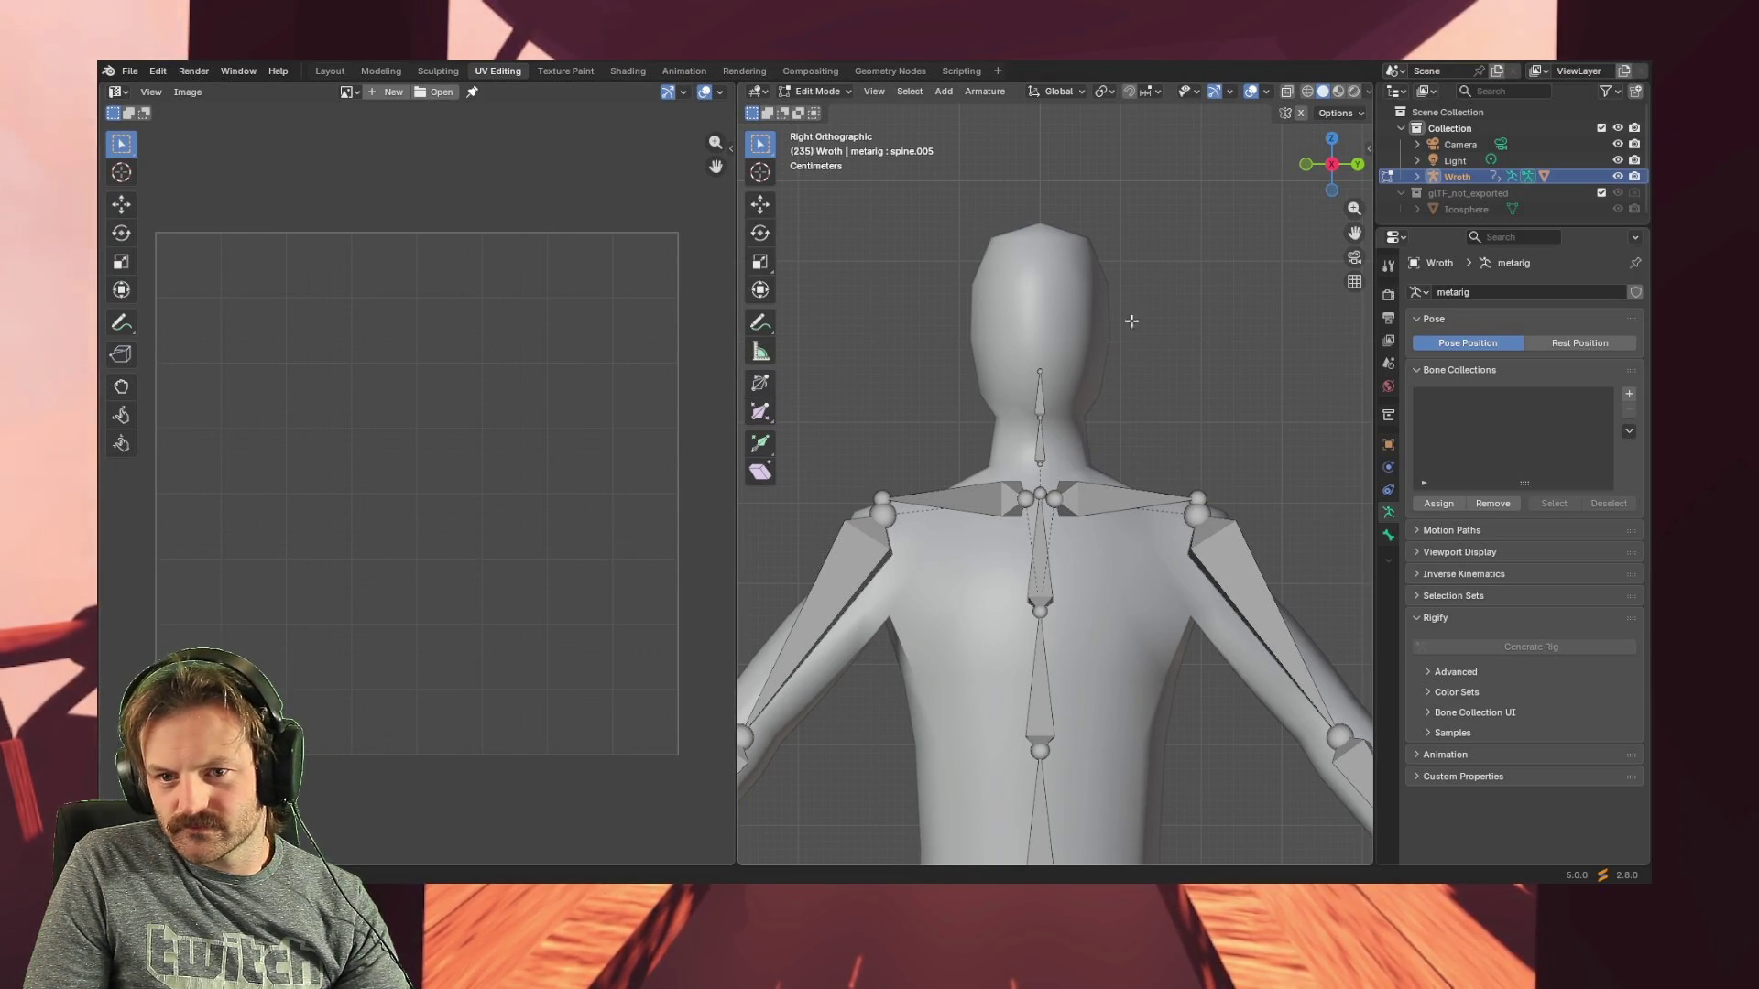
pyautogui.doubleClick(1443, 177)
# - Leave the rename so the Wroth mesh's UV layout can show in the image editor
pyautogui.press('Return')
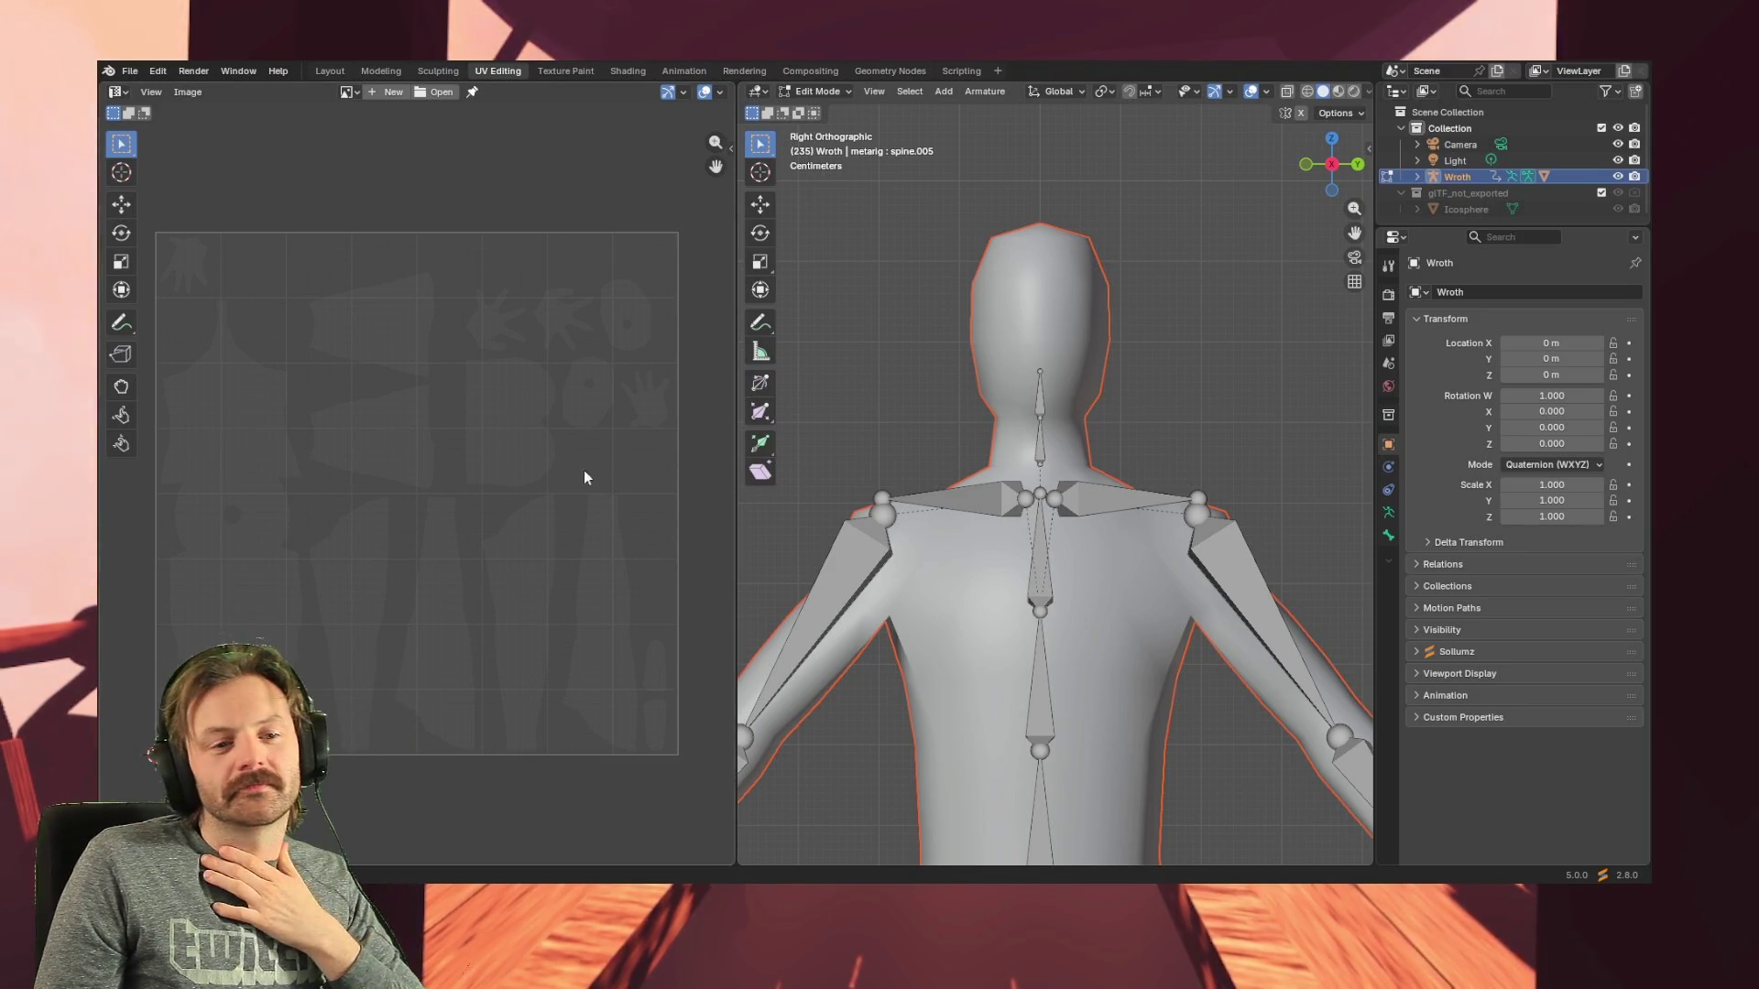
pyautogui.scroll(-3, 571, 485)
pyautogui.scroll(3, 451, 503)
pyautogui.scroll(1, 452, 503)
pyautogui.scroll(-1, 421, 508)
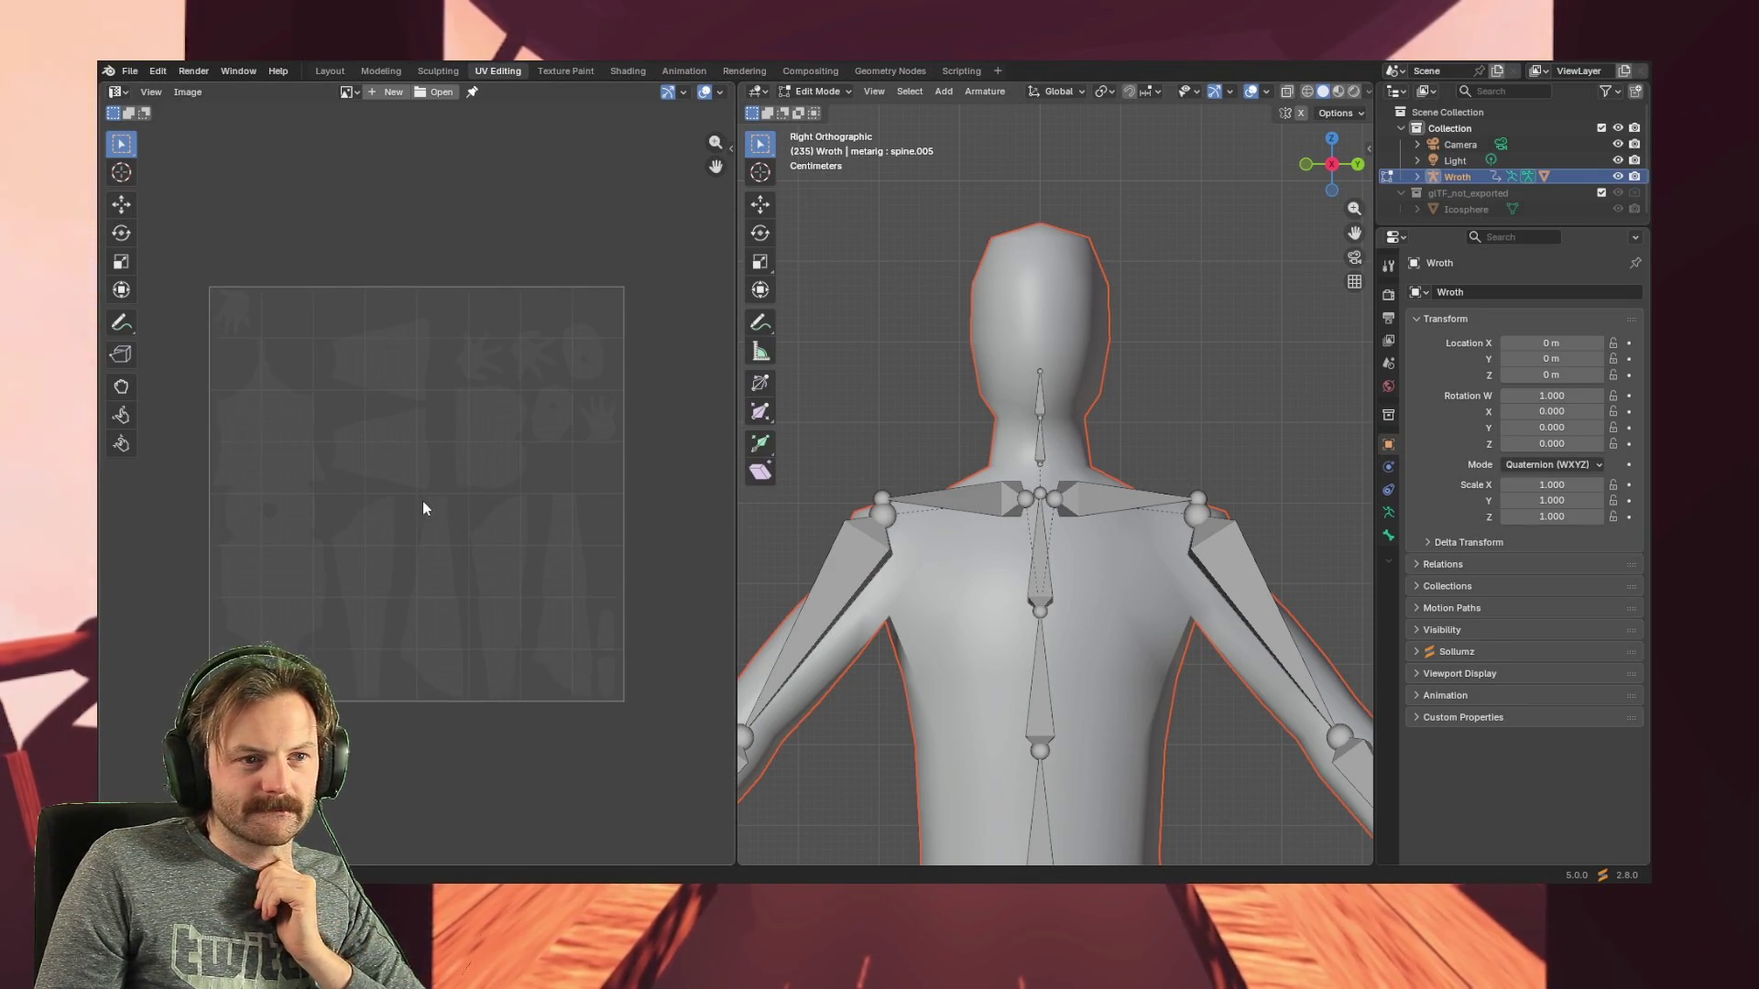